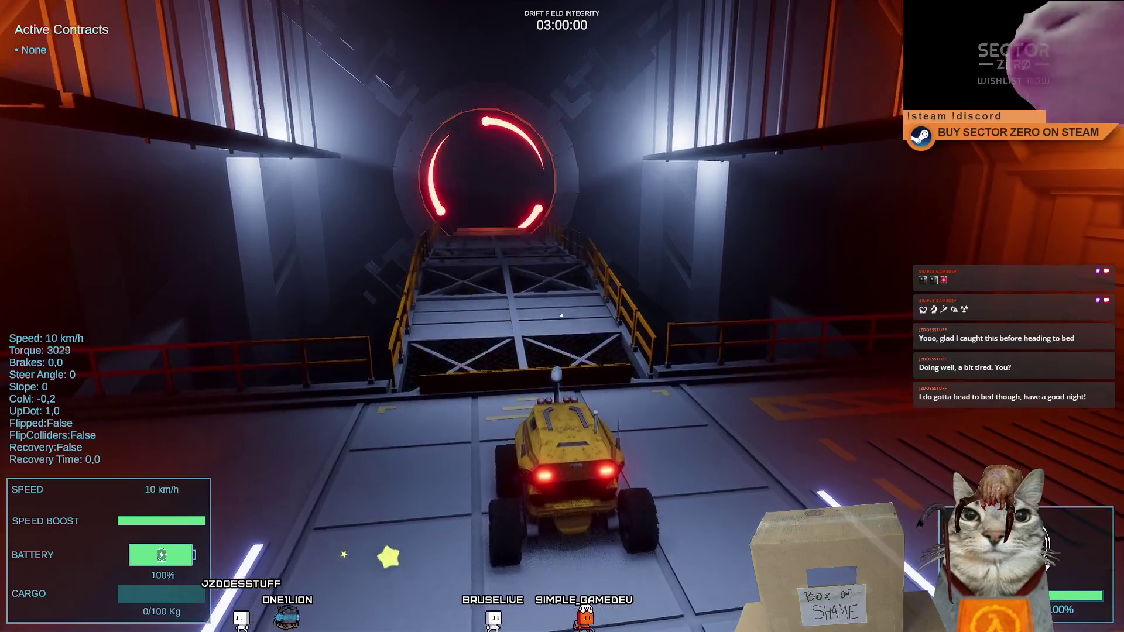
{"action": "key", "text": "w"}
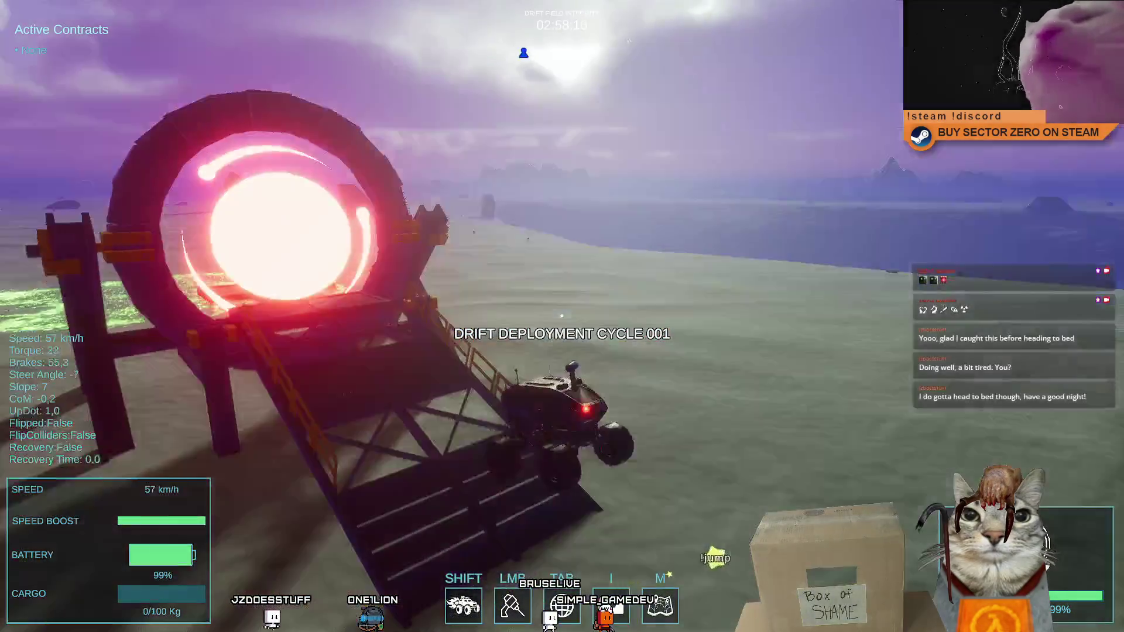
Step: Drive the rover up the ramp, boost past the red portal to the green dust field, then exit fullscreen
{"action": "key", "text": "a"}
{"action": "key", "text": "w"}
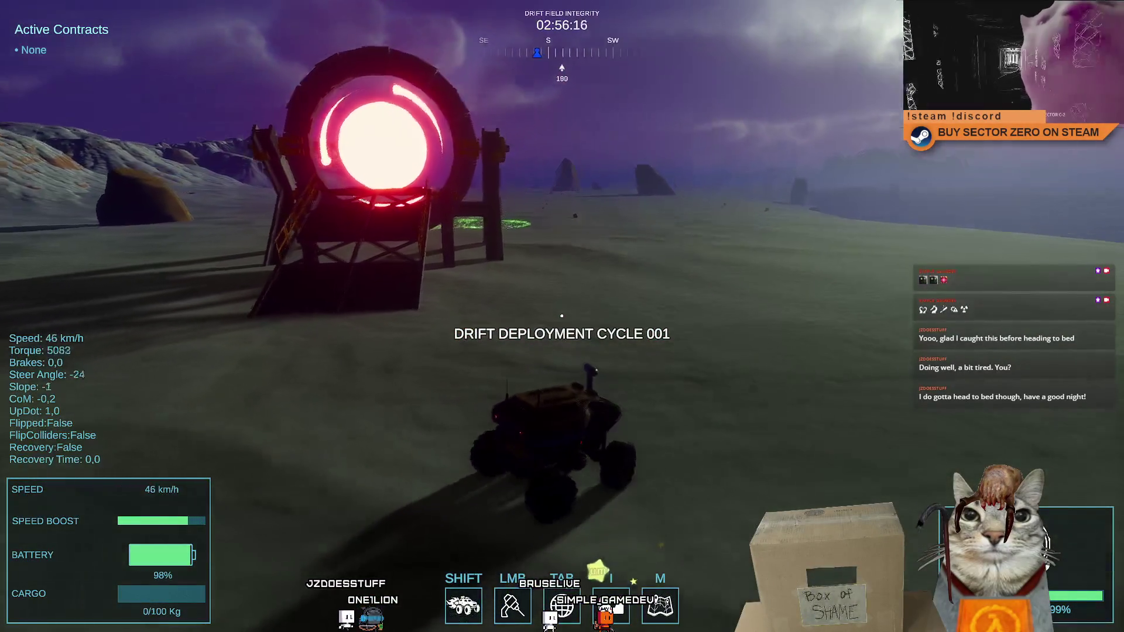
{"action": "key", "text": "shift"}
{"action": "key", "text": "s"}
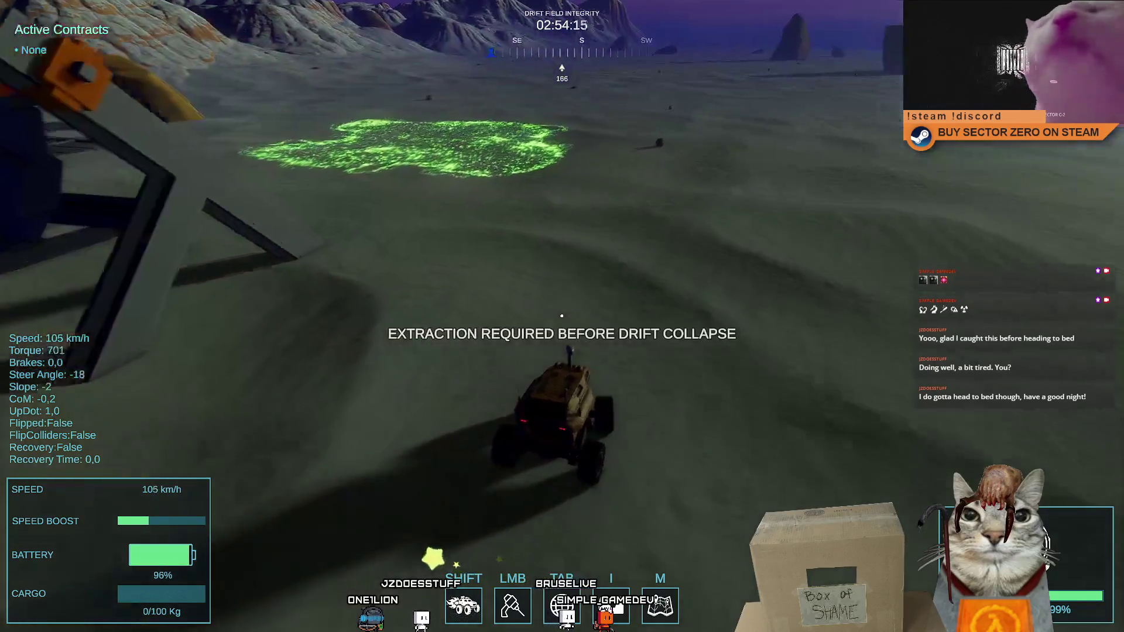
{"action": "key", "text": "d"}
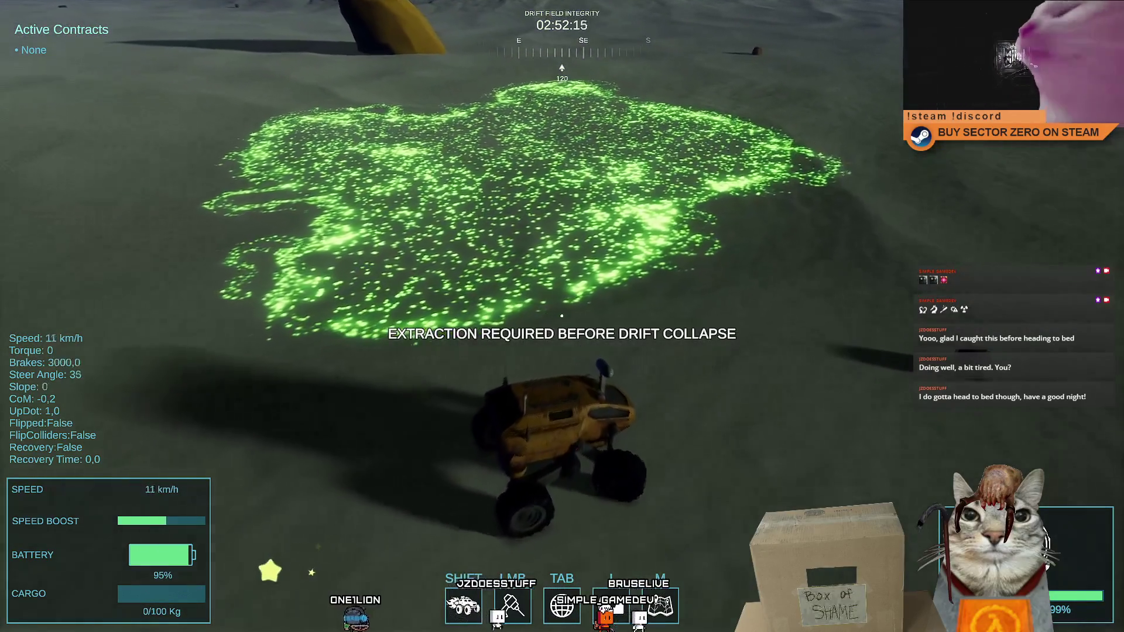
{"action": "key", "text": "Escape"}
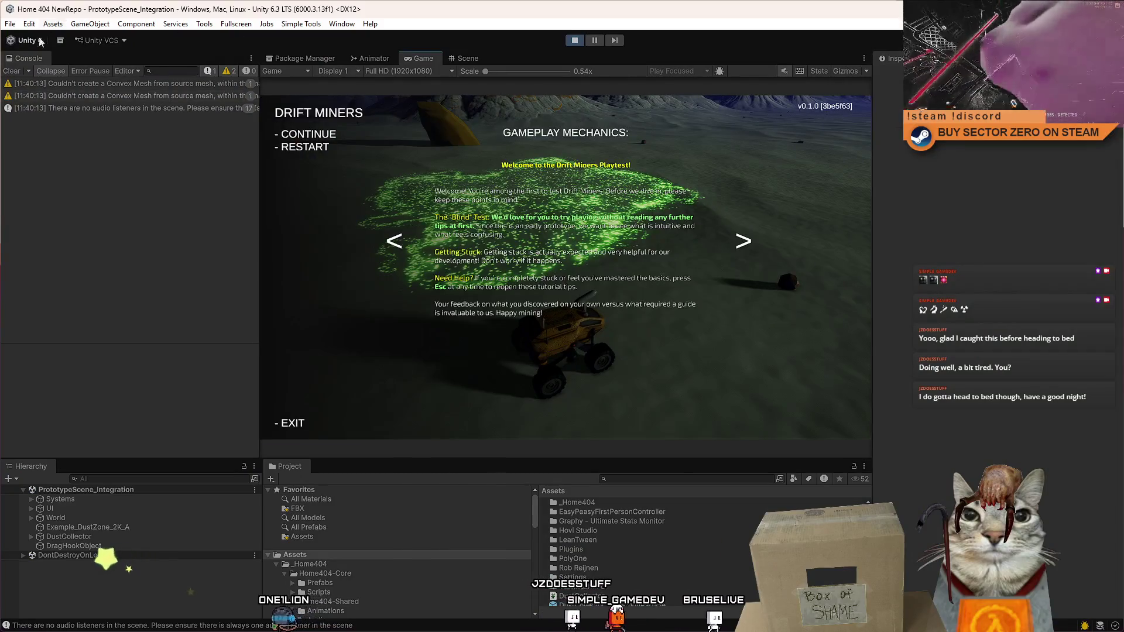
Step: Resume from the pause menu, view the dust field in the Scene view and select Example_DustZone_2K_A
{"action": "left_click", "coordinate": [308, 134]}
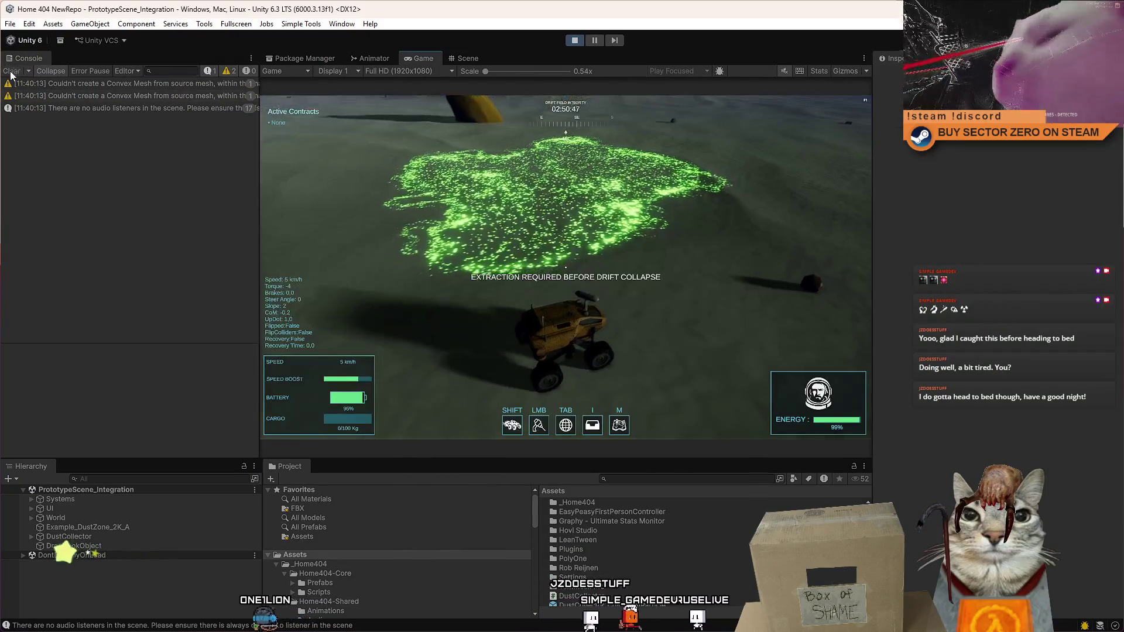
{"action": "left_click", "coordinate": [476, 58]}
{"action": "mouse_move", "coordinate": [700, 282]}
{"action": "left_mouse_down"}
{"action": "mouse_move", "coordinate": [372, 310]}
{"action": "mouse_move", "coordinate": [384, 374]}
{"action": "left_mouse_up"}
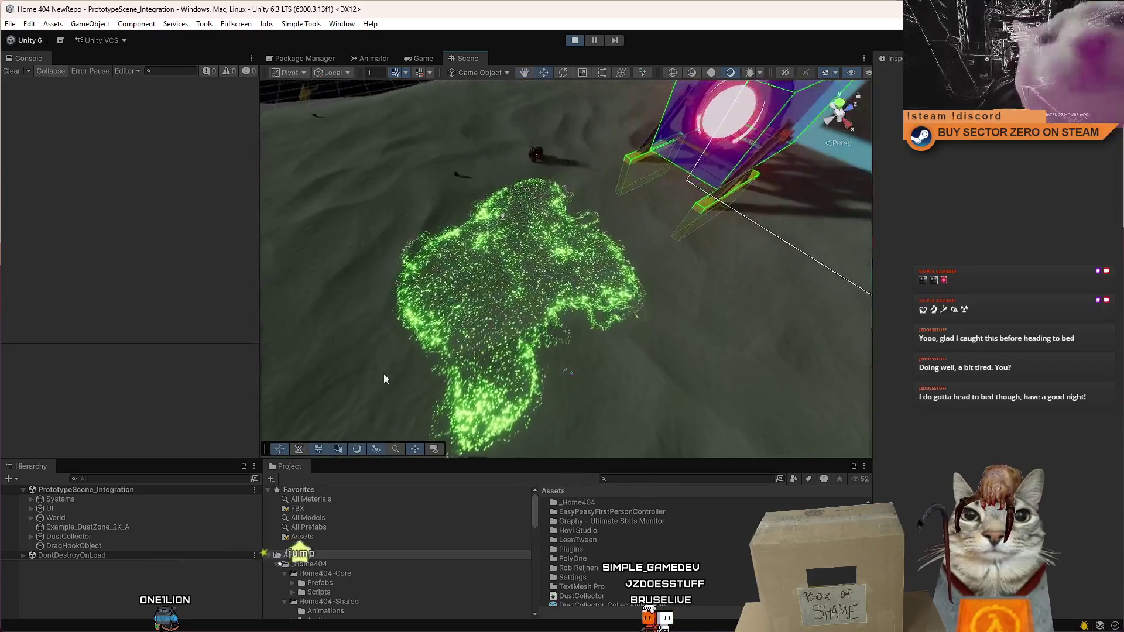
{"action": "left_click", "coordinate": [136, 527]}
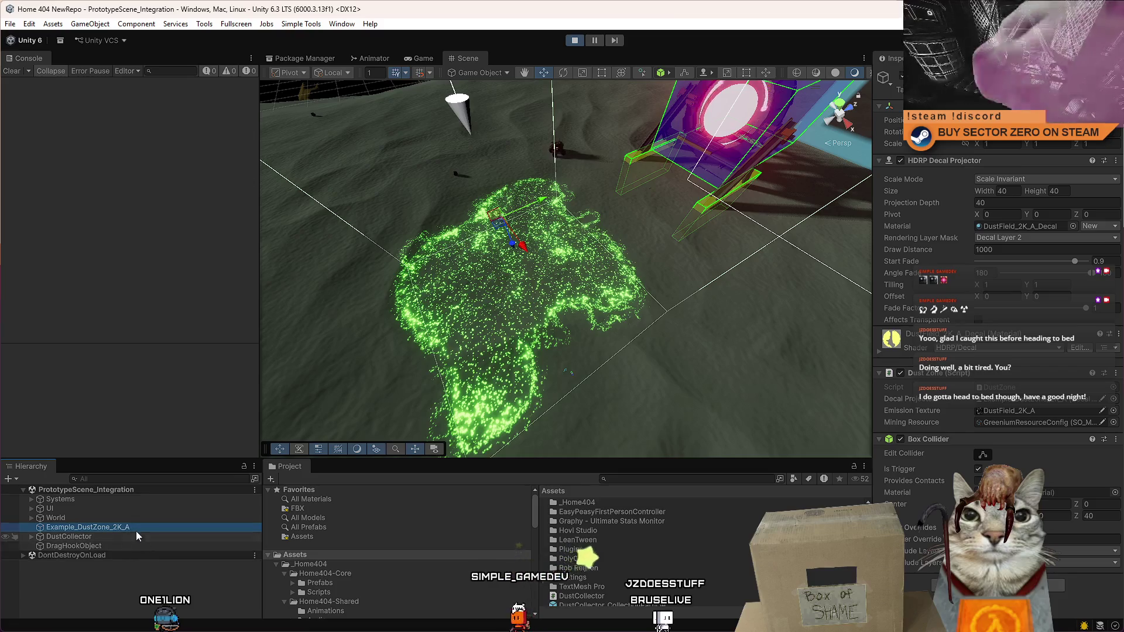
Step: Select DustCollector, frame it with F, and bring it into the green dust field
{"action": "left_click", "coordinate": [120, 536]}
{"action": "mouse_move", "coordinate": [527, 246]}
{"action": "left_mouse_down"}
{"action": "mouse_move", "coordinate": [546, 191]}
{"action": "mouse_move", "coordinate": [611, 159]}
{"action": "left_mouse_up"}
{"action": "key", "text": "f"}
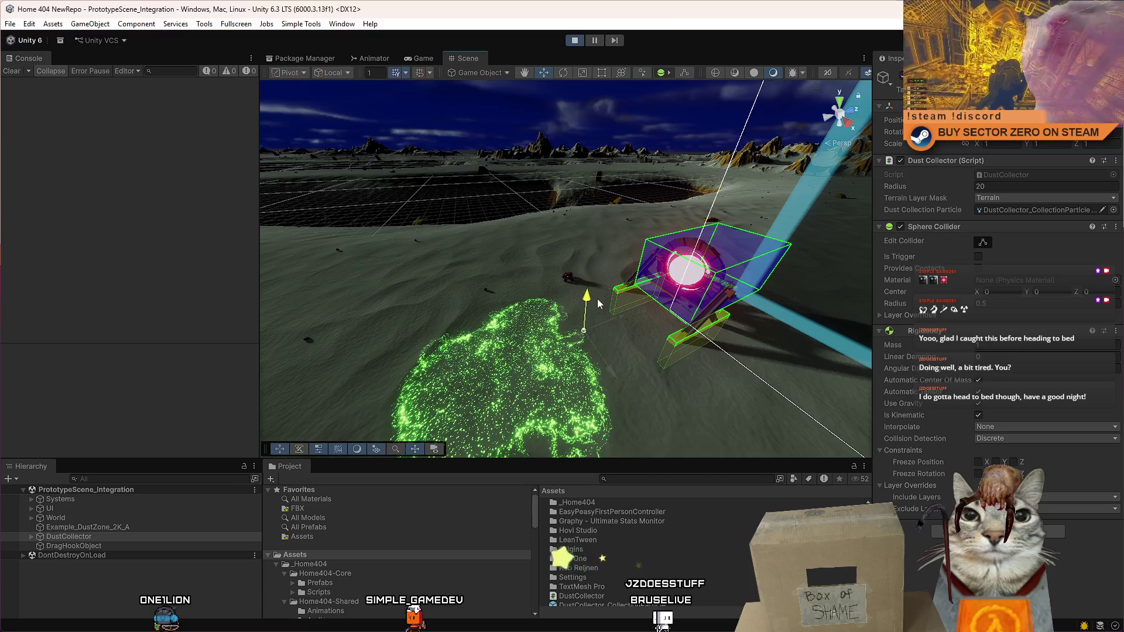
{"action": "scroll", "coordinate": [597, 299], "scroll_direction": "up", "scroll_amount": 5}
{"action": "left_click", "coordinate": [567, 250]}
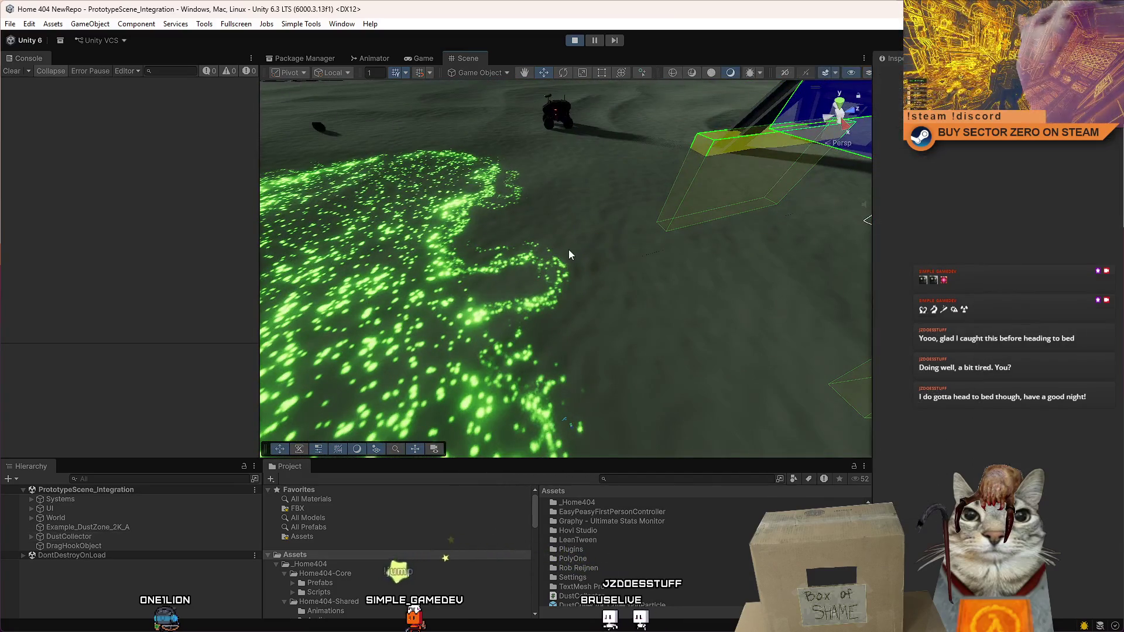
{"action": "left_click", "coordinate": [589, 250]}
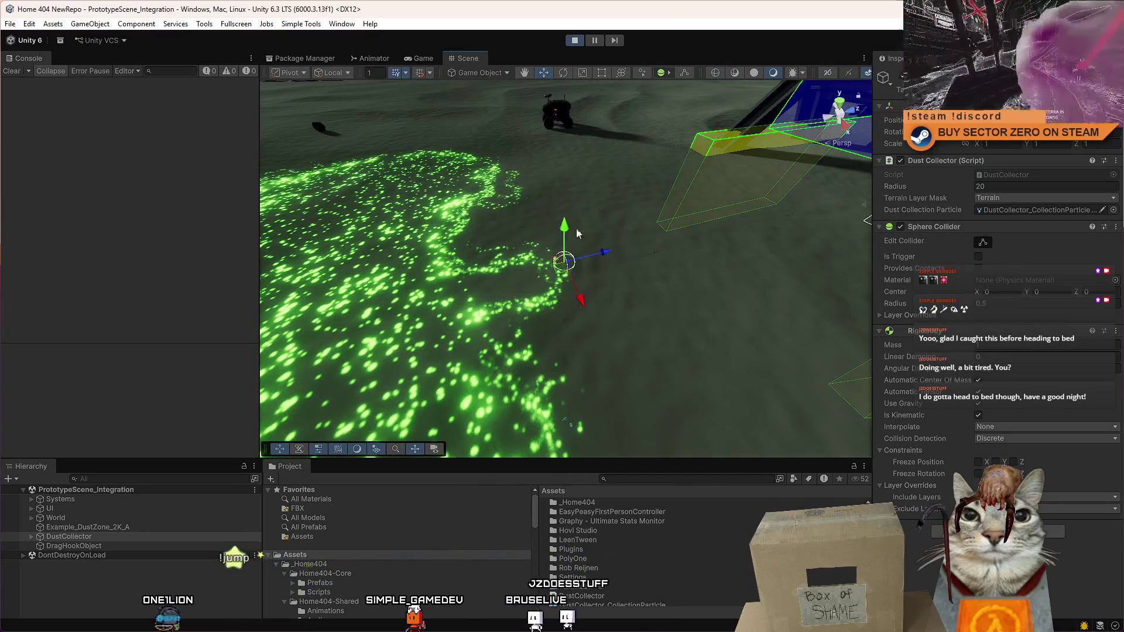
{"action": "mouse_move", "coordinate": [589, 250]}
{"action": "left_mouse_down"}
{"action": "mouse_move", "coordinate": [654, 274]}
{"action": "mouse_move", "coordinate": [667, 267]}
{"action": "mouse_move", "coordinate": [542, 278]}
{"action": "mouse_move", "coordinate": [462, 310]}
{"action": "mouse_move", "coordinate": [445, 404]}
{"action": "mouse_move", "coordinate": [533, 398]}
{"action": "mouse_move", "coordinate": [556, 328]}
{"action": "mouse_move", "coordinate": [456, 249]}
{"action": "mouse_move", "coordinate": [371, 270]}
{"action": "mouse_move", "coordinate": [364, 333]}
{"action": "left_mouse_up"}
Step: Reframe DustCollector, drag it twice more across the dust decal, then orbit to review the dark trails
{"action": "key", "text": "f"}
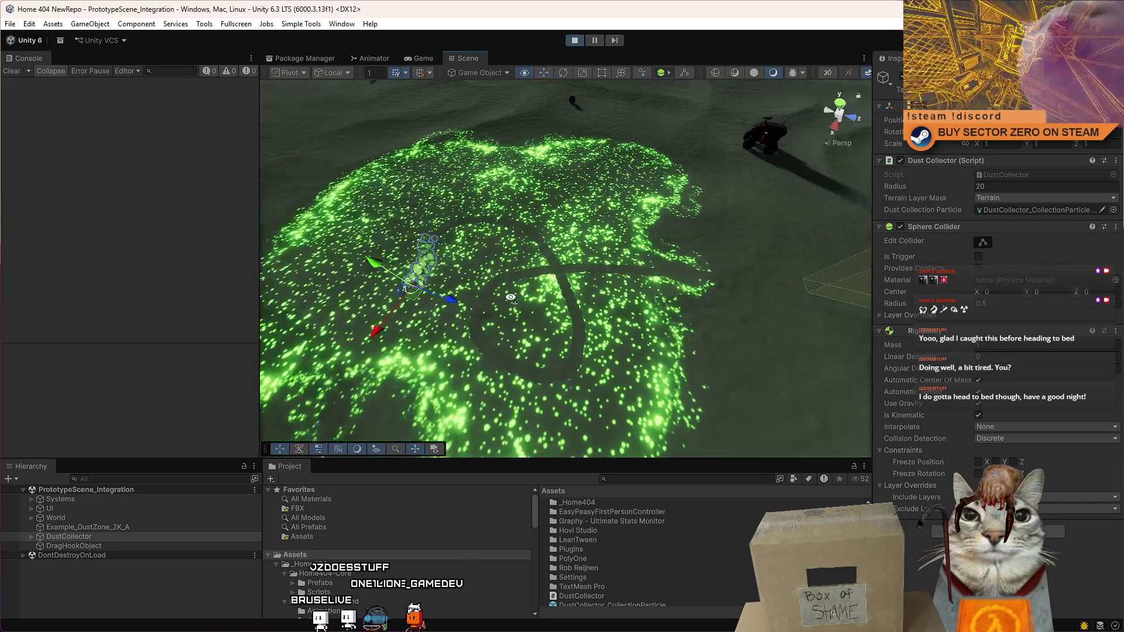
{"action": "mouse_move", "coordinate": [609, 313]}
{"action": "left_mouse_down"}
{"action": "mouse_move", "coordinate": [510, 261]}
{"action": "mouse_move", "coordinate": [479, 220]}
{"action": "mouse_move", "coordinate": [433, 261]}
{"action": "mouse_move", "coordinate": [503, 295]}
{"action": "mouse_move", "coordinate": [544, 252]}
{"action": "mouse_move", "coordinate": [567, 151]}
{"action": "mouse_move", "coordinate": [626, 235]}
{"action": "mouse_move", "coordinate": [615, 293]}
{"action": "mouse_move", "coordinate": [388, 360]}
{"action": "mouse_move", "coordinate": [368, 336]}
{"action": "mouse_move", "coordinate": [557, 274]}
{"action": "mouse_move", "coordinate": [515, 275]}
{"action": "left_mouse_up"}
{"action": "mouse_move", "coordinate": [381, 287]}
{"action": "left_mouse_down"}
{"action": "mouse_move", "coordinate": [435, 257]}
{"action": "mouse_move", "coordinate": [432, 232]}
{"action": "mouse_move", "coordinate": [445, 319]}
{"action": "mouse_move", "coordinate": [413, 398]}
{"action": "mouse_move", "coordinate": [422, 422]}
{"action": "mouse_move", "coordinate": [568, 430]}
{"action": "mouse_move", "coordinate": [469, 407]}
{"action": "mouse_move", "coordinate": [374, 331]}
{"action": "mouse_move", "coordinate": [535, 366]}
{"action": "mouse_move", "coordinate": [669, 295]}
{"action": "mouse_move", "coordinate": [480, 319]}
{"action": "mouse_move", "coordinate": [451, 237]}
{"action": "mouse_move", "coordinate": [747, 319]}
{"action": "mouse_move", "coordinate": [634, 231]}
{"action": "mouse_move", "coordinate": [371, 305]}
{"action": "mouse_move", "coordinate": [469, 231]}
{"action": "mouse_move", "coordinate": [657, 206]}
{"action": "mouse_move", "coordinate": [497, 227]}
{"action": "left_mouse_up"}
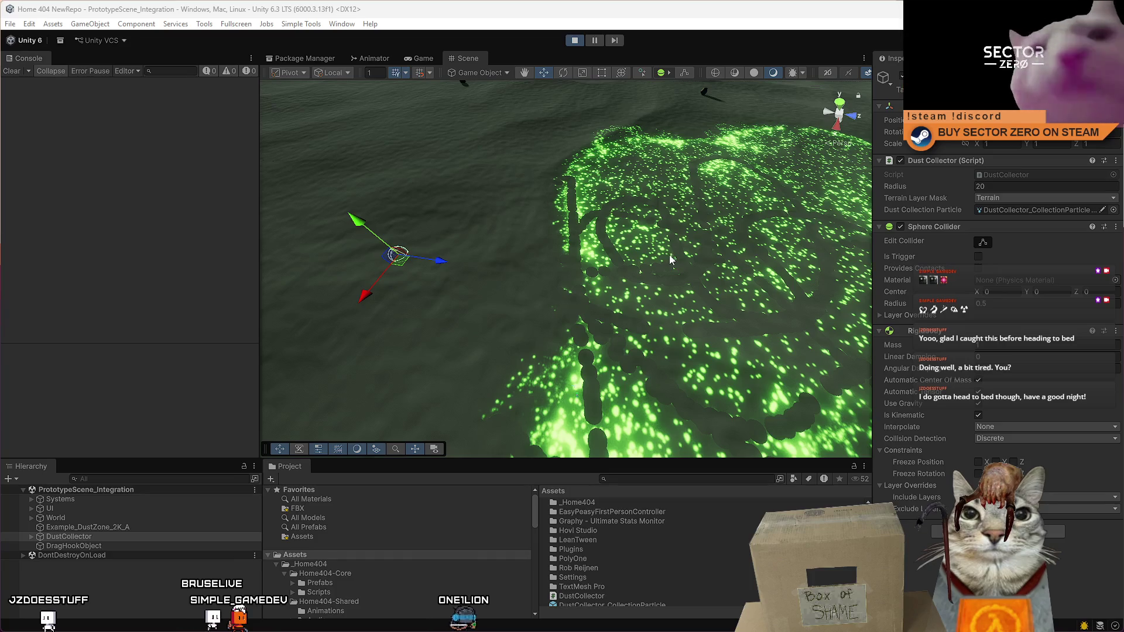
{"action": "mouse_move", "coordinate": [660, 260]}
{"action": "left_mouse_down"}
{"action": "mouse_move", "coordinate": [863, 237]}
{"action": "mouse_move", "coordinate": [719, 247]}
{"action": "left_mouse_up"}
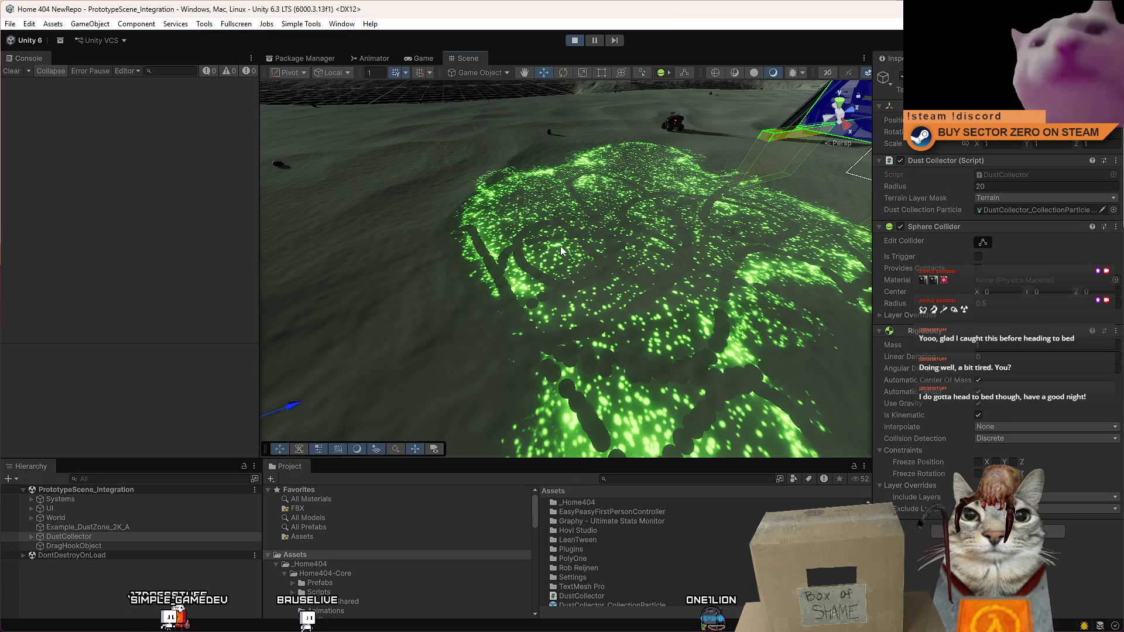
Step: Inspect terrain tiles 1x3 B 1 and 1x2 R B 2 in the Scene view
{"action": "left_click", "coordinate": [561, 250]}
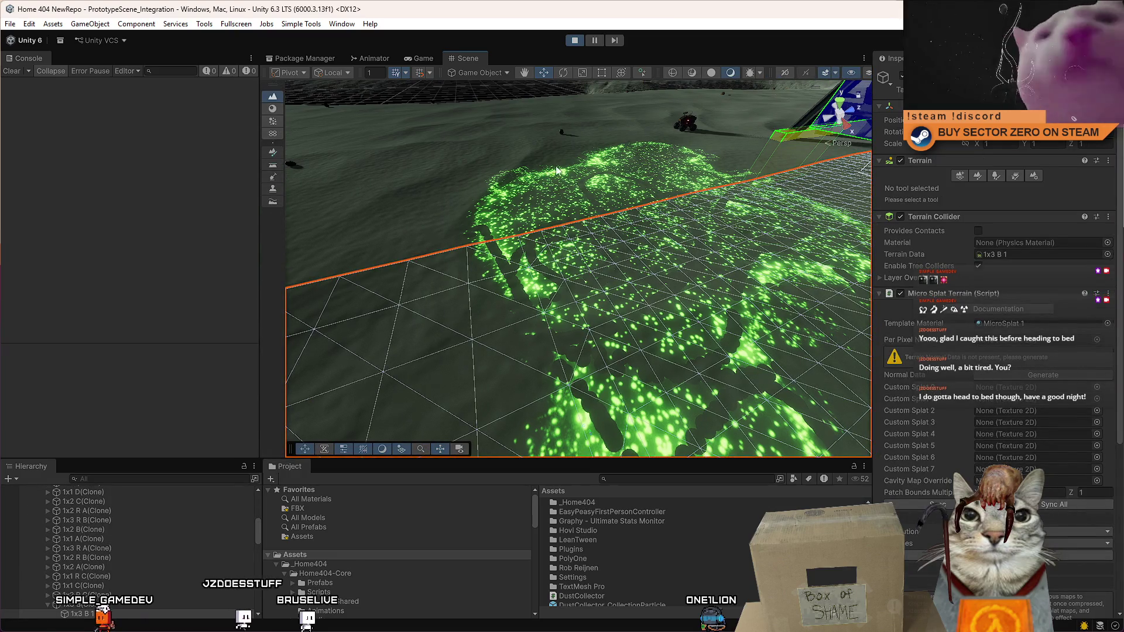
{"action": "left_click", "coordinate": [558, 172]}
{"action": "left_click", "coordinate": [571, 257]}
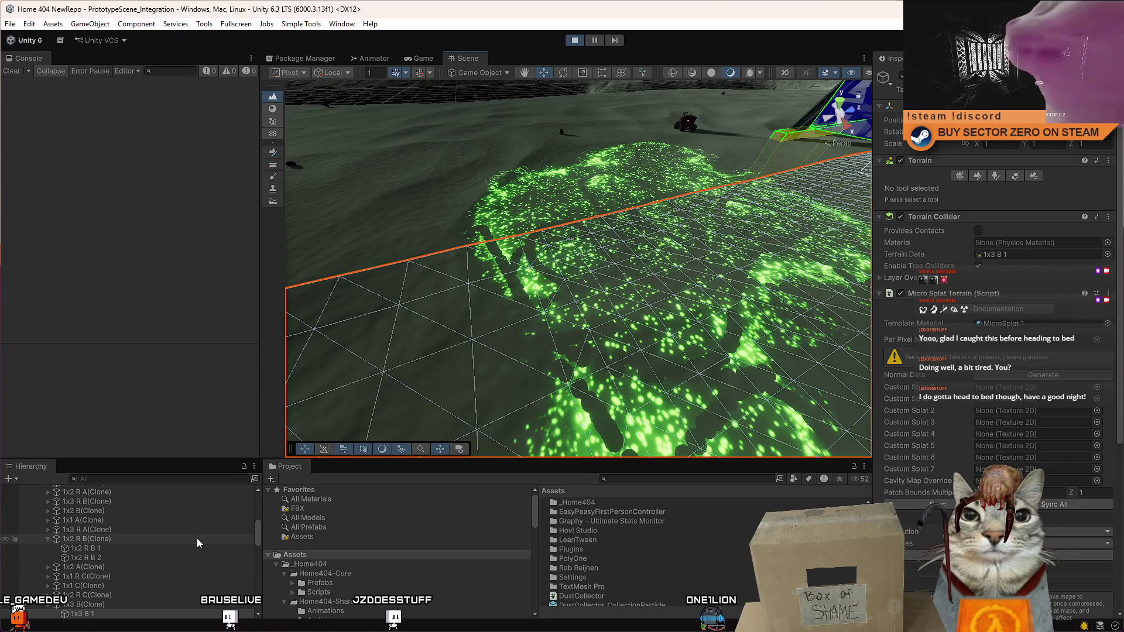
{"action": "left_click_drag", "start_coordinate": [682, 419], "coordinate": [757, 401]}
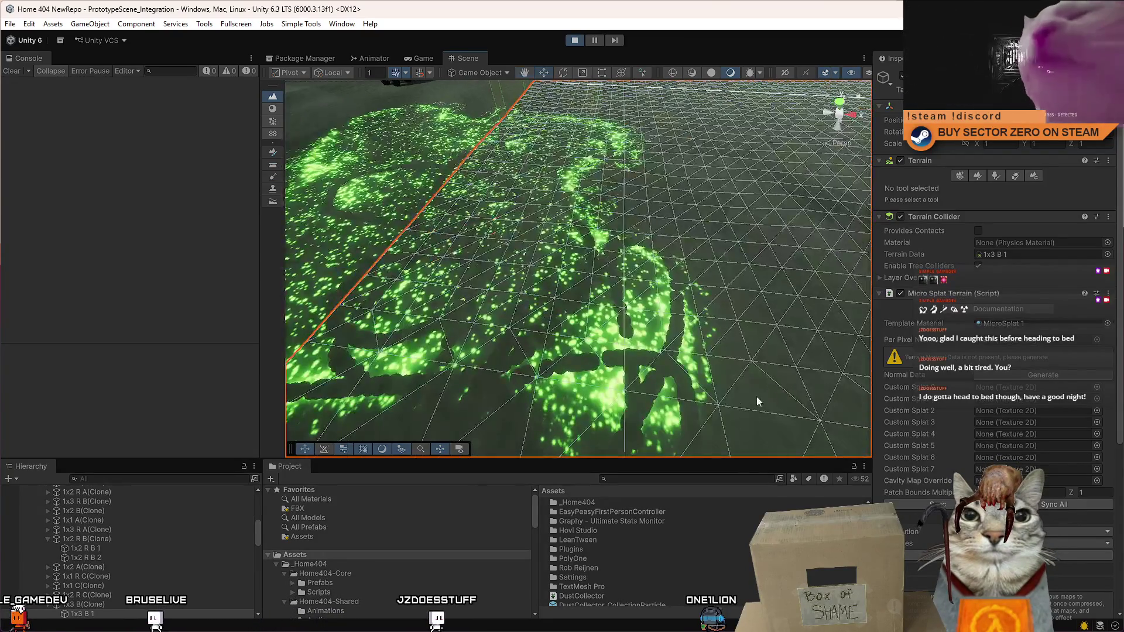
Step: Find and select the Example_DustZone_2K_A prefab in the Project Assets folder to inspect its components
{"action": "scroll", "coordinate": [658, 408], "scroll_direction": "down", "scroll_amount": 3}
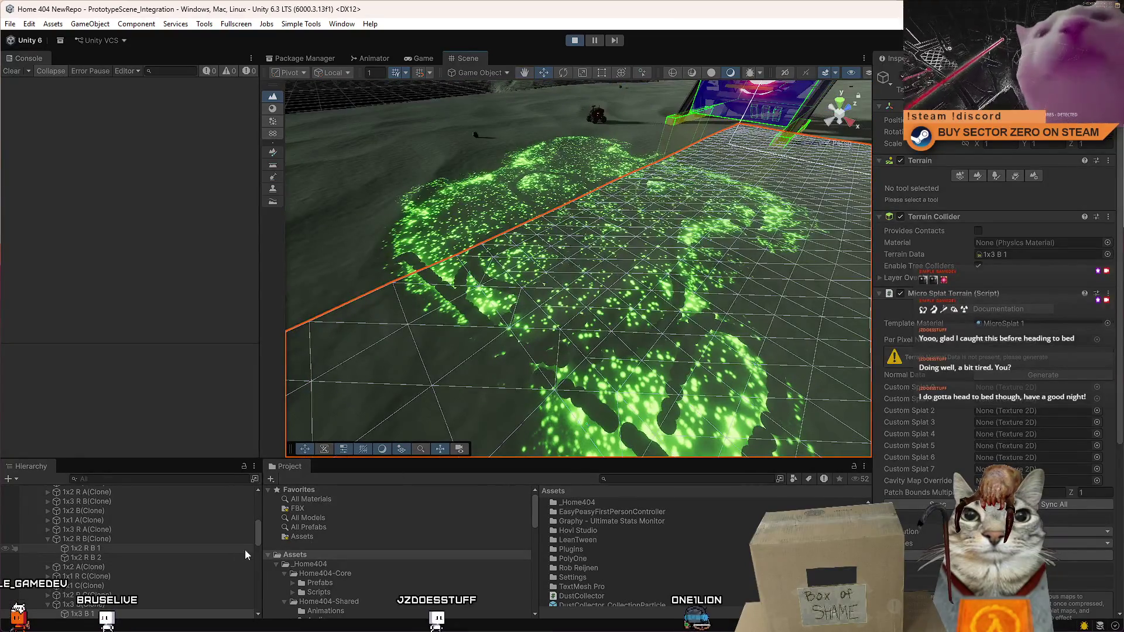
{"action": "scroll", "coordinate": [175, 556], "scroll_direction": "down", "scroll_amount": 10}
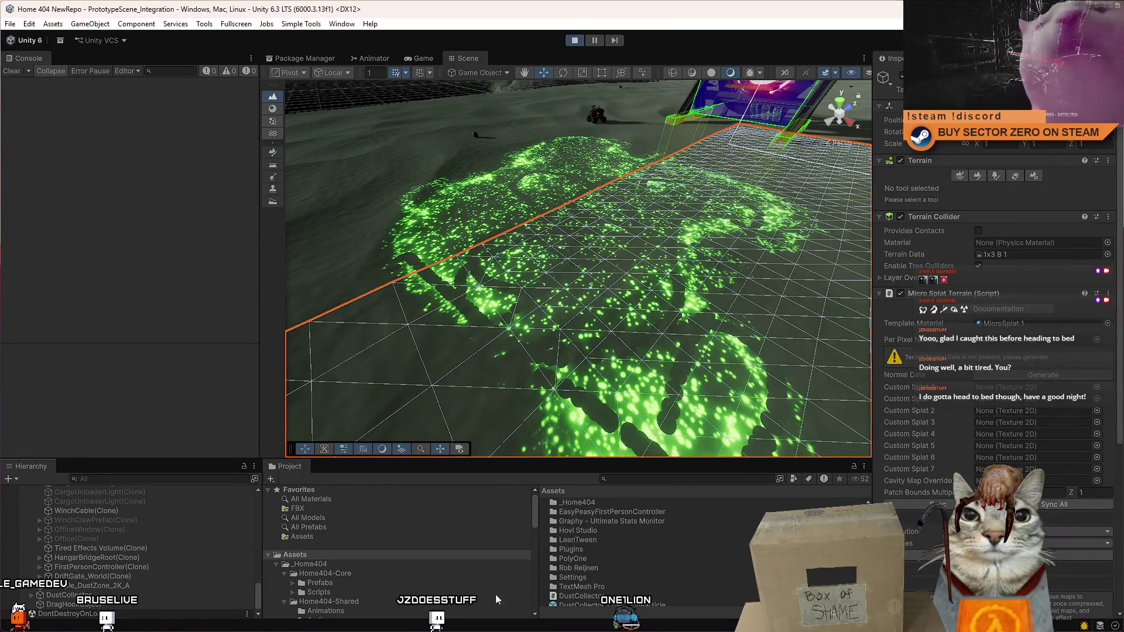
{"action": "scroll", "coordinate": [628, 593], "scroll_direction": "down", "scroll_amount": 3}
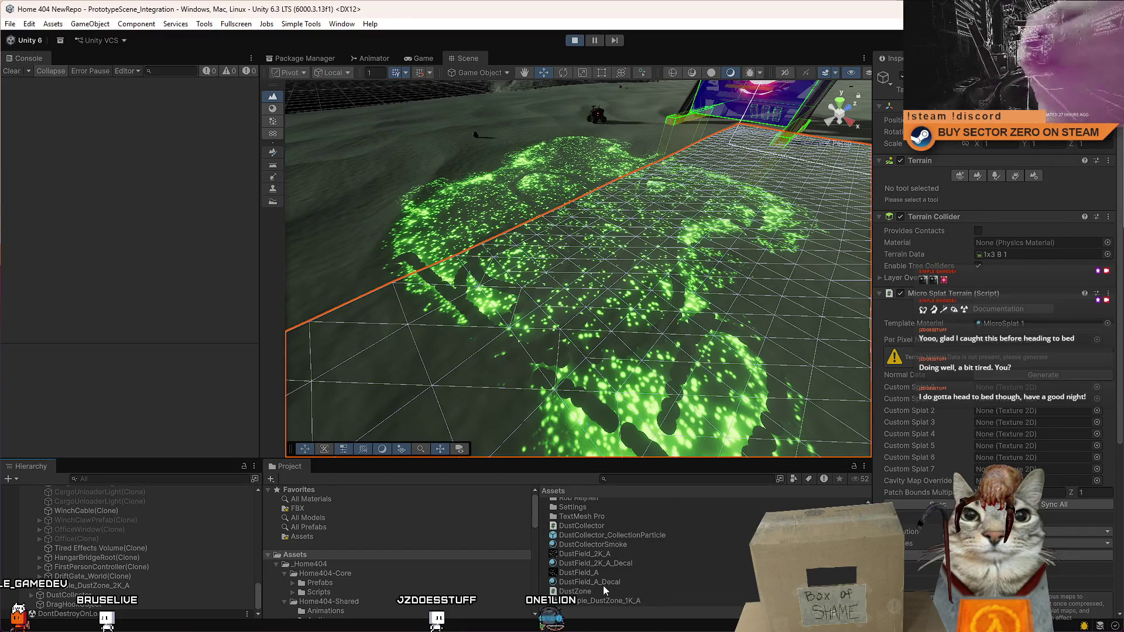
{"action": "scroll", "coordinate": [609, 564], "scroll_direction": "down", "scroll_amount": 1}
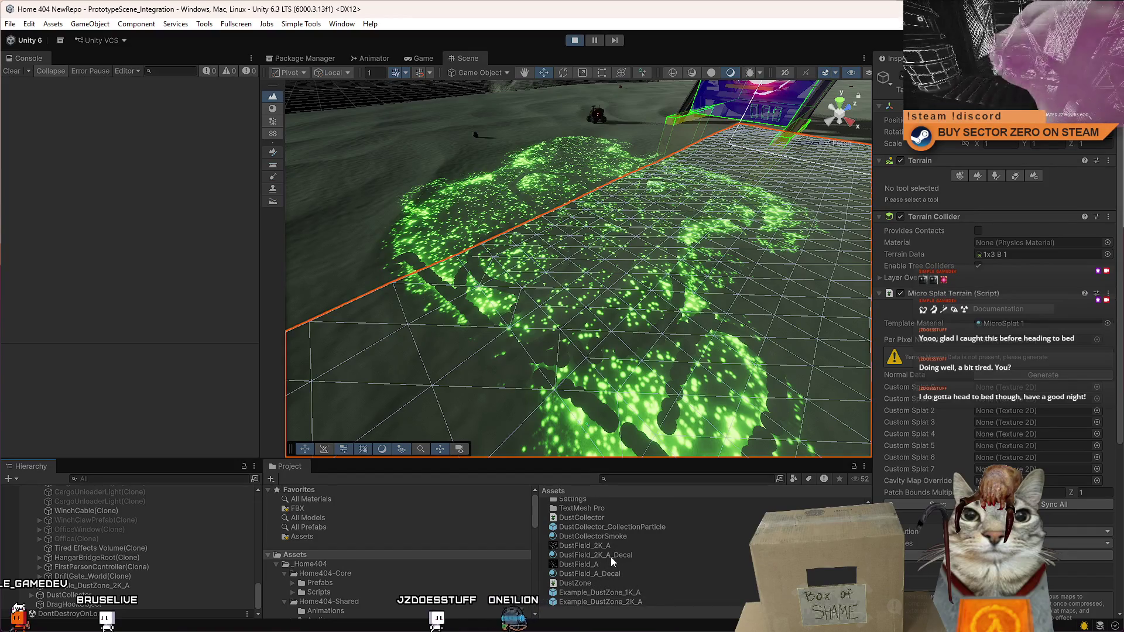
{"action": "left_click", "coordinate": [602, 603]}
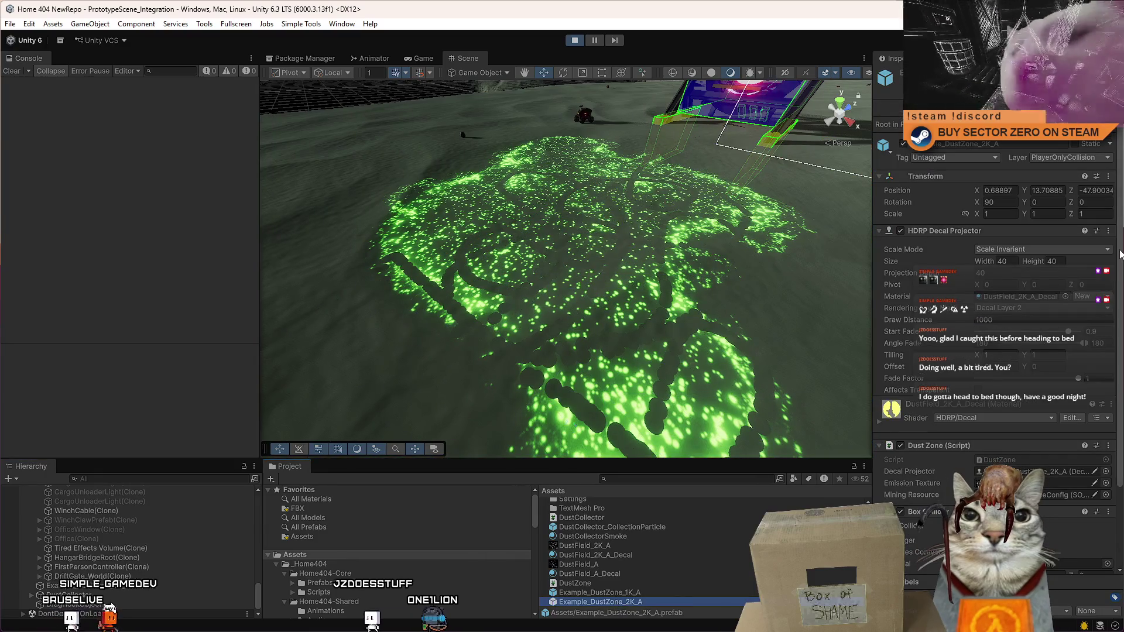
{"action": "scroll", "coordinate": [1120, 254], "scroll_direction": "down", "scroll_amount": 3}
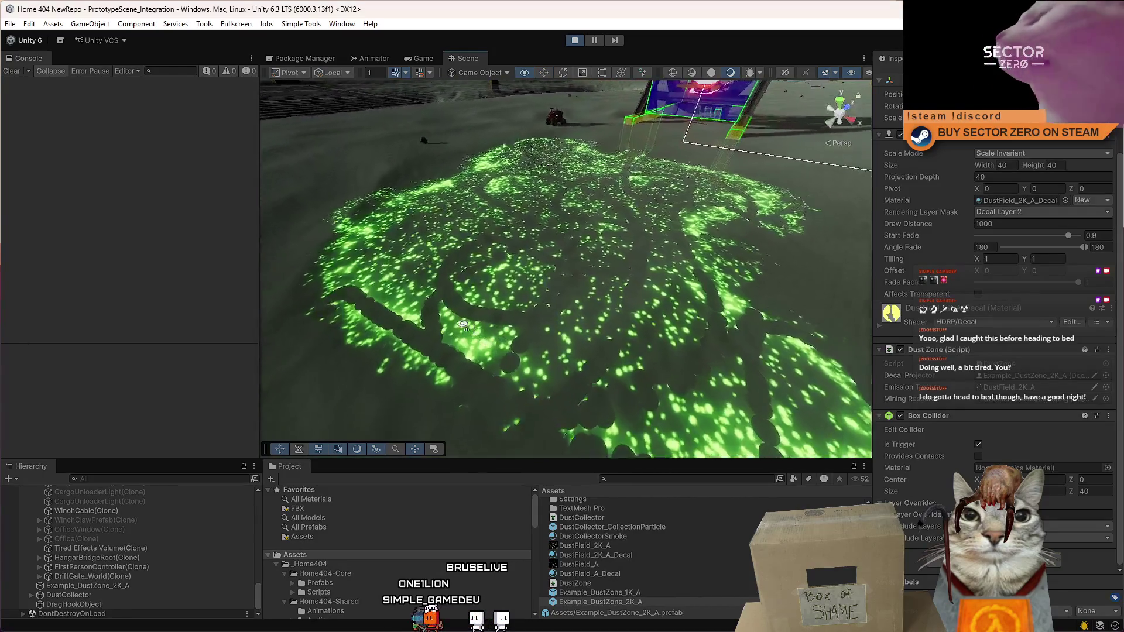
{"action": "left_click", "coordinate": [539, 289]}
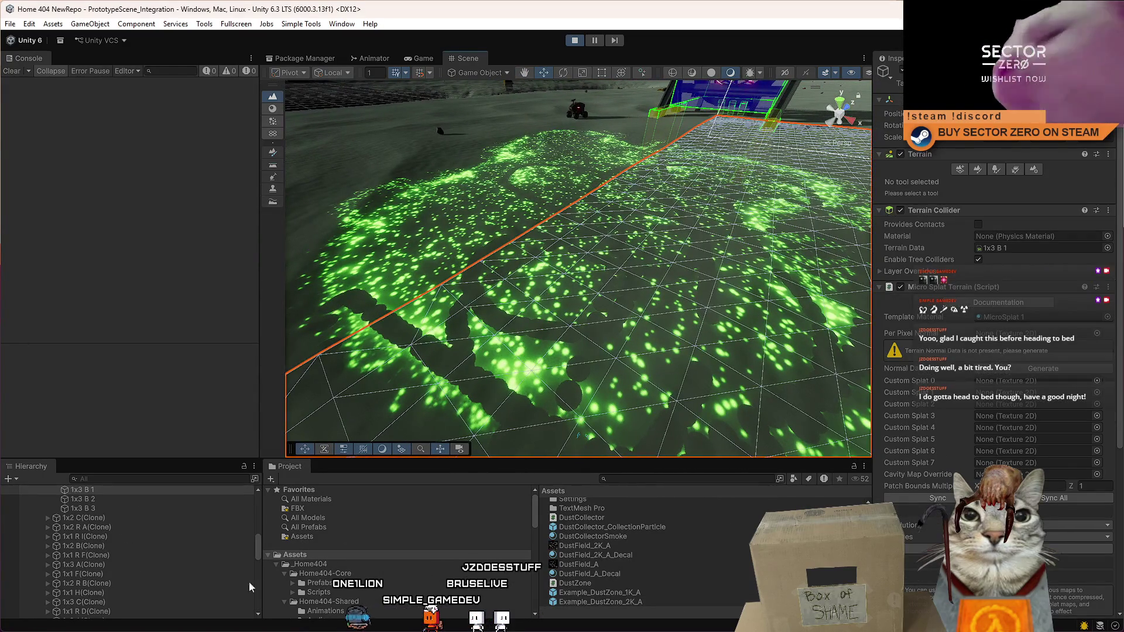
Step: Select the DustZone script past DustCollectorSmoke in the Project panel and open it in Visual Studio
{"action": "left_click", "coordinate": [641, 582]}
{"action": "left_click", "coordinate": [609, 535]}
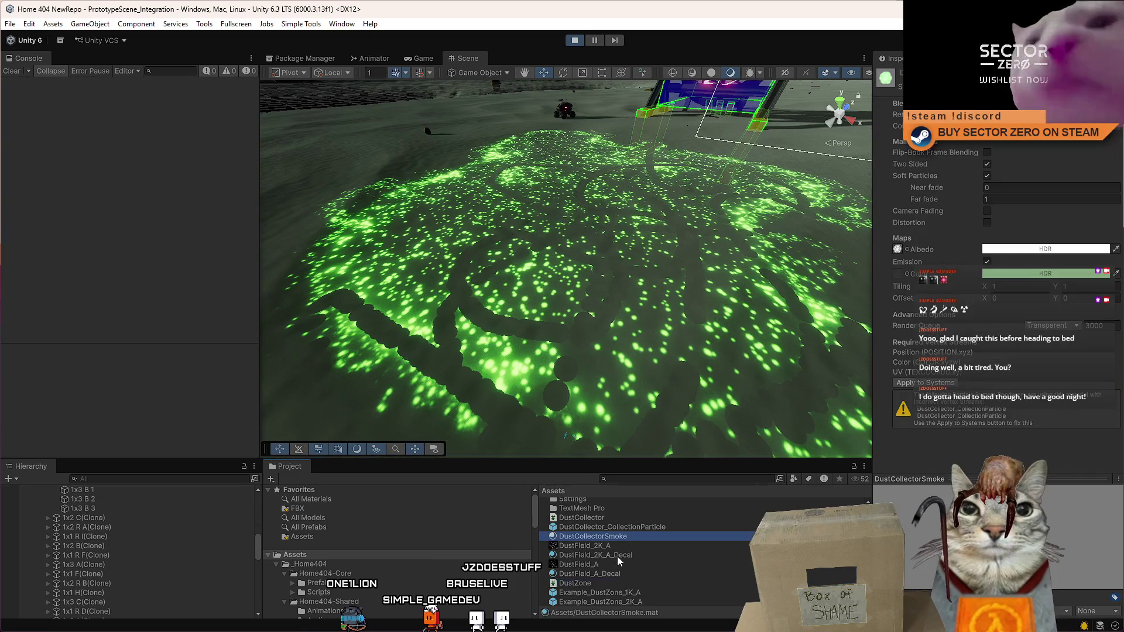
{"action": "left_click", "coordinate": [600, 585]}
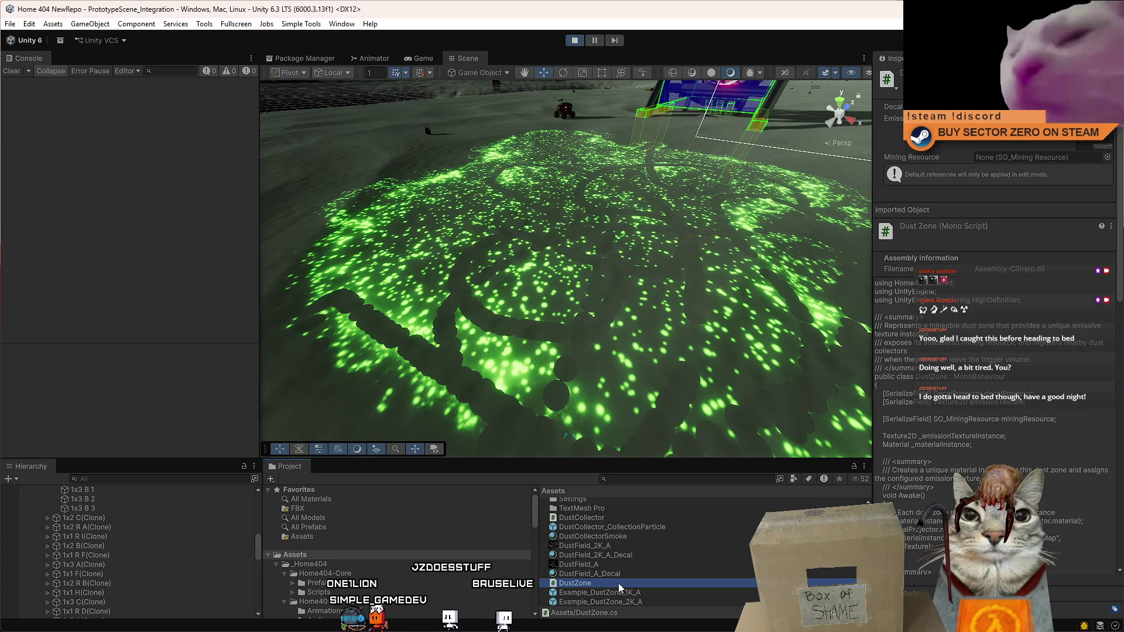
{"action": "double_click", "coordinate": [618, 584]}
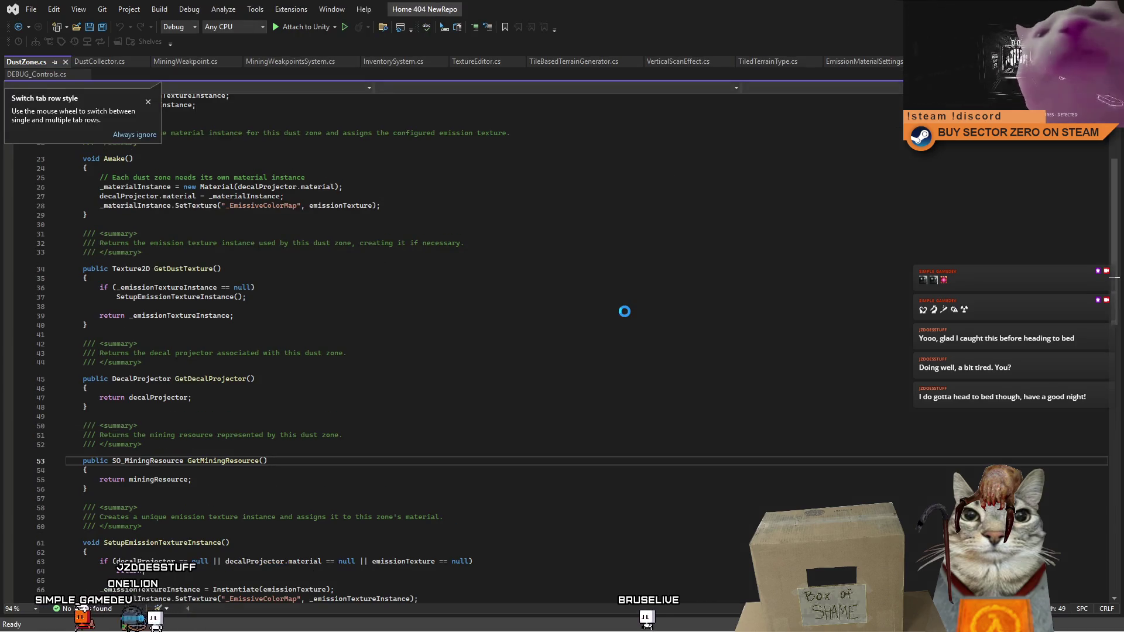
Step: Add '[SerializeField] Color dustColor;' on a new line below the emissionTexture field
{"action": "left_click", "coordinate": [622, 314]}
{"action": "left_click", "coordinate": [148, 102]}
{"action": "scroll", "coordinate": [490, 297], "scroll_direction": "up", "scroll_amount": 6}
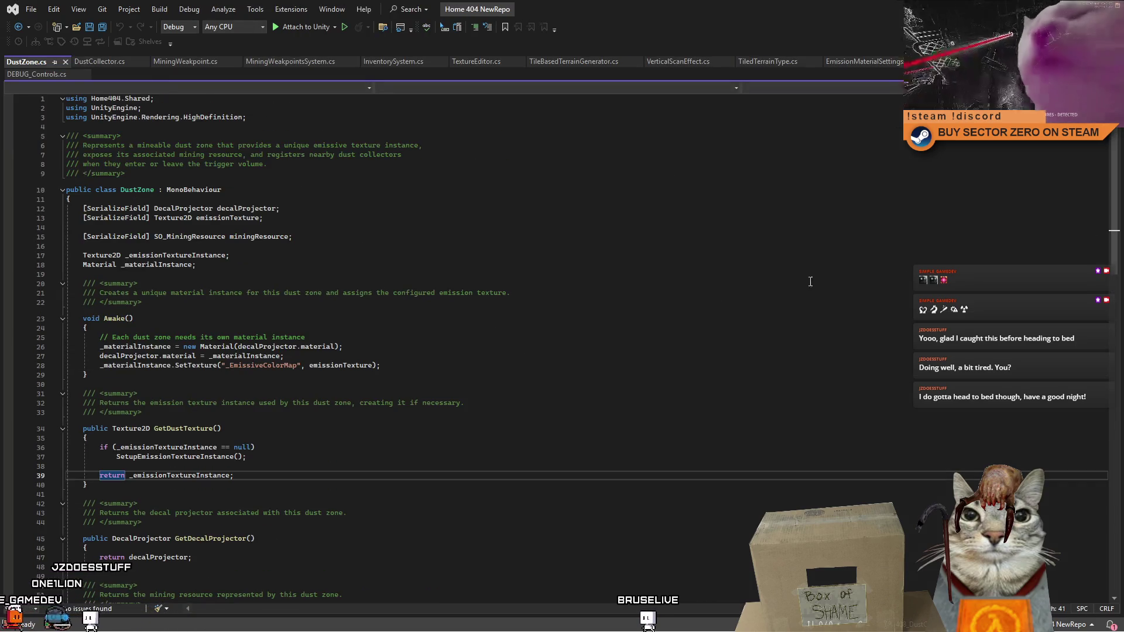
{"action": "left_click", "coordinate": [474, 254]}
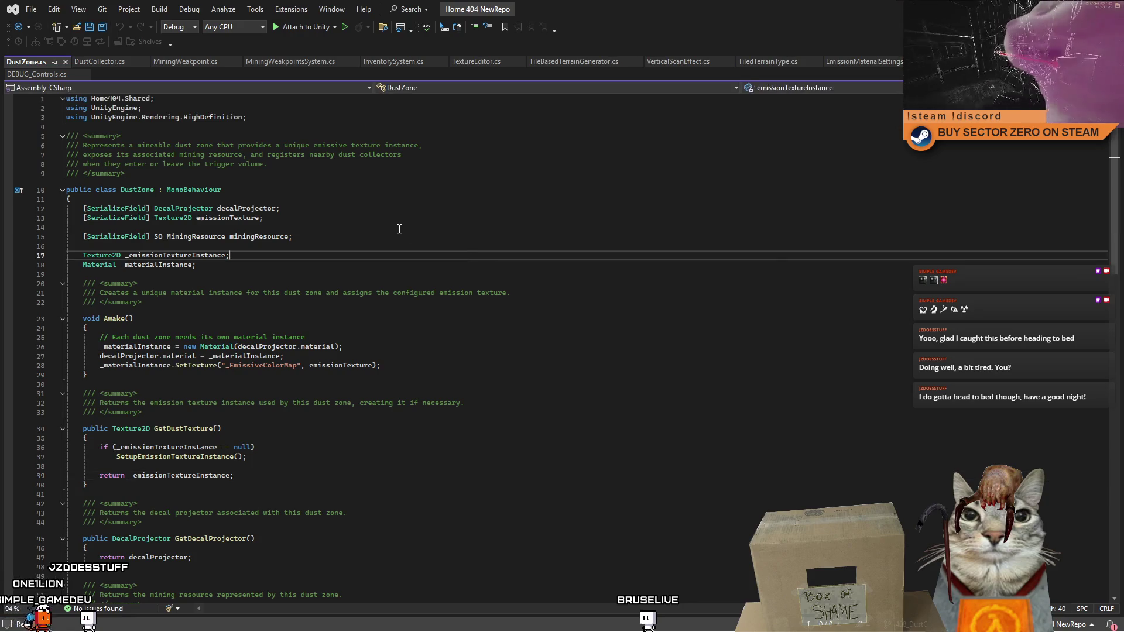
{"action": "left_click", "coordinate": [261, 218]}
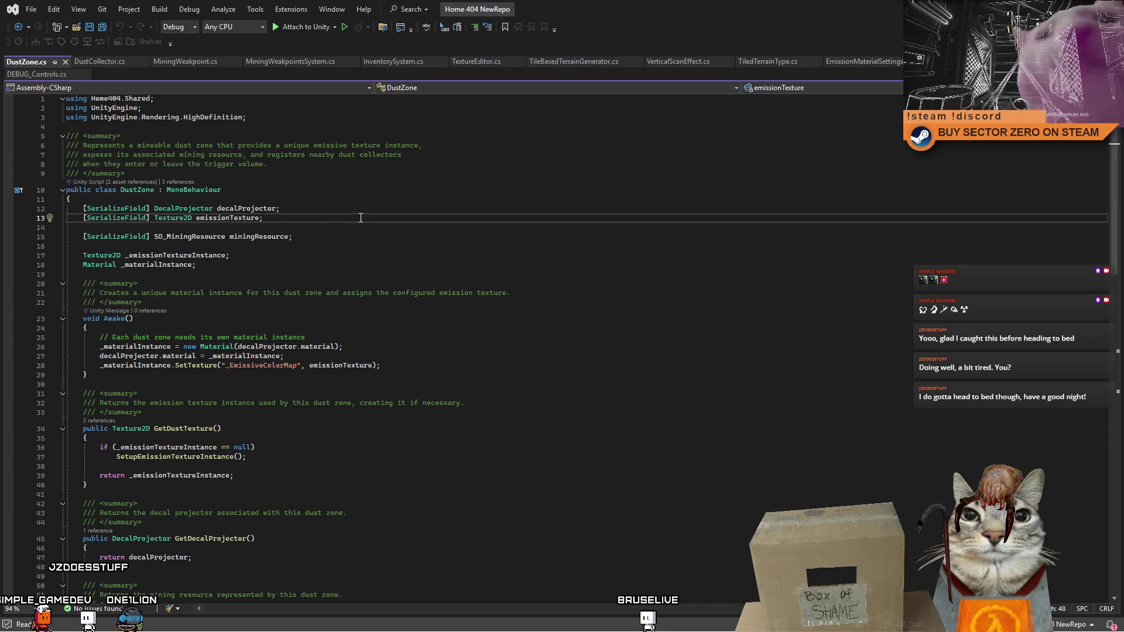
{"action": "key", "text": "Return"}
{"action": "type", "text": "erialize"}
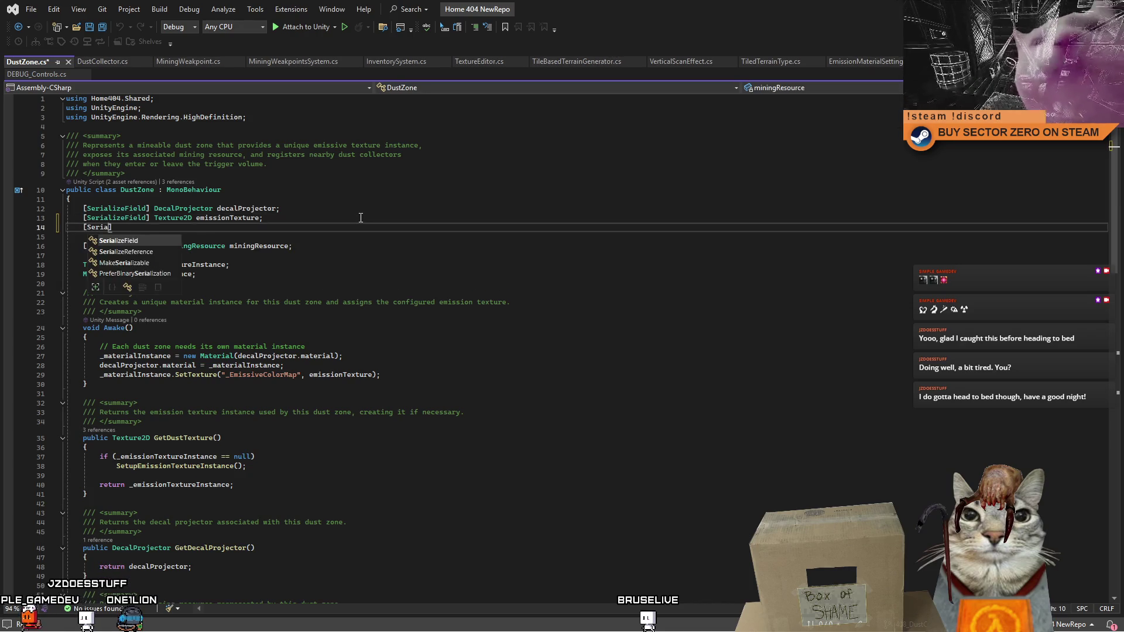
{"action": "type", "text": "Field]"}
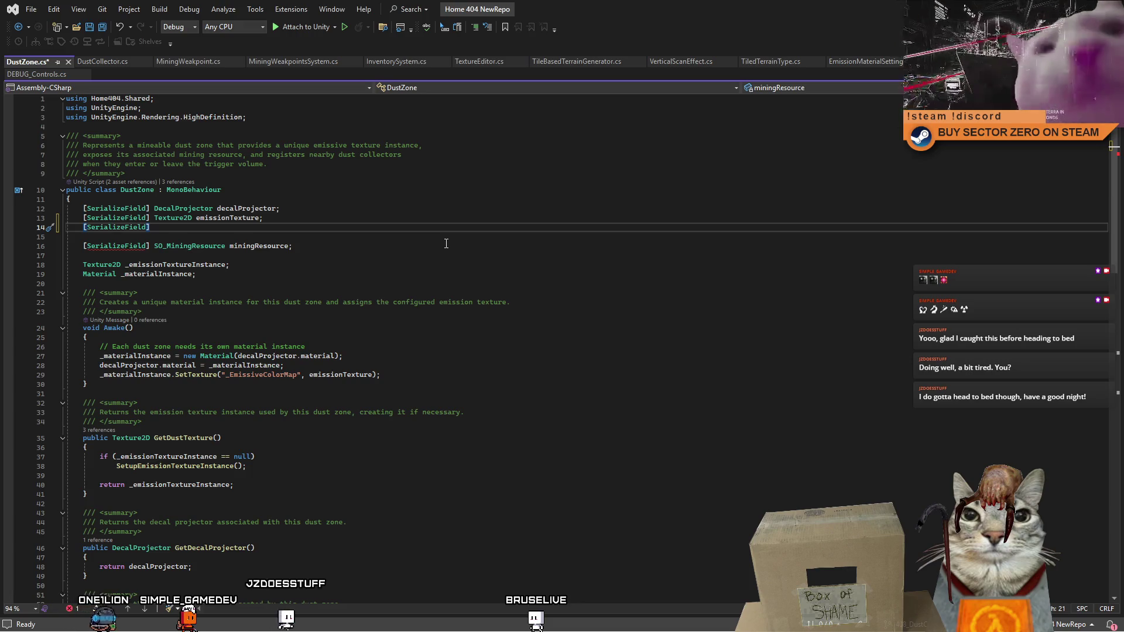
{"action": "type", "text": " Color dustColor;"}
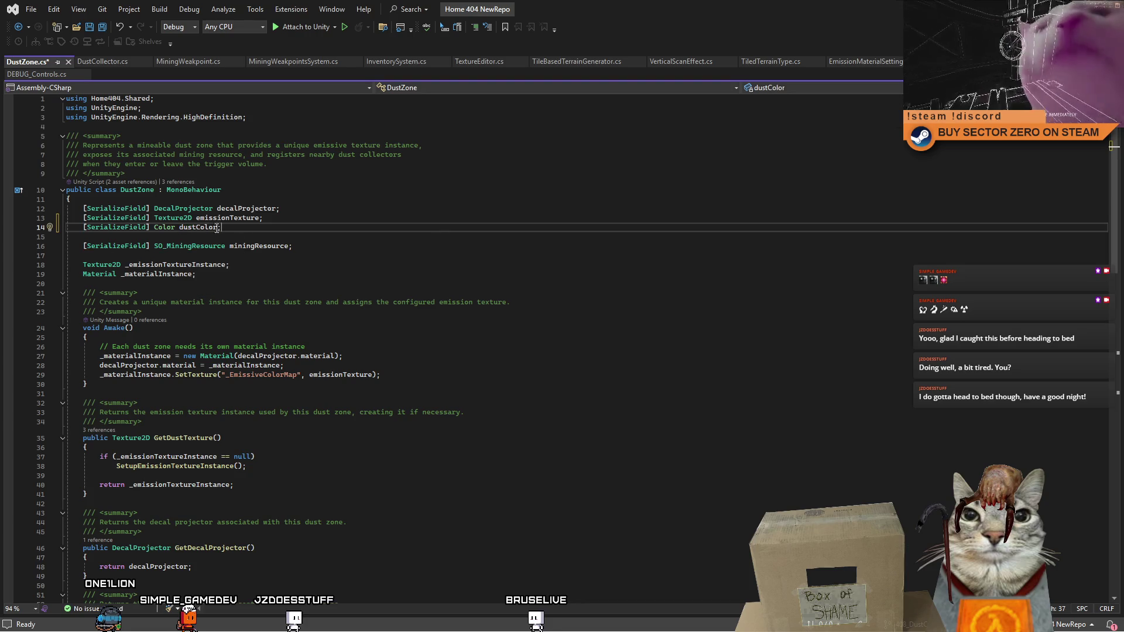
{"action": "double_click", "coordinate": [199, 227]}
{"action": "scroll", "coordinate": [499, 288], "scroll_direction": "down", "scroll_amount": 2}
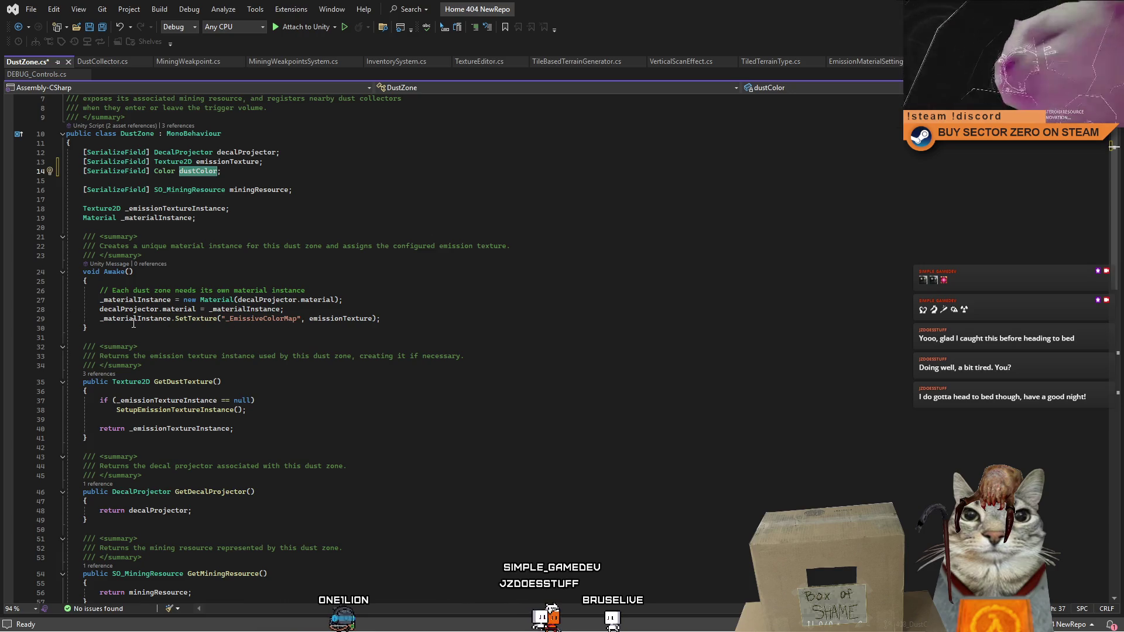
Step: Review how Awake uses _materialInstance and assigns the decal material
{"action": "scroll", "coordinate": [390, 370], "scroll_direction": "down", "scroll_amount": 1}
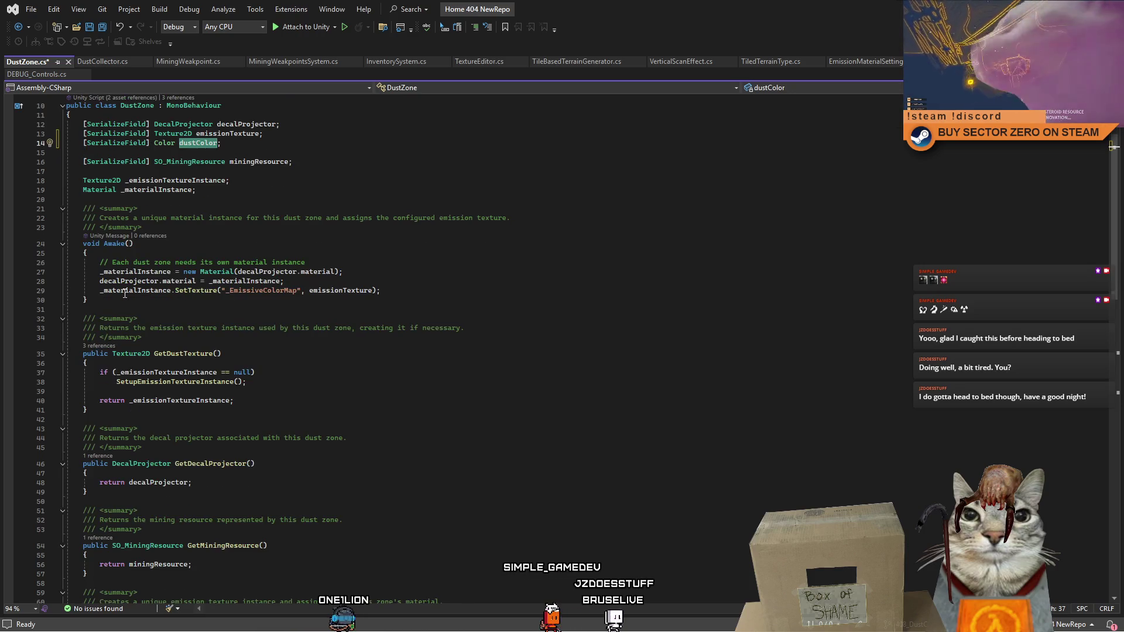
{"action": "left_click", "coordinate": [154, 293]}
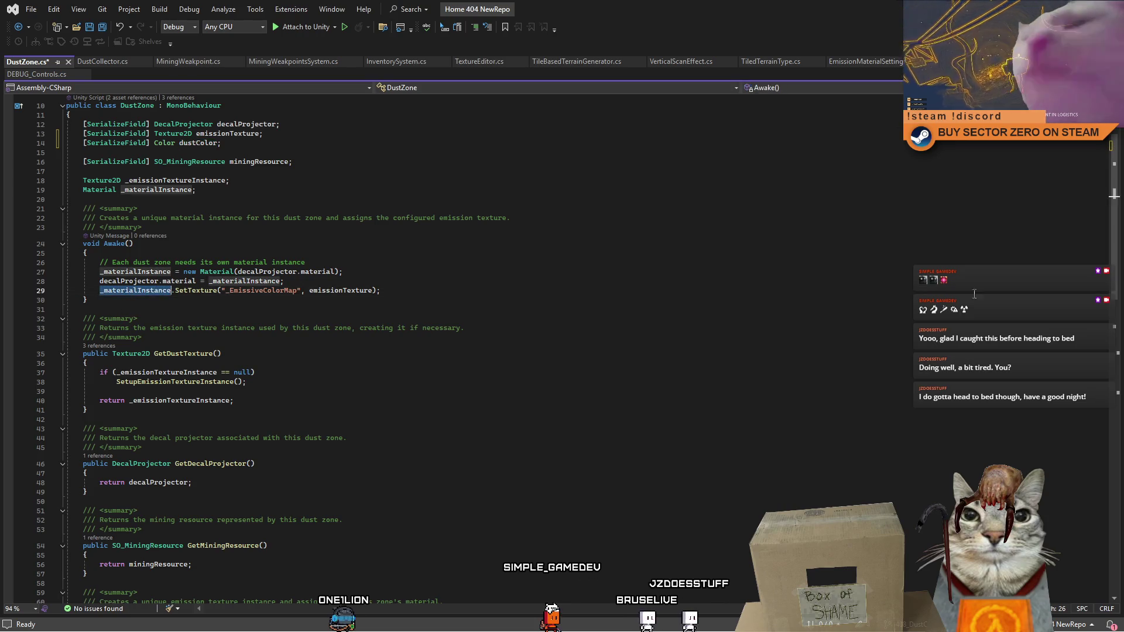
{"action": "scroll", "coordinate": [1108, 350], "scroll_direction": "down", "scroll_amount": 11}
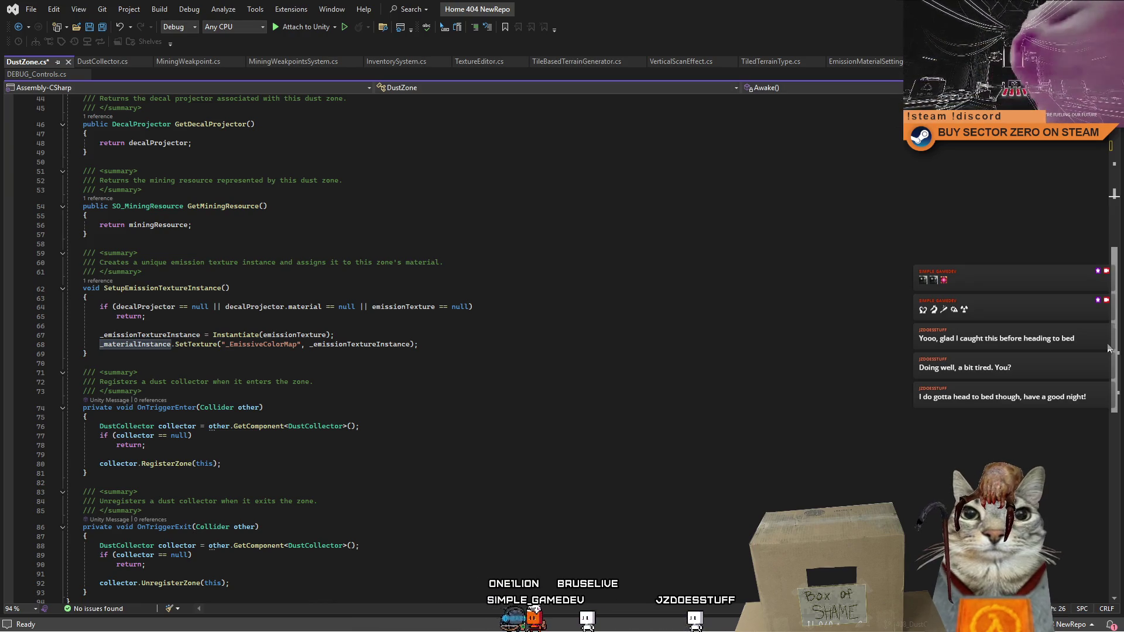
{"action": "mouse_move", "coordinate": [1108, 349]}
{"action": "left_mouse_down"}
{"action": "mouse_move", "coordinate": [1104, 310]}
{"action": "mouse_move", "coordinate": [1104, 366]}
{"action": "mouse_move", "coordinate": [1104, 225]}
{"action": "left_mouse_up"}
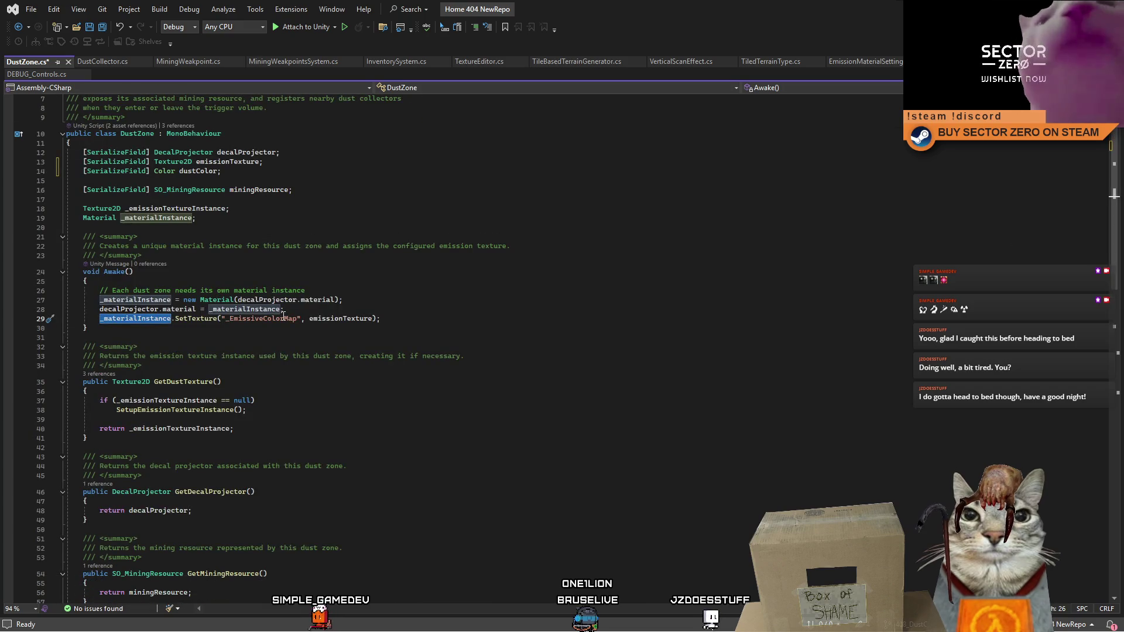
{"action": "left_click", "coordinate": [1091, 310]}
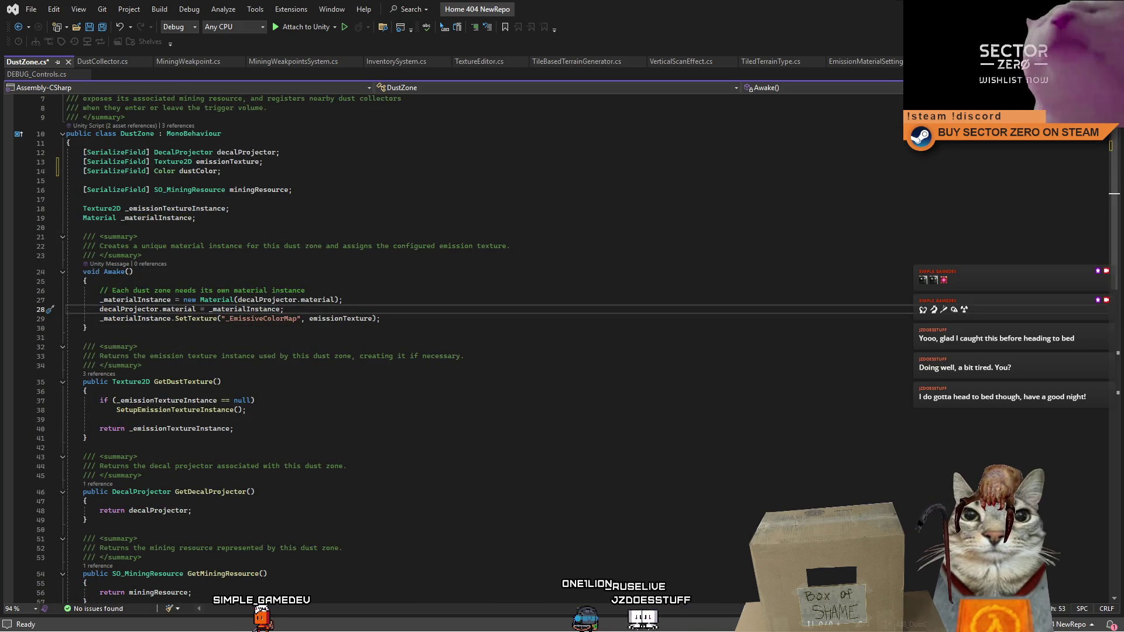
{"action": "key", "text": "alt+Tab"}
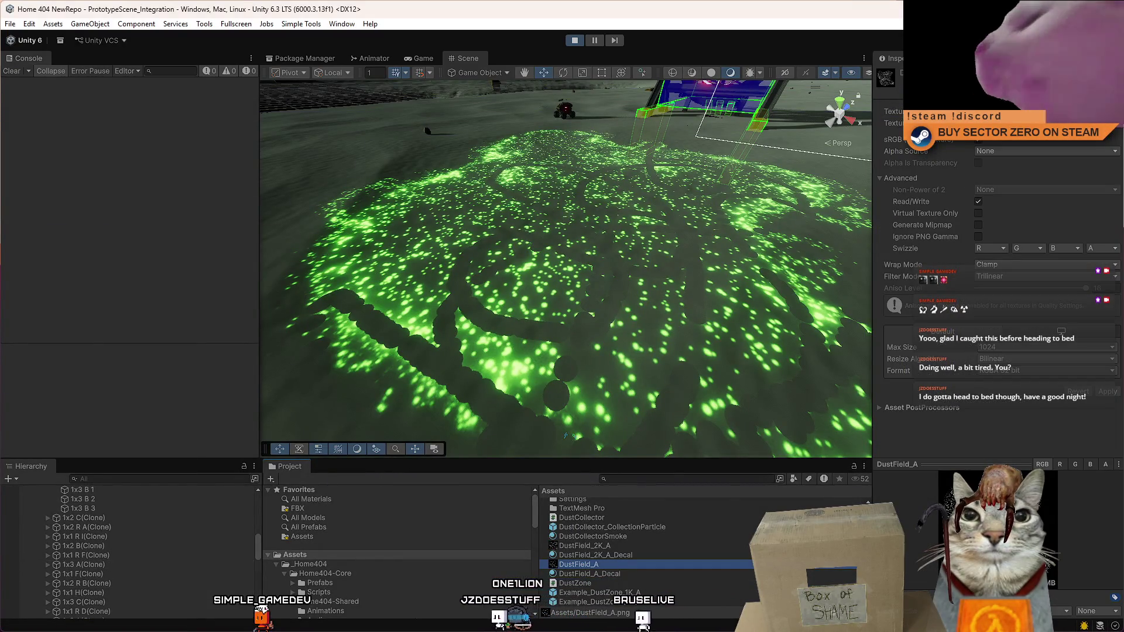
Step: Inspect the emission settings of DustField_2K_A_Decal, the material on Example_DustZone_2K_A
{"action": "left_click", "coordinate": [571, 602]}
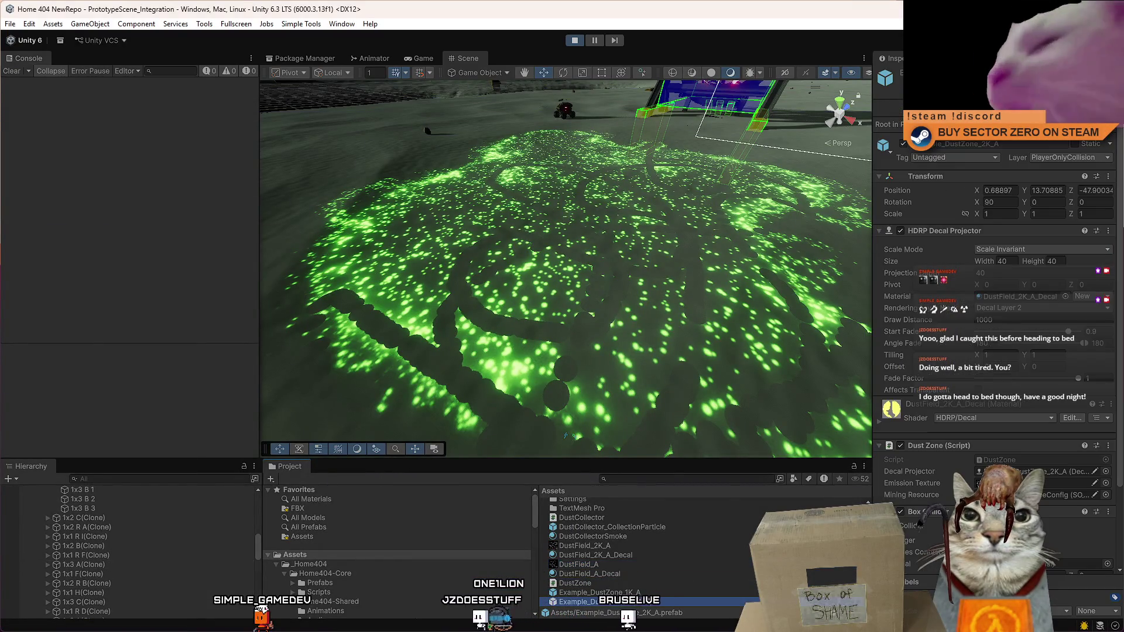
{"action": "left_click", "coordinate": [1035, 296]}
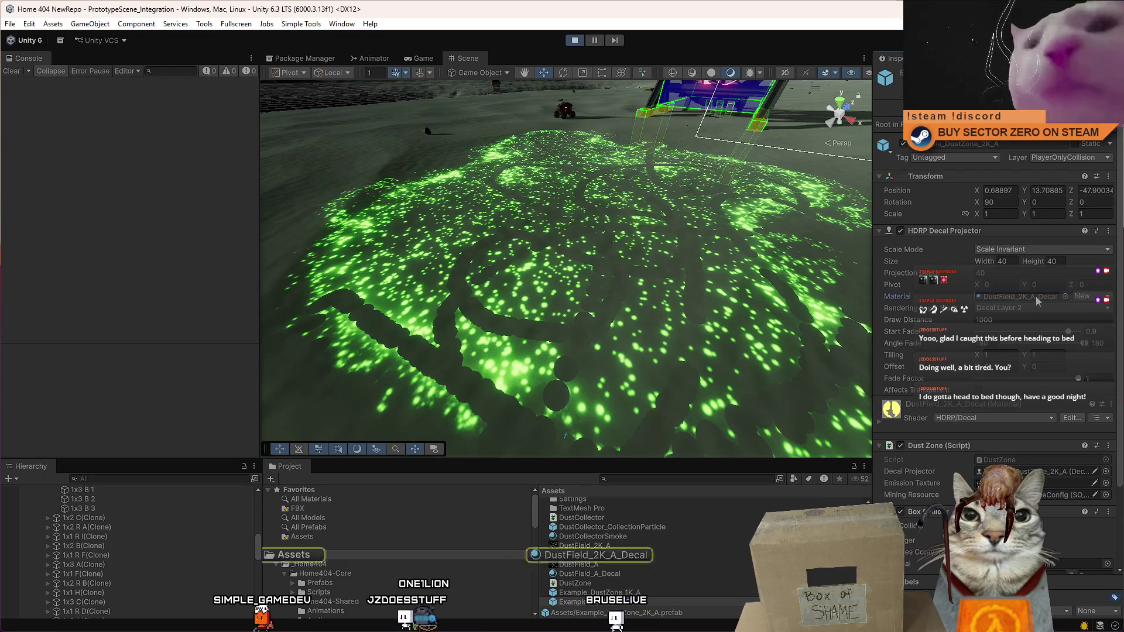
{"action": "left_click", "coordinate": [595, 556]}
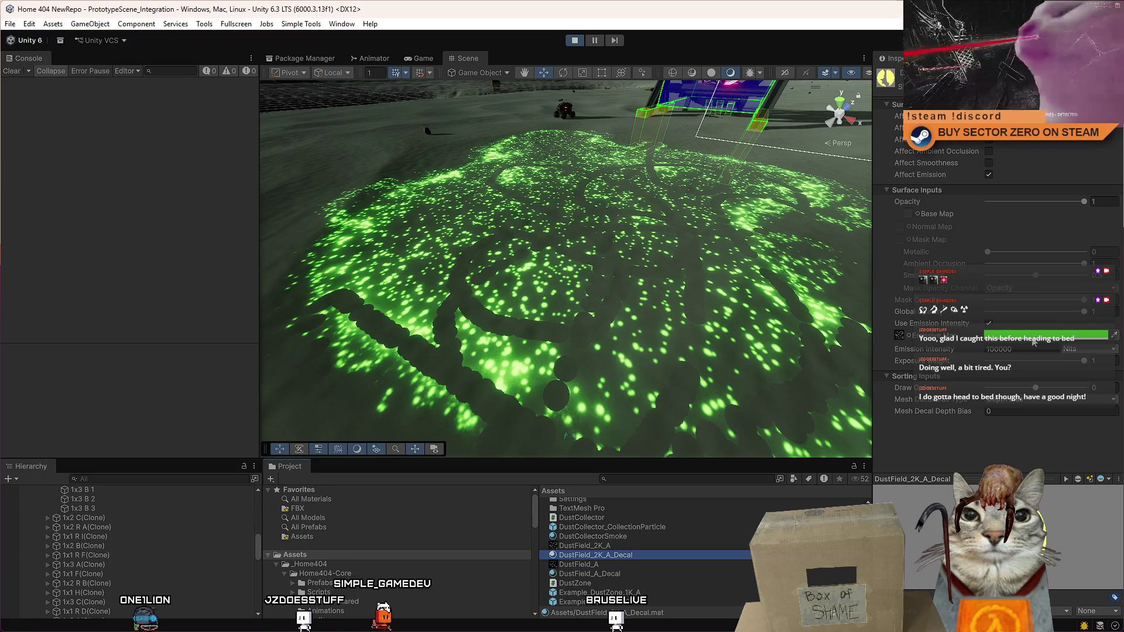
{"action": "key", "text": "alt+Tab"}
{"action": "left_click", "coordinate": [472, 389]}
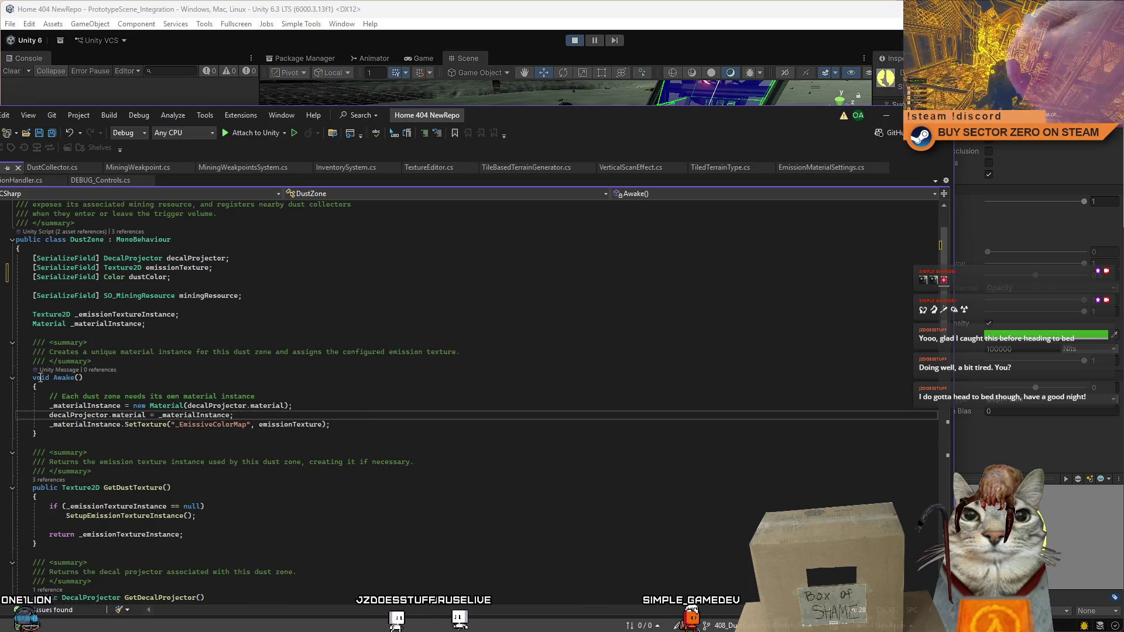
Step: Add _materialInstance.SetColor("_EmissiveColor", Color.red) after the SetTexture line in Awake
{"action": "left_click_drag", "start_coordinate": [32, 377], "coordinate": [38, 434]}
{"action": "key", "text": "alt+Tab"}
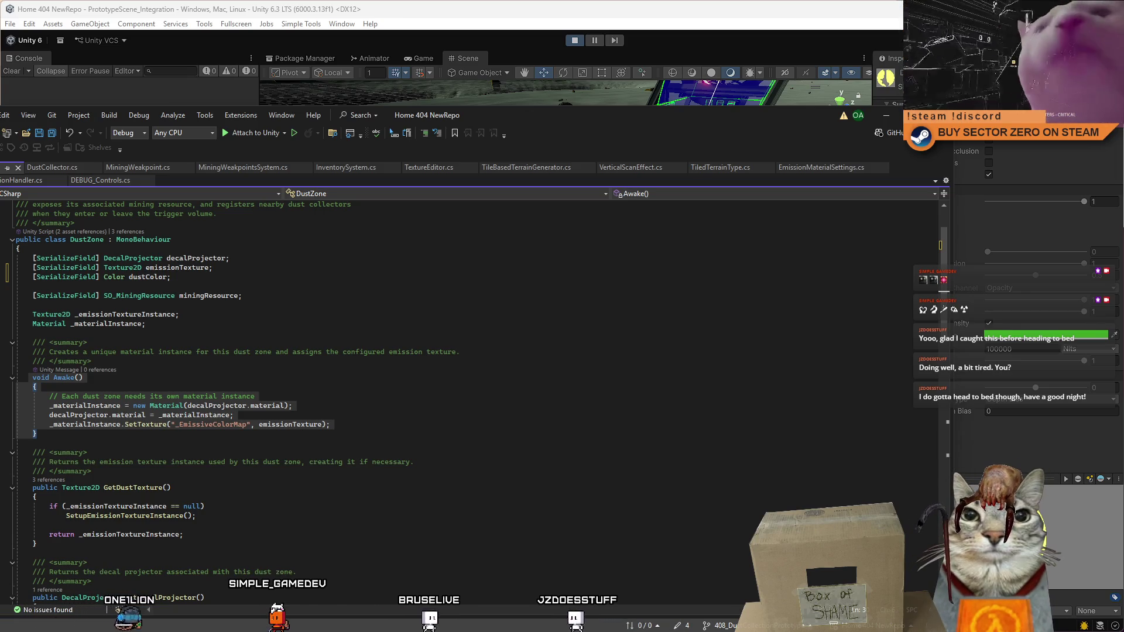
{"action": "key", "text": "alt+Tab"}
{"action": "left_click", "coordinate": [421, 426]}
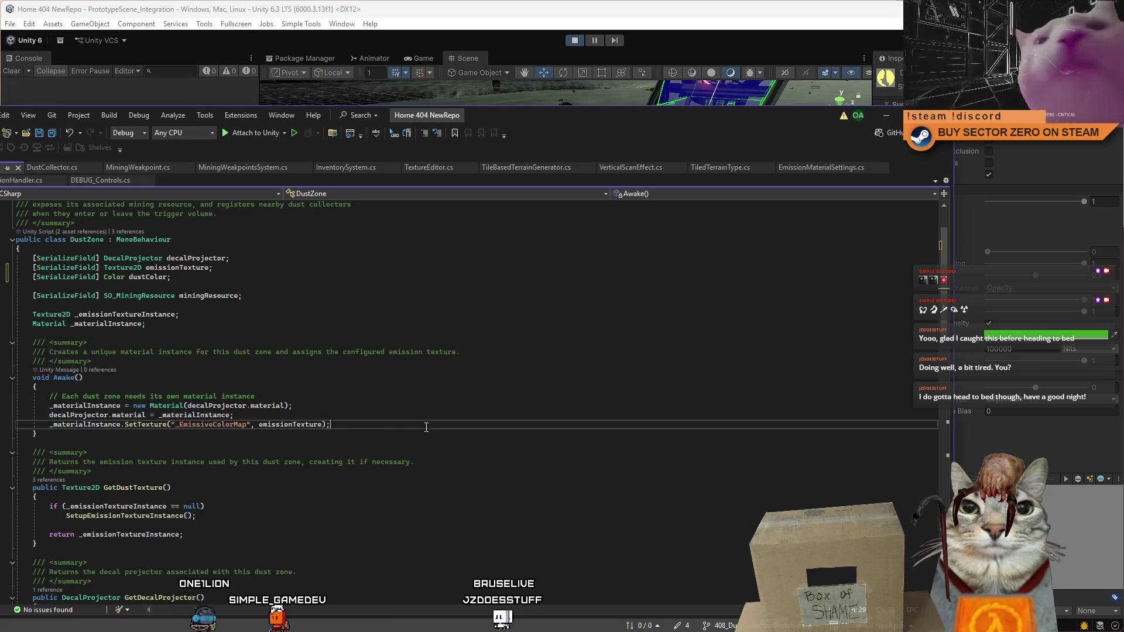
{"action": "key", "text": "Return"}
{"action": "key", "text": "Tab"}
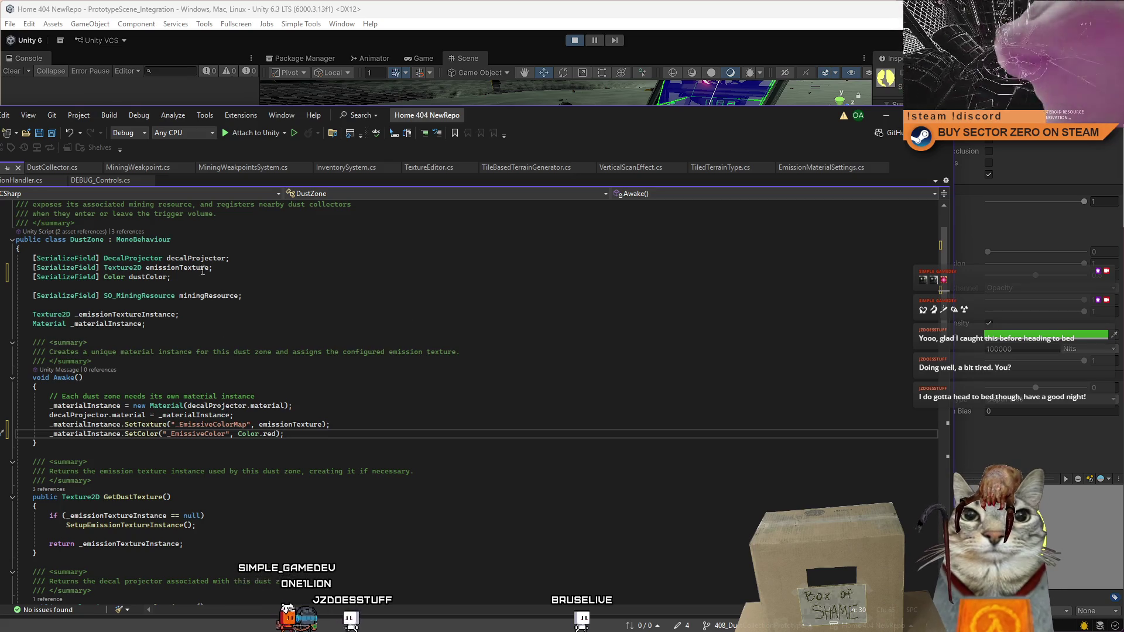
Step: Rename dustColor to emissionColor, use it in place of Color.red, and save DustZone.cs
{"action": "left_click", "coordinate": [155, 276]}
{"action": "double_click", "coordinate": [269, 434]}
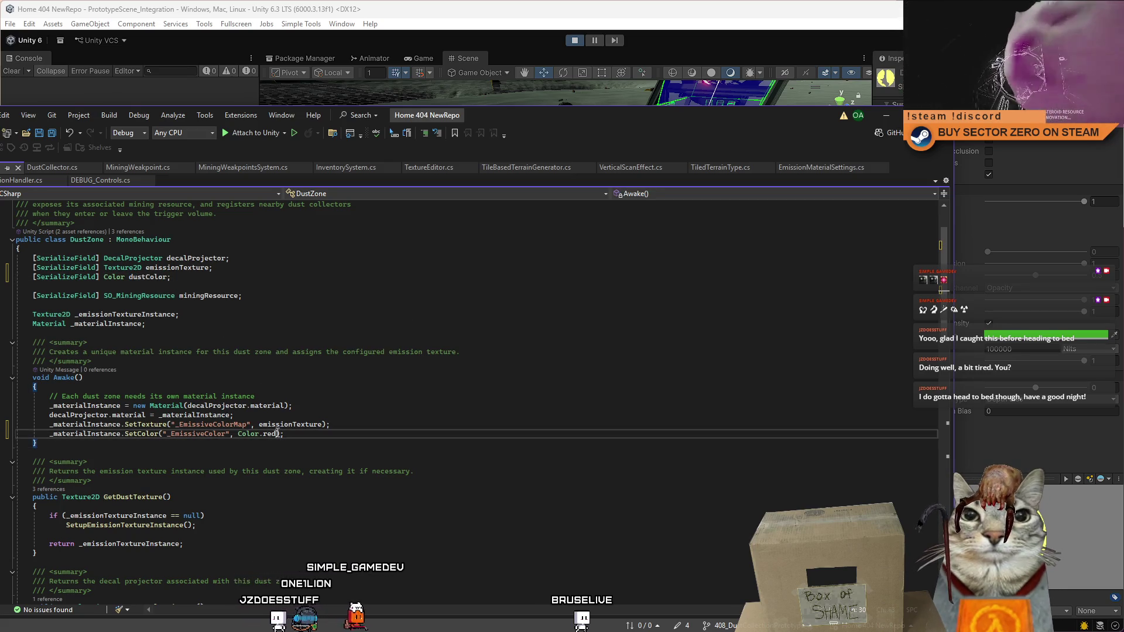
{"action": "double_click", "coordinate": [148, 277]}
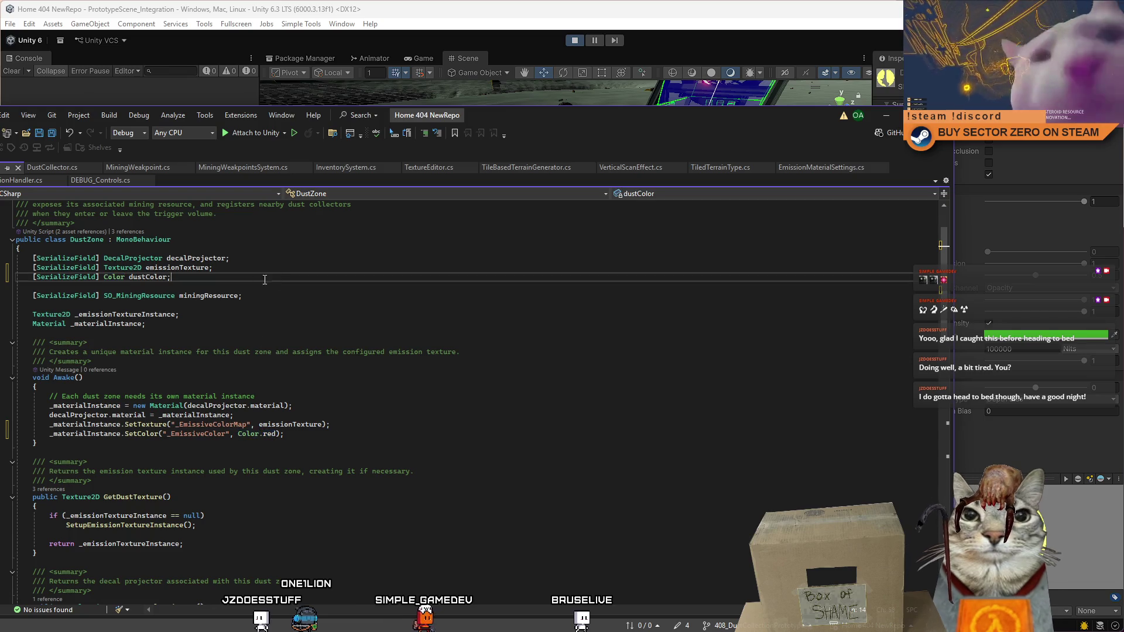
{"action": "type", "text": "emission"}
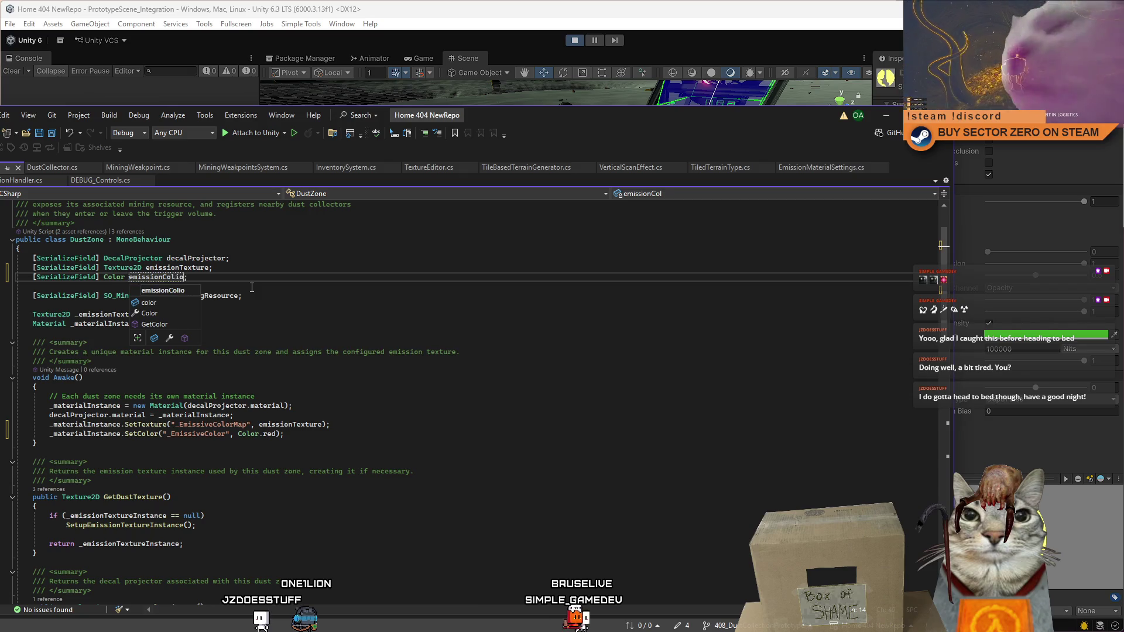
{"action": "type", "text": "r"}
{"action": "key", "text": "Escape"}
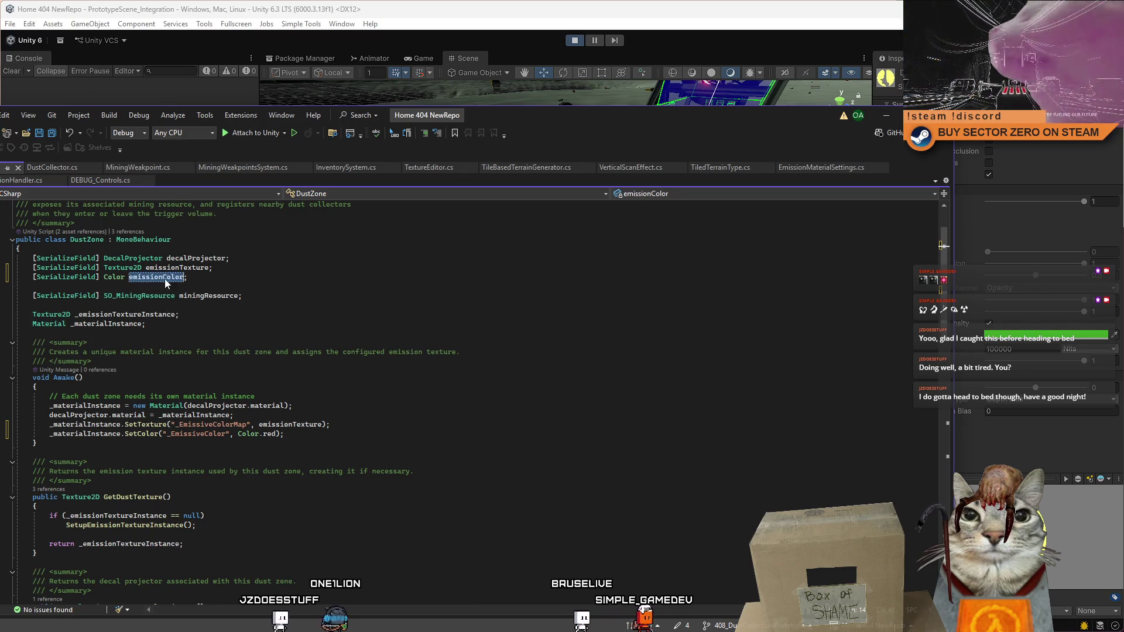
{"action": "left_click", "coordinate": [276, 443]}
{"action": "left_click_drag", "start_coordinate": [276, 434], "coordinate": [237, 434]}
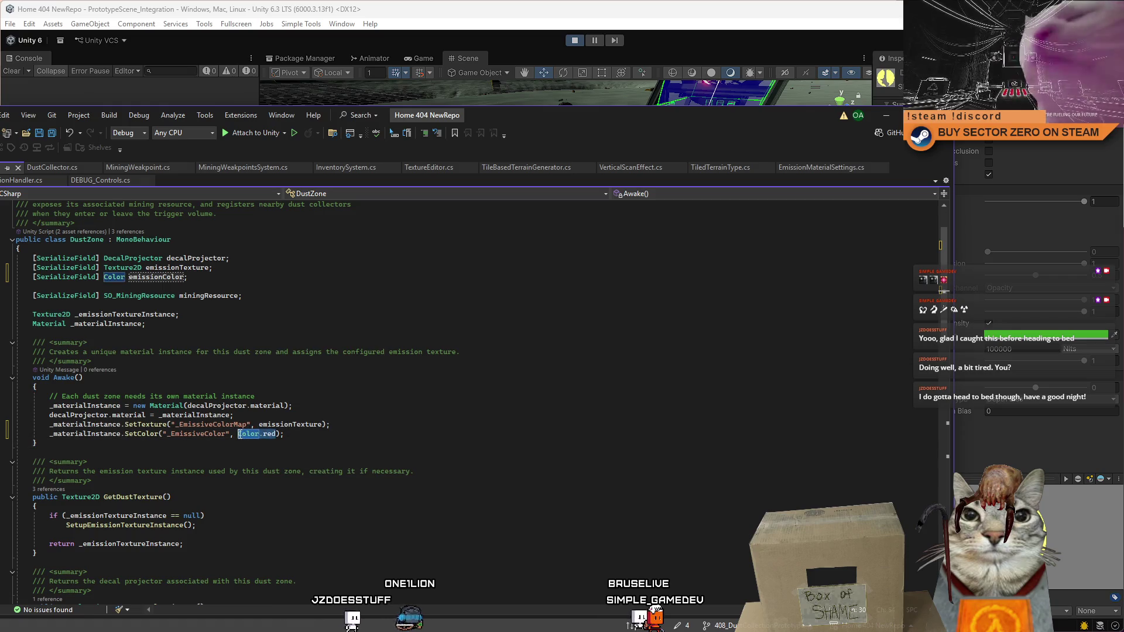
{"action": "type", "text": "emissionColor"}
{"action": "left_click", "coordinate": [390, 462]}
{"action": "key", "text": "Up"}
{"action": "key", "text": "Up"}
{"action": "key", "text": "ctrl+s"}
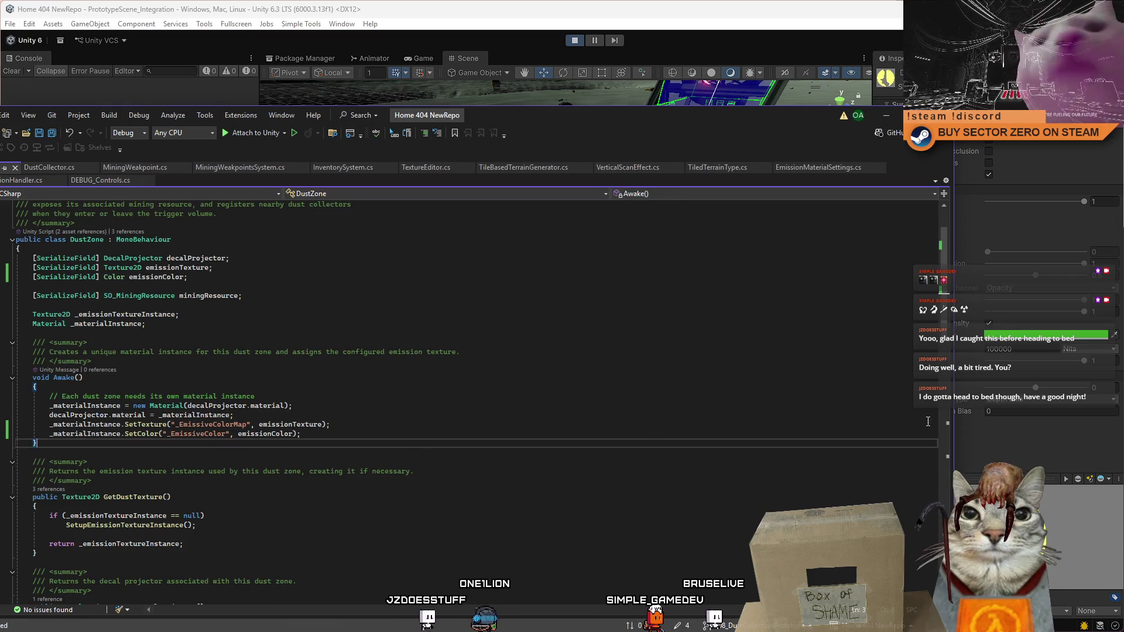
{"action": "mouse_move", "coordinate": [946, 293]}
{"action": "left_mouse_down"}
{"action": "mouse_move", "coordinate": [951, 351]}
{"action": "mouse_move", "coordinate": [954, 240]}
{"action": "left_mouse_up"}
{"action": "mouse_move", "coordinate": [598, 123]}
{"action": "left_mouse_down"}
{"action": "mouse_move", "coordinate": [705, 120]}
{"action": "mouse_move", "coordinate": [706, 104]}
{"action": "left_mouse_up"}
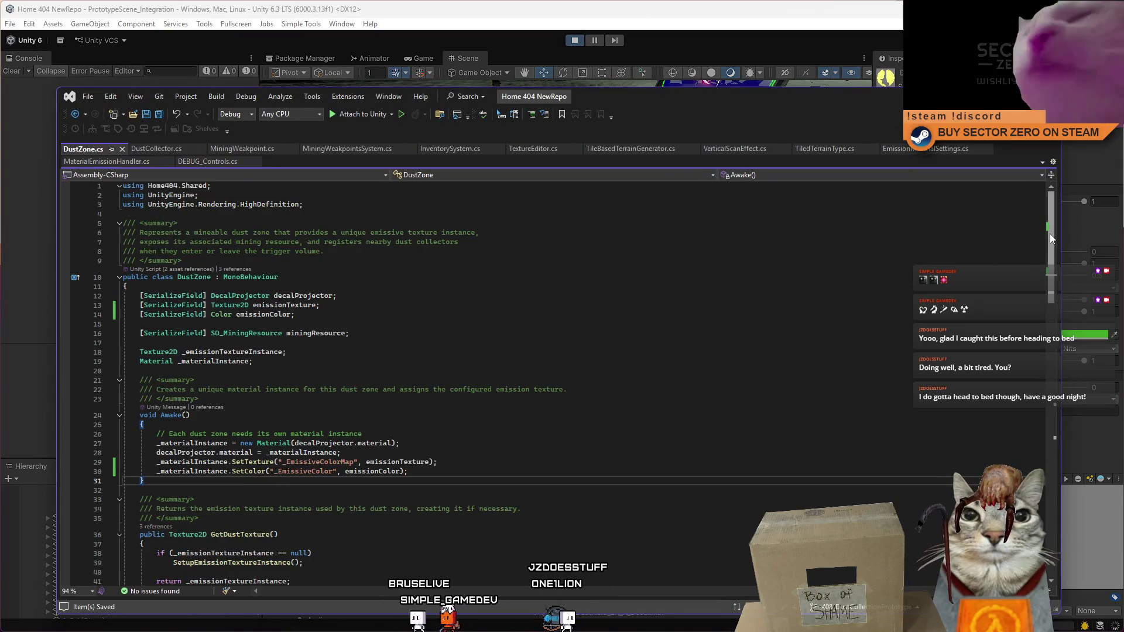
{"action": "left_click_drag", "start_coordinate": [1049, 234], "coordinate": [1047, 253]}
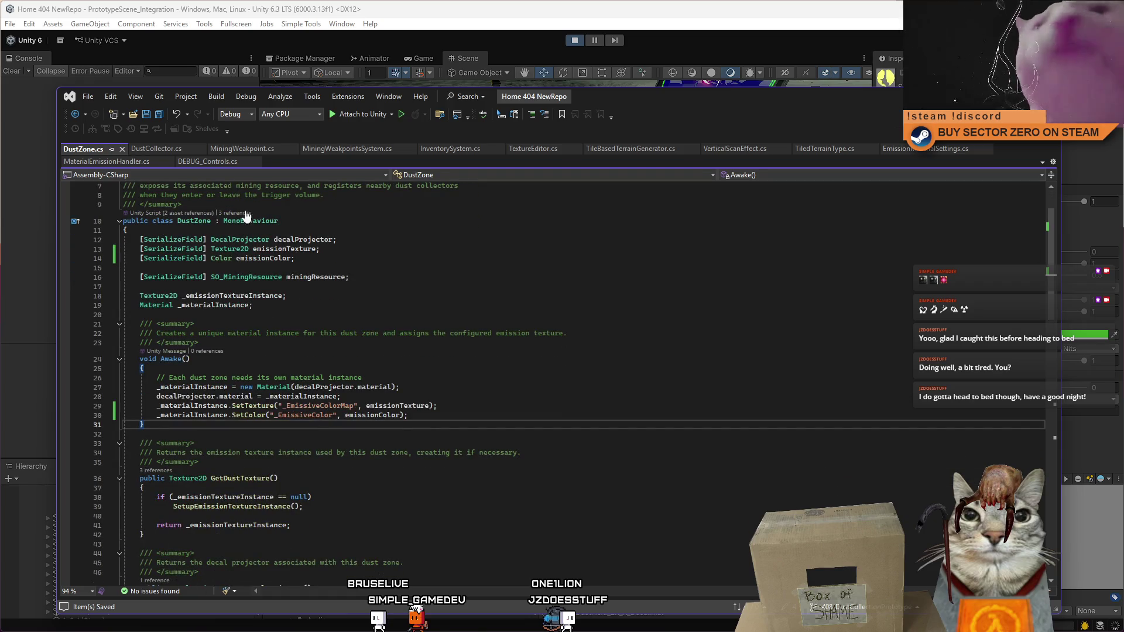
{"action": "left_click", "coordinate": [164, 153]}
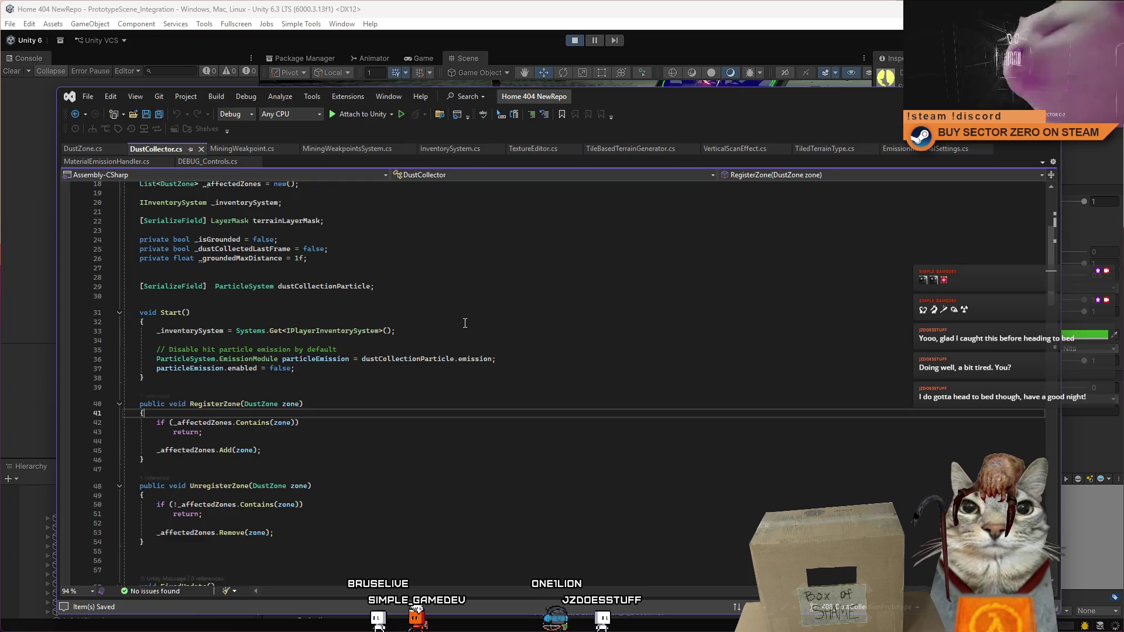
{"action": "left_click", "coordinate": [319, 401]}
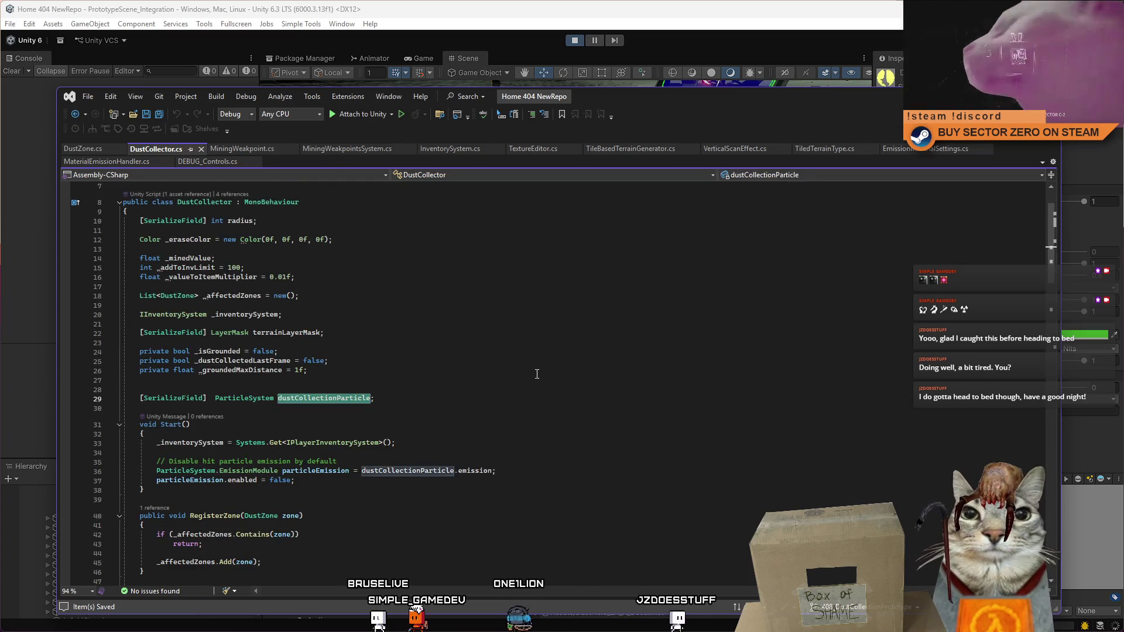
{"action": "scroll", "coordinate": [537, 374], "scroll_direction": "down", "scroll_amount": 7}
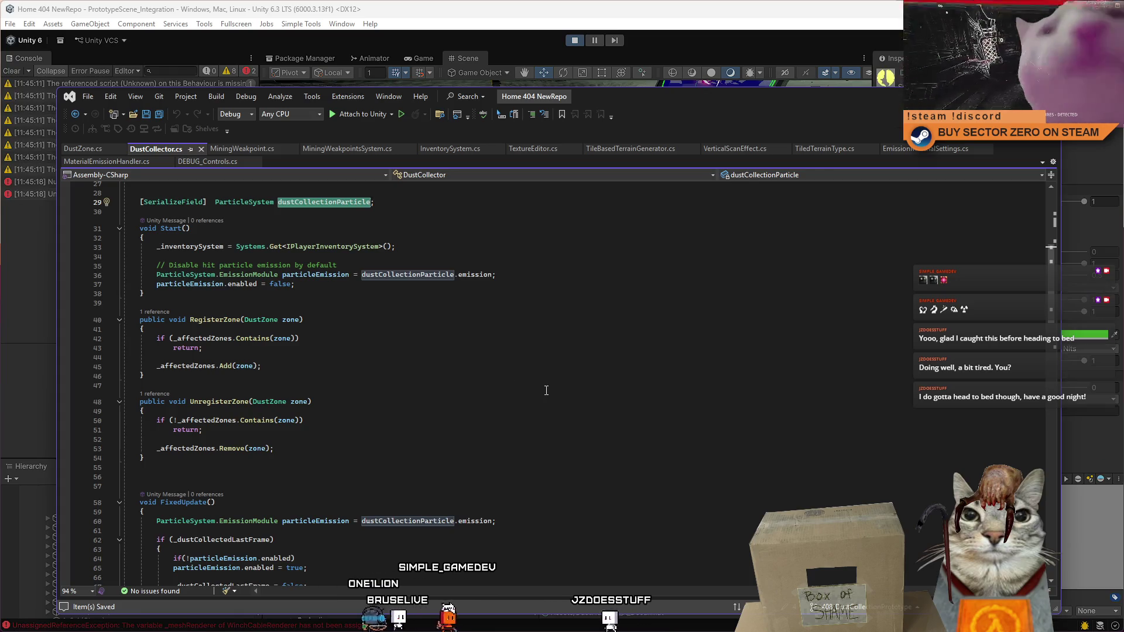
{"action": "left_click", "coordinate": [546, 387]}
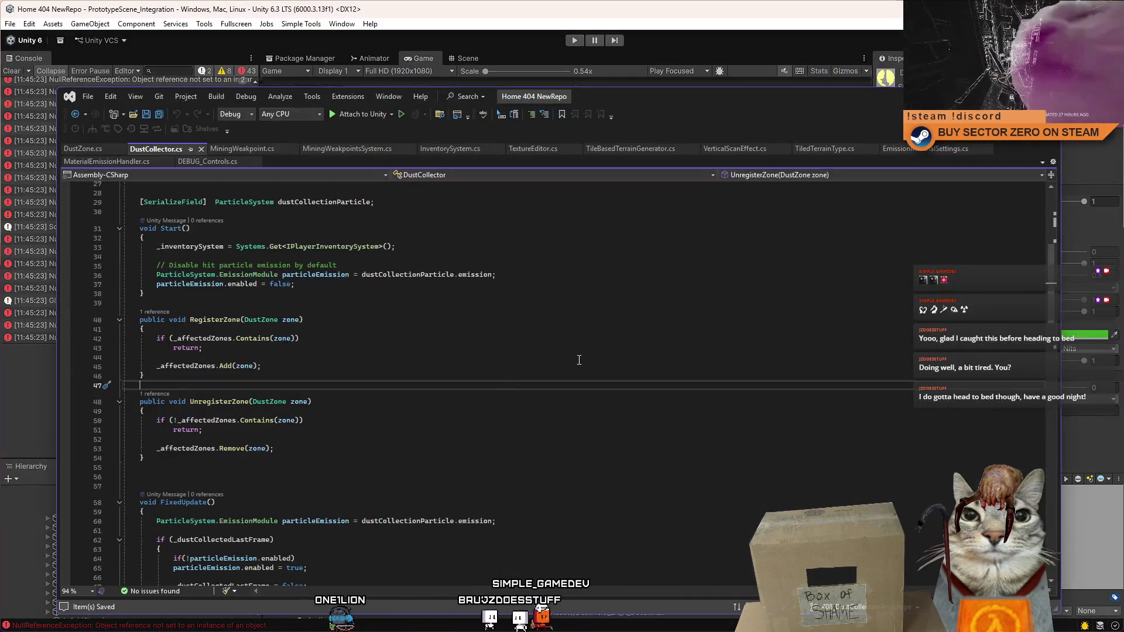
{"action": "left_click", "coordinate": [579, 358]}
{"action": "scroll", "coordinate": [1047, 202], "scroll_direction": "up", "scroll_amount": 10}
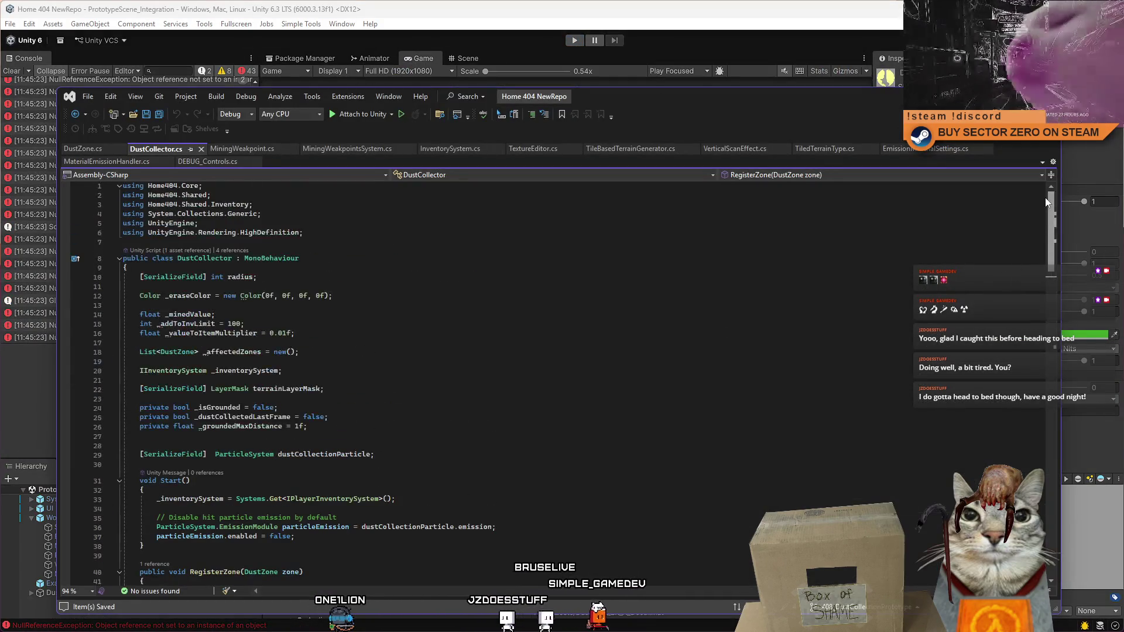
{"action": "scroll", "coordinate": [1045, 218], "scroll_direction": "down", "scroll_amount": 6}
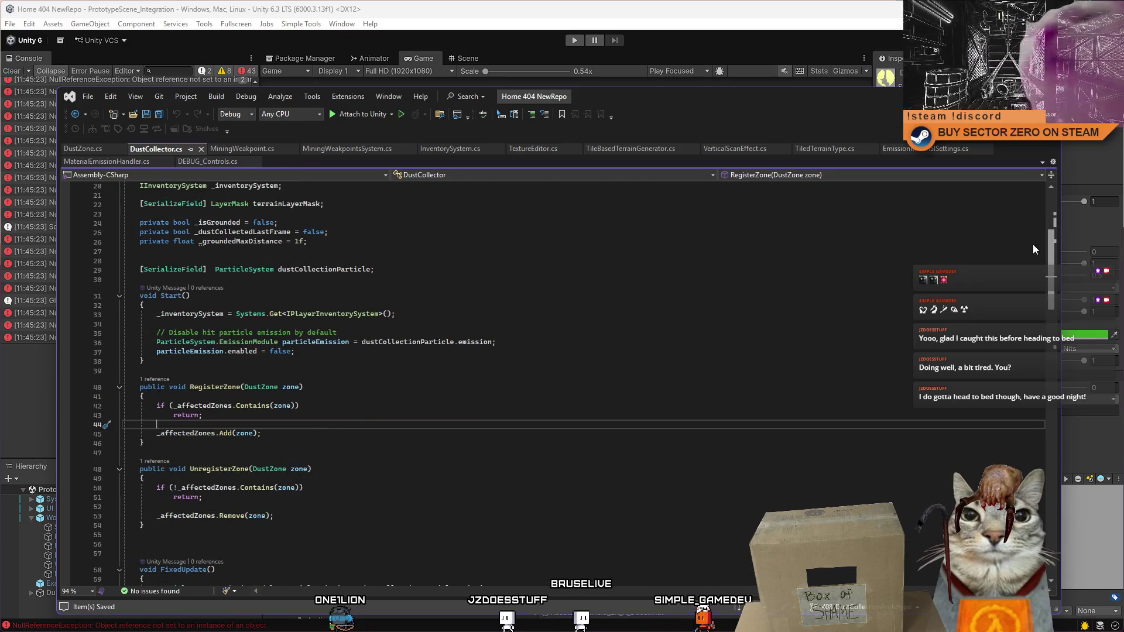
{"action": "left_click", "coordinate": [351, 342]}
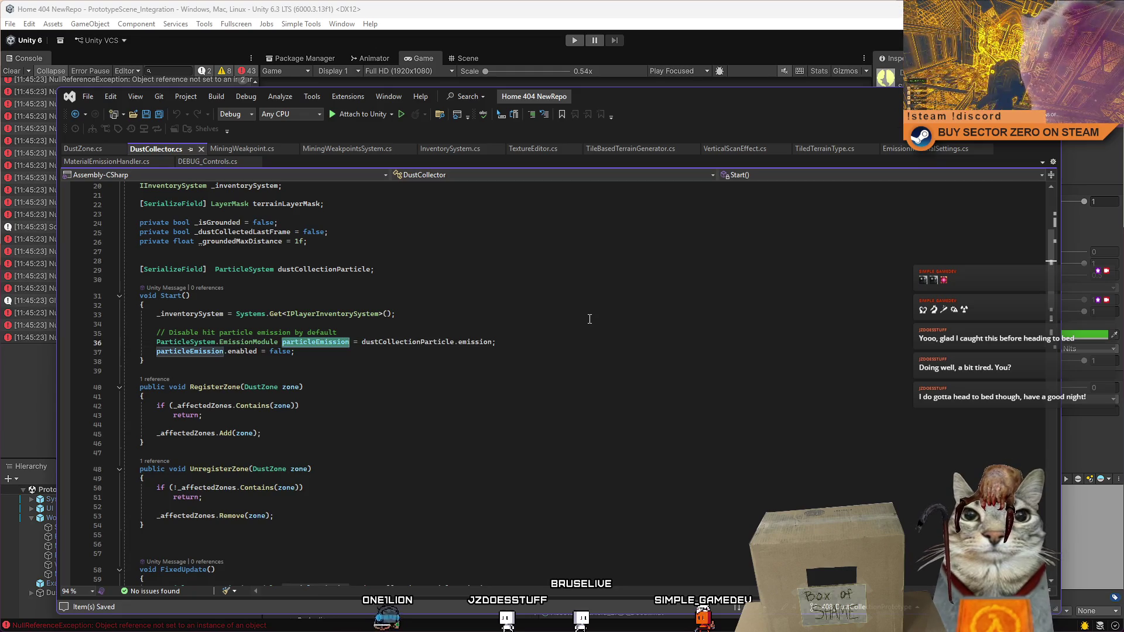
{"action": "left_click_drag", "start_coordinate": [1050, 288], "coordinate": [1039, 348]}
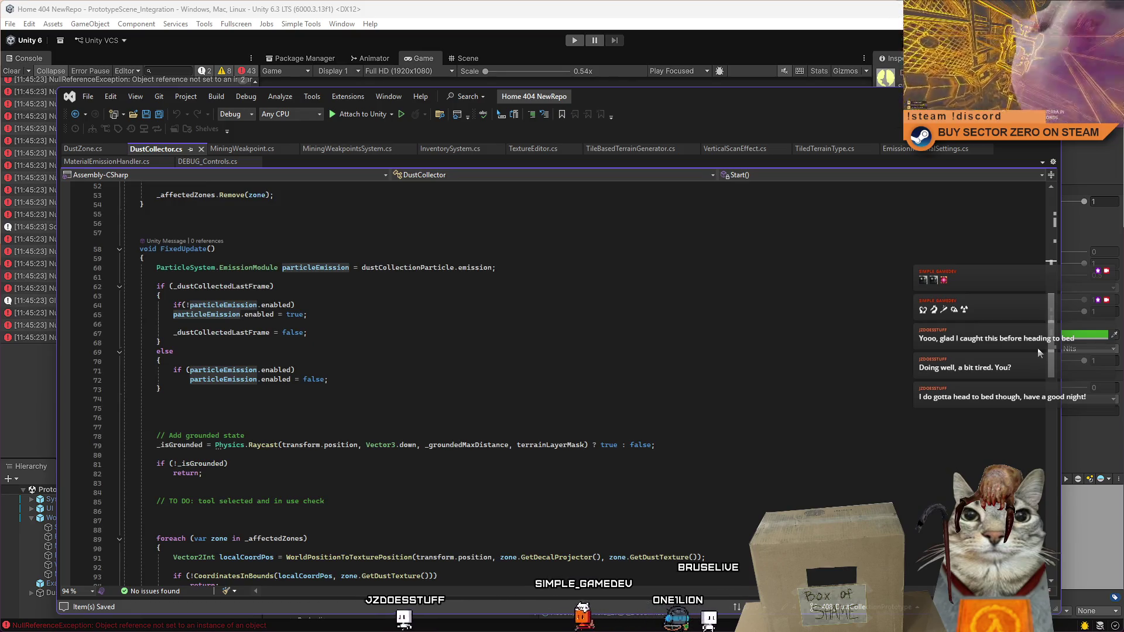
{"action": "left_click_drag", "start_coordinate": [1039, 349], "coordinate": [1056, 352]}
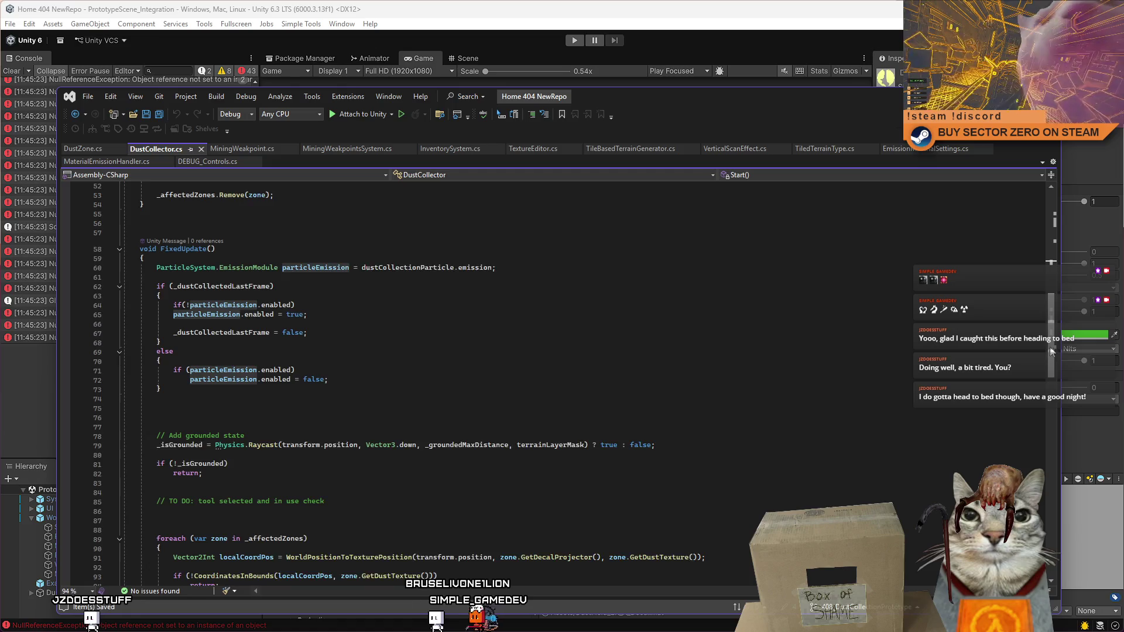
{"action": "scroll", "coordinate": [1034, 322], "scroll_direction": "up", "scroll_amount": 5}
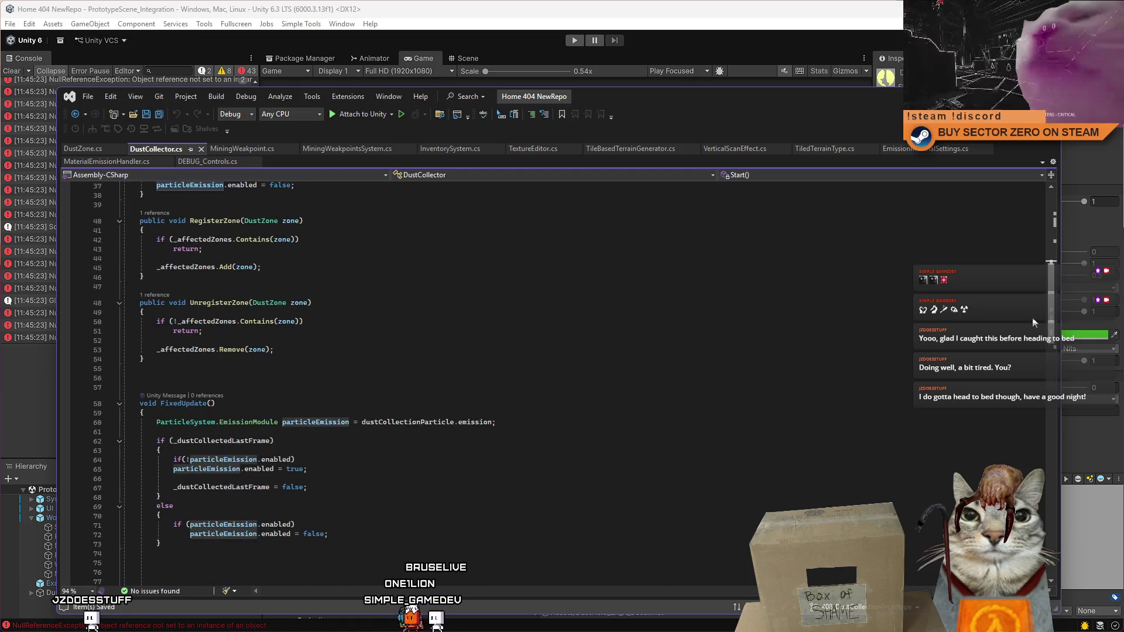
{"action": "scroll", "coordinate": [1031, 317], "scroll_direction": "up", "scroll_amount": 2}
{"action": "double_click", "coordinate": [315, 249]}
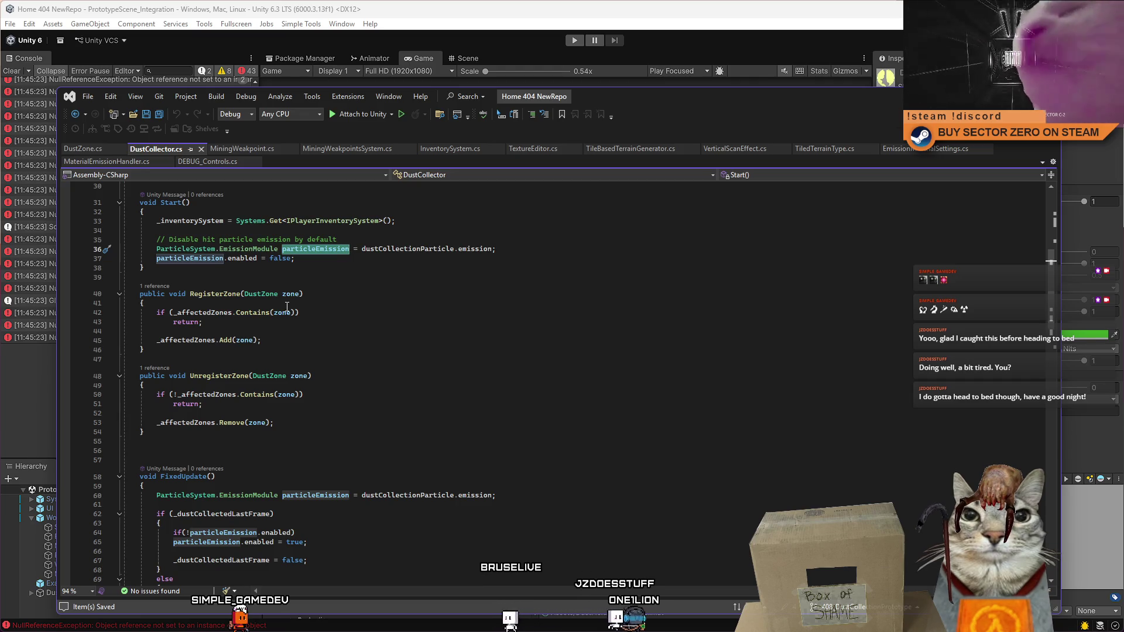
Step: Bring DustZone.cs to the front and scroll through its fields and Awake method
{"action": "left_click", "coordinate": [104, 151]}
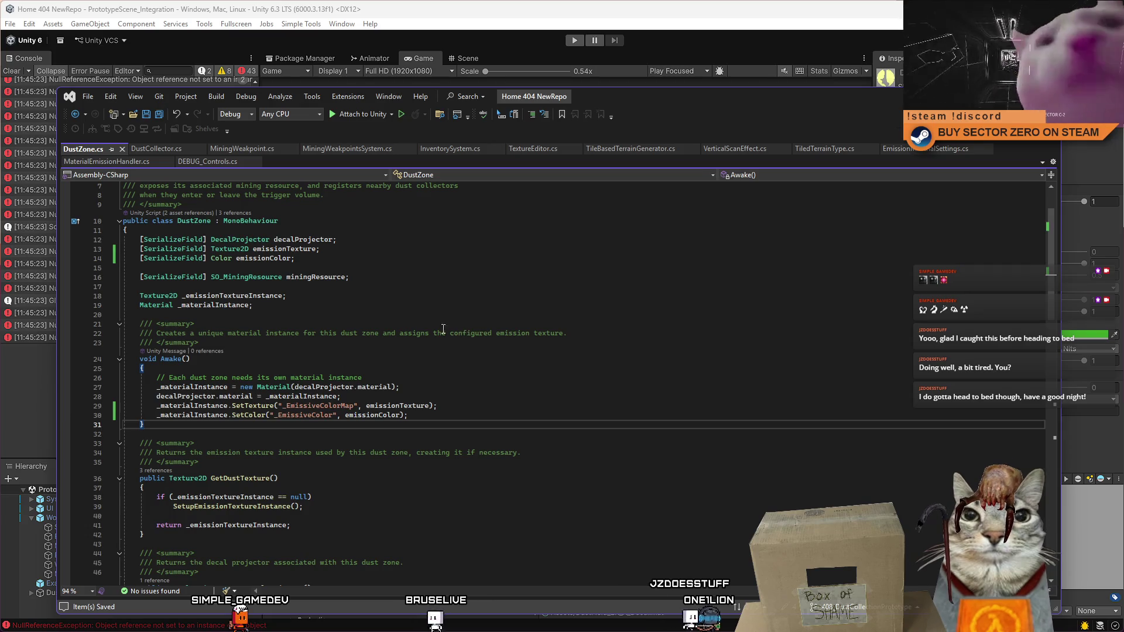
{"action": "left_click", "coordinate": [459, 293]}
{"action": "scroll", "coordinate": [469, 309], "scroll_direction": "down", "scroll_amount": 10}
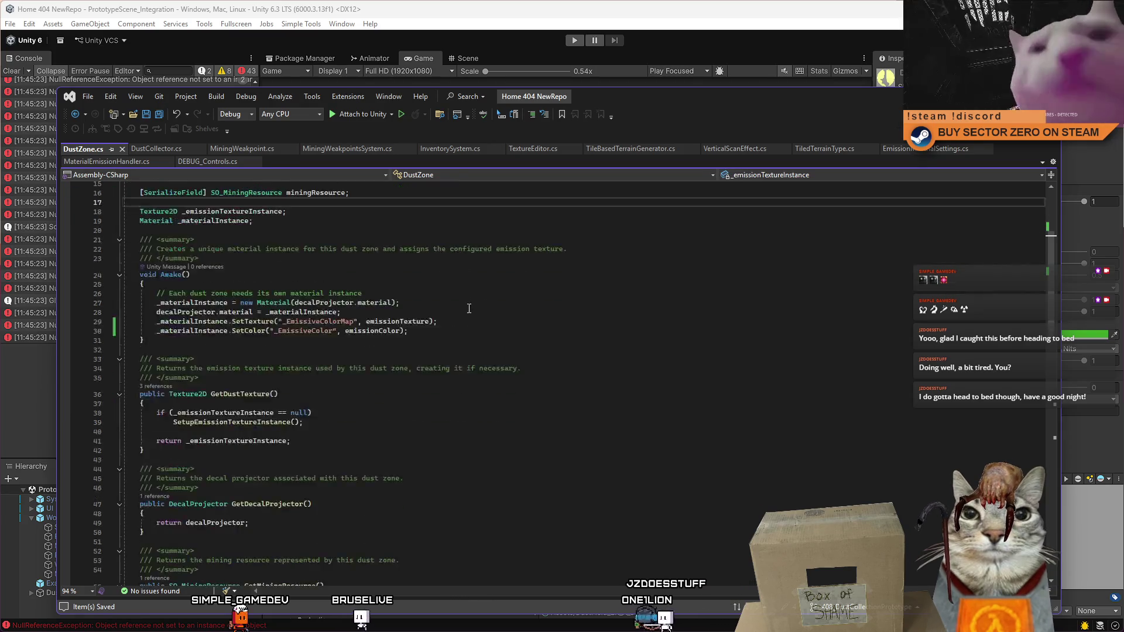
{"action": "scroll", "coordinate": [481, 313], "scroll_direction": "up", "scroll_amount": 4}
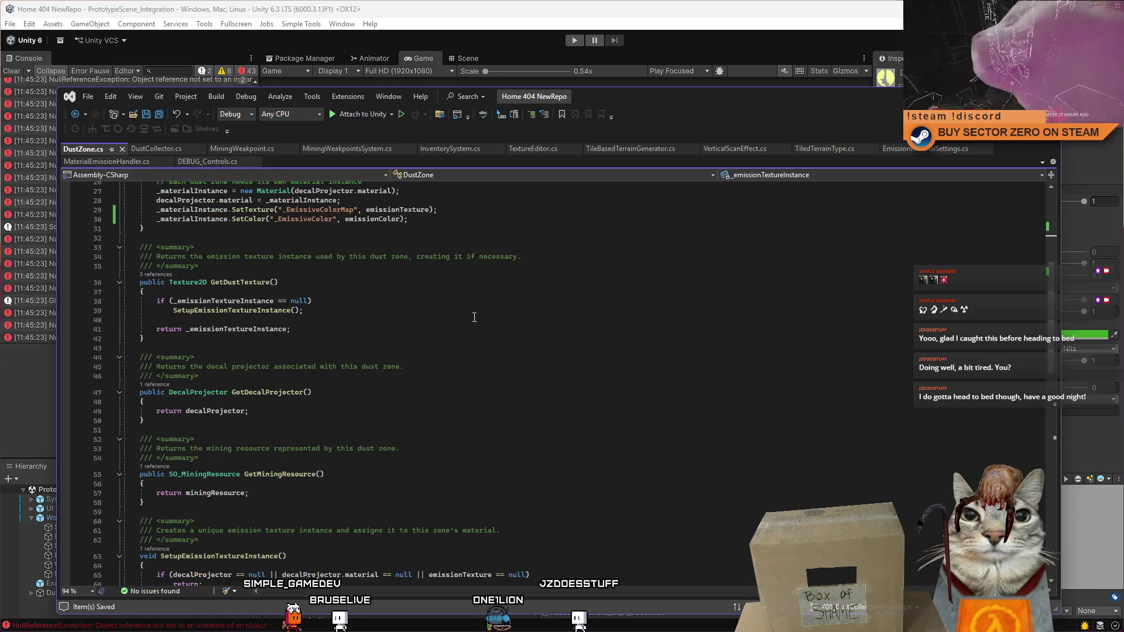
{"action": "scroll", "coordinate": [474, 318], "scroll_direction": "up", "scroll_amount": 6}
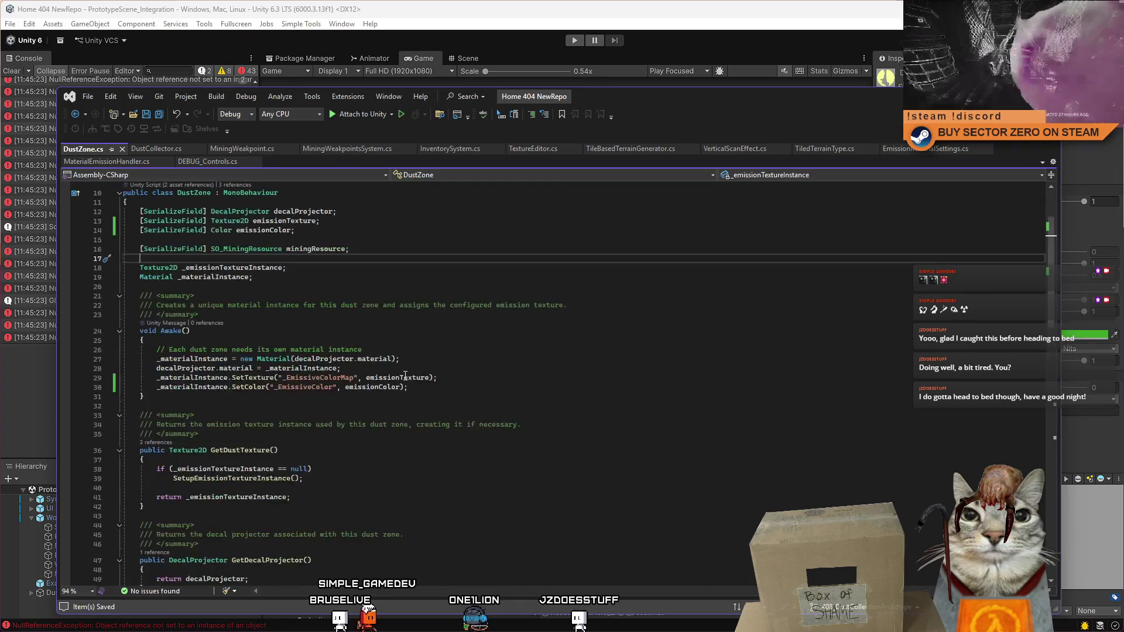
{"action": "scroll", "coordinate": [405, 375], "scroll_direction": "up", "scroll_amount": 2}
{"action": "scroll", "coordinate": [393, 378], "scroll_direction": "down", "scroll_amount": 3}
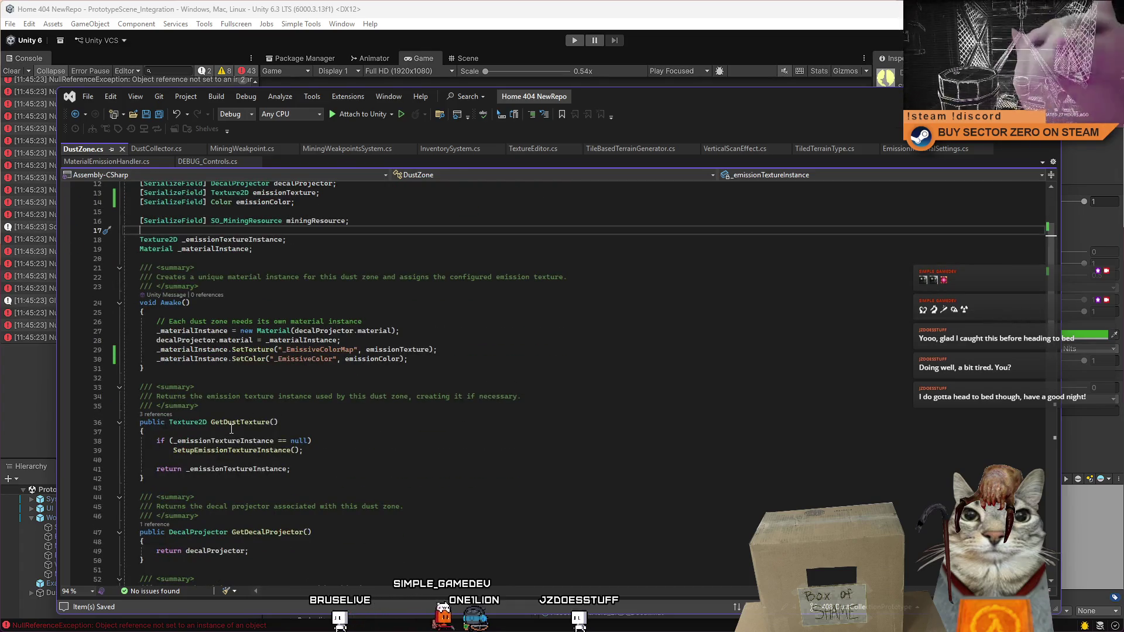
Step: Review the GetDustTexture method and place the caret just after it for new code
{"action": "double_click", "coordinate": [233, 422]}
{"action": "scroll", "coordinate": [432, 427], "scroll_direction": "up", "scroll_amount": 3}
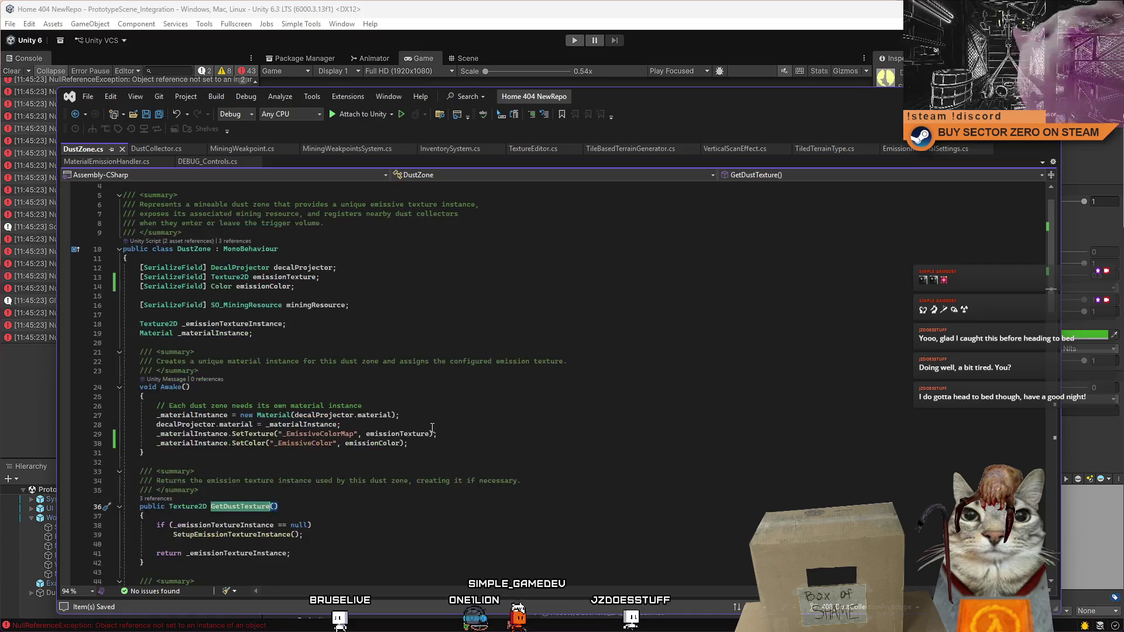
{"action": "scroll", "coordinate": [432, 428], "scroll_direction": "down", "scroll_amount": 3}
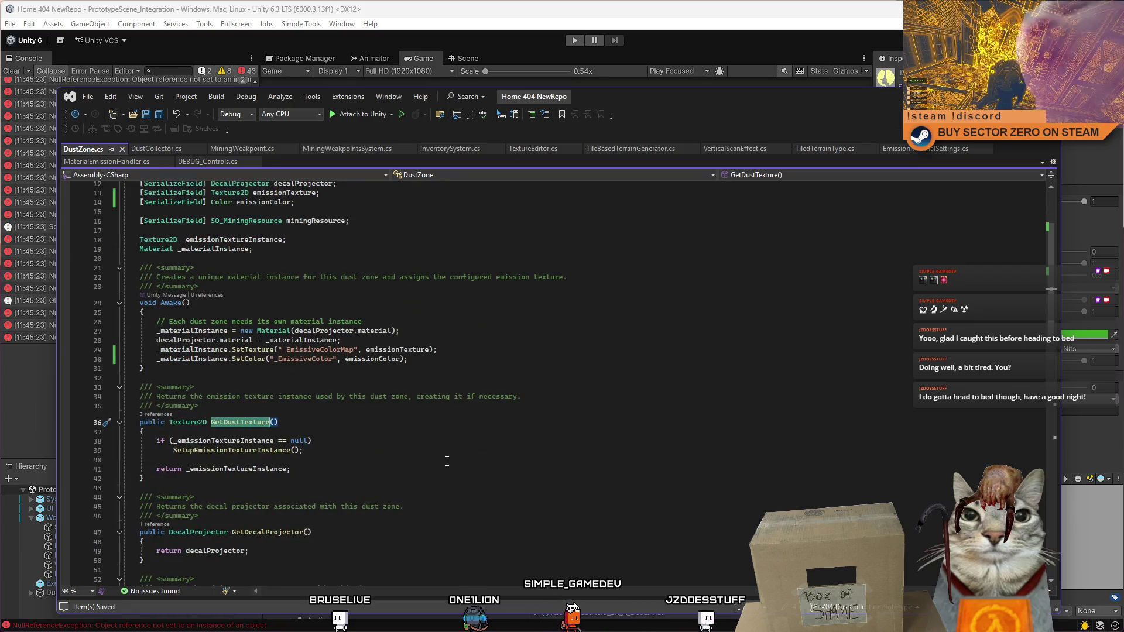
{"action": "scroll", "coordinate": [447, 461], "scroll_direction": "down", "scroll_amount": 4}
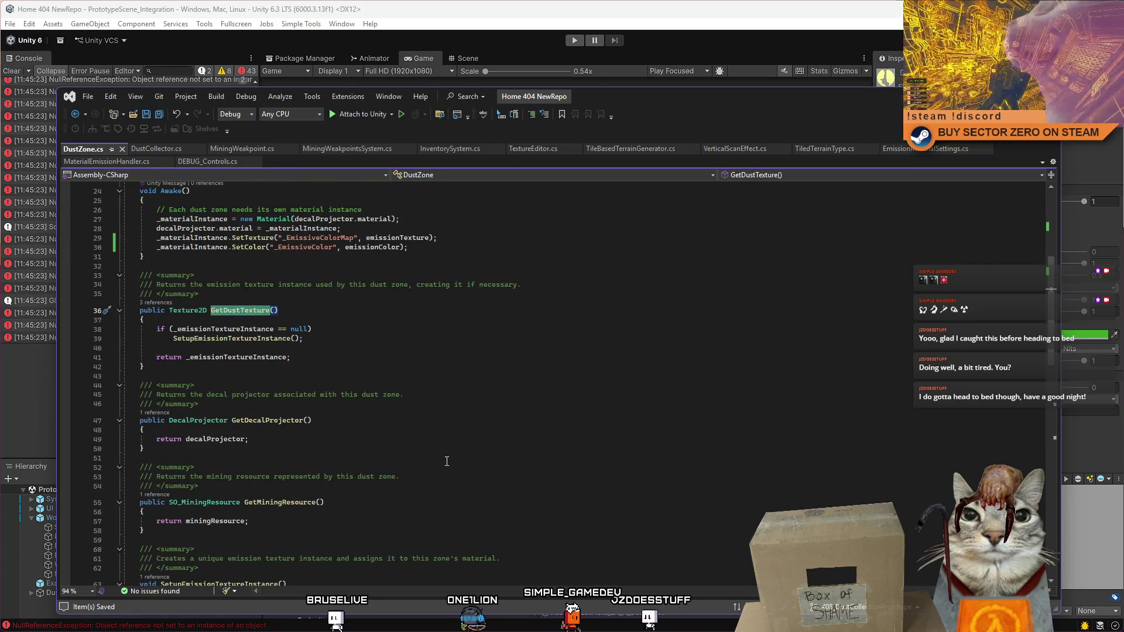
{"action": "scroll", "coordinate": [446, 462], "scroll_direction": "up", "scroll_amount": 4}
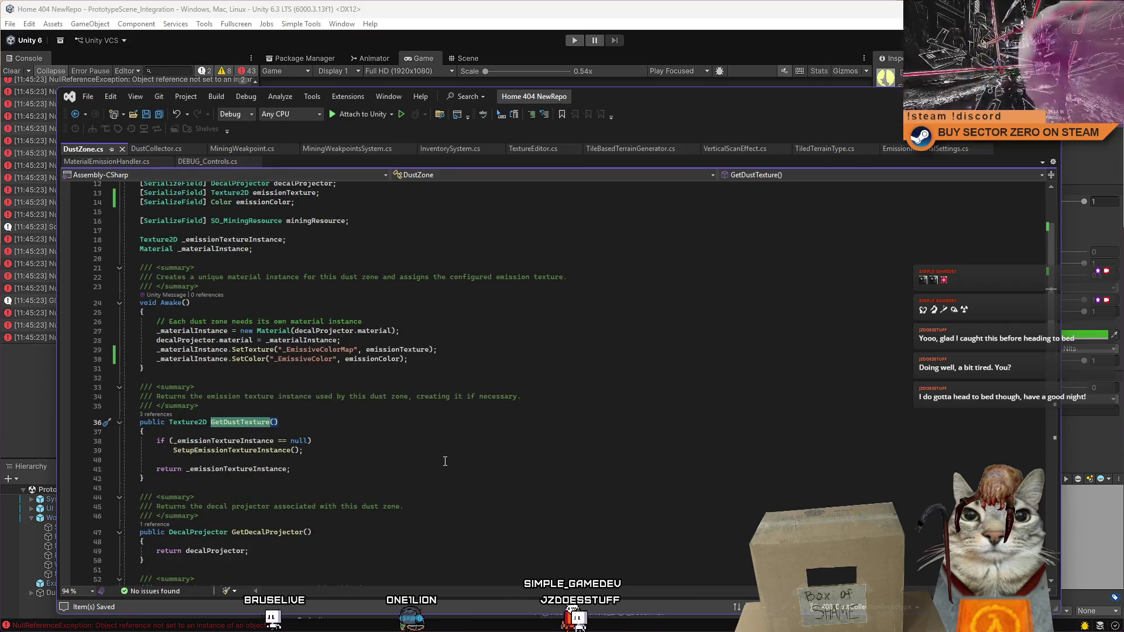
{"action": "scroll", "coordinate": [444, 461], "scroll_direction": "up", "scroll_amount": 1}
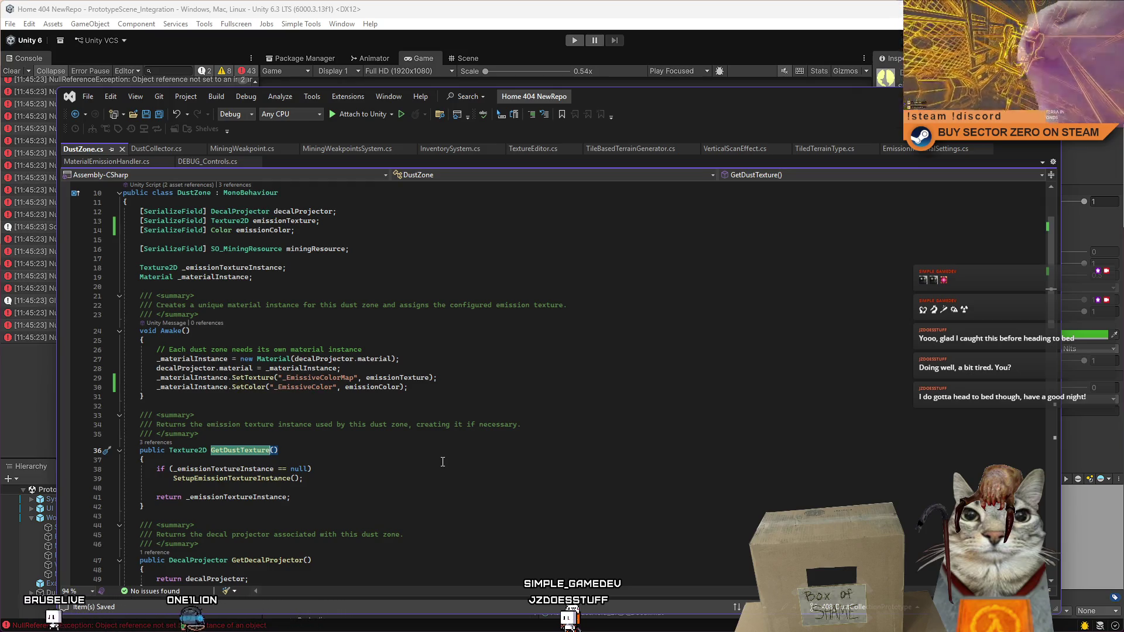
{"action": "scroll", "coordinate": [443, 462], "scroll_direction": "down", "scroll_amount": 2}
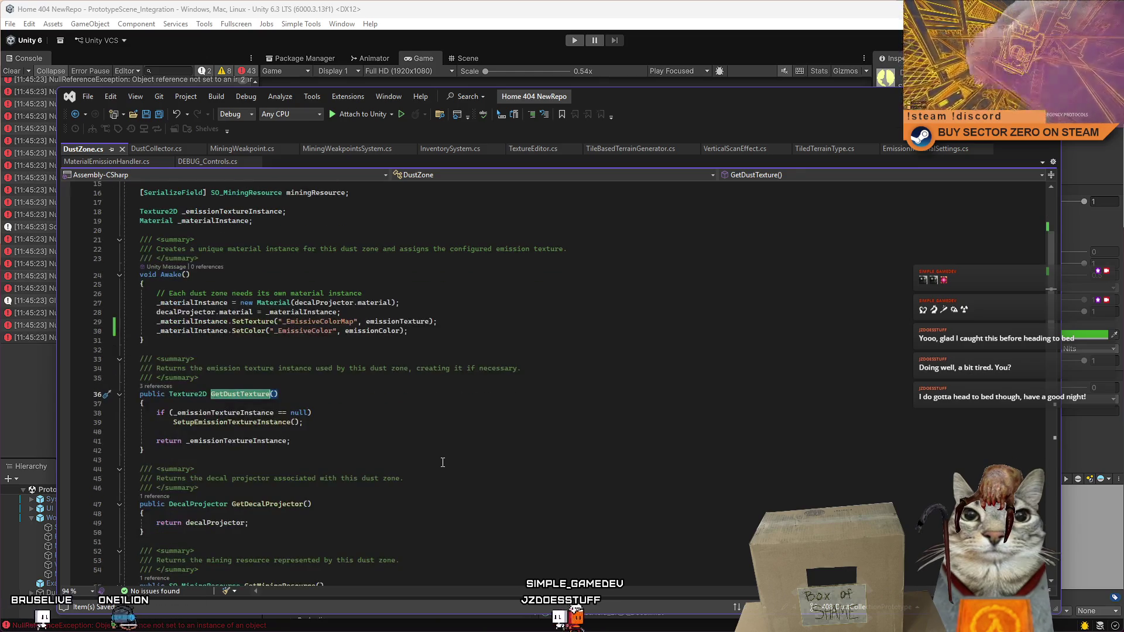
{"action": "left_click", "coordinate": [235, 457]}
Step: Add a public Color GetDustColor() method that returns emissionColor, and save DustZone.cs
{"action": "key", "text": "Return"}
{"action": "key", "text": "Return"}
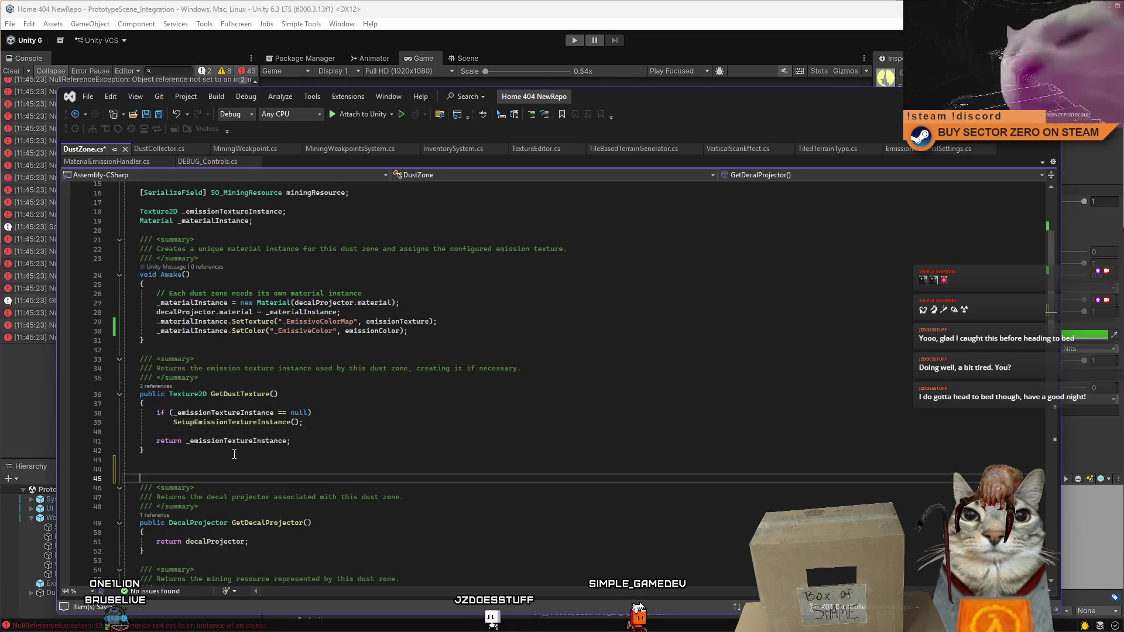
{"action": "key", "text": "Up"}
{"action": "type", "text": "publ"}
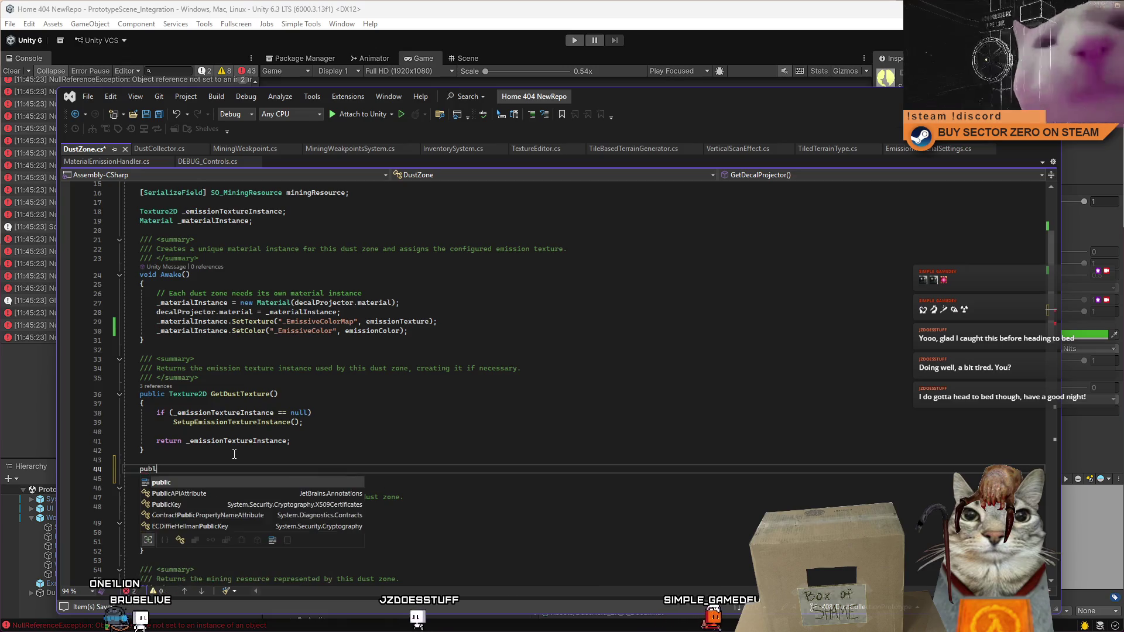
{"action": "type", "text": "ic Color"}
{"action": "type", "text": " GetDustColor"}
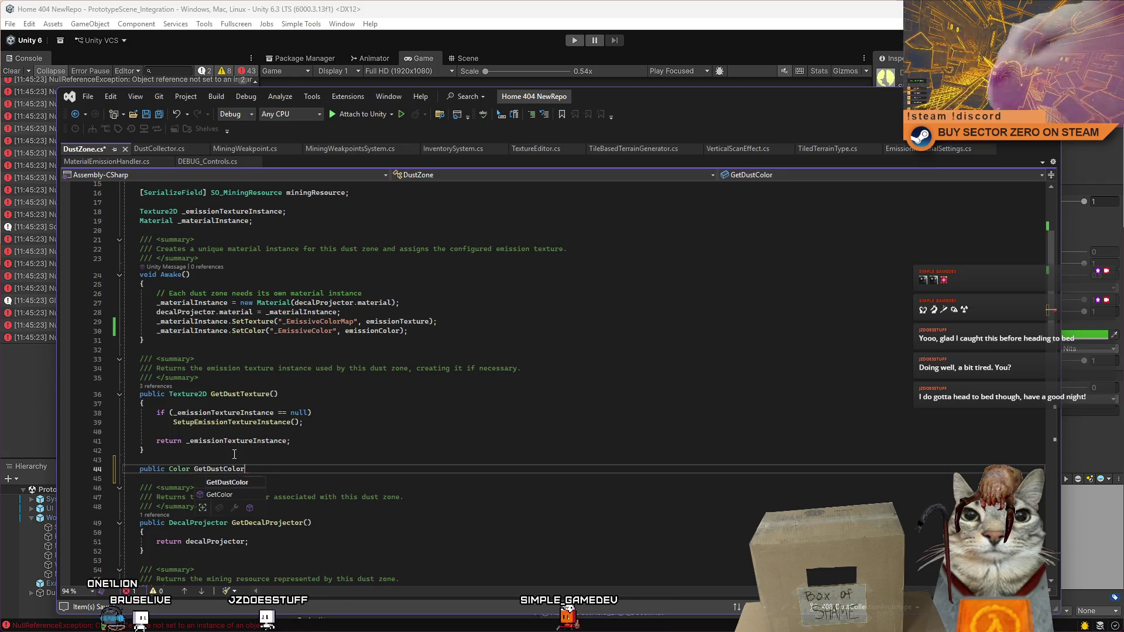
{"action": "type", "text": "()"}
{"action": "key", "text": "Return"}
{"action": "type", "text": "{"}
{"action": "key", "text": "Return"}
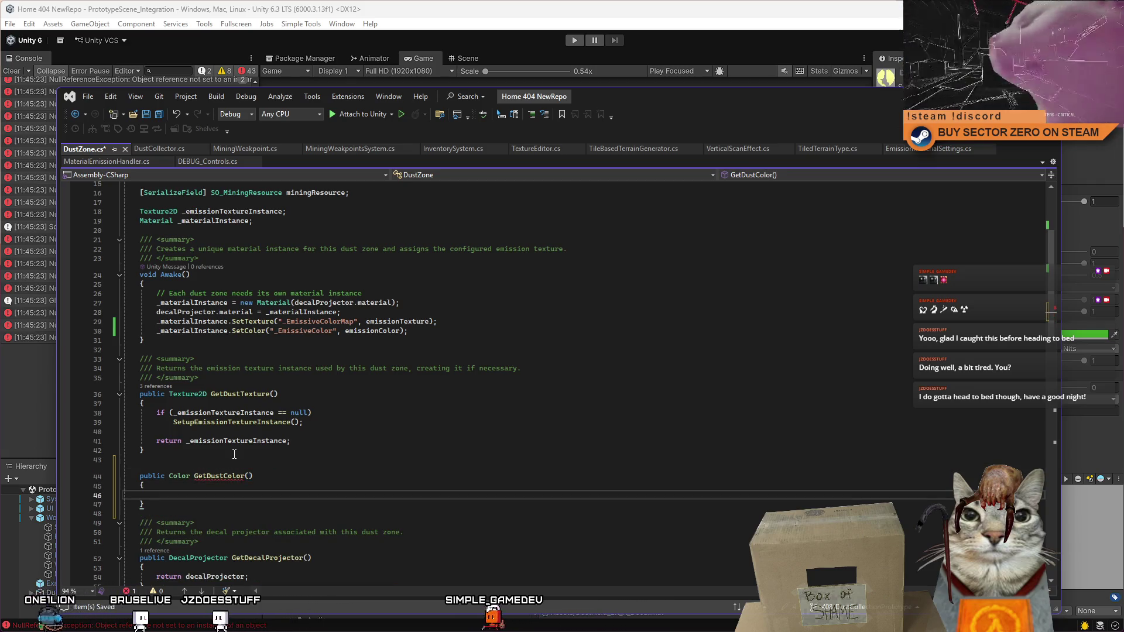
{"action": "scroll", "coordinate": [340, 400], "scroll_direction": "up", "scroll_amount": 2}
{"action": "type", "text": "retuyrn"}
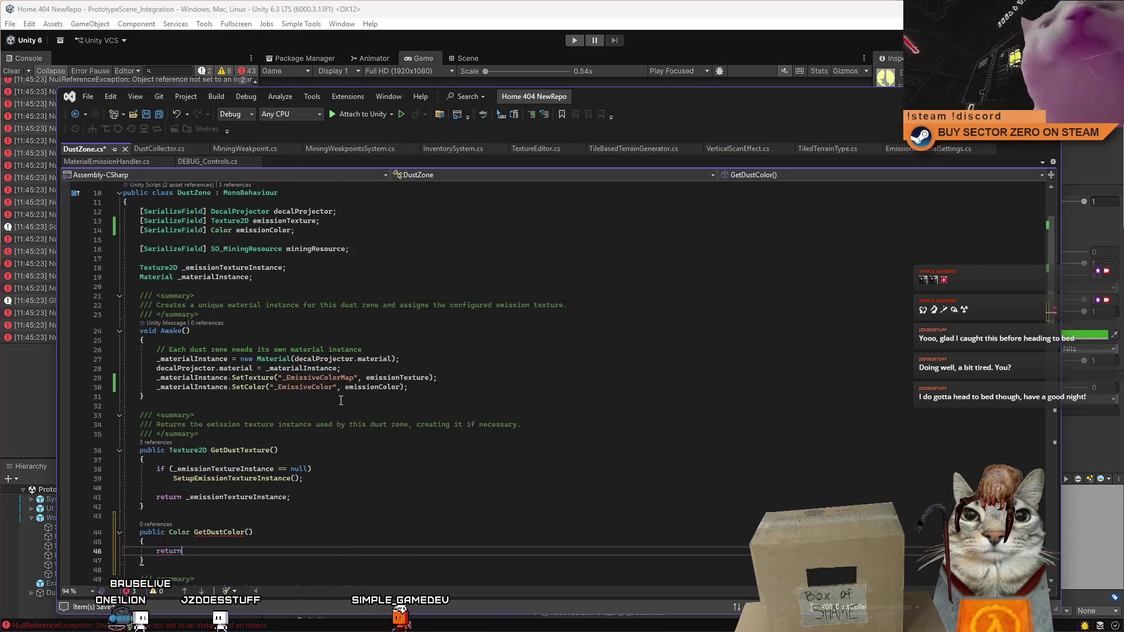
{"action": "type", "text": "  emissi"}
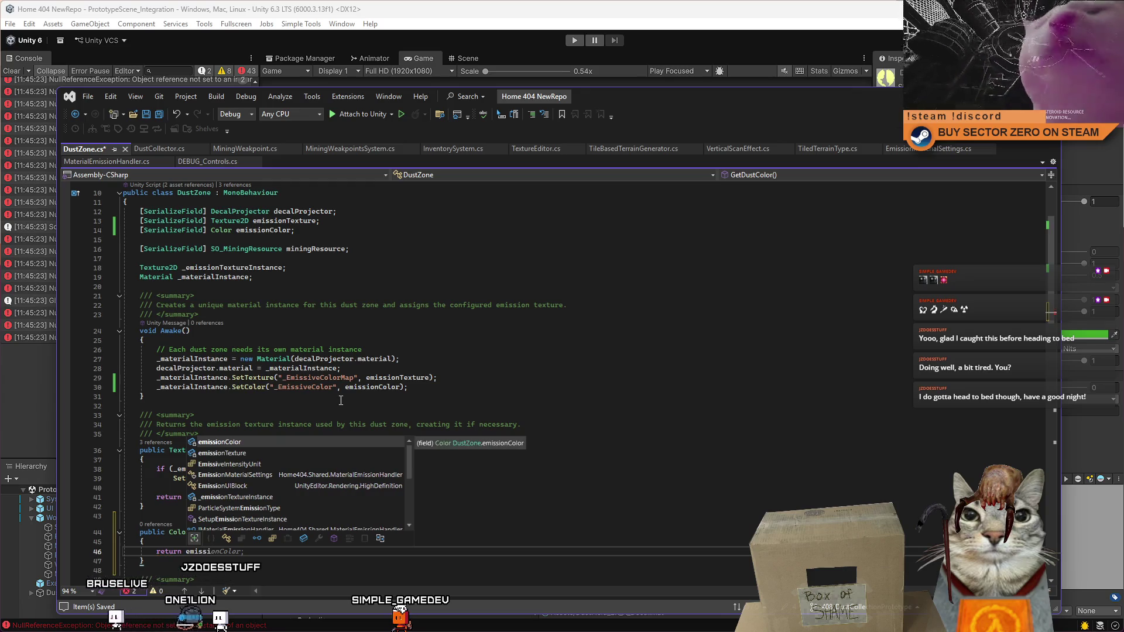
{"action": "key", "text": "Tab"}
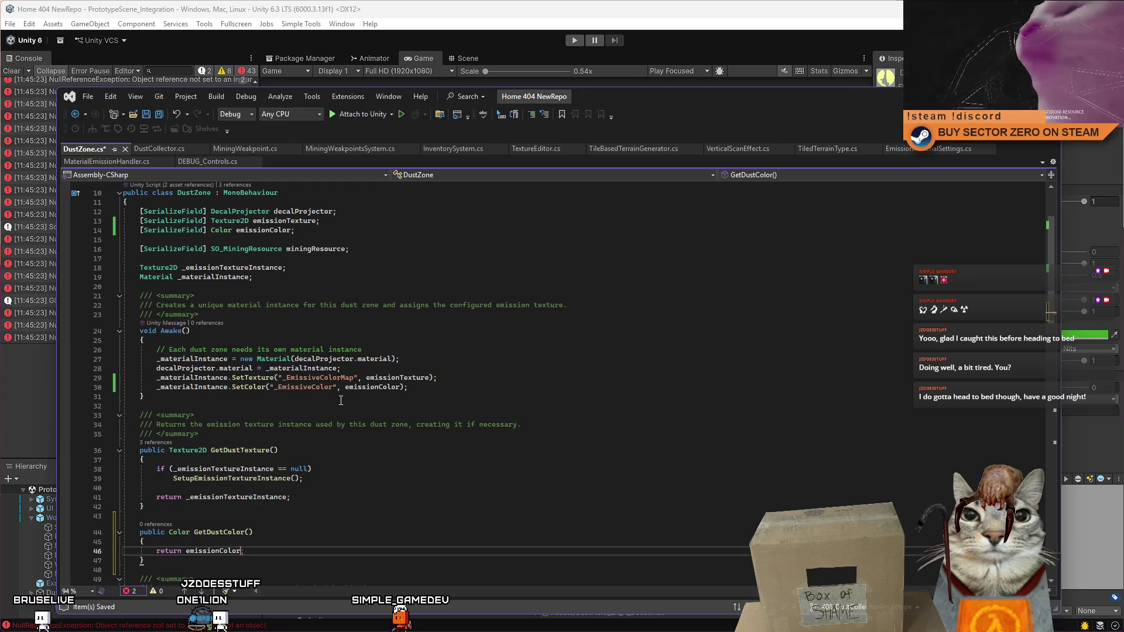
{"action": "scroll", "coordinate": [341, 400], "scroll_direction": "down", "scroll_amount": 6}
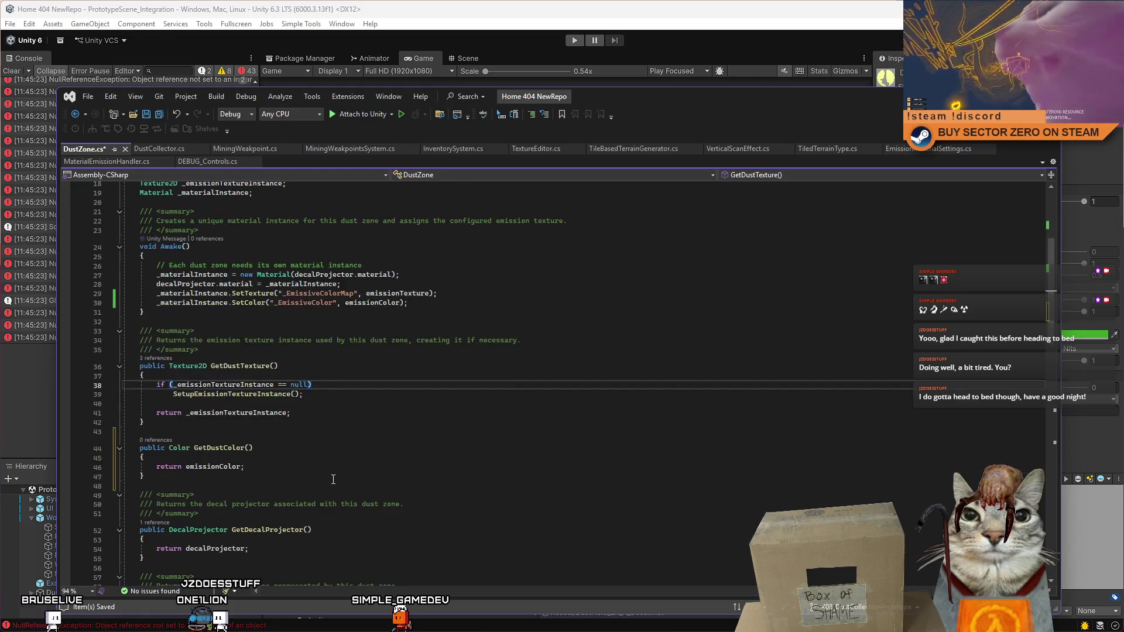
{"action": "left_click", "coordinate": [419, 402]}
{"action": "left_click", "coordinate": [419, 382]}
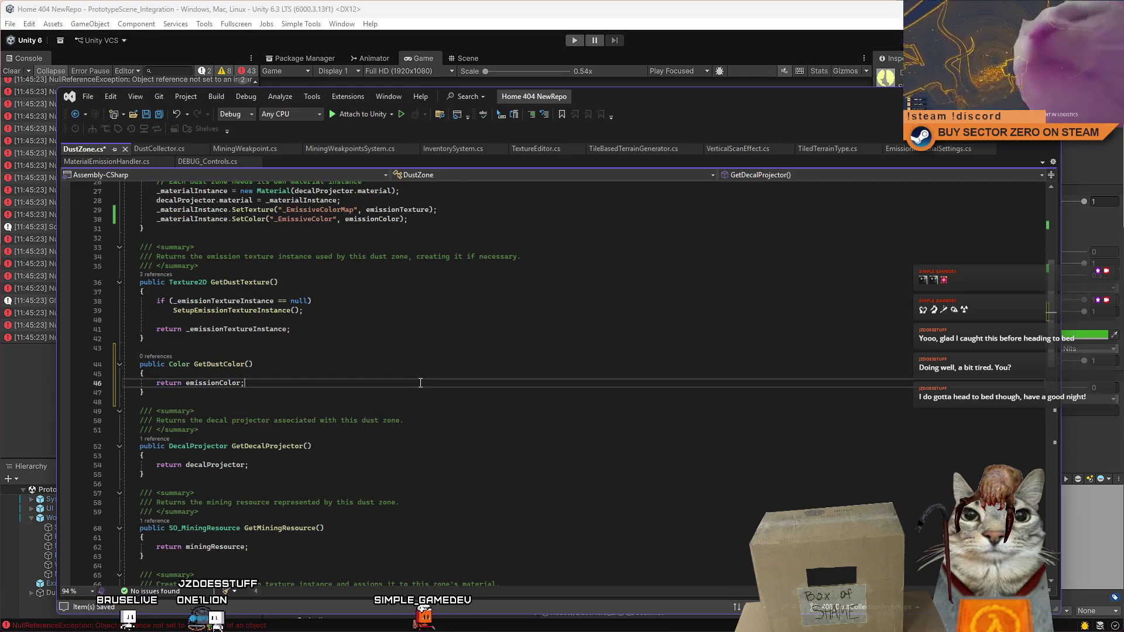
{"action": "key", "text": "ctrl+s"}
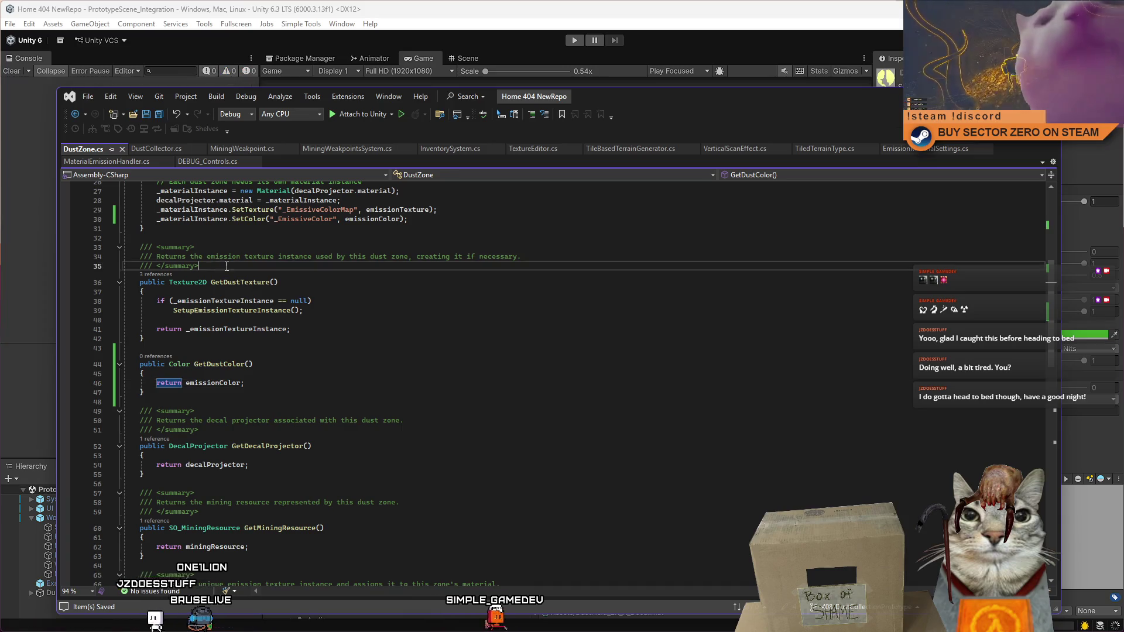
Step: Copy the GetDustTexture summary above GetDustColor, reword it to 'Returns the emission color of dust', and save
{"action": "mouse_move", "coordinate": [201, 267]}
{"action": "left_mouse_down"}
{"action": "mouse_move", "coordinate": [146, 263]}
{"action": "mouse_move", "coordinate": [124, 247]}
{"action": "left_mouse_up"}
{"action": "key", "text": "ctrl+c"}
{"action": "left_click", "coordinate": [191, 348]}
{"action": "key", "text": "Return"}
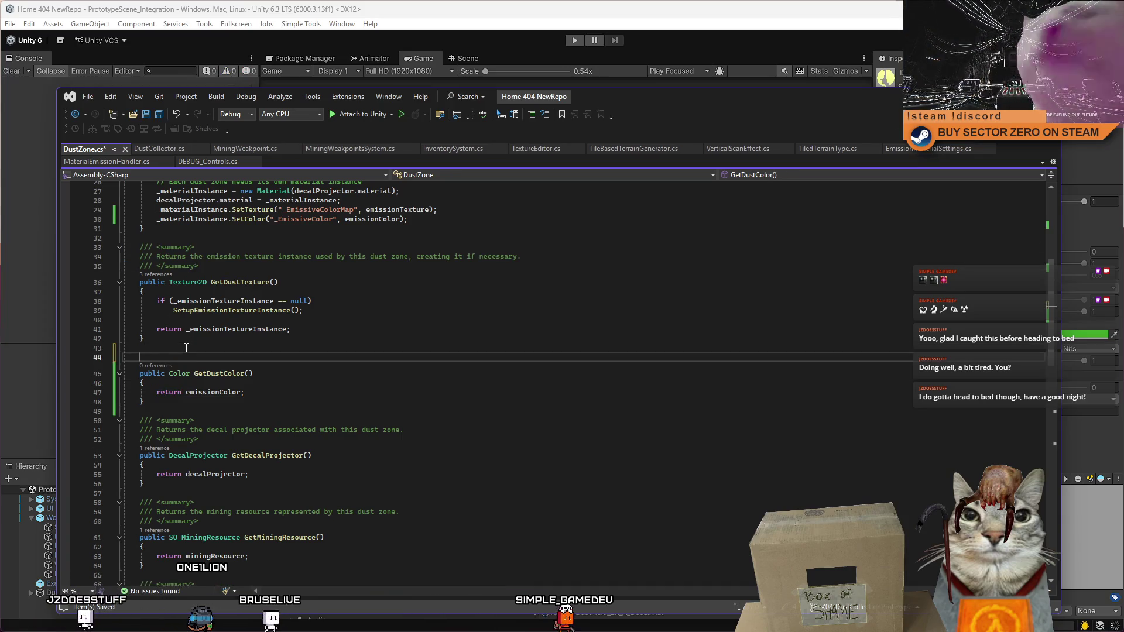
{"action": "key", "text": "ctrl+v"}
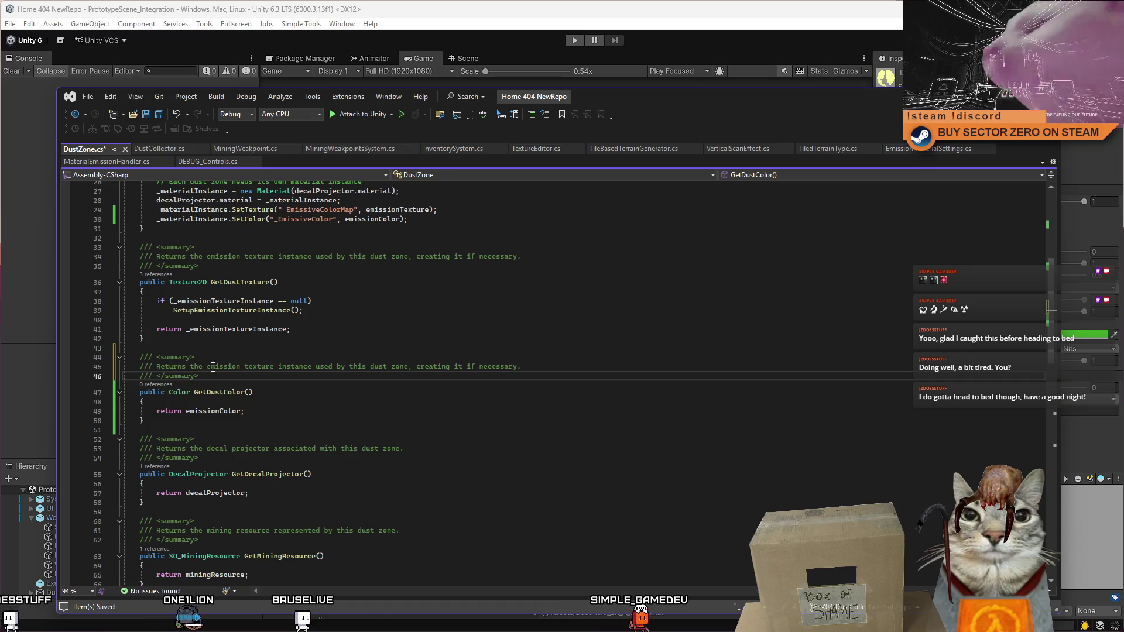
{"action": "double_click", "coordinate": [267, 366]}
{"action": "type", "text": "color"}
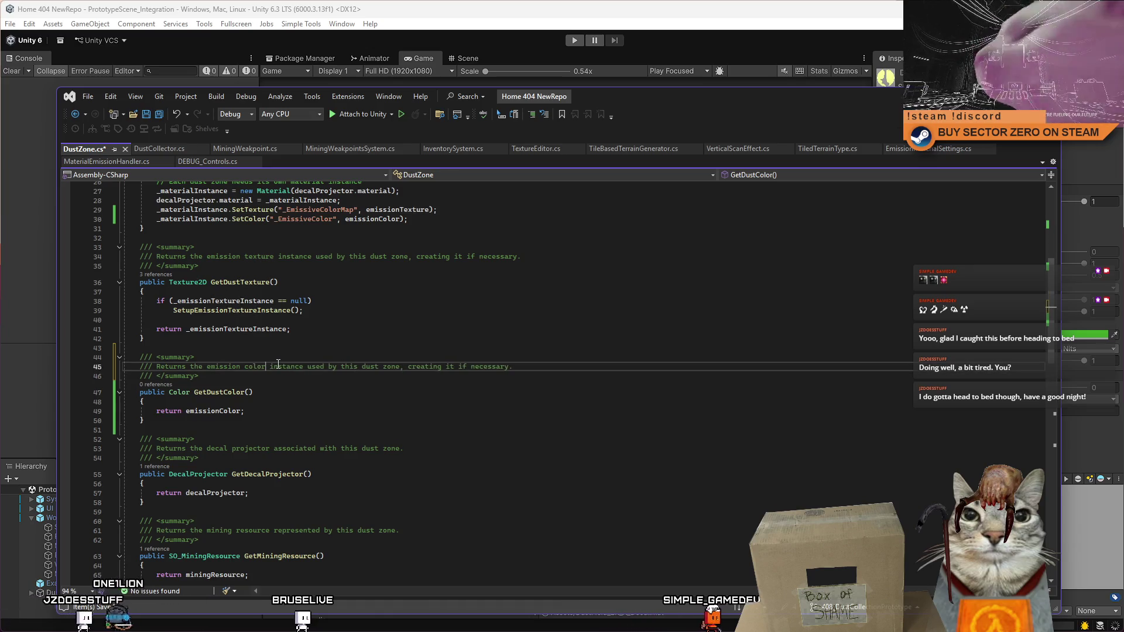
{"action": "left_click_drag", "start_coordinate": [271, 367], "coordinate": [581, 369]}
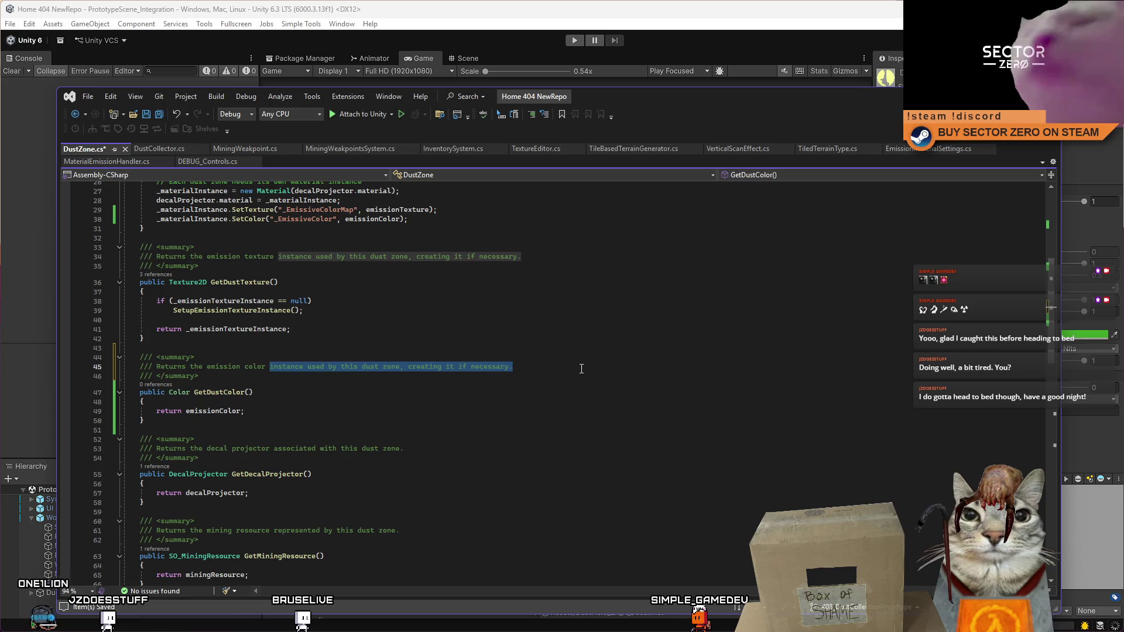
{"action": "type", "text": "of dust"}
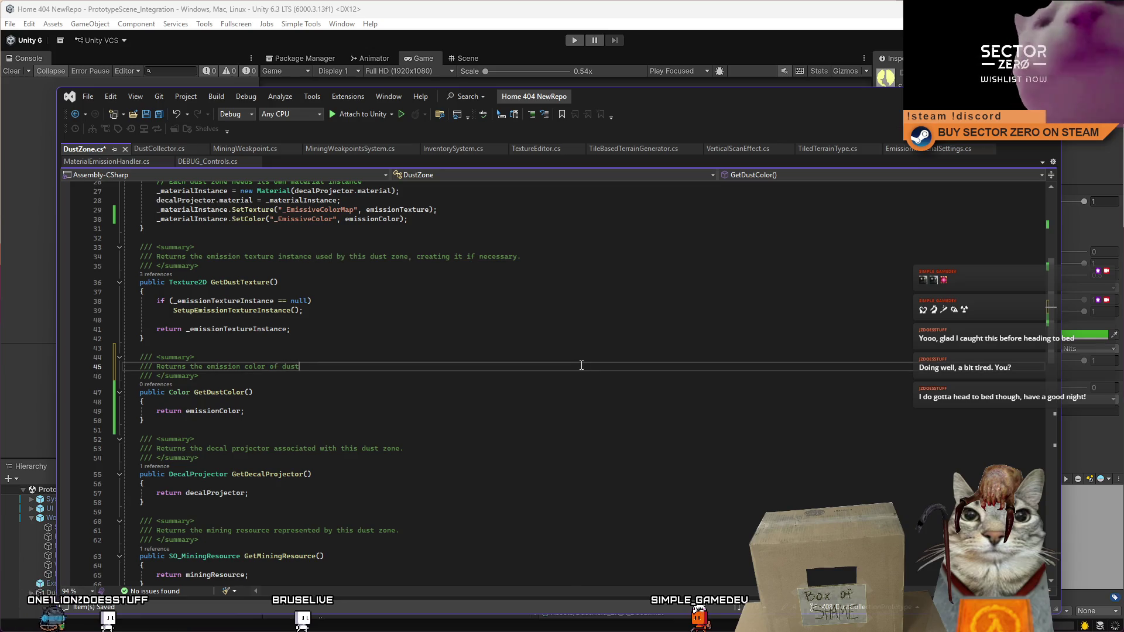
{"action": "key", "text": "ctrl+s"}
{"action": "scroll", "coordinate": [522, 389], "scroll_direction": "up", "scroll_amount": 7}
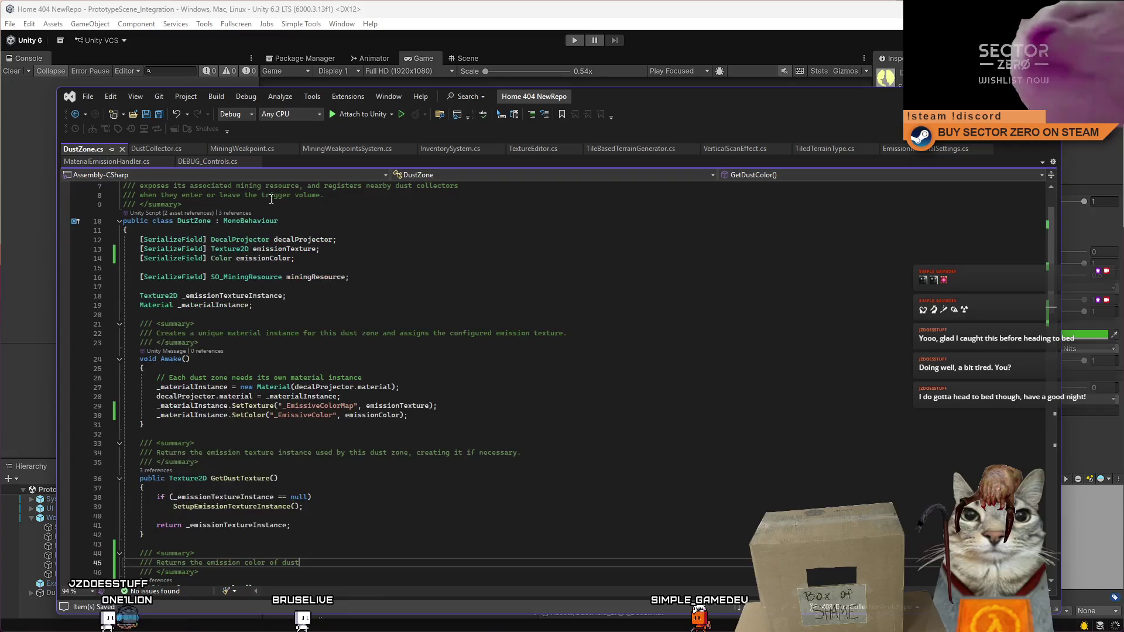
{"action": "left_click", "coordinate": [154, 150]}
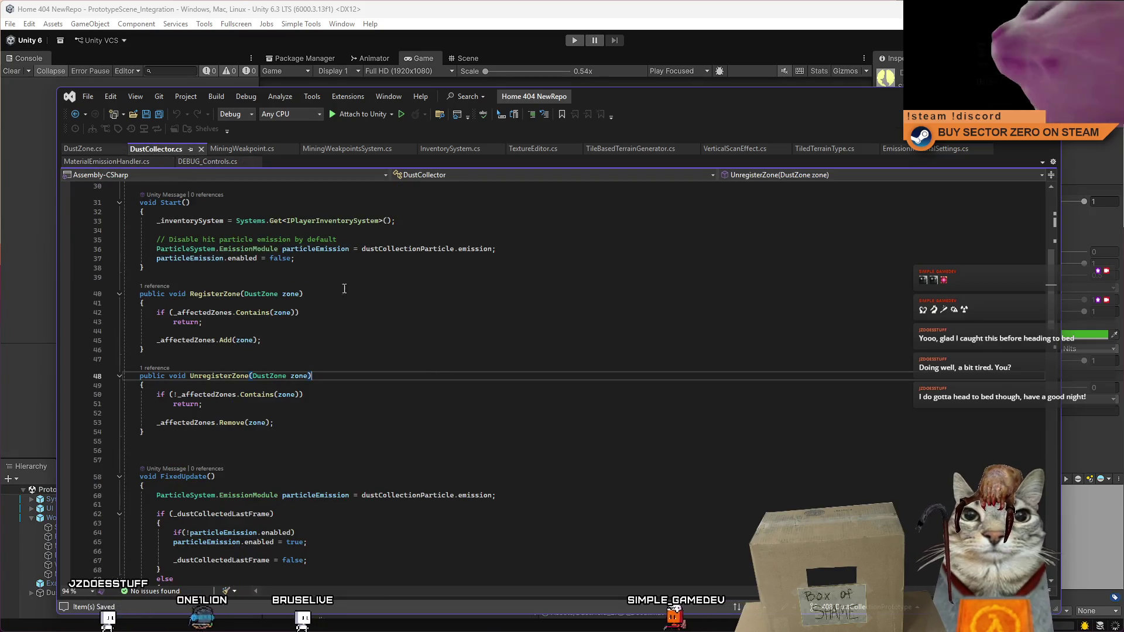
Step: Insert an empty line after _affectedZones.Add(zone); in DustCollector.cs's RegisterZone method
{"action": "left_click", "coordinate": [328, 249]}
{"action": "left_click", "coordinate": [375, 312]}
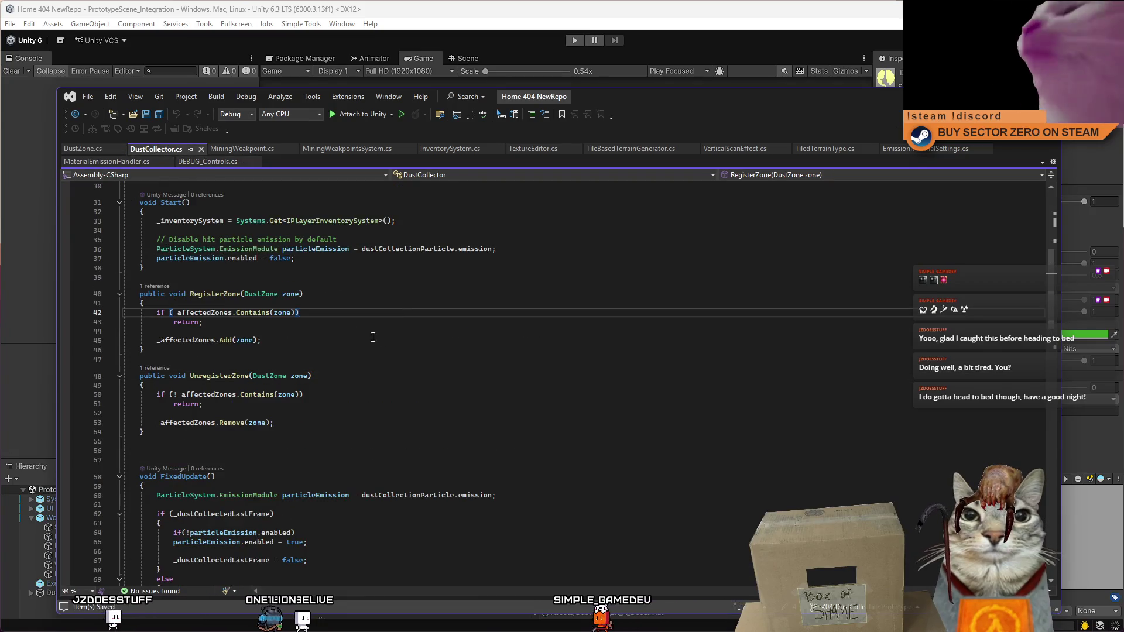
{"action": "scroll", "coordinate": [237, 326], "scroll_direction": "up", "scroll_amount": 3}
{"action": "scroll", "coordinate": [237, 326], "scroll_direction": "up", "scroll_amount": 7}
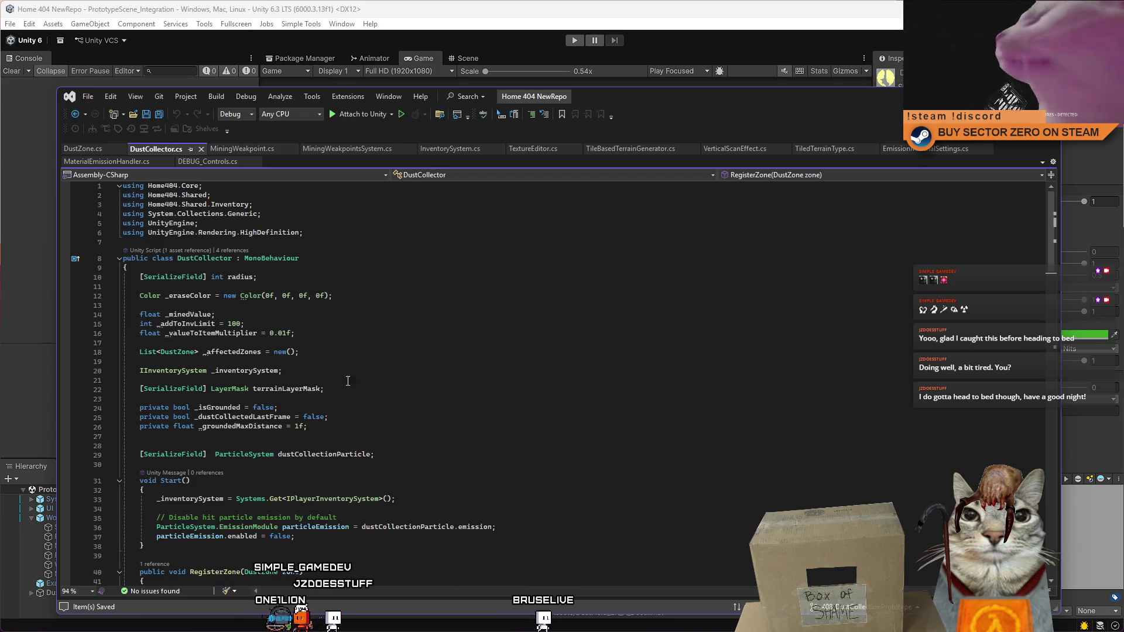
{"action": "double_click", "coordinate": [318, 456]}
{"action": "scroll", "coordinate": [443, 387], "scroll_direction": "down", "scroll_amount": 9}
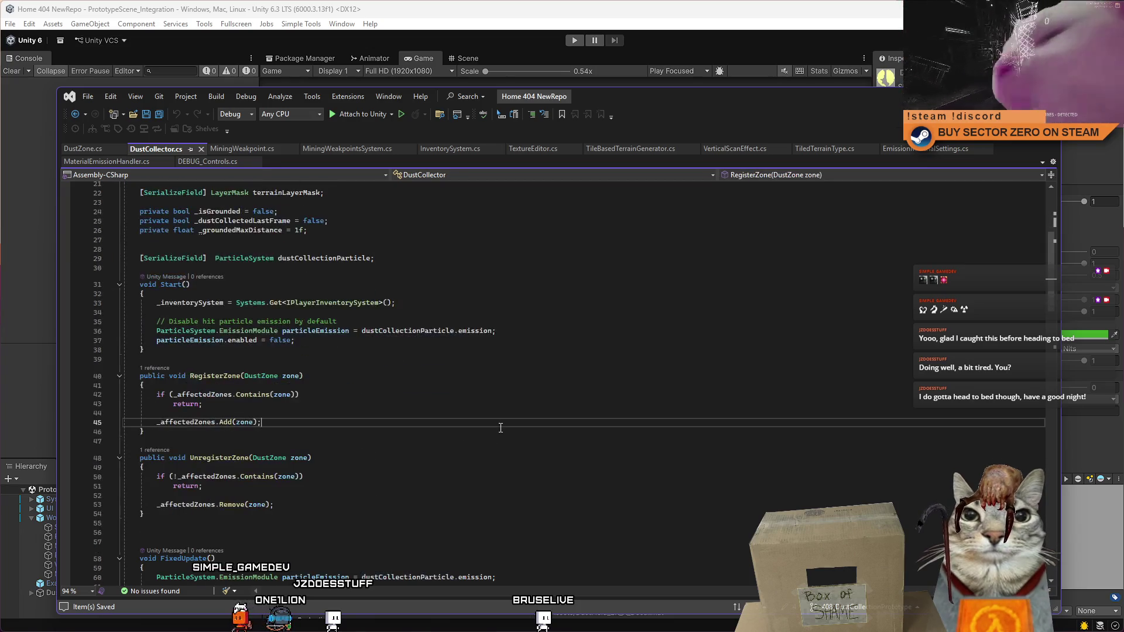
{"action": "left_click", "coordinate": [443, 387]}
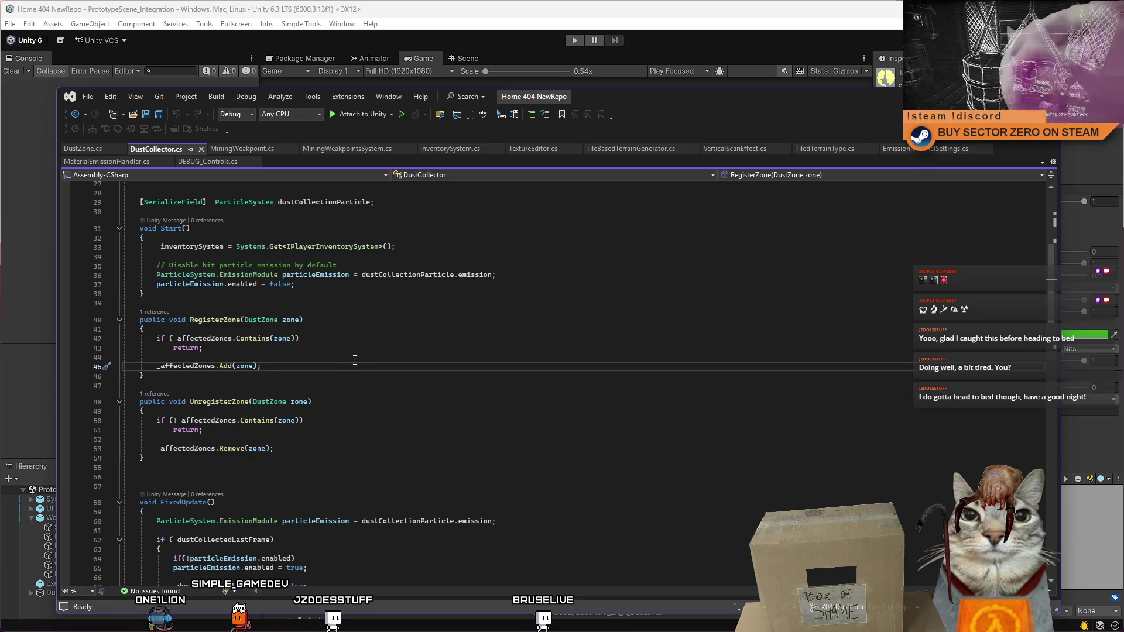
{"action": "key", "text": "Return"}
{"action": "key", "text": "Return"}
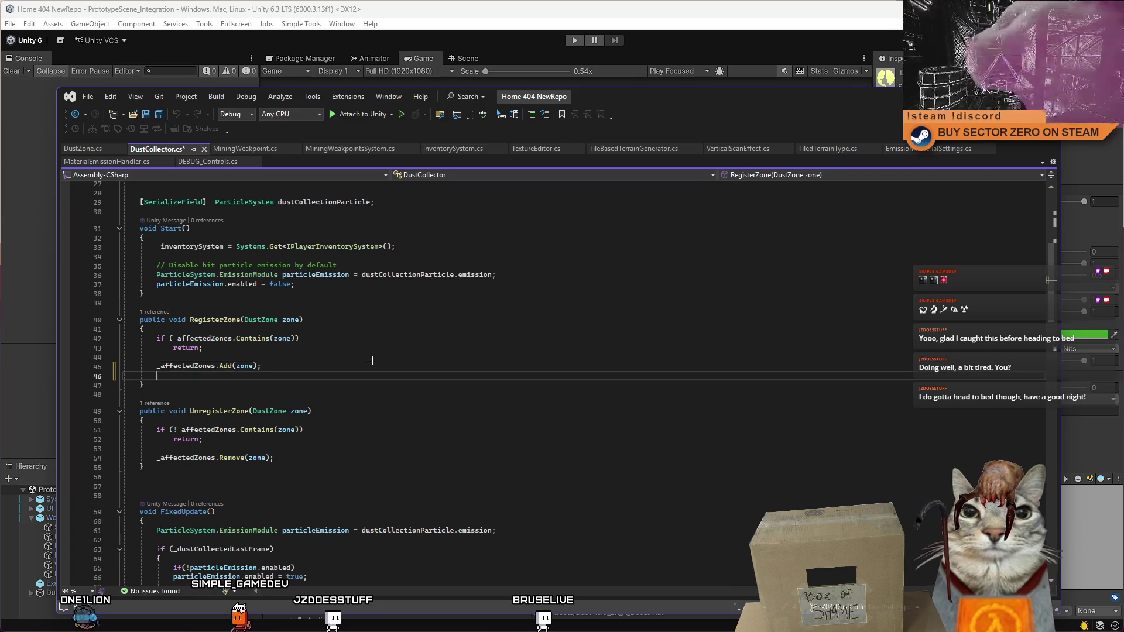
Step: Begin the line with dustCollectionParticle.main.startColor, using IntelliSense completion
{"action": "type", "text": "dustCollectionParticle"}
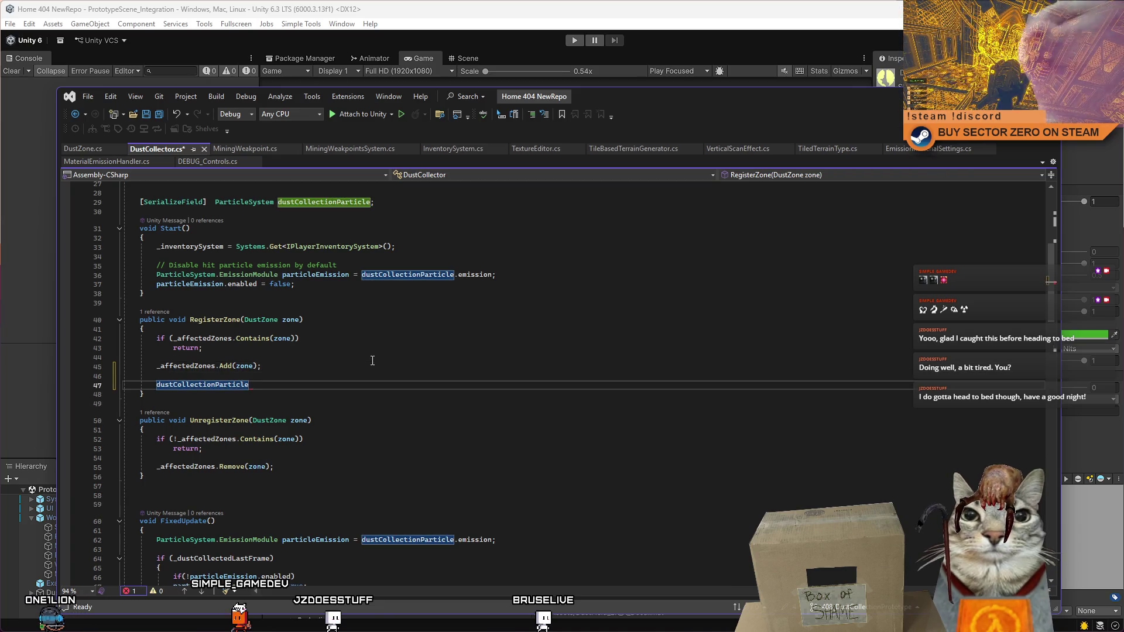
{"action": "type", "text": ".colo"}
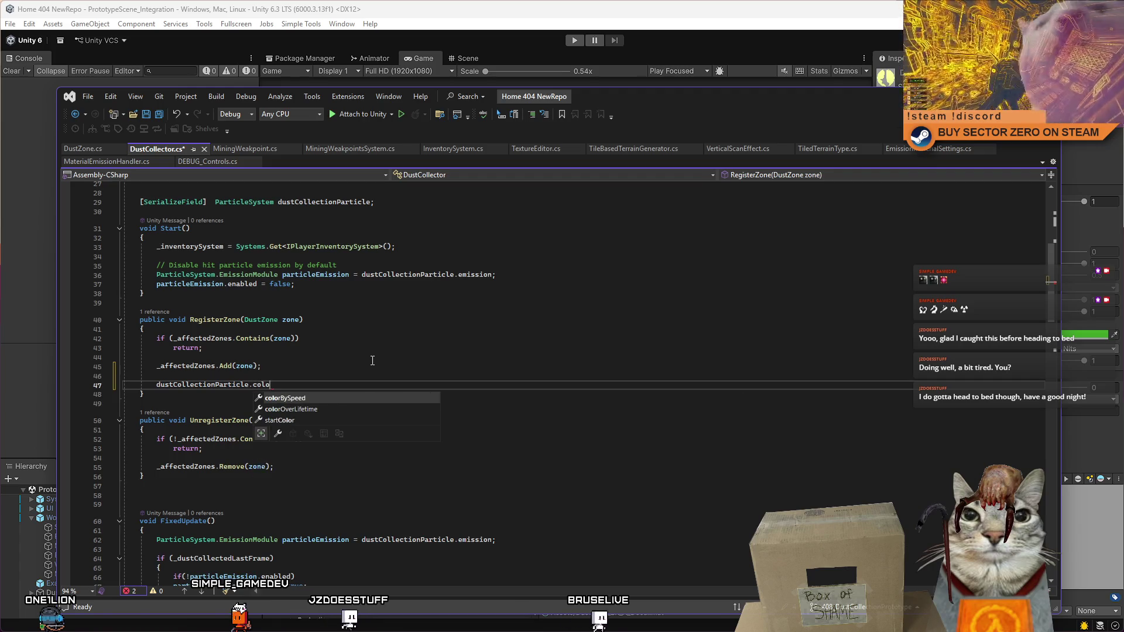
{"action": "key", "text": "BackSpace"}
{"action": "key", "text": "BackSpace"}
{"action": "key", "text": "BackSpace"}
{"action": "type", "text": "ma"}
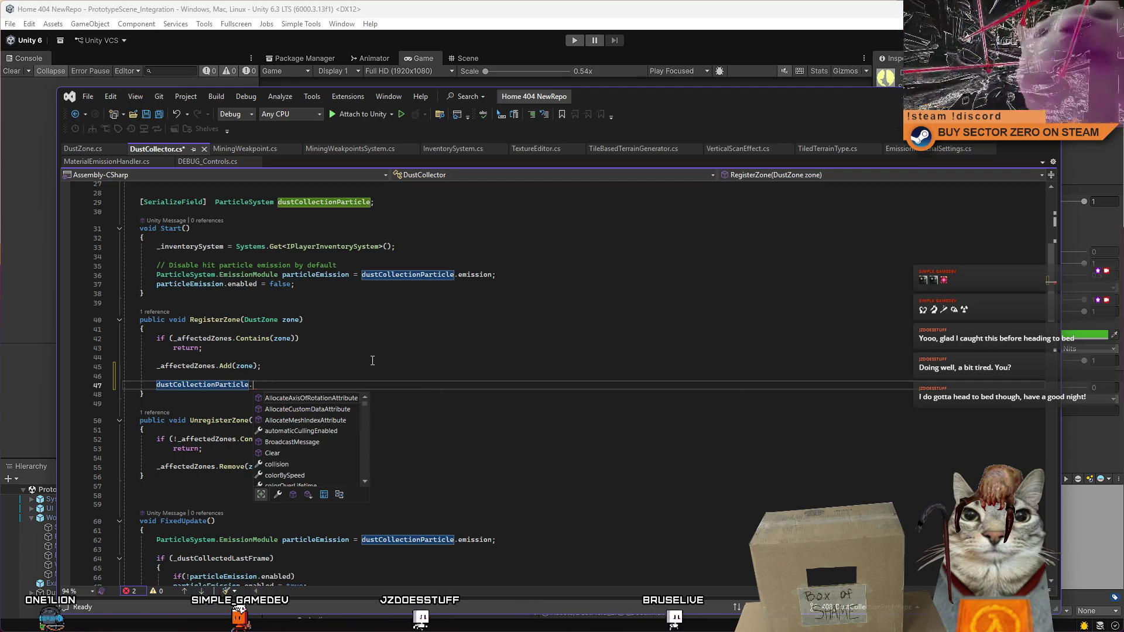
{"action": "key", "text": "BackSpace"}
{"action": "key", "text": "BackSpace"}
{"action": "type", "text": "co"}
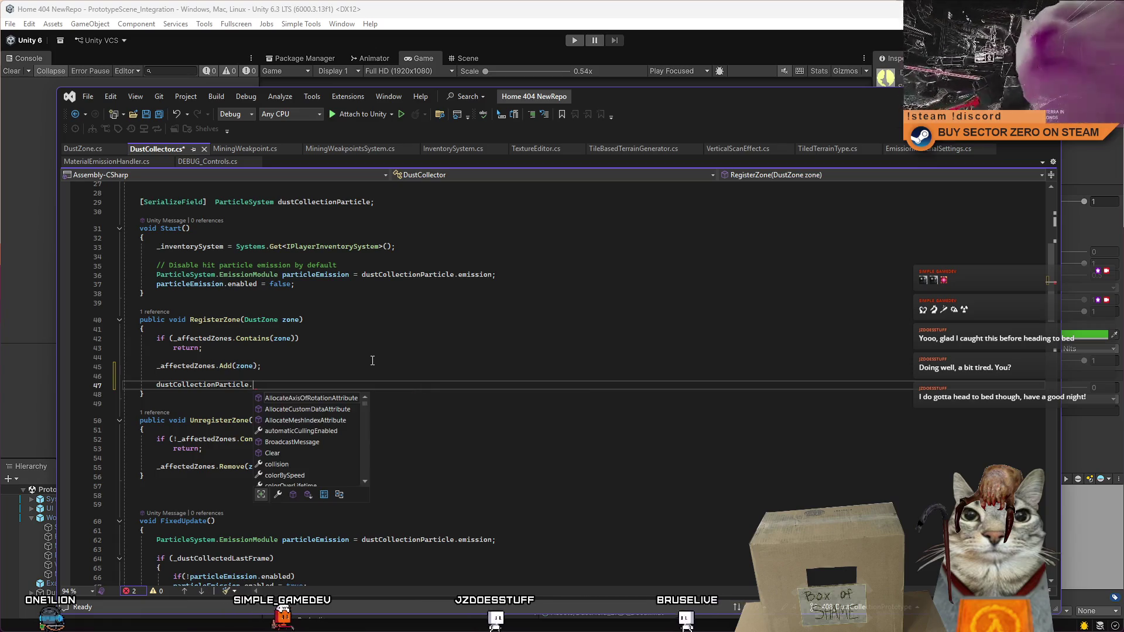
{"action": "type", "text": "lo"}
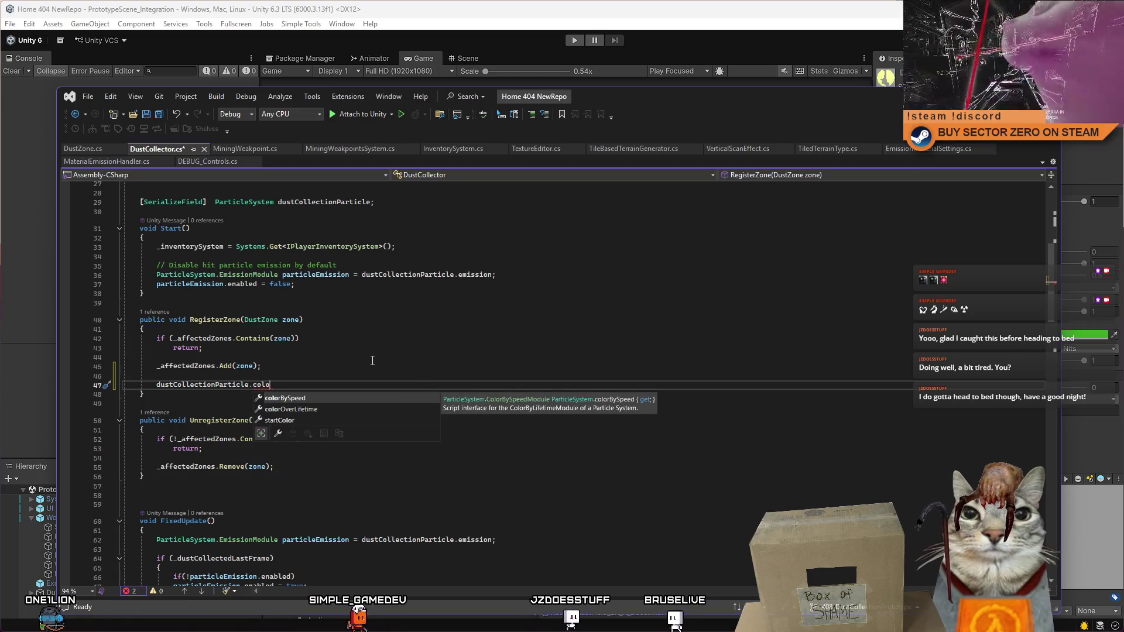
{"action": "key", "text": "Down"}
{"action": "key", "text": "Down"}
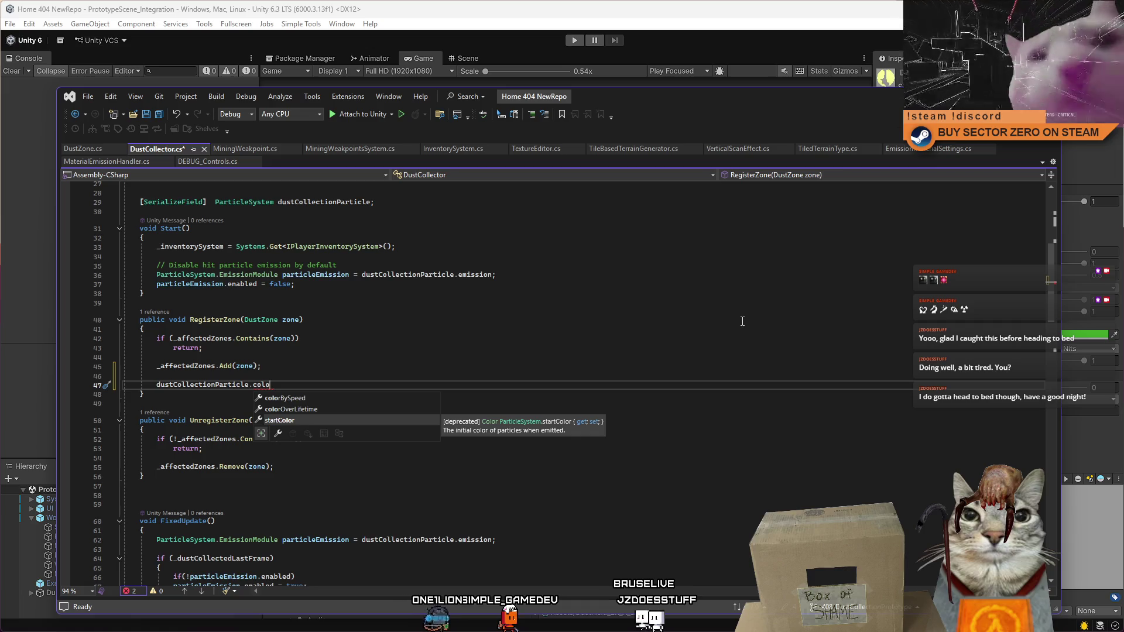
{"action": "key", "text": "Tab"}
{"action": "mouse_move", "coordinate": [286, 387]}
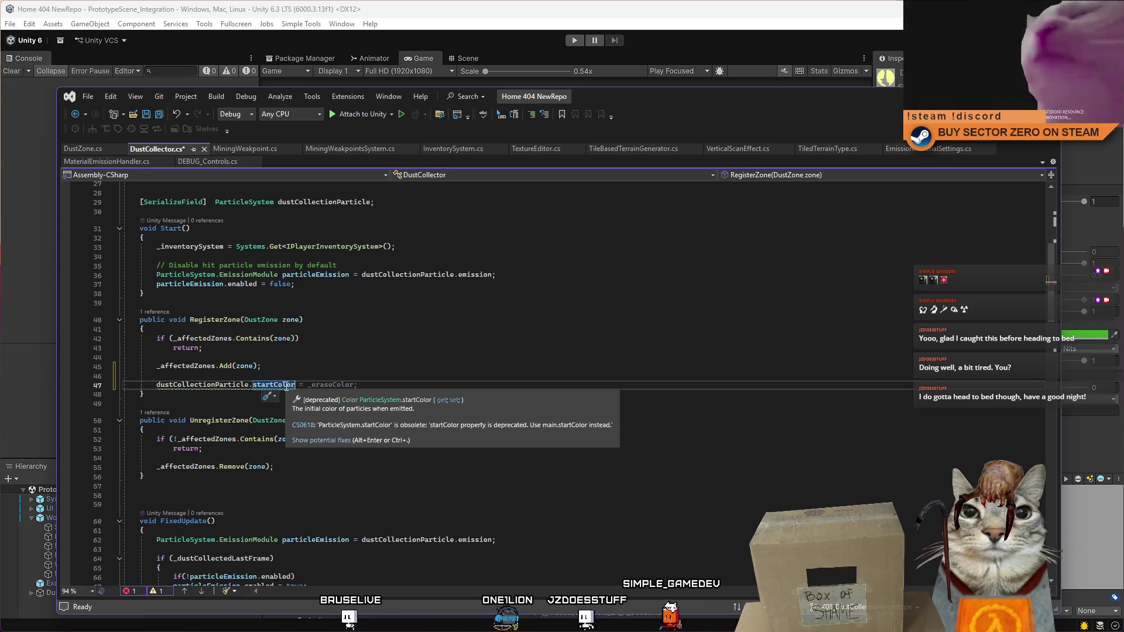
{"action": "key", "text": "BackSpace"}
{"action": "key", "text": "BackSpace"}
{"action": "key", "text": "BackSpace"}
{"action": "key", "text": "BackSpace"}
{"action": "key", "text": "BackSpace"}
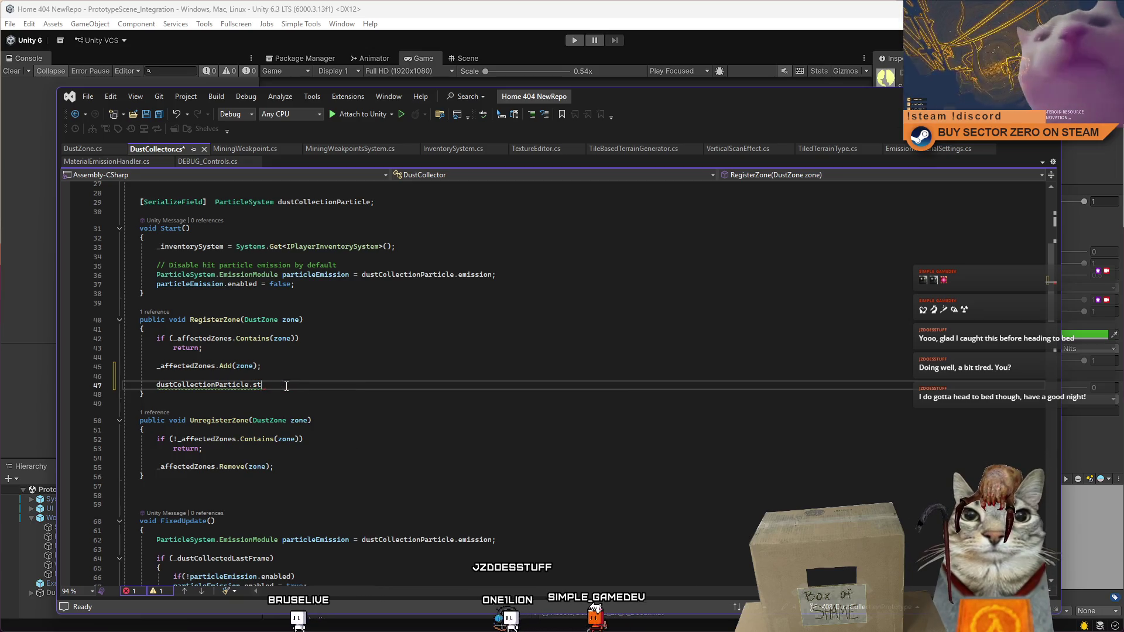
{"action": "type", "text": ".main.star"}
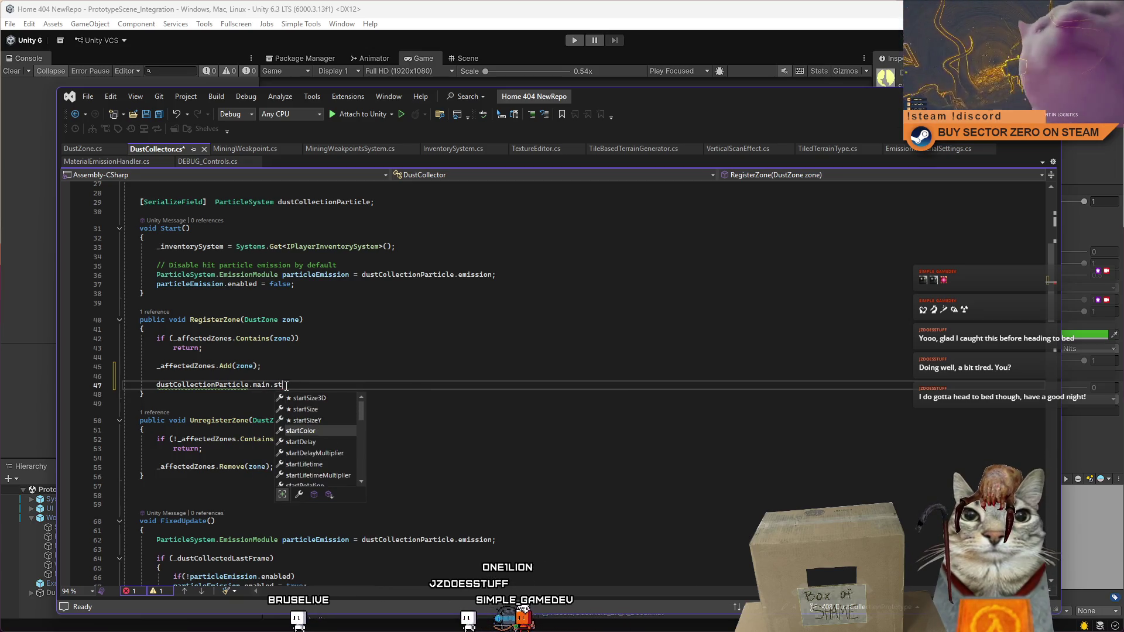
{"action": "key", "text": "Tab"}
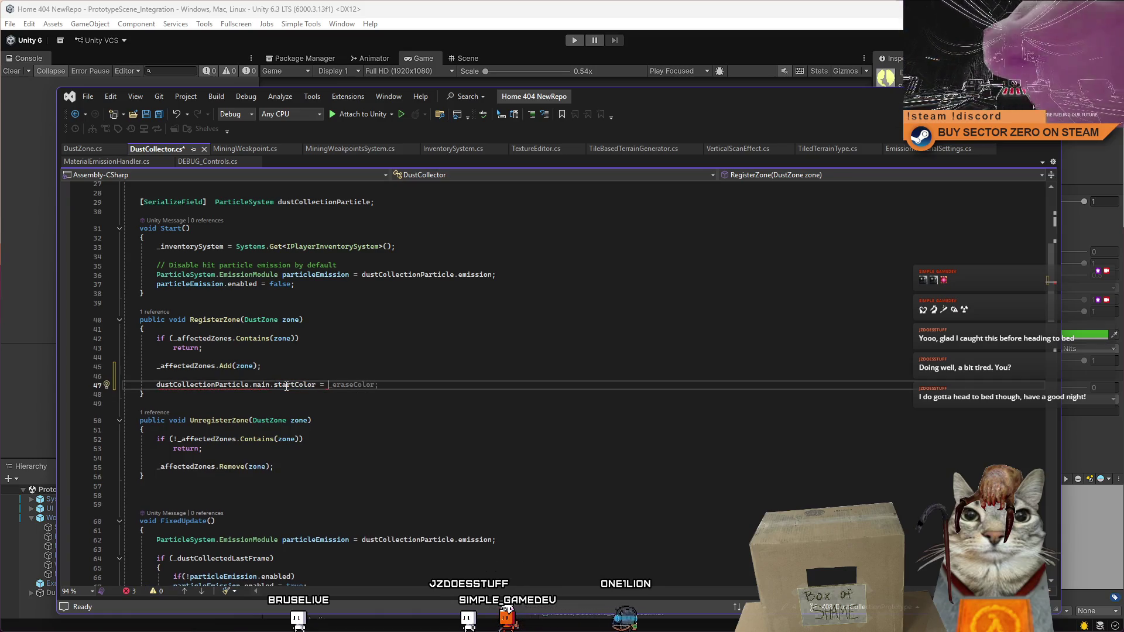
Step: Assign zone.GetDustColor() to it, checking DustZone for the getter's exact name
{"action": "type", "text": "zone.Ge"}
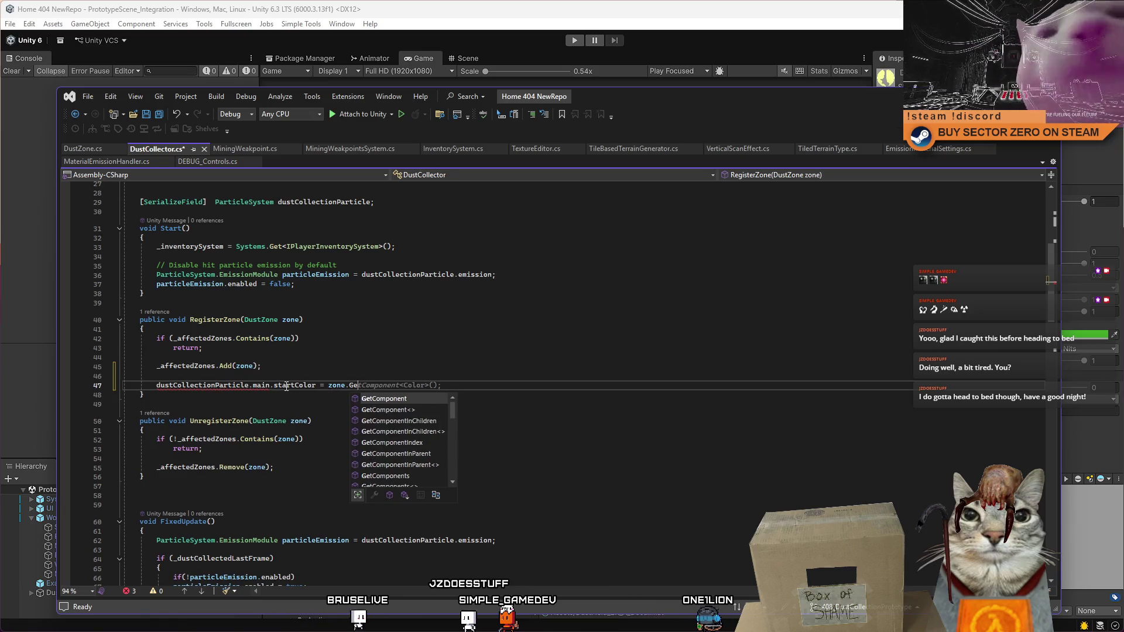
{"action": "type", "text": "ttpa"}
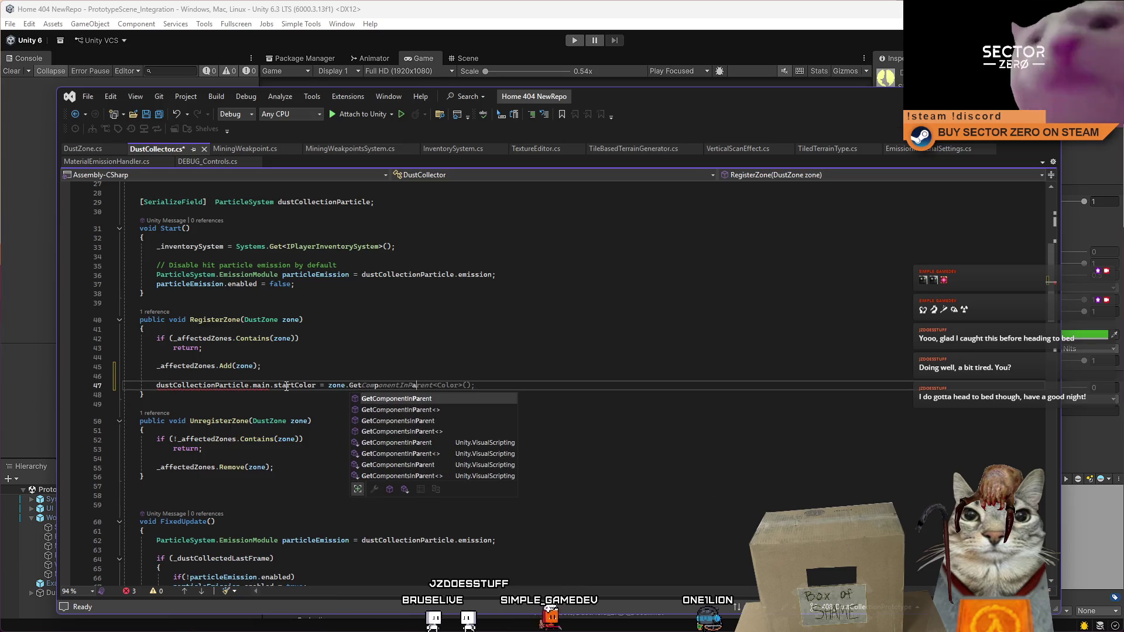
{"action": "key", "text": "BackSpace"}
{"action": "key", "text": "BackSpace"}
{"action": "key", "text": "BackSpace"}
{"action": "type", "text": "tcolo"}
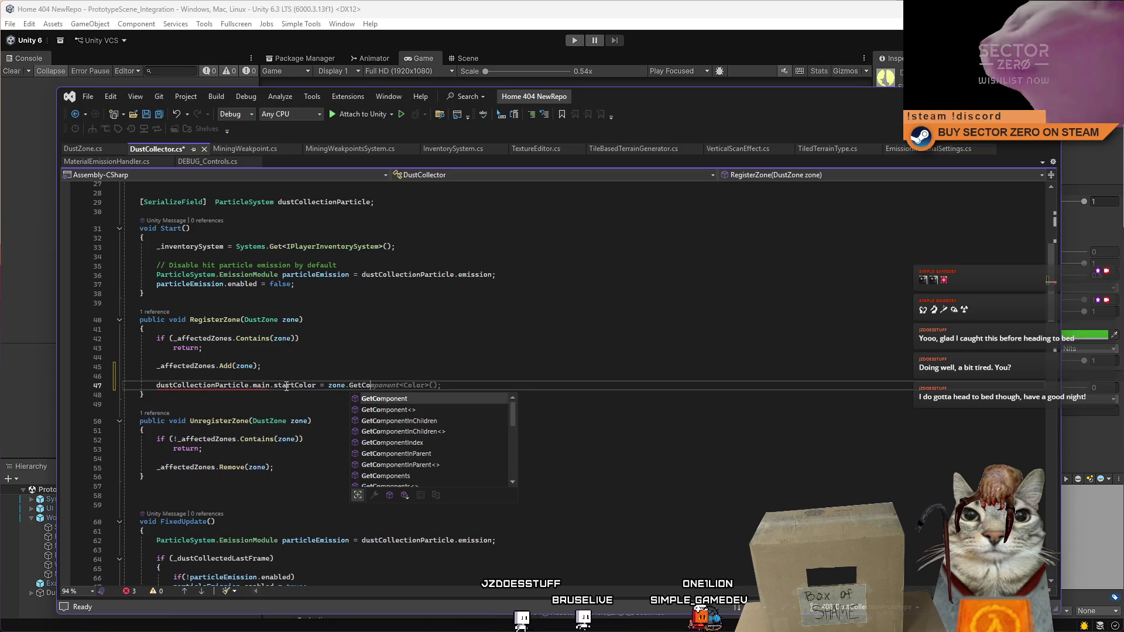
{"action": "left_click", "coordinate": [79, 150]}
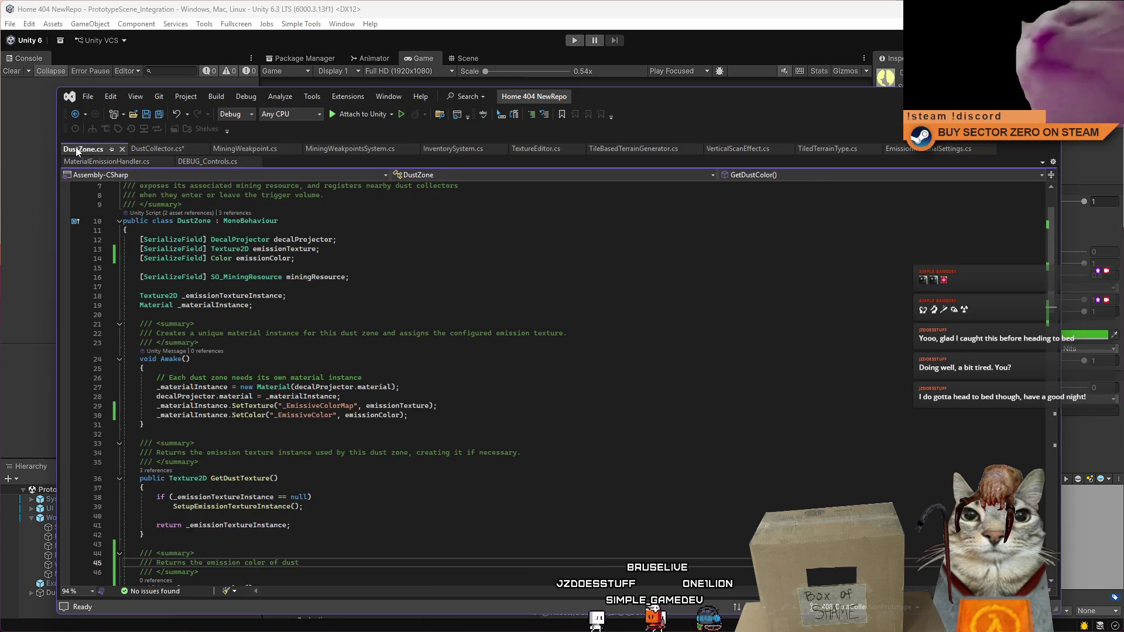
{"action": "left_click", "coordinate": [156, 149]}
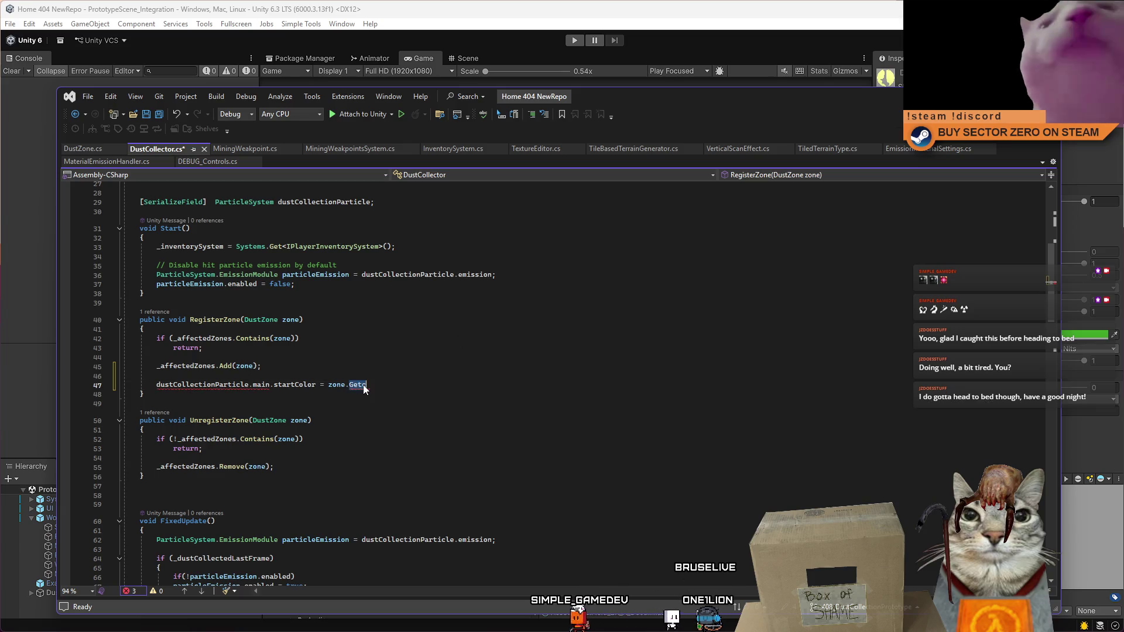
{"action": "key", "text": "BackSpace"}
{"action": "type", "text": "Dus"}
{"action": "key", "text": "Tab"}
{"action": "type", "text": "()"}
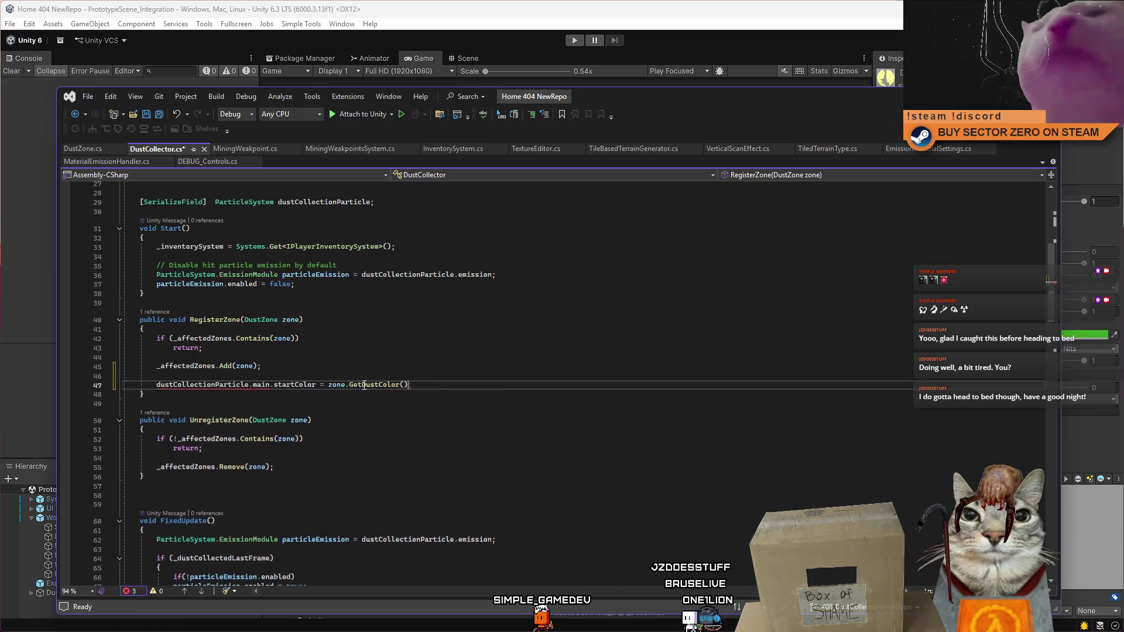
Step: Review the new startColor line, flagged as error CS1612, then return to Unity
{"action": "left_click", "coordinate": [495, 433]}
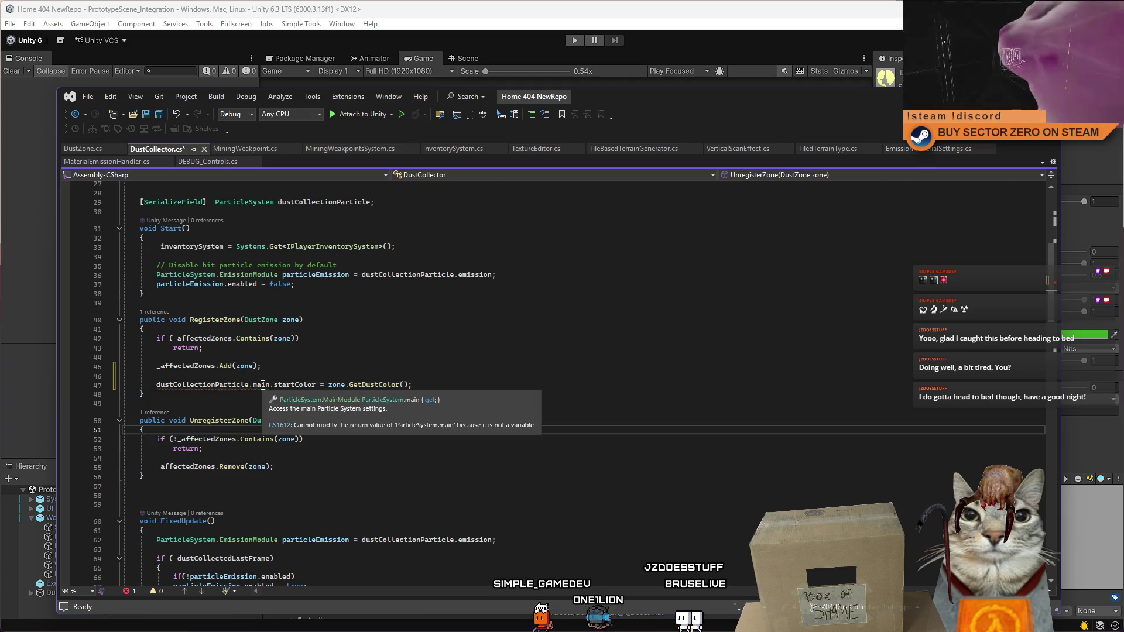
{"action": "left_click", "coordinate": [492, 385]}
{"action": "scroll", "coordinate": [491, 429], "scroll_direction": "up", "scroll_amount": 1}
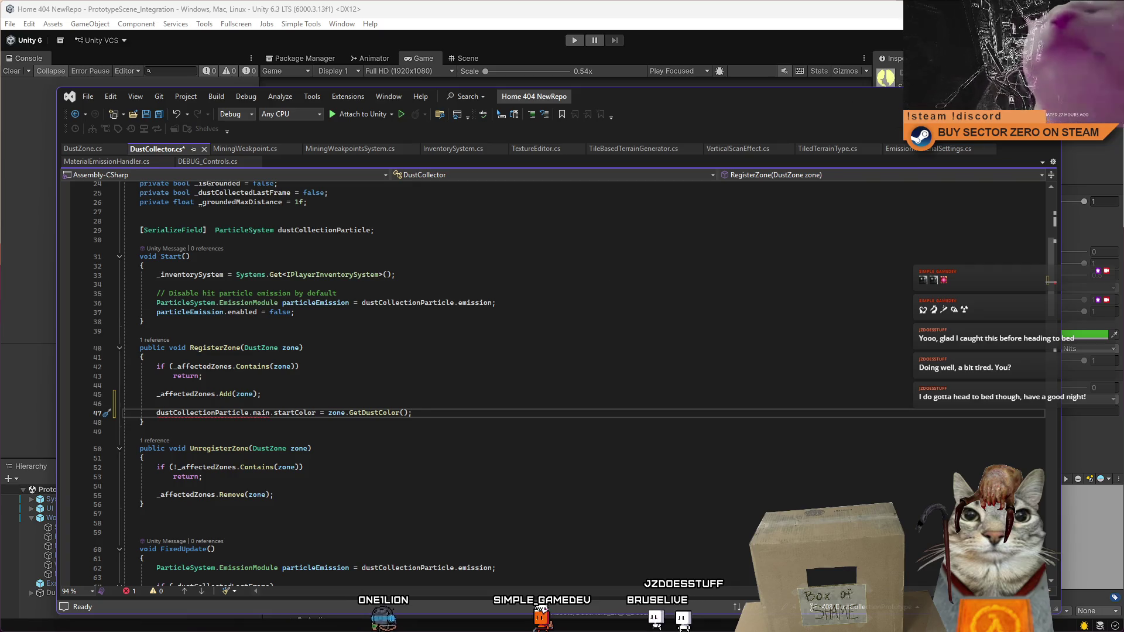
{"action": "key", "text": "alt+Tab"}
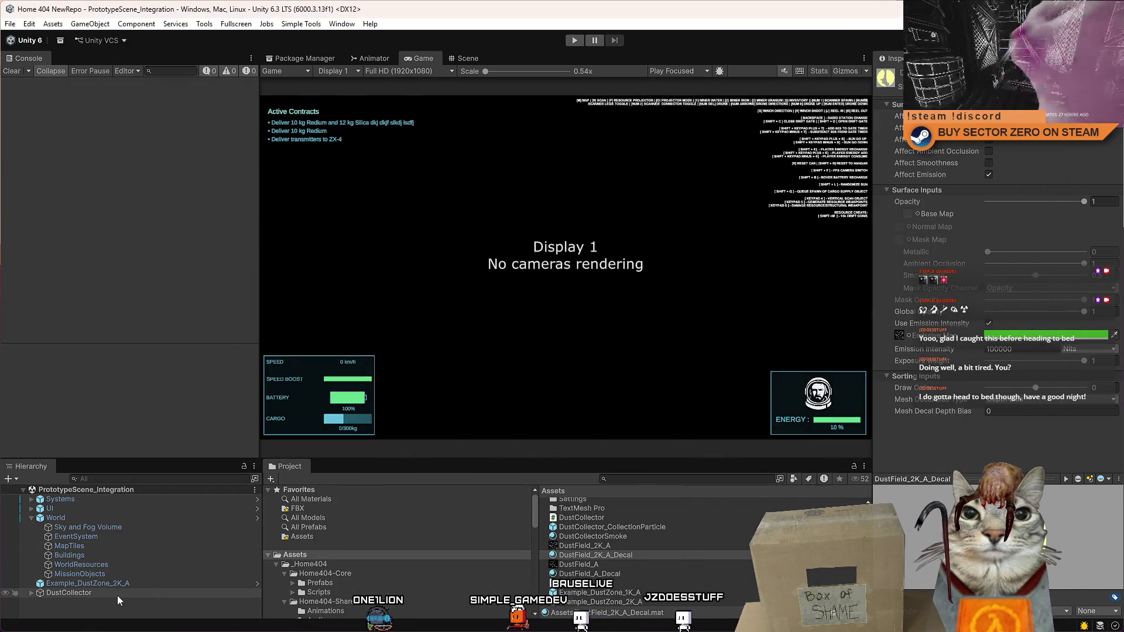
Step: Select DustCollector_CollectionParticle and expand its Renderer's DustCollectorSmoke material
{"action": "left_click", "coordinate": [58, 592]}
{"action": "left_click", "coordinate": [31, 593]}
{"action": "left_click", "coordinate": [132, 602]}
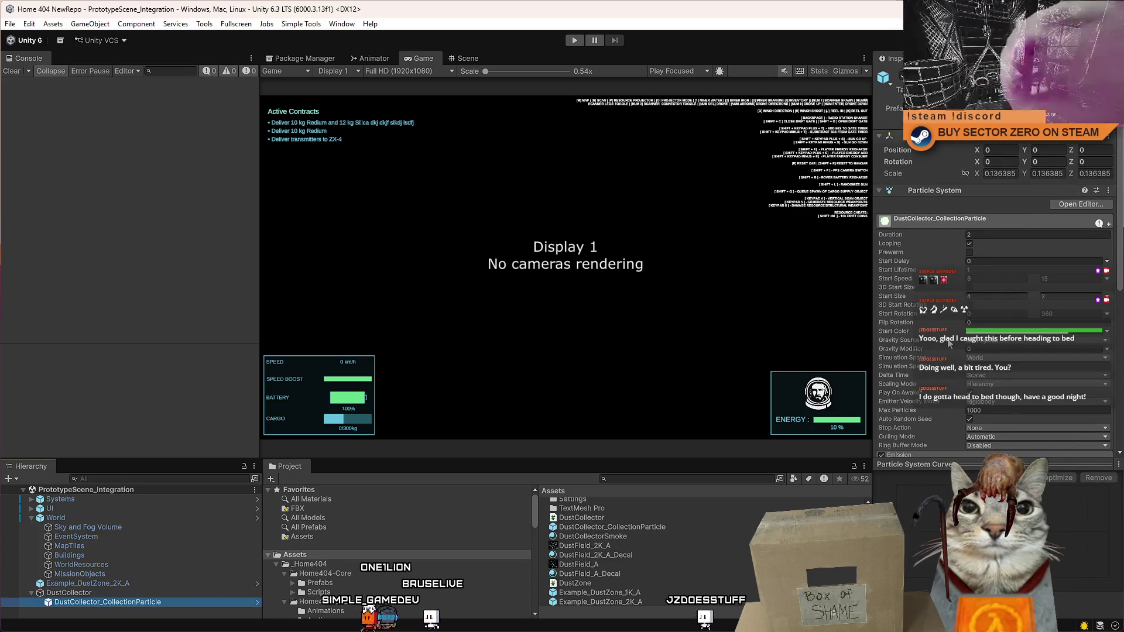
{"action": "left_click", "coordinate": [1114, 415]}
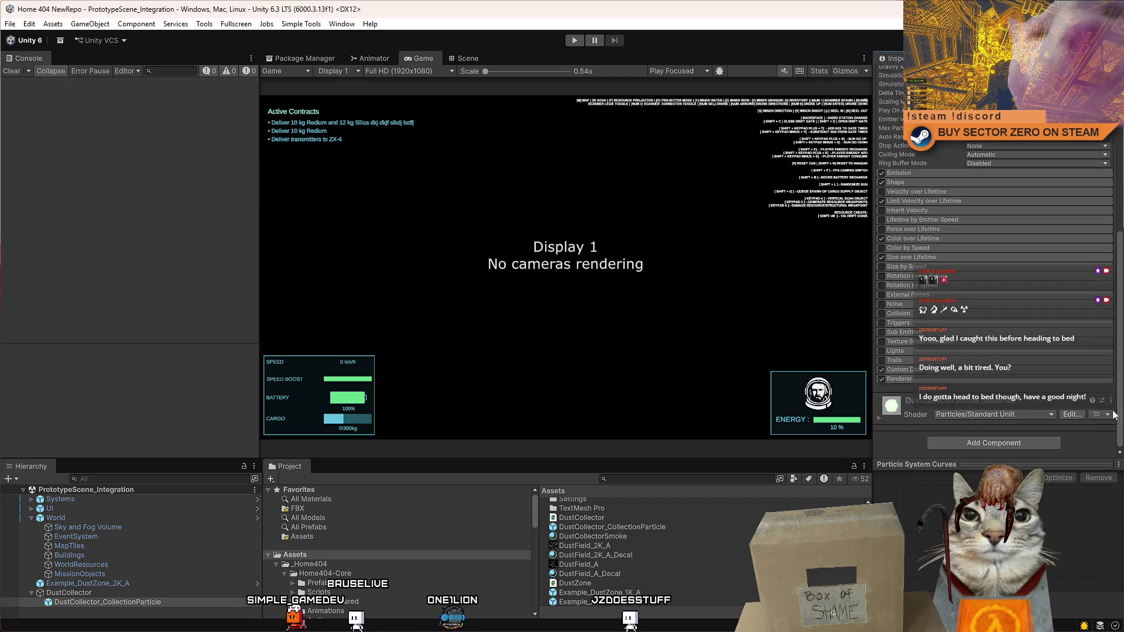
{"action": "left_click", "coordinate": [880, 419]}
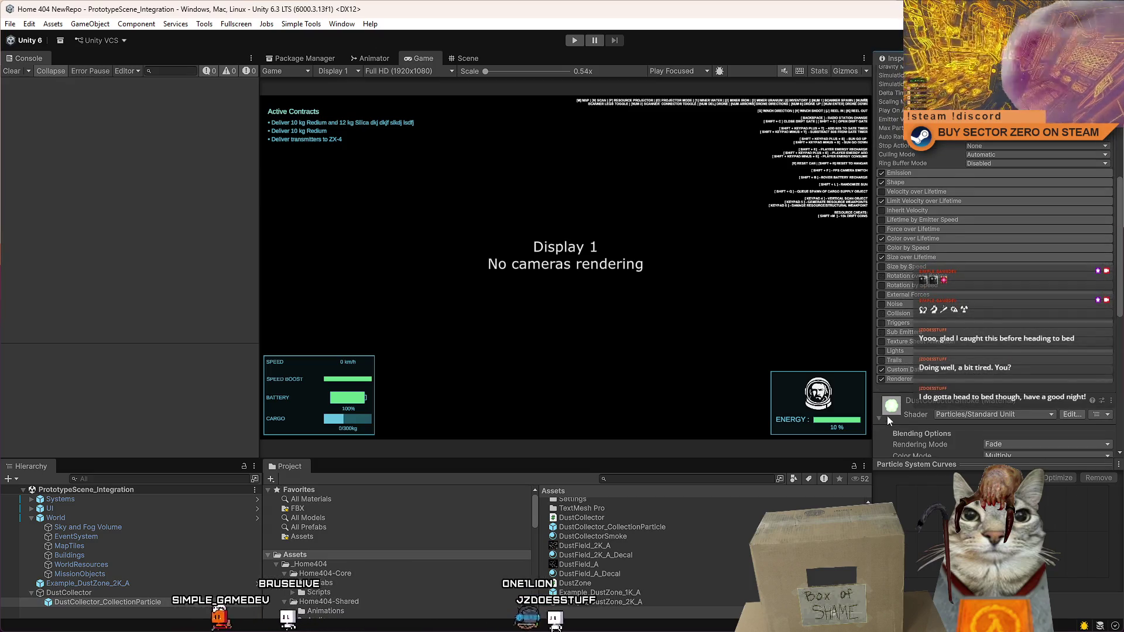
Step: Scroll through the material's Maps and Vertex Streams settings in the Inspector
{"action": "scroll", "coordinate": [887, 415], "scroll_direction": "down", "scroll_amount": 5}
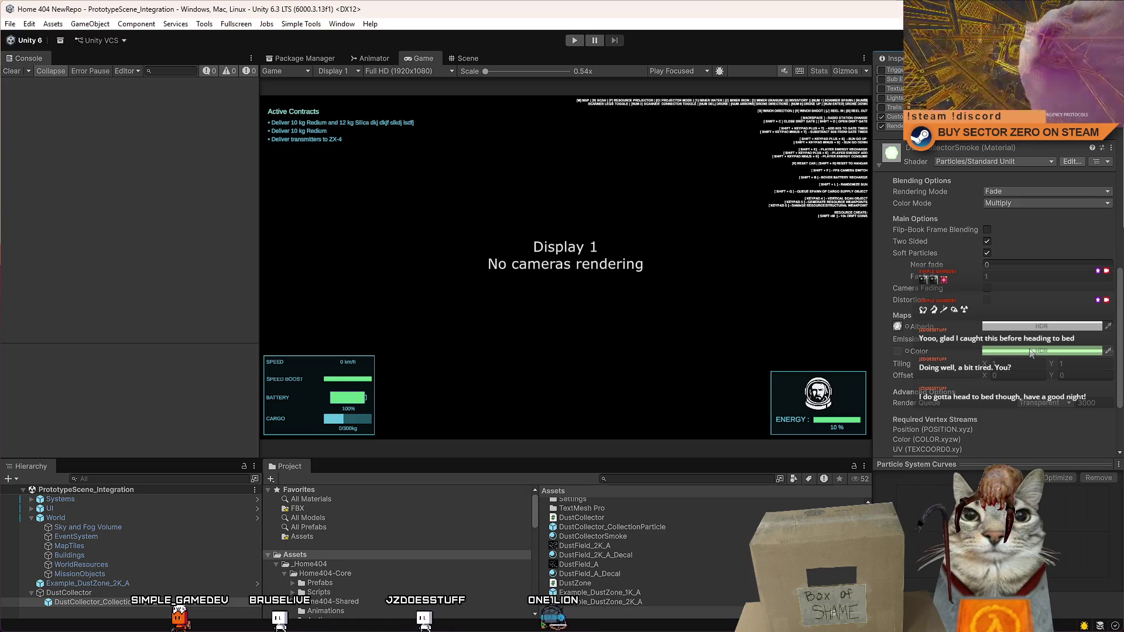
{"action": "scroll", "coordinate": [1030, 352], "scroll_direction": "up", "scroll_amount": 15}
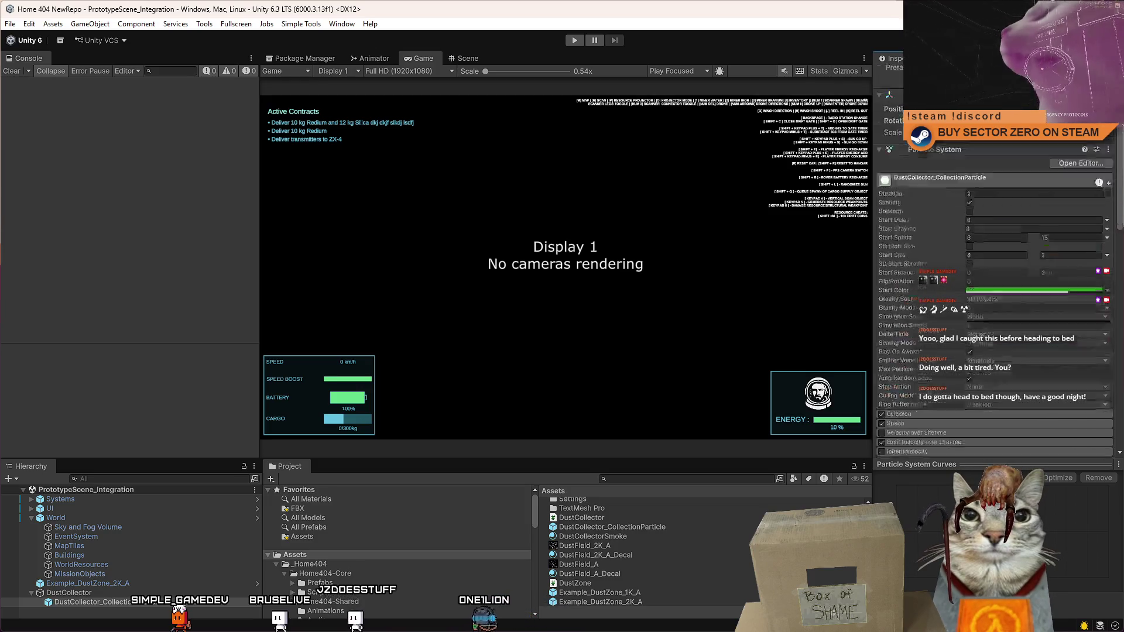
{"action": "scroll", "coordinate": [996, 304], "scroll_direction": "down", "scroll_amount": 15}
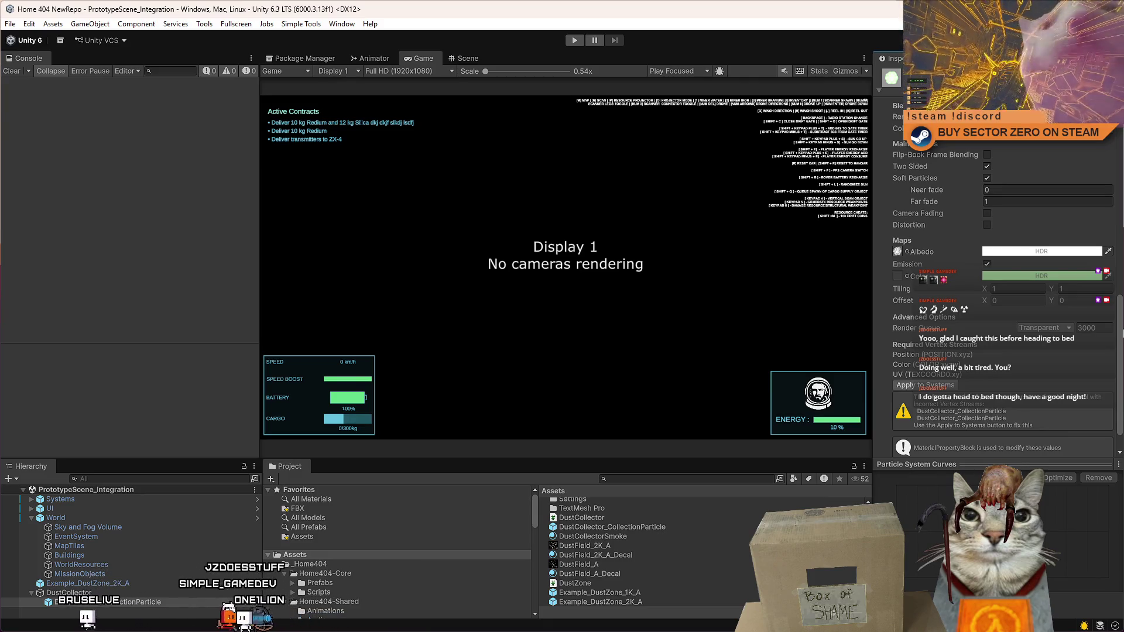
{"action": "scroll", "coordinate": [995, 305], "scroll_direction": "up", "scroll_amount": 10}
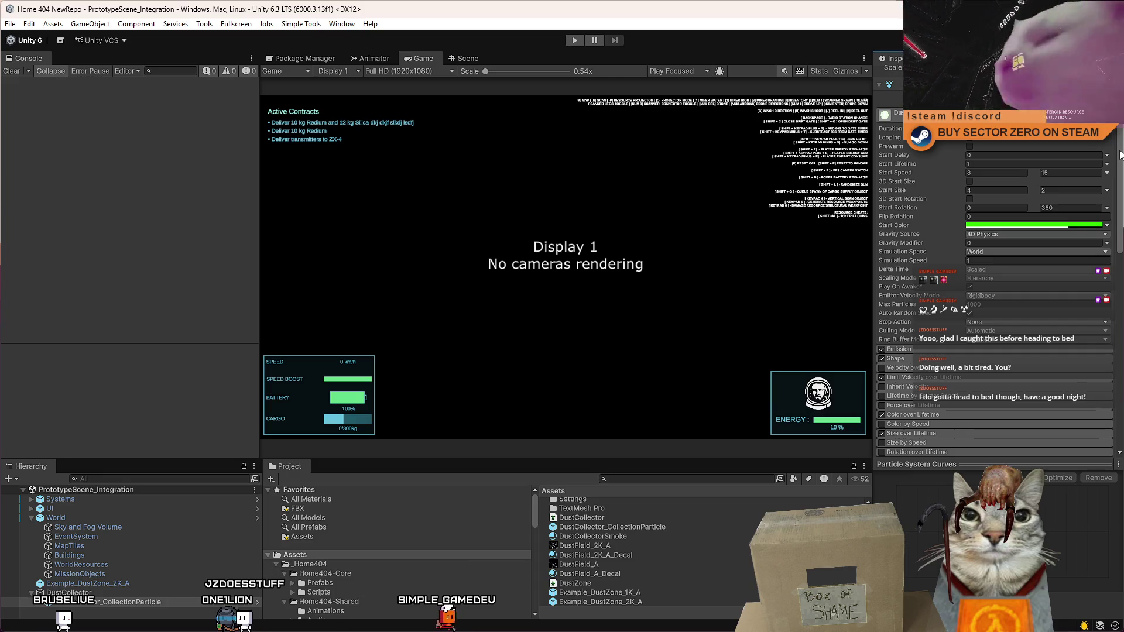
{"action": "left_click_drag", "start_coordinate": [1120, 154], "coordinate": [1120, 335]}
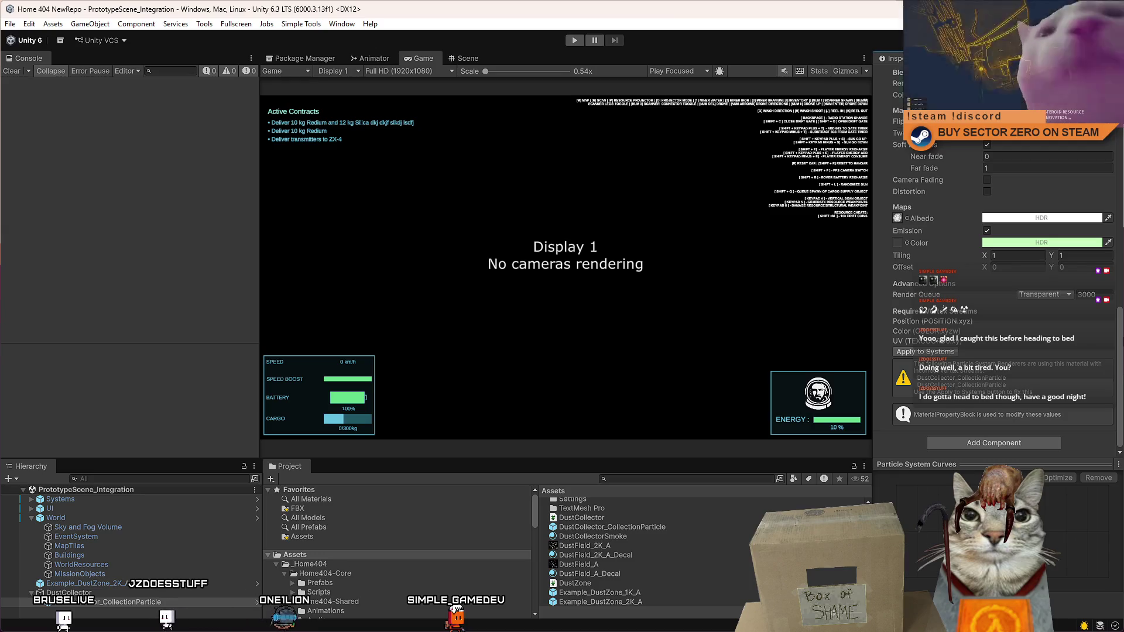
{"action": "scroll", "coordinate": [995, 263], "scroll_direction": "up", "scroll_amount": 1}
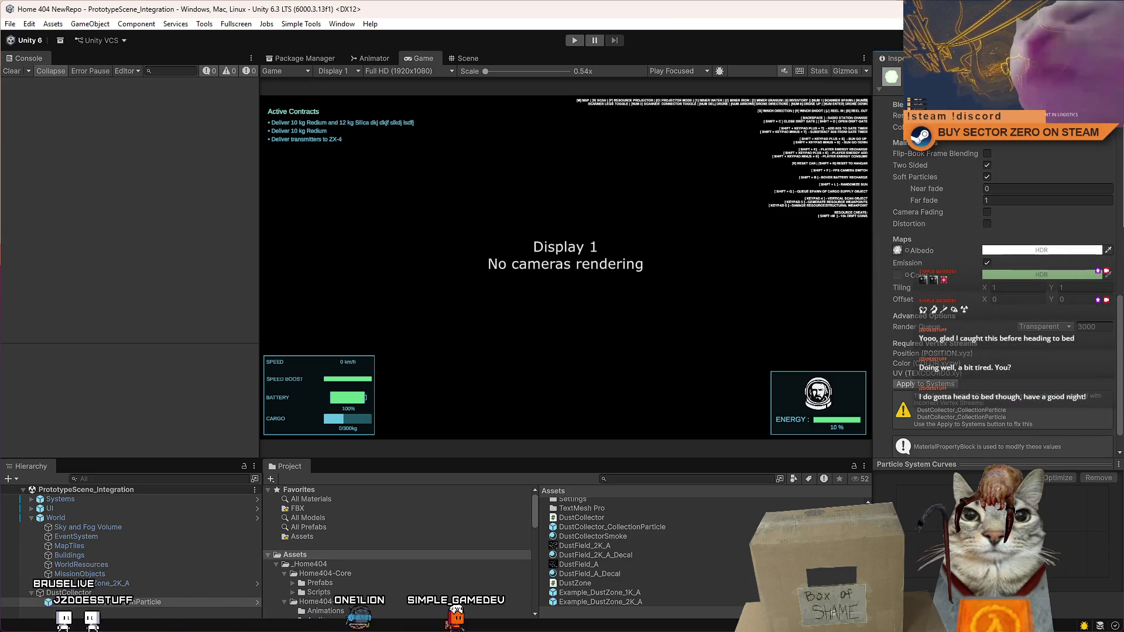
{"action": "key", "text": "alt+Tab"}
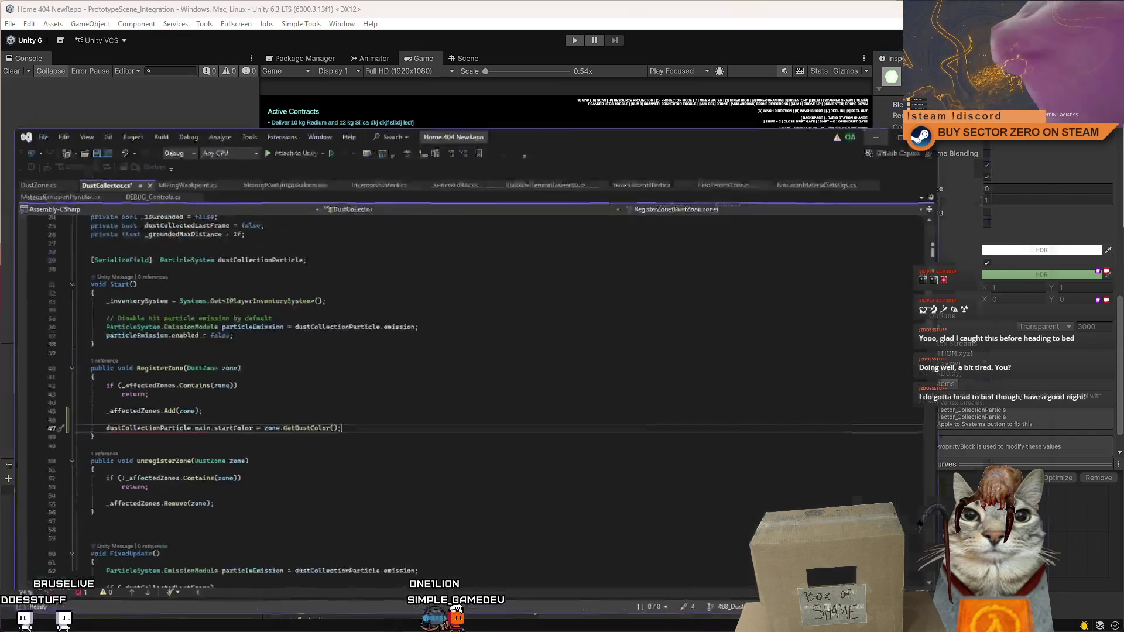
Step: Comment out the line 47 startColor assignment and save DustCollector.cs
{"action": "left_click_drag", "start_coordinate": [157, 486], "coordinate": [485, 490]}
{"action": "left_click", "coordinate": [167, 418]}
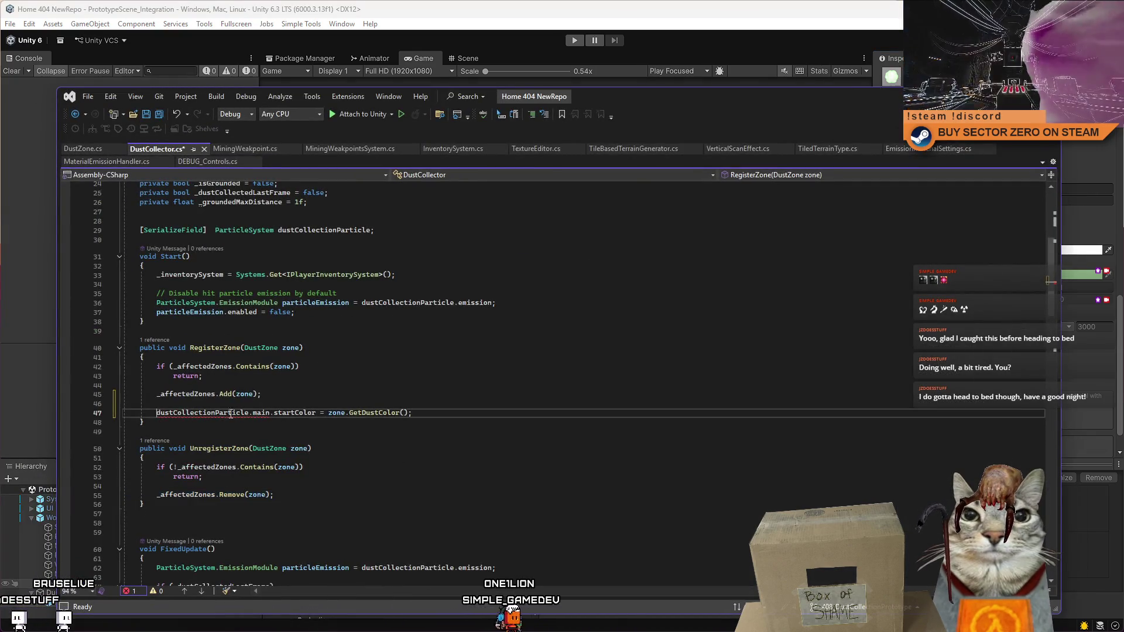
{"action": "key", "text": "ctrl+k"}
{"action": "key", "text": "ctrl+c"}
{"action": "left_click", "coordinate": [631, 349]}
{"action": "key", "text": "ctrl+s"}
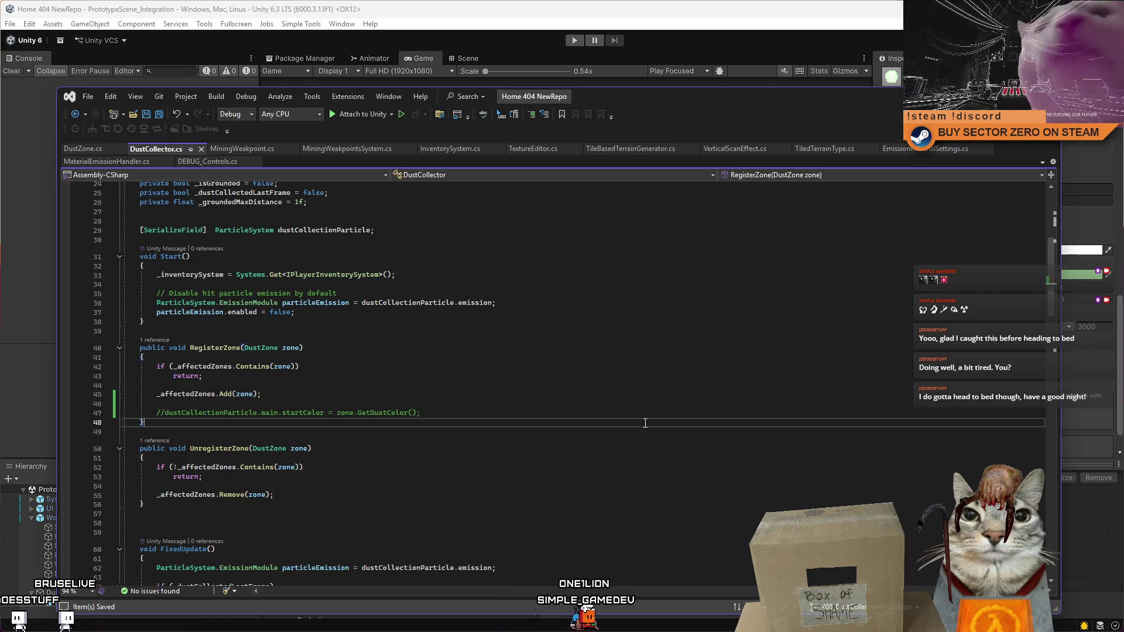
{"action": "key", "text": "alt+Tab"}
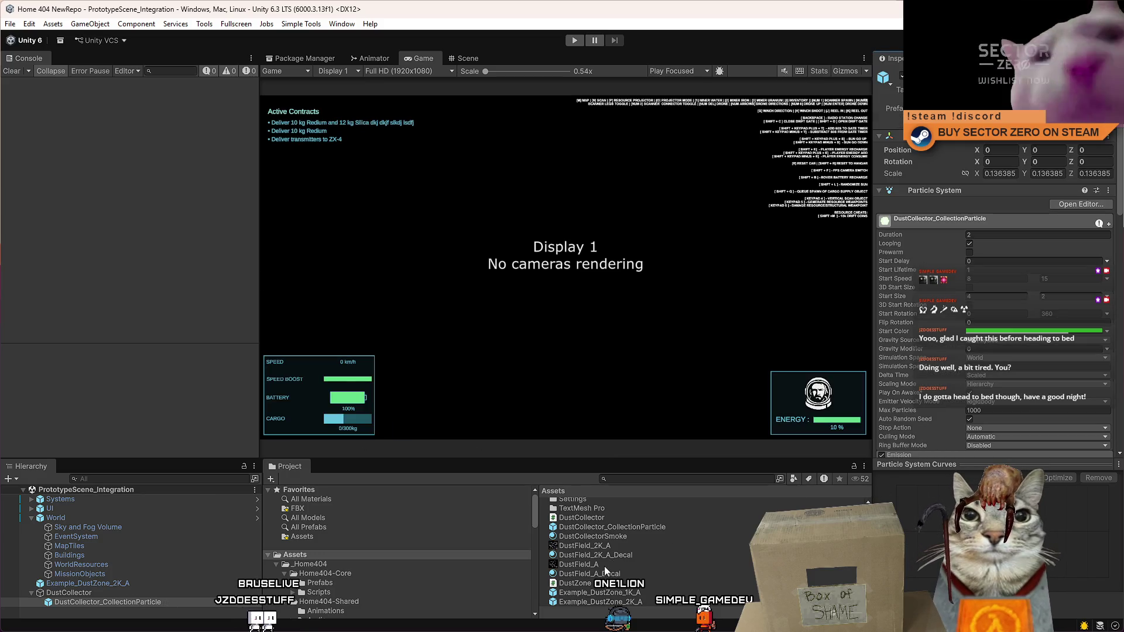
Step: Inspect Example_DustZone_1K_A, DustField_2K_A_Decal and Example_DustZone_2K_A's Emission Color options
{"action": "left_click", "coordinate": [642, 592]}
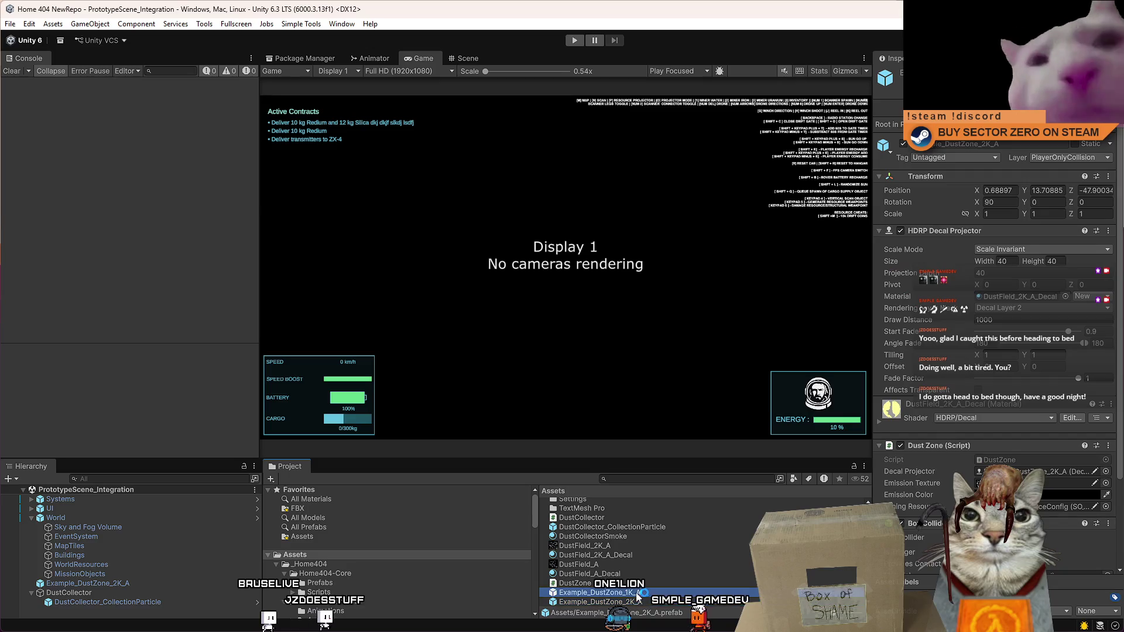
{"action": "left_click", "coordinate": [625, 556]}
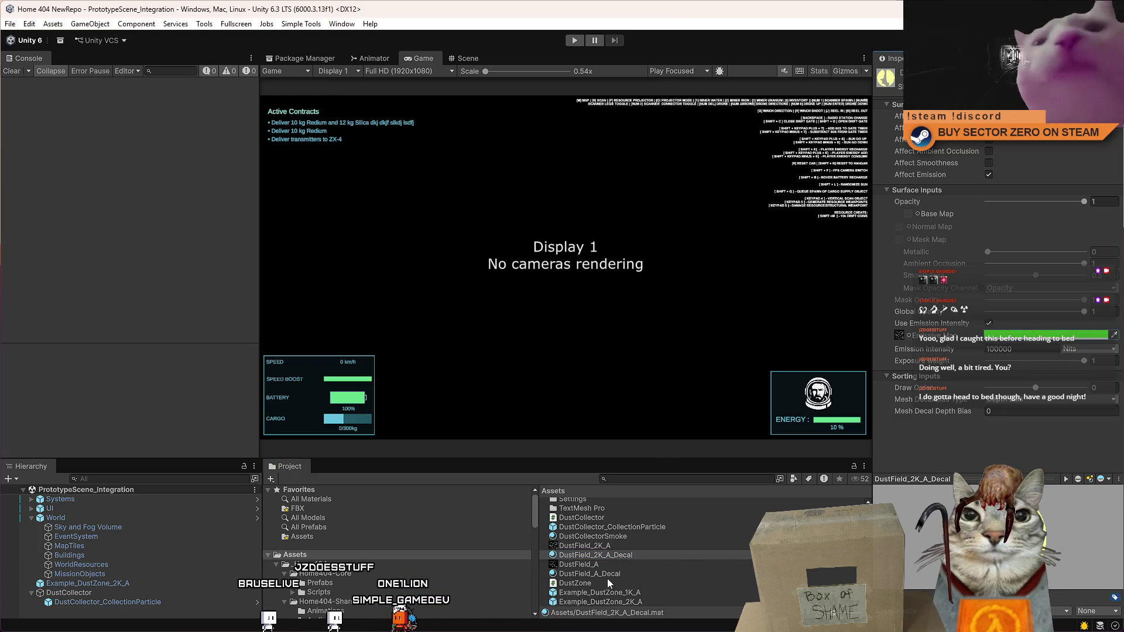
{"action": "left_click", "coordinate": [640, 601]}
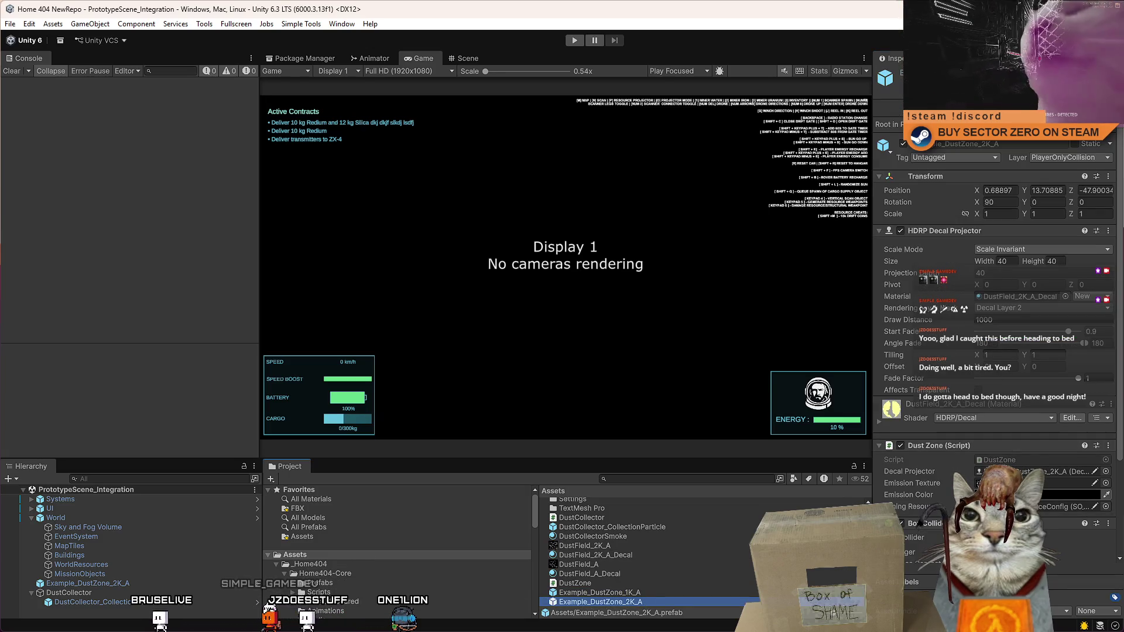
{"action": "right_click", "coordinate": [996, 496]}
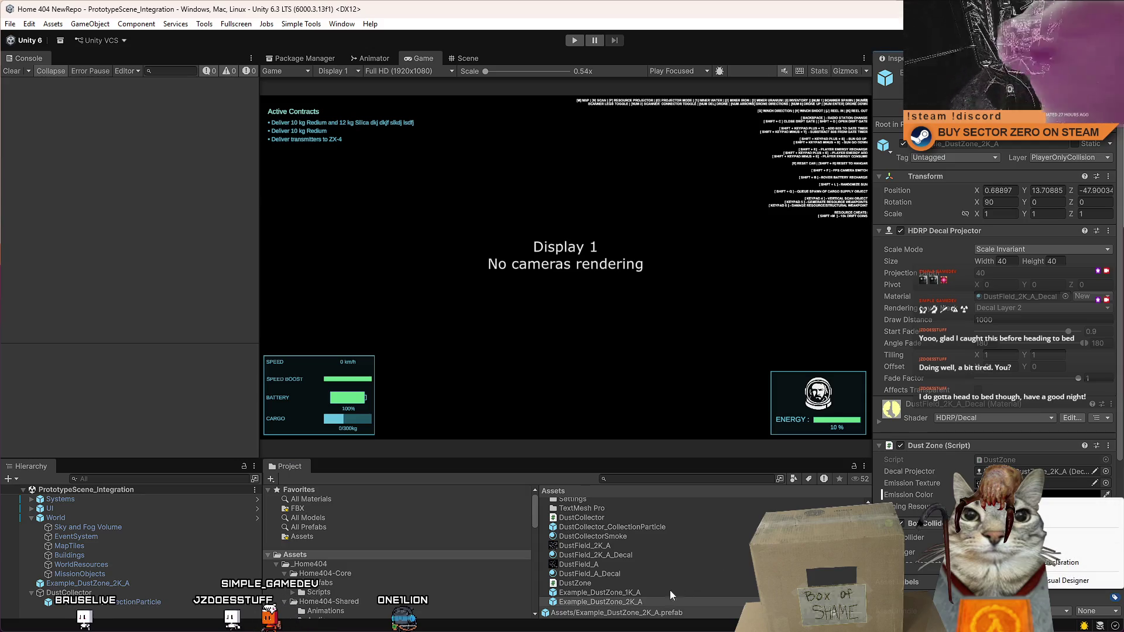
{"action": "left_click", "coordinate": [947, 495]}
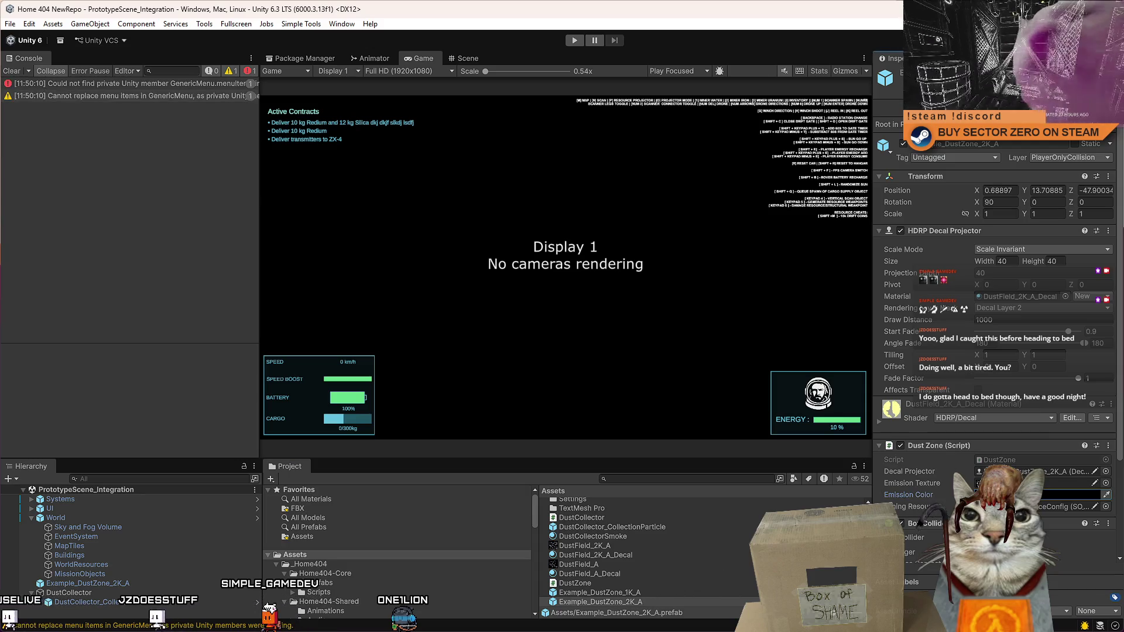
Step: Inspect the scene's Example_DustZone_2K_A decal and open its DustField_2K_A_Decal material settings
{"action": "left_click", "coordinate": [104, 603]}
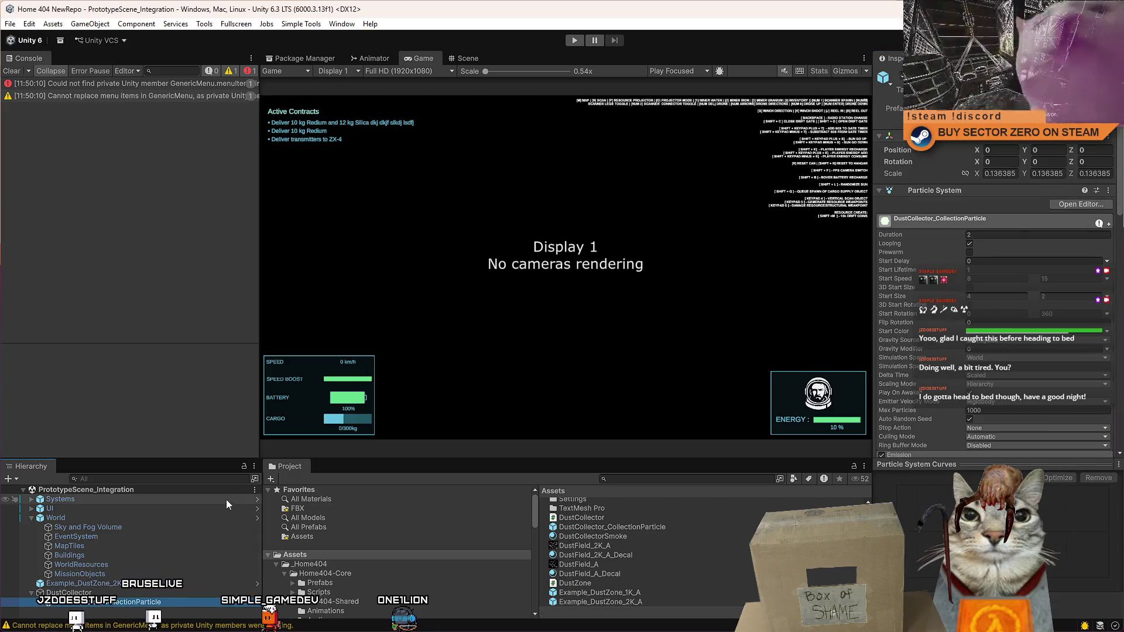
{"action": "left_click", "coordinate": [122, 583]}
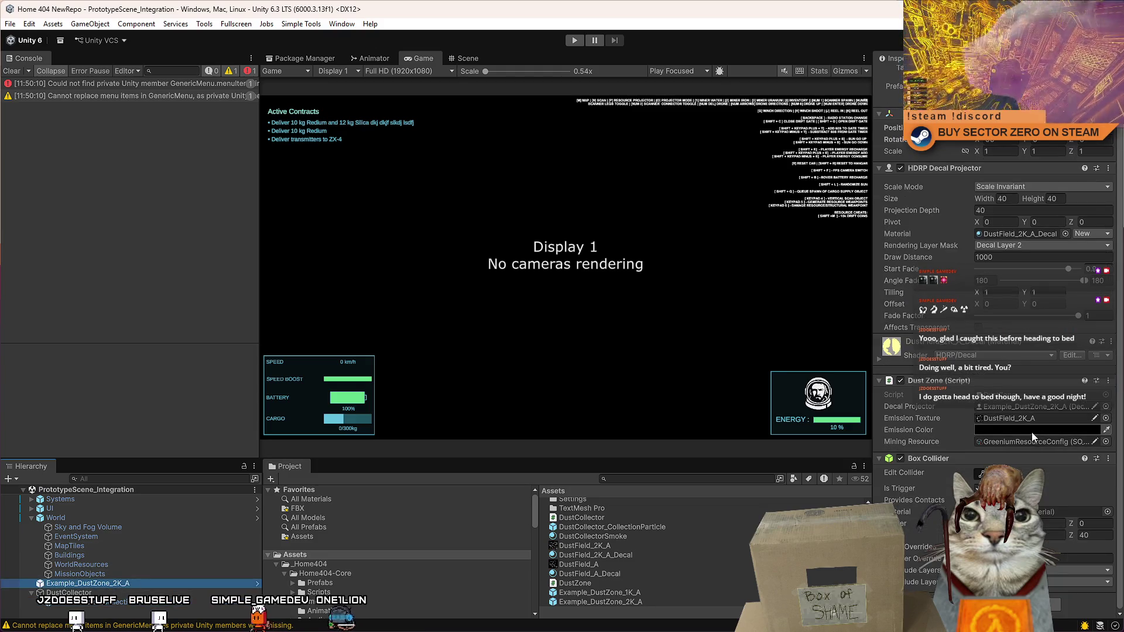
{"action": "left_click", "coordinate": [910, 354]}
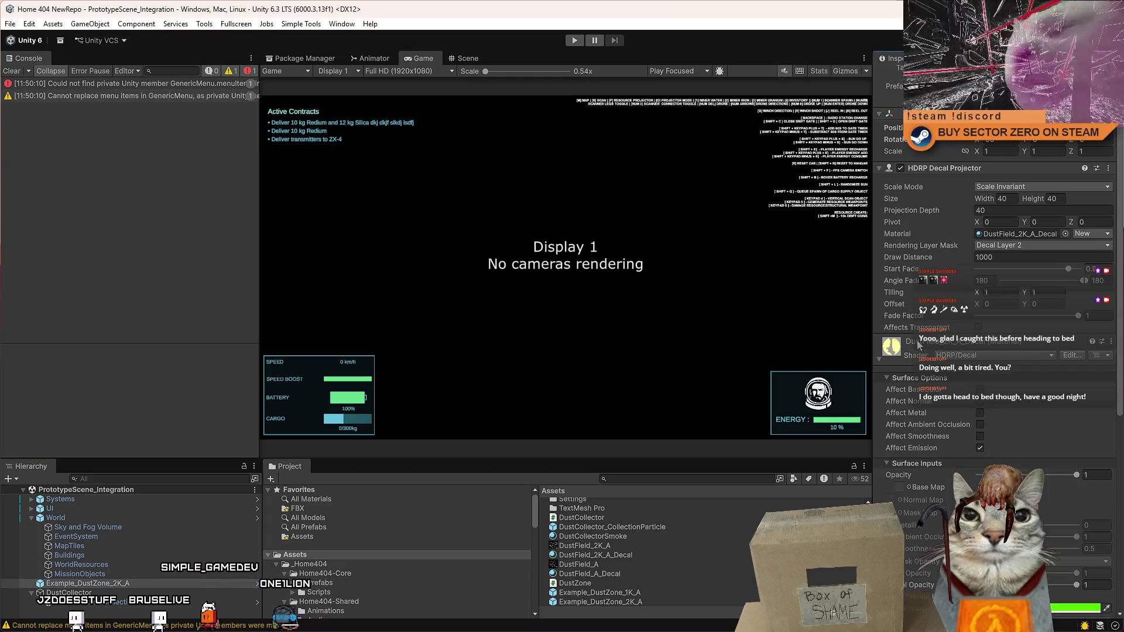
{"action": "left_click", "coordinate": [1024, 233]}
{"action": "left_click", "coordinate": [610, 554]}
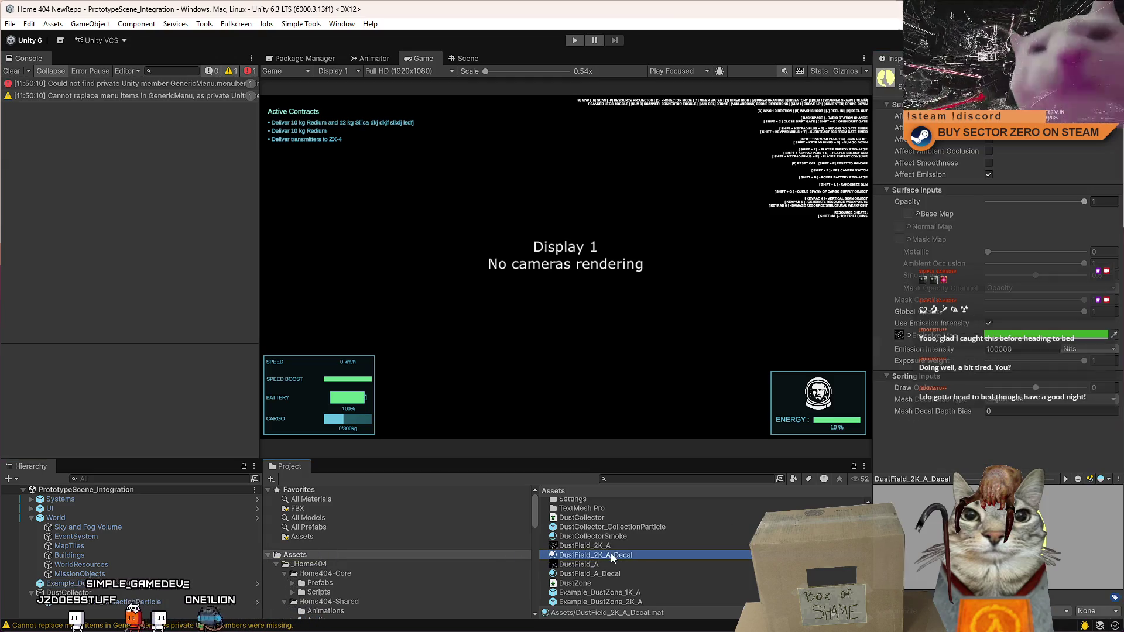
Step: Confirm the DustField_2K_A_Decal emissive colour is hex 51FF00 in the colour picker
{"action": "left_click", "coordinate": [1008, 336]}
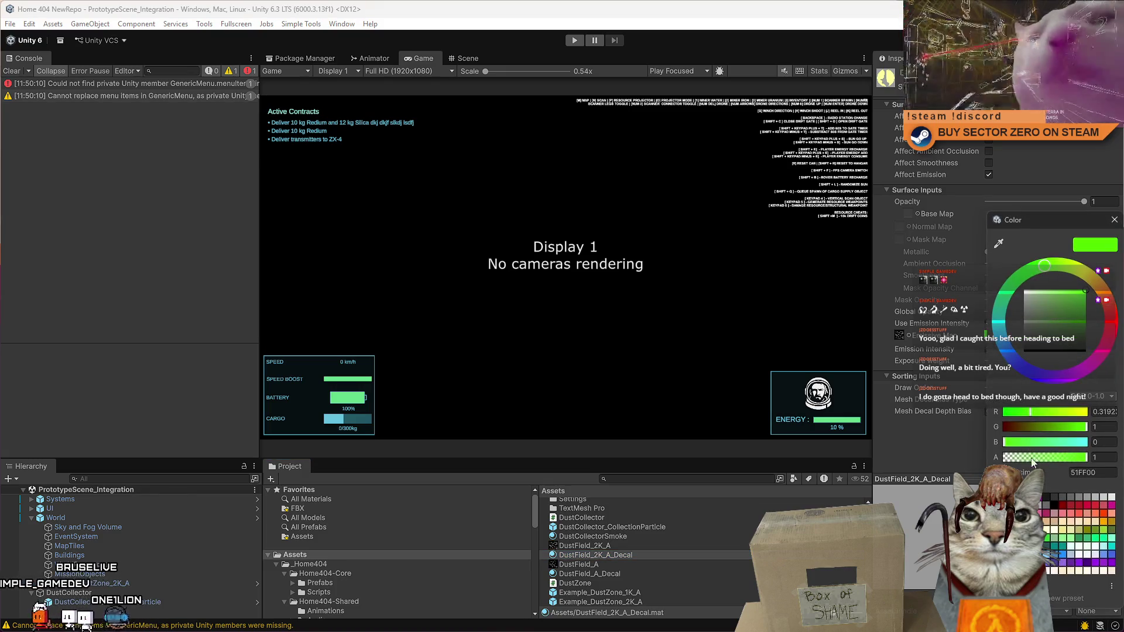
{"action": "left_click", "coordinate": [1114, 470]}
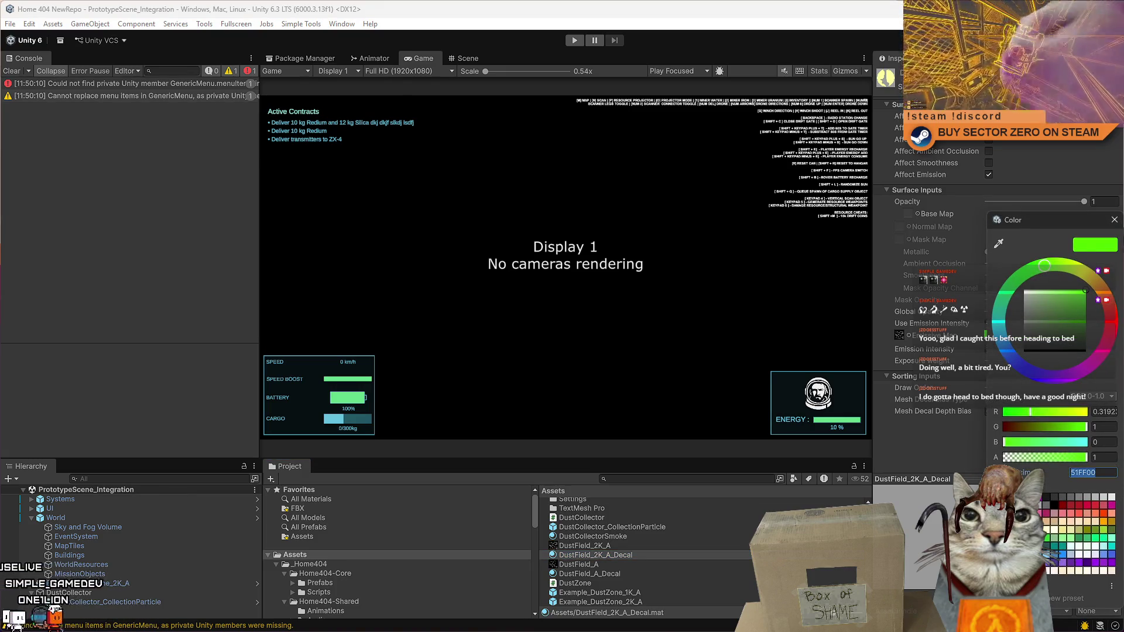
{"action": "left_click", "coordinate": [1114, 220]}
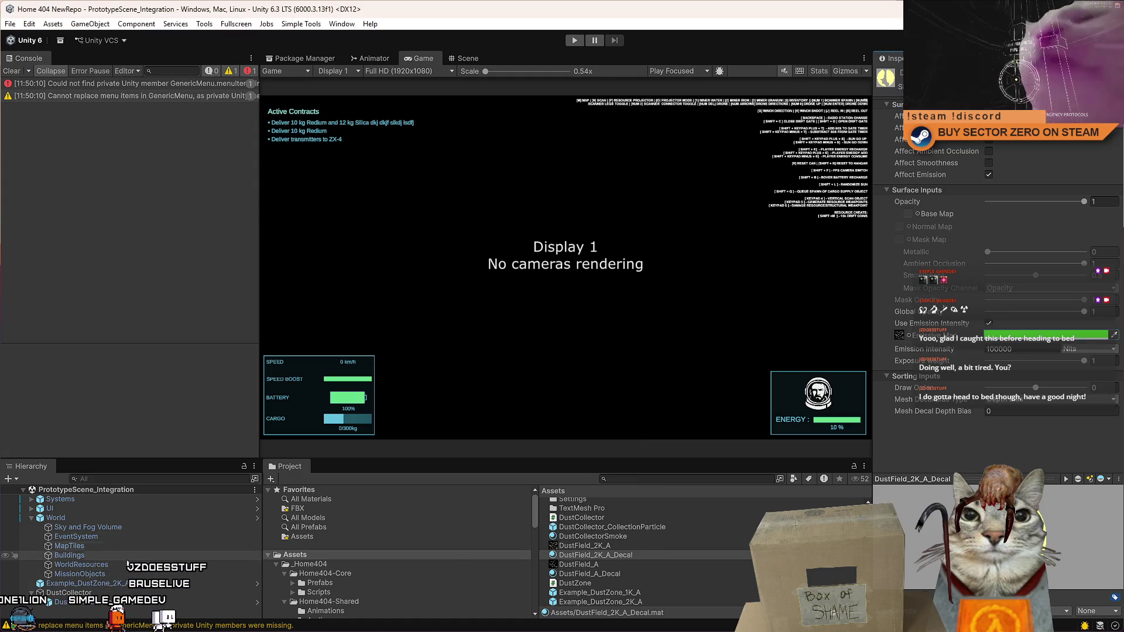
Step: Browse the Example_DustZone prefabs and DustField_A_Decal material, ending on Example_DustZone_1K_A
{"action": "left_click", "coordinate": [651, 592]}
{"action": "left_click", "coordinate": [641, 602]}
{"action": "left_click", "coordinate": [634, 575]}
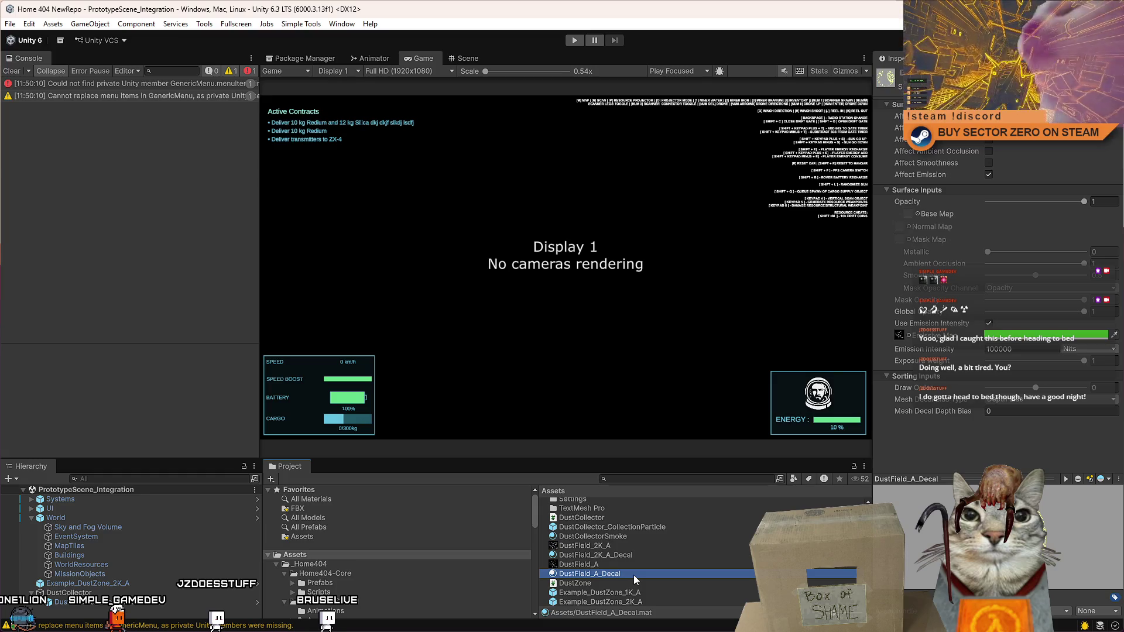
{"action": "left_click", "coordinate": [656, 593]}
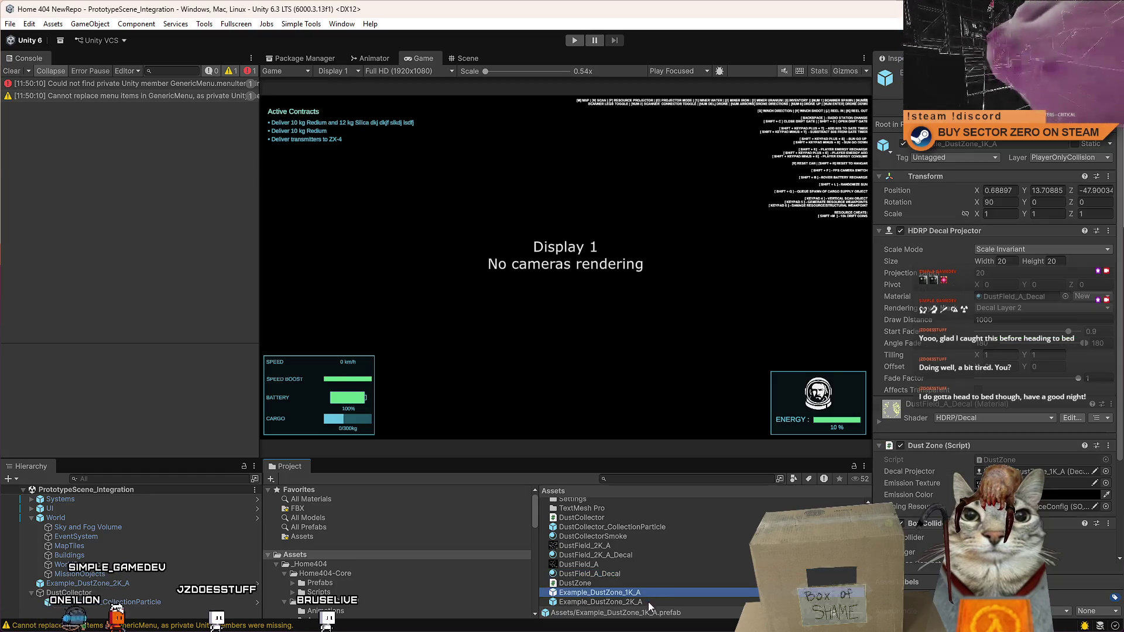
Step: Select both dust zone prefabs and set their Dust Zone Emission Color to 51FF00
{"action": "left_click", "coordinate": [647, 603], "text": "shift"}
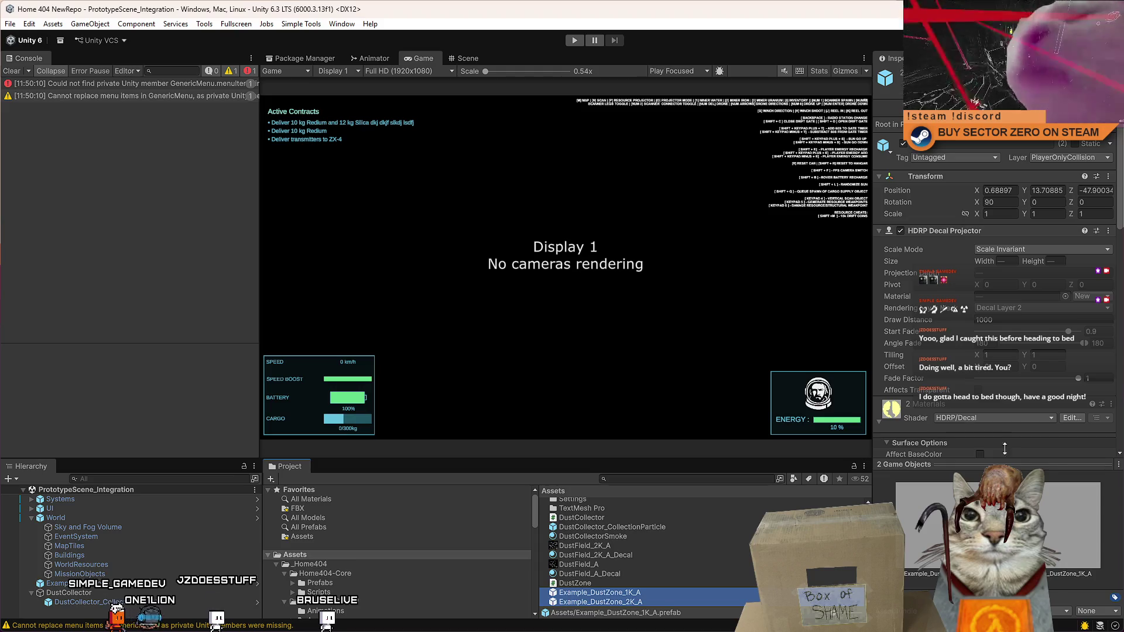
{"action": "scroll", "coordinate": [1004, 445], "scroll_direction": "down", "scroll_amount": 10}
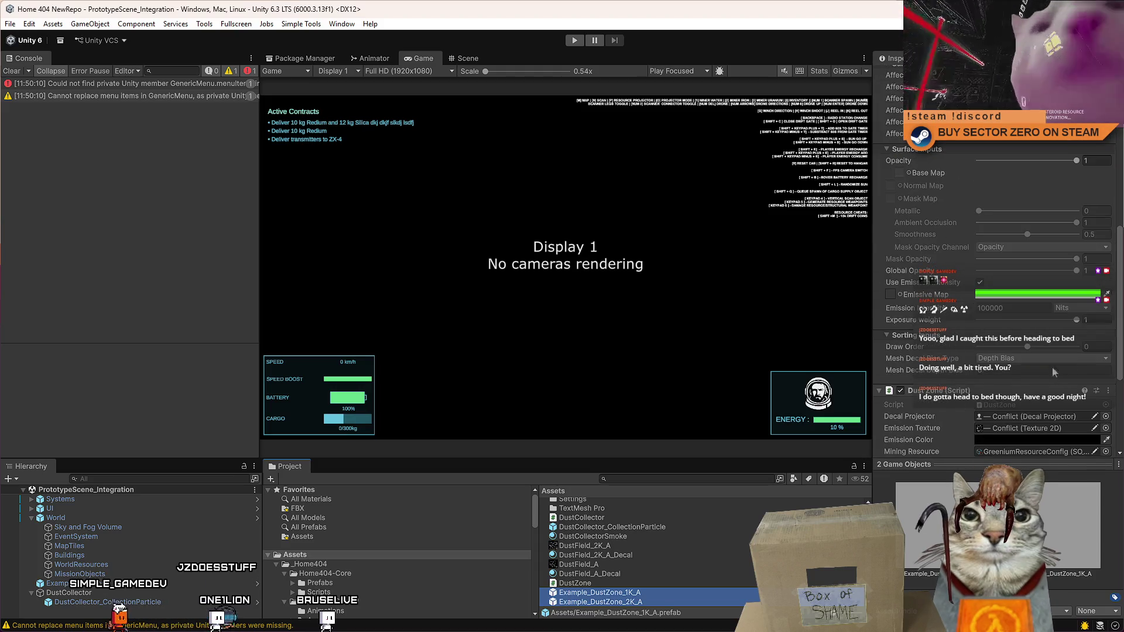
{"action": "scroll", "coordinate": [1051, 371], "scroll_direction": "down", "scroll_amount": 3}
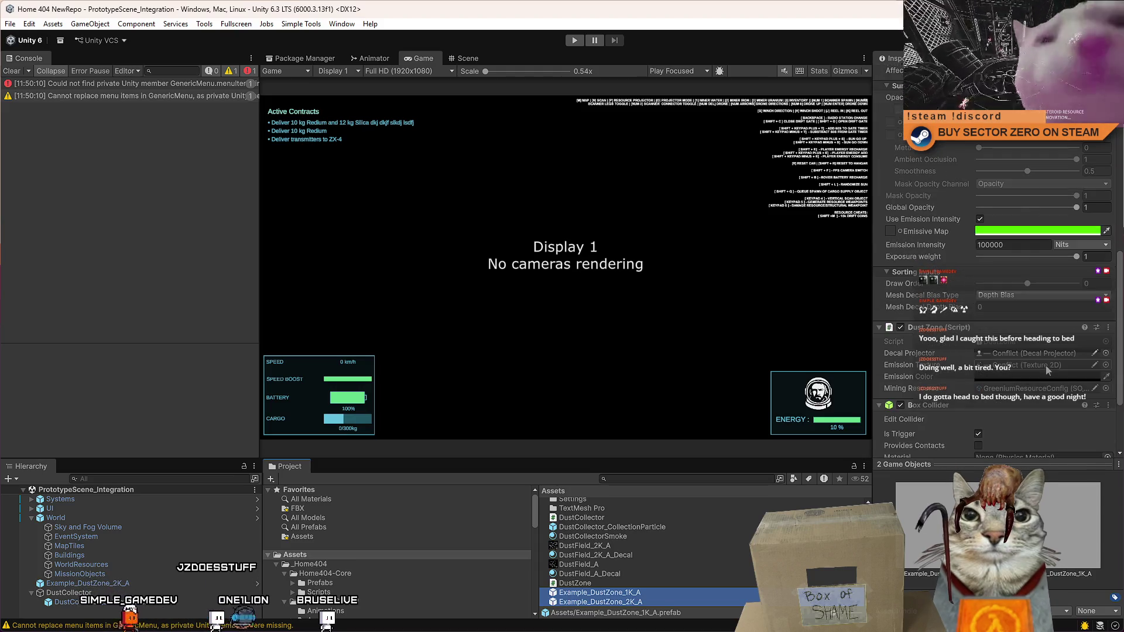
{"action": "left_click", "coordinate": [1093, 378]}
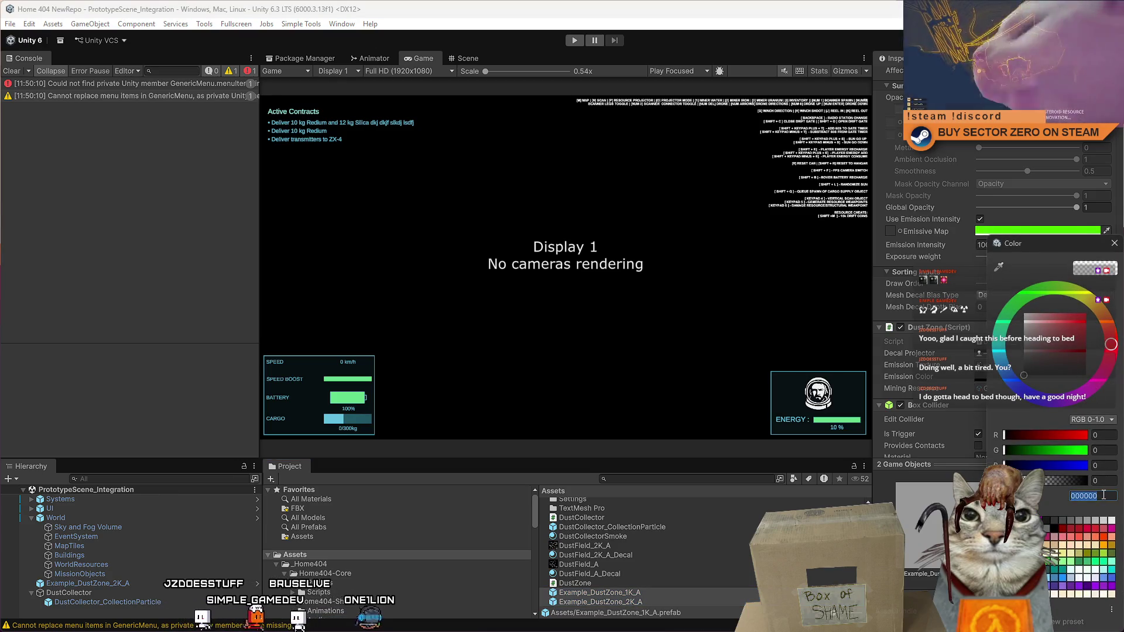
{"action": "type", "text": "51FF00"}
{"action": "left_click", "coordinate": [1114, 243]}
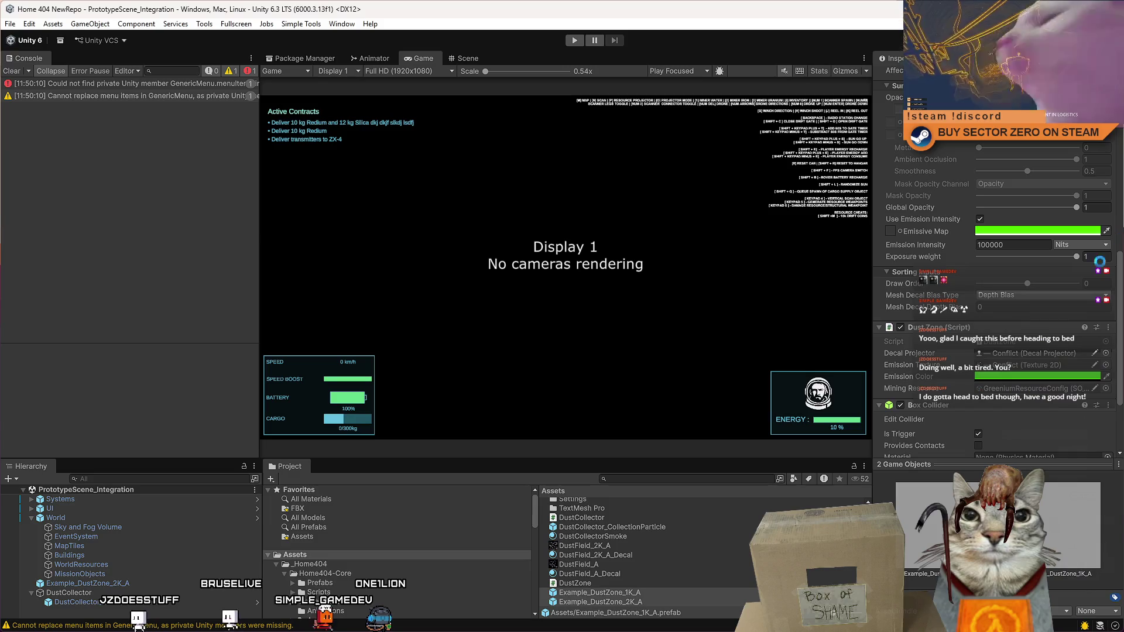
{"action": "scroll", "coordinate": [1013, 271], "scroll_direction": "up", "scroll_amount": 2}
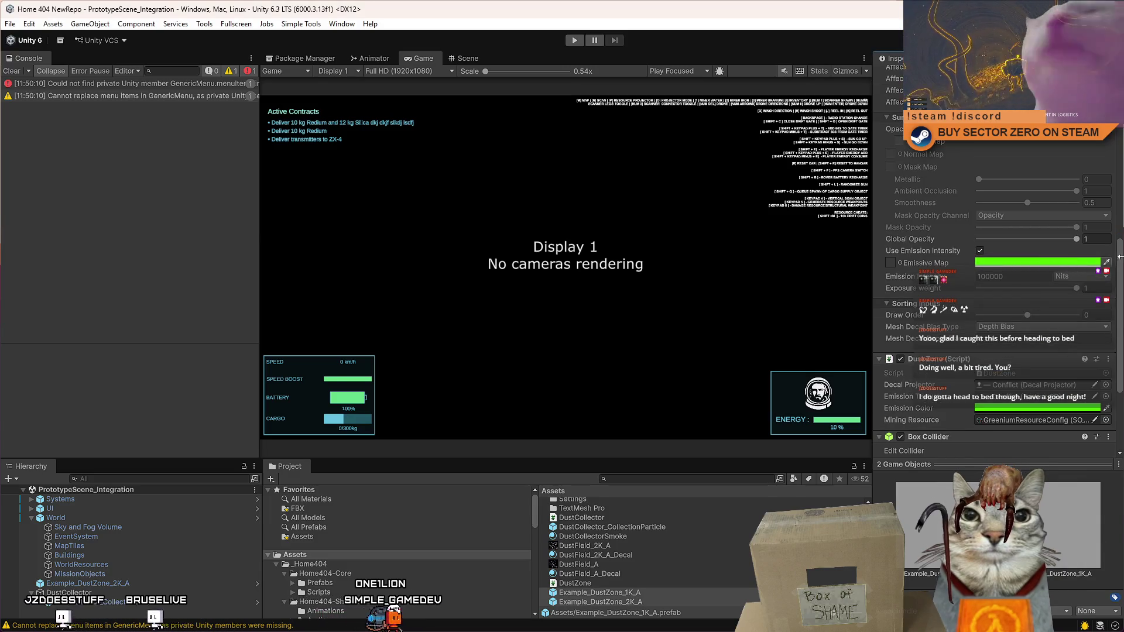
{"action": "scroll", "coordinate": [1000, 319], "scroll_direction": "up", "scroll_amount": 4}
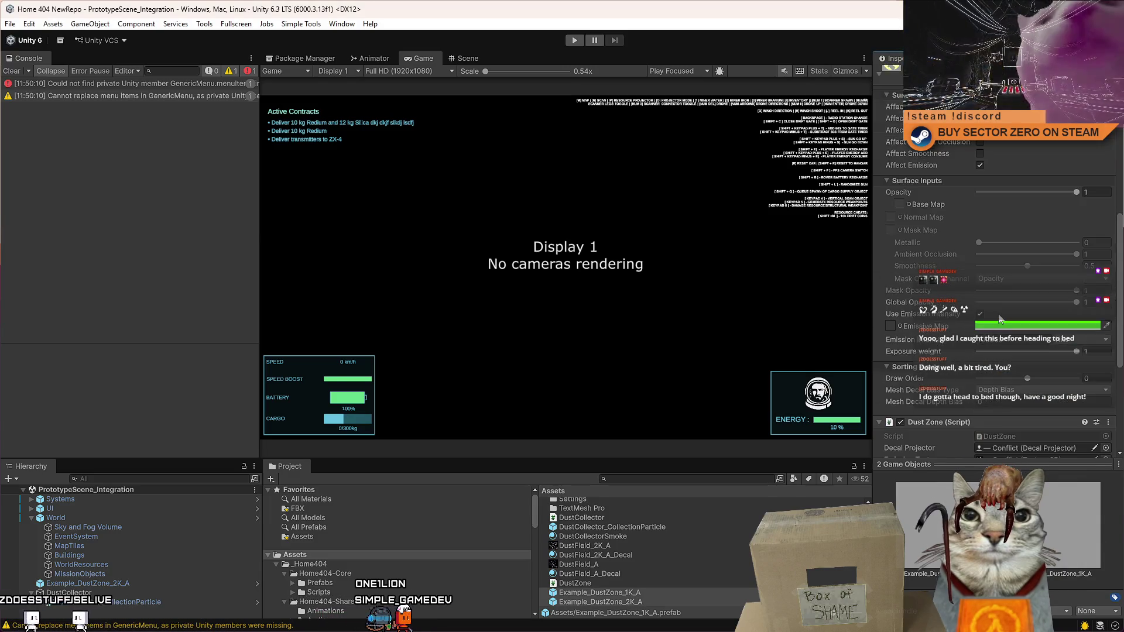
{"action": "scroll", "coordinate": [1000, 319], "scroll_direction": "down", "scroll_amount": 6}
{"action": "scroll", "coordinate": [1000, 319], "scroll_direction": "up", "scroll_amount": 20}
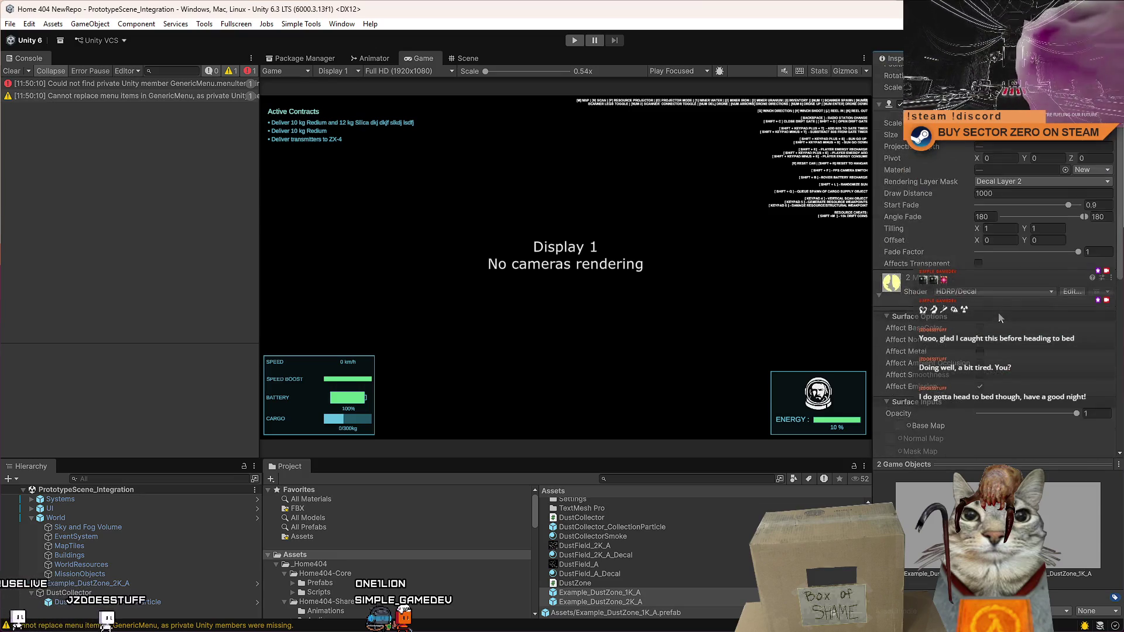
{"action": "left_click", "coordinate": [1118, 58]}
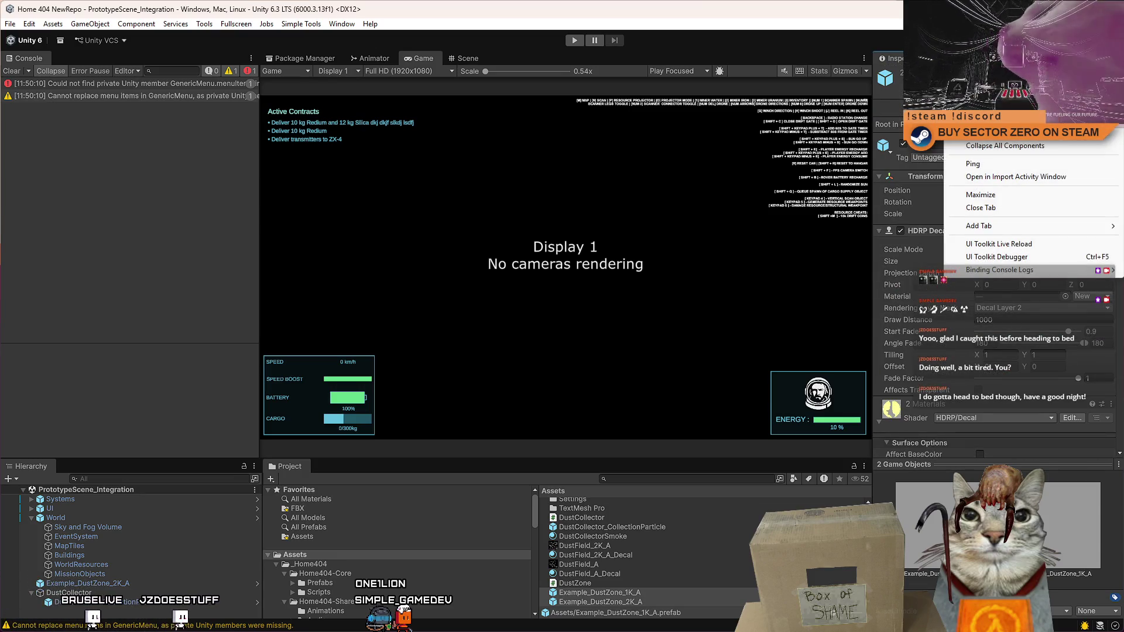
Step: Select DustZone.cs, clear the Console, and enter Play mode
{"action": "left_click", "coordinate": [575, 583]}
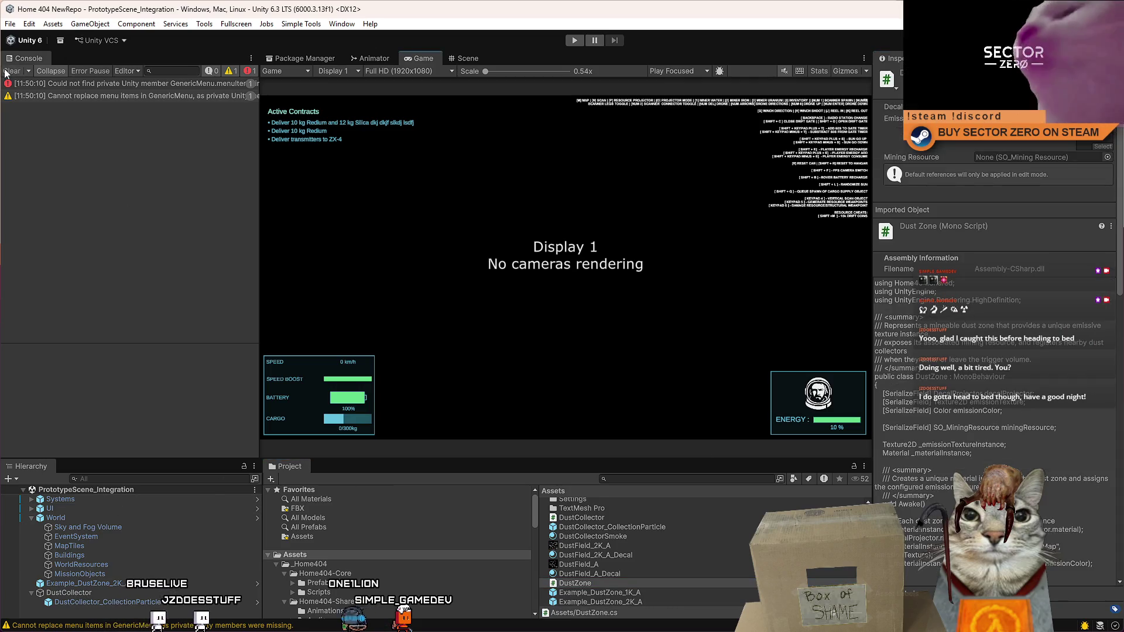
{"action": "left_click", "coordinate": [7, 71]}
{"action": "left_click", "coordinate": [468, 59]}
{"action": "left_click", "coordinate": [573, 42]}
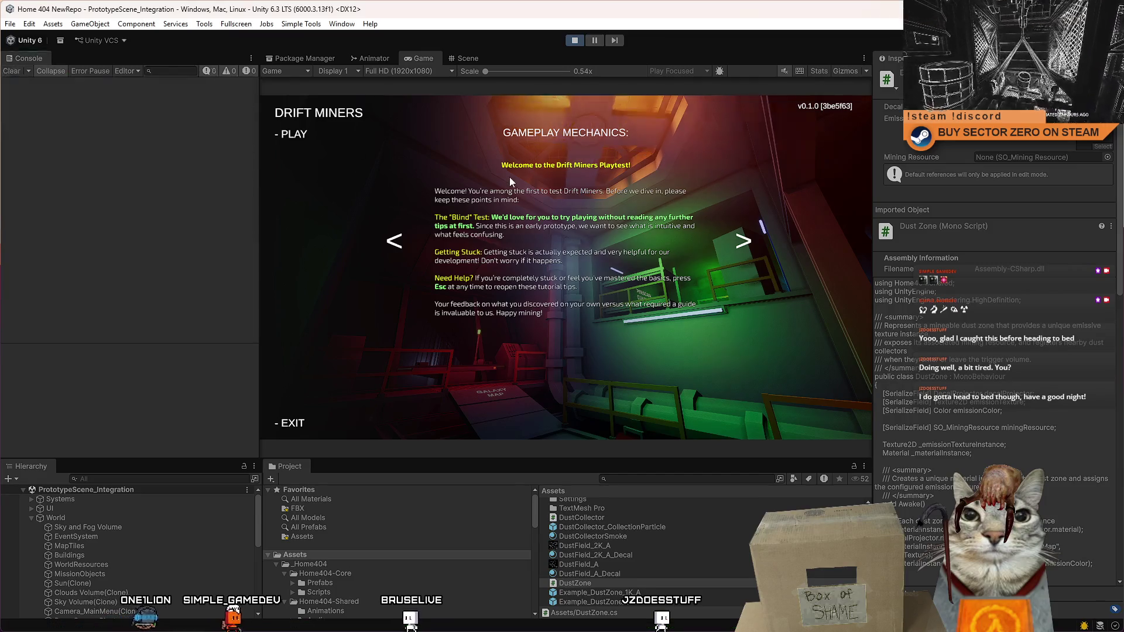
Step: Start from the Drift Miners menu and walk past the Contract Terminal into the hangar
{"action": "left_click", "coordinate": [293, 135]}
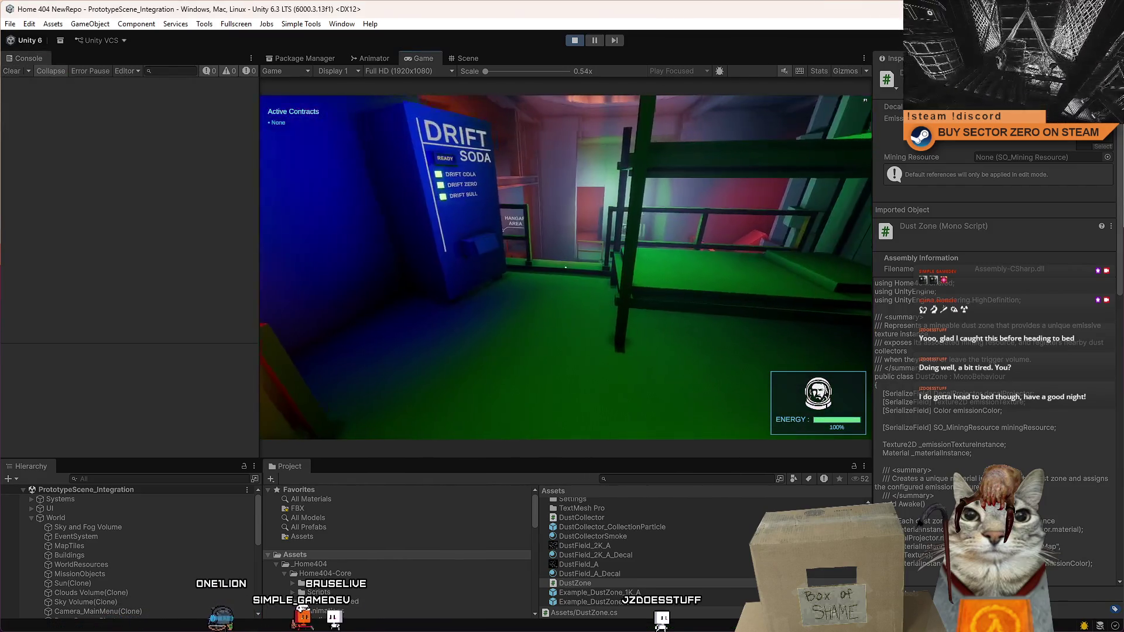
{"action": "key", "text": "w"}
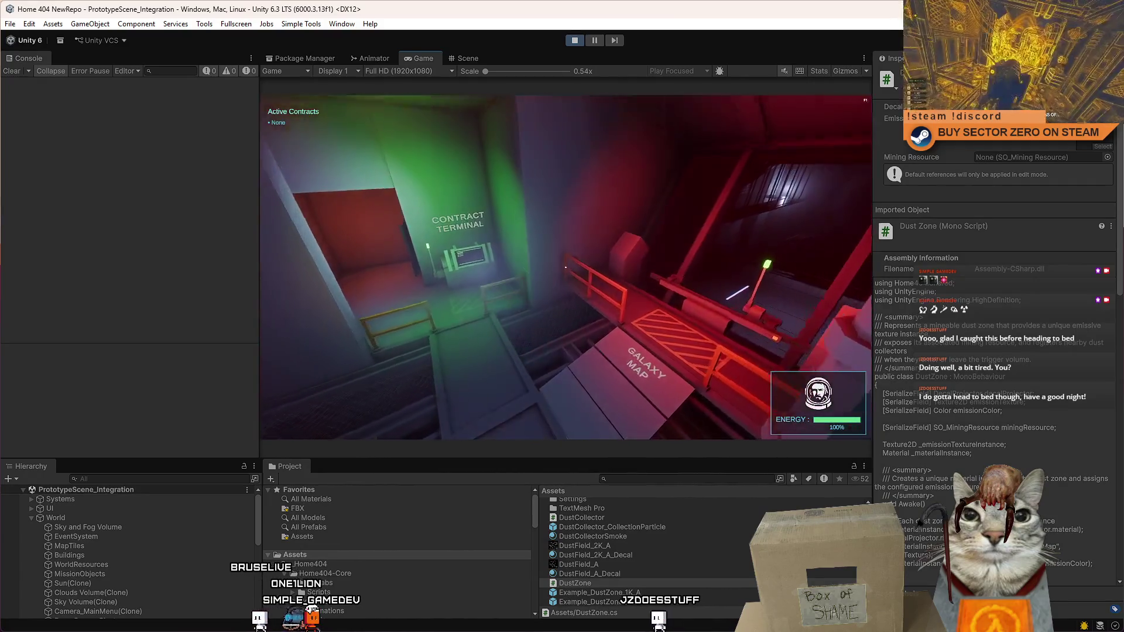
{"action": "key", "text": "w"}
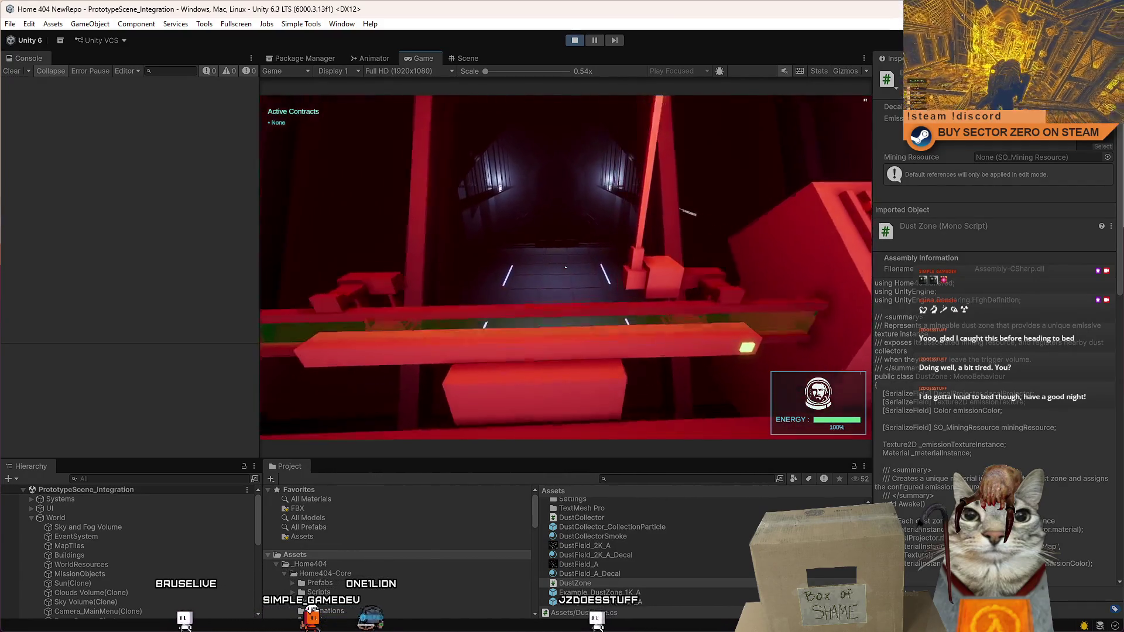
{"action": "key", "text": "w"}
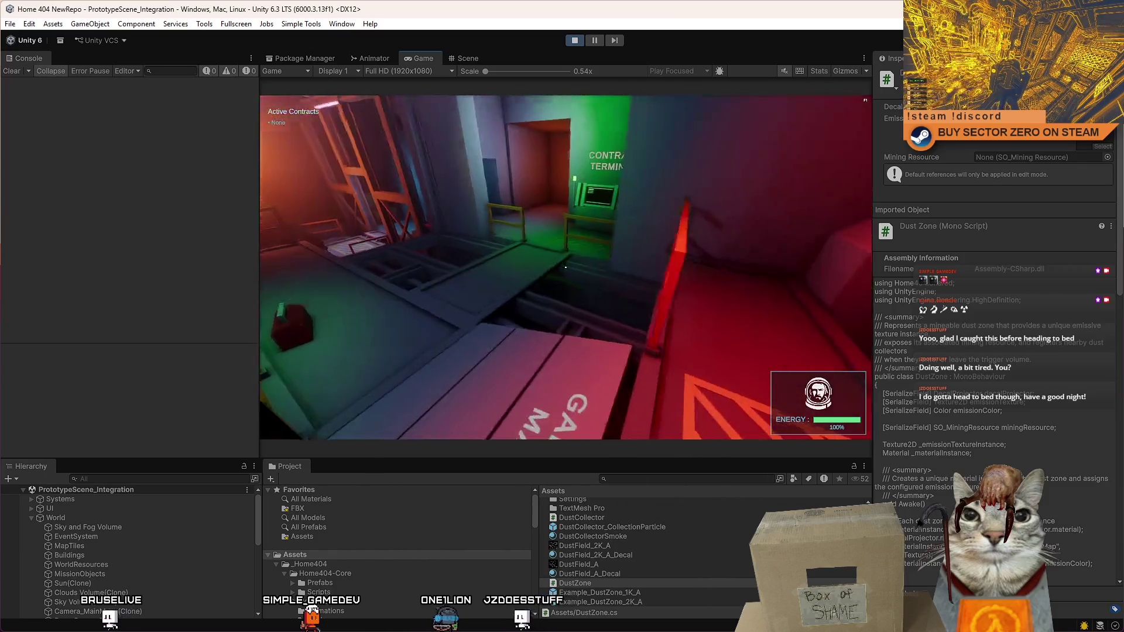
{"action": "key", "text": "w"}
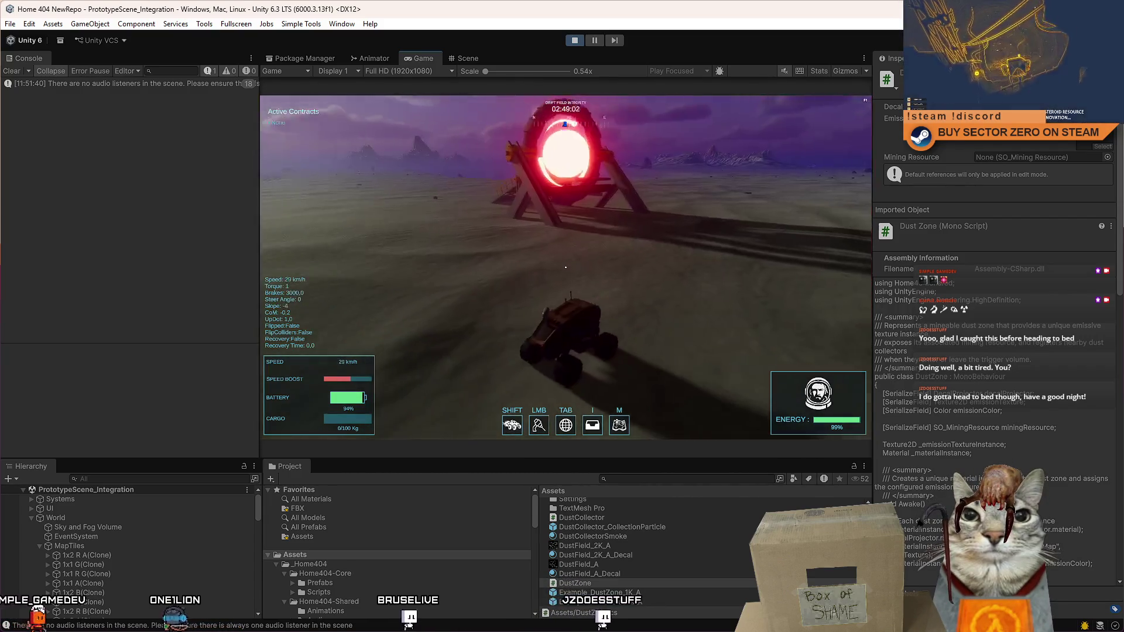
Step: Toggle the fullscreen Game view, pause the game, and switch to the Scene view
{"action": "key", "text": "F10"}
{"action": "key", "text": "F10"}
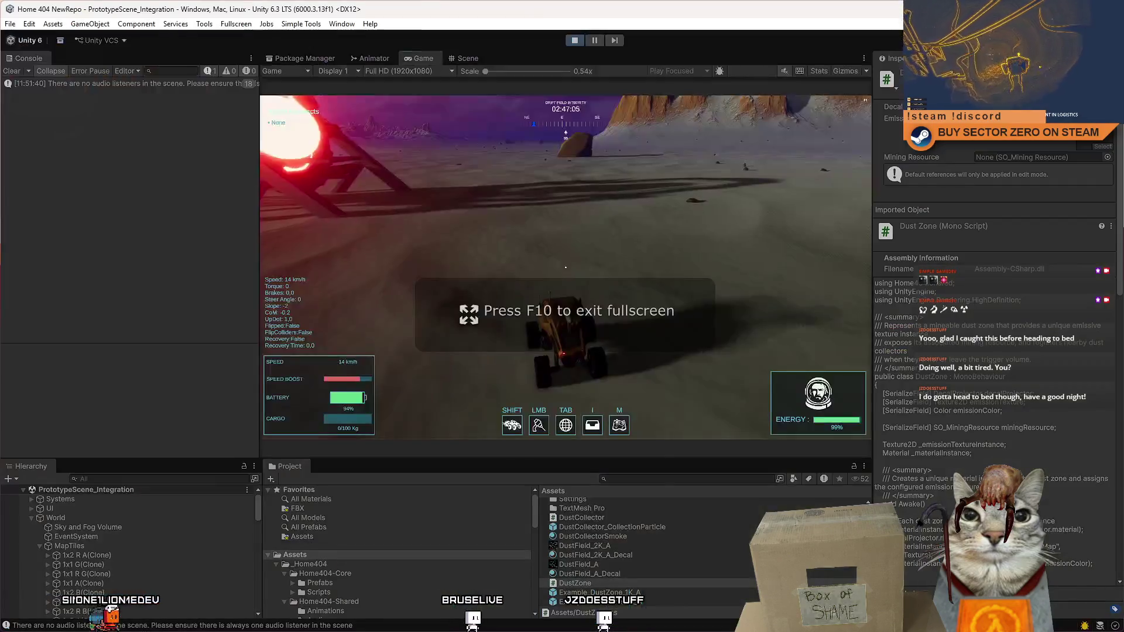
{"action": "key", "text": "Escape"}
{"action": "key", "text": "Escape"}
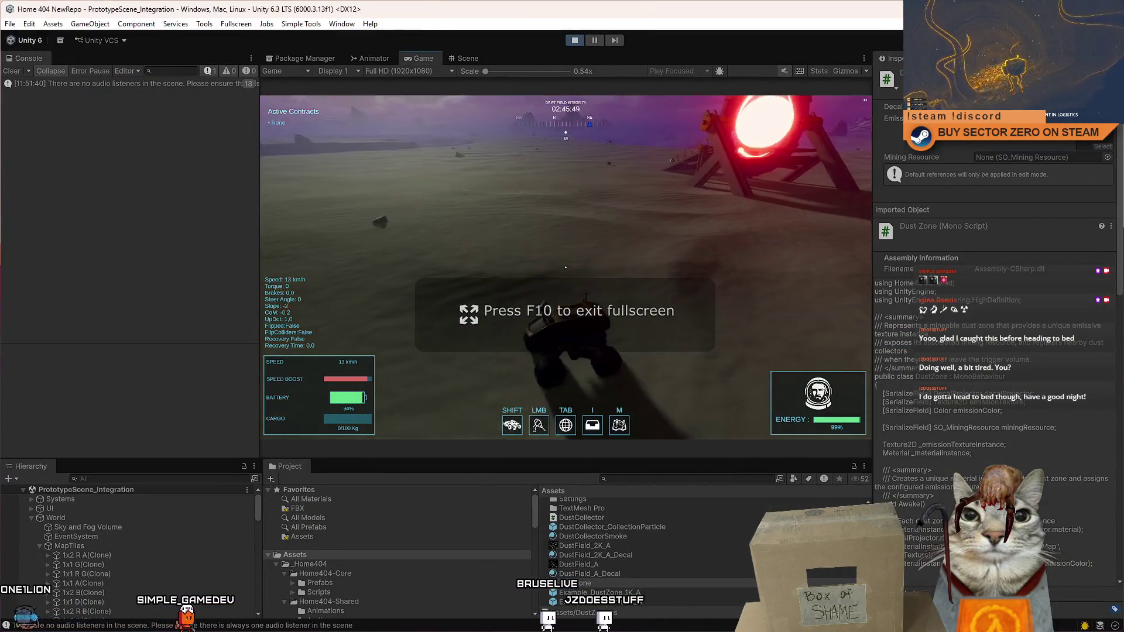
{"action": "key", "text": "Escape"}
{"action": "key", "text": "Escape"}
{"action": "left_click", "coordinate": [612, 41]}
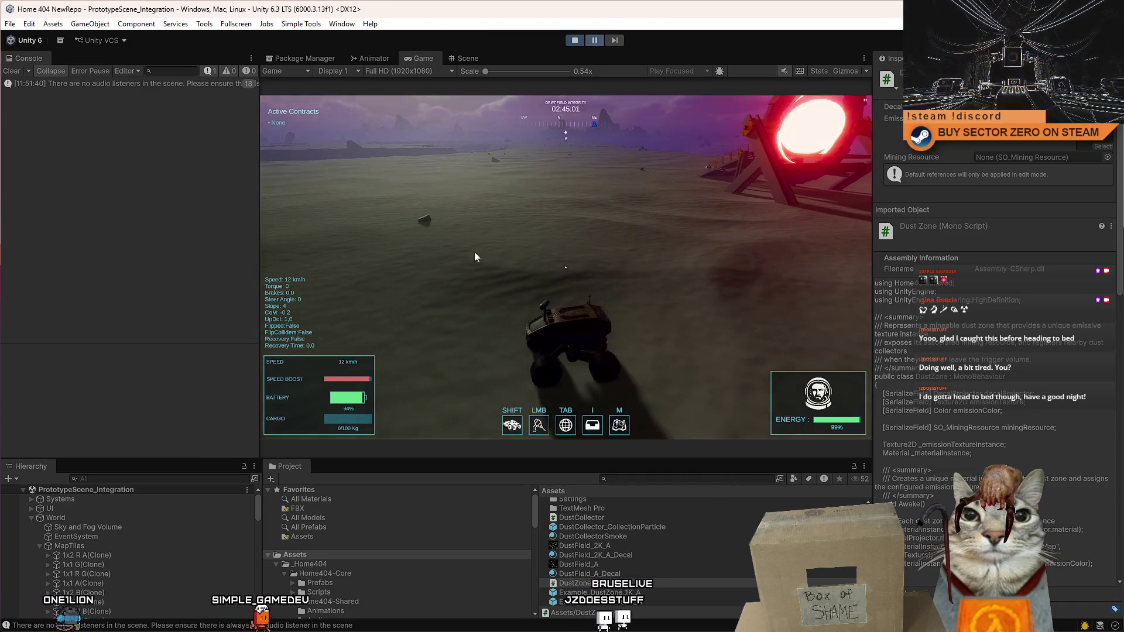
{"action": "left_click", "coordinate": [468, 58]}
{"action": "scroll", "coordinate": [182, 610], "scroll_direction": "down", "scroll_amount": 10}
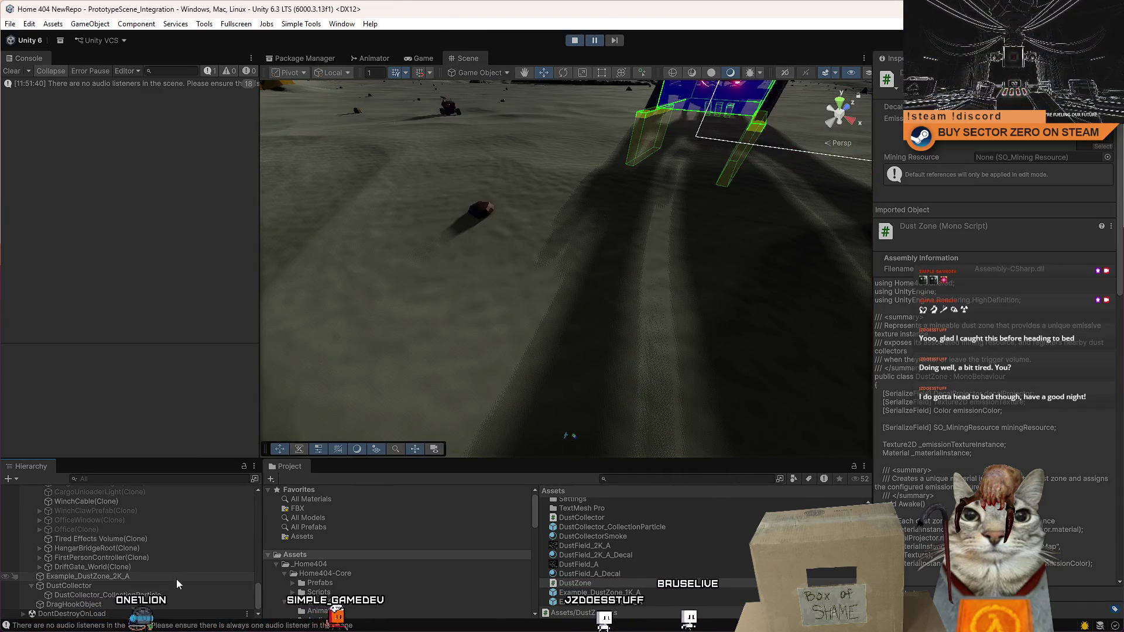
Step: Frame Example_DustZone_2K_A's decal, confirm its green Emission Color, and stop play mode
{"action": "left_click", "coordinate": [117, 577]}
{"action": "left_click_drag", "start_coordinate": [617, 218], "coordinate": [622, 280]}
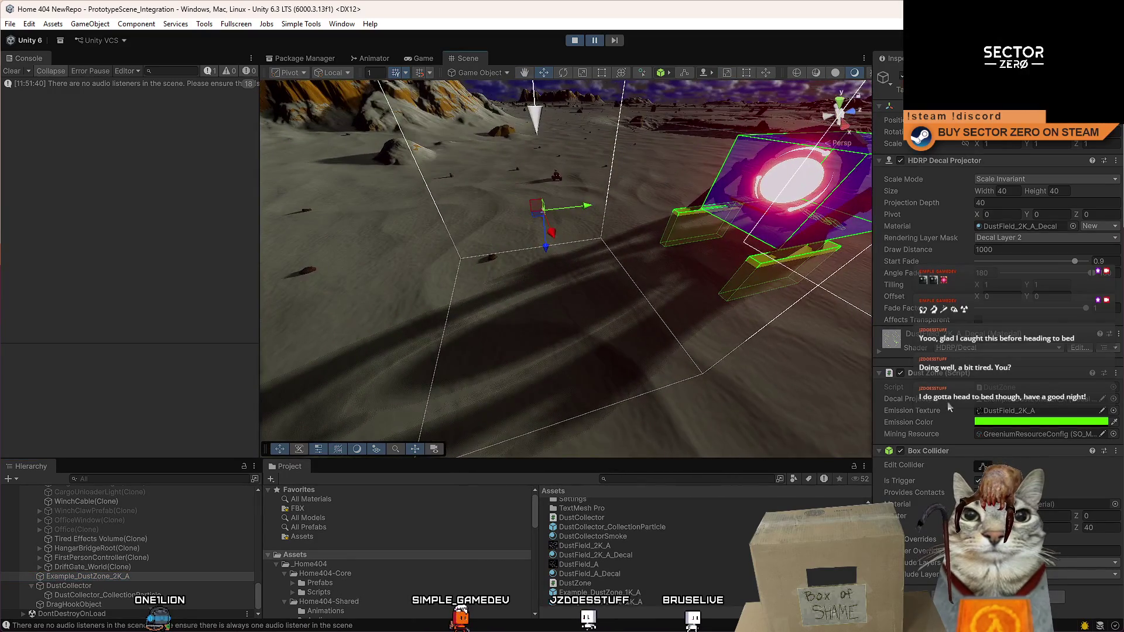
{"action": "left_click", "coordinate": [988, 422]}
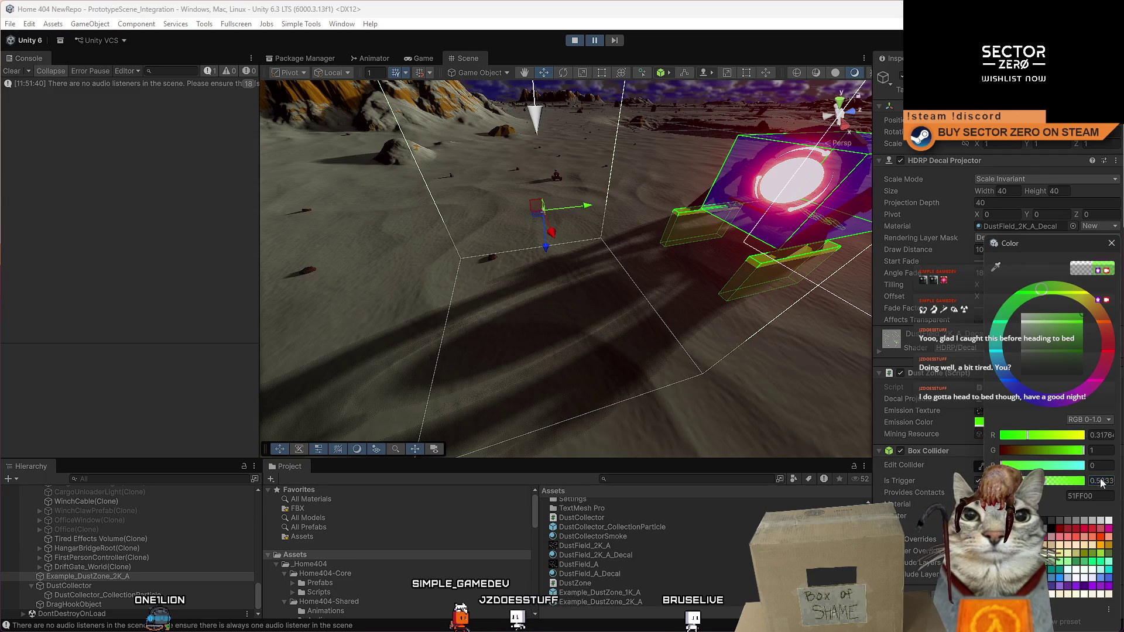
{"action": "left_click", "coordinate": [1116, 244]}
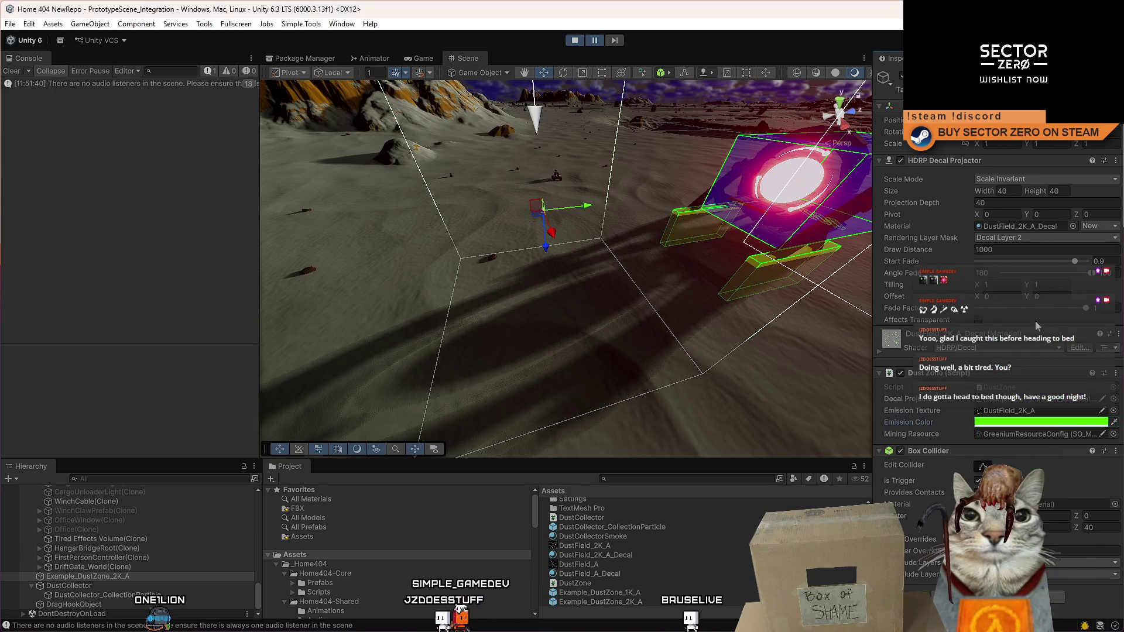
{"action": "left_click", "coordinate": [575, 42]}
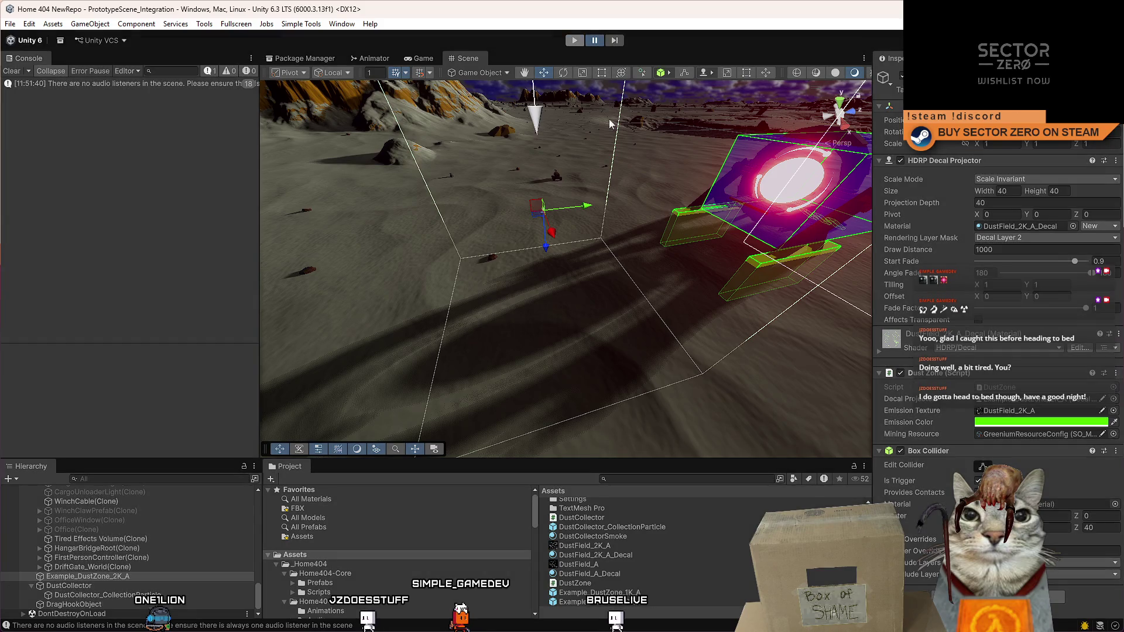
{"action": "left_click", "coordinate": [634, 592]}
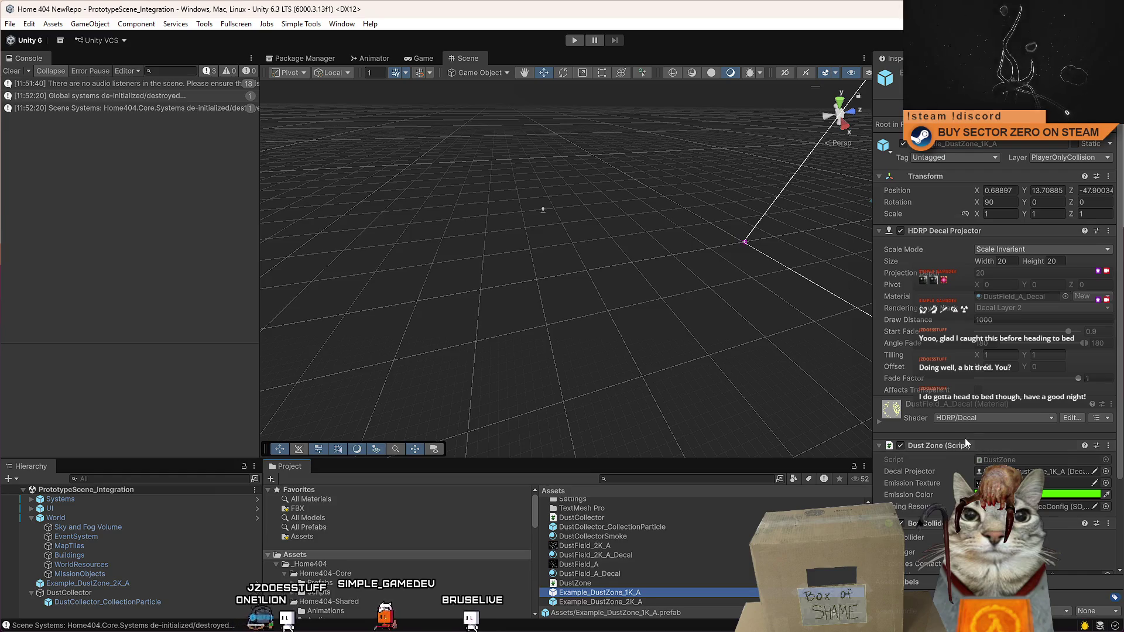
Step: Confirm Example_DustZone_1K_A's green emission colour and restart play from the Drift Miners menu
{"action": "scroll", "coordinate": [995, 440], "scroll_direction": "down", "scroll_amount": 3}
{"action": "left_click", "coordinate": [1031, 431]}
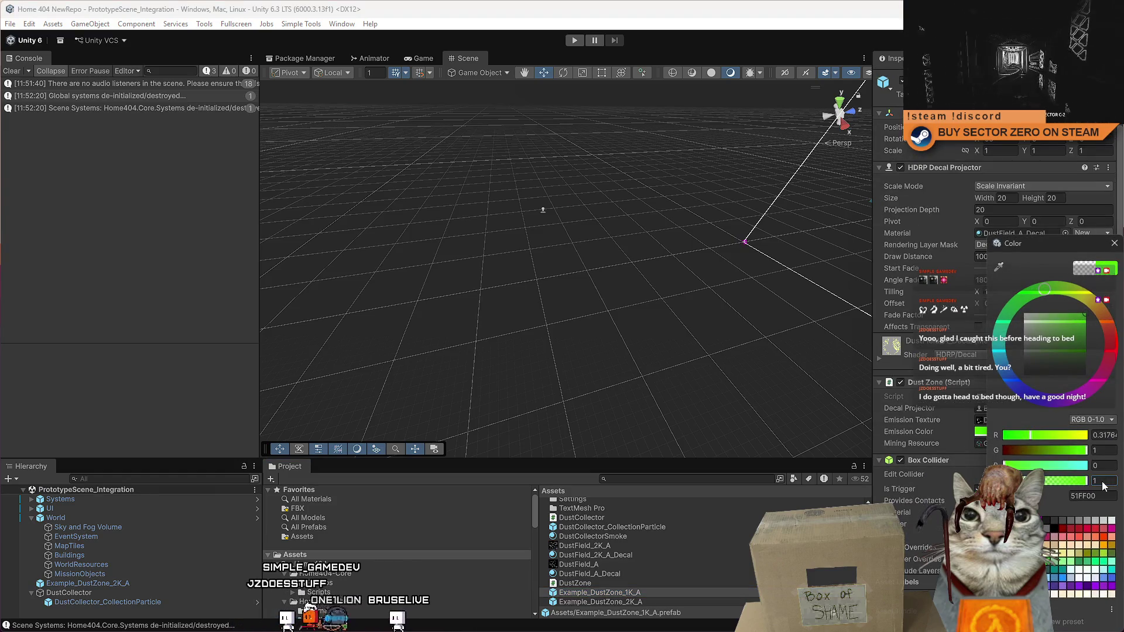
{"action": "left_click", "coordinate": [1114, 243]}
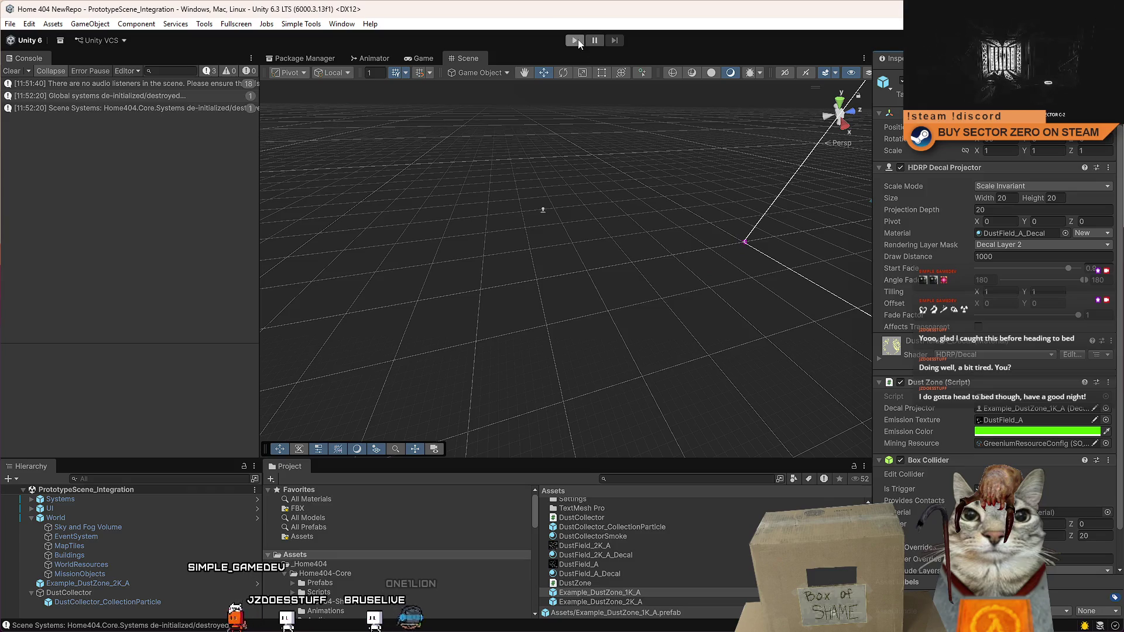
{"action": "left_click", "coordinate": [575, 40]}
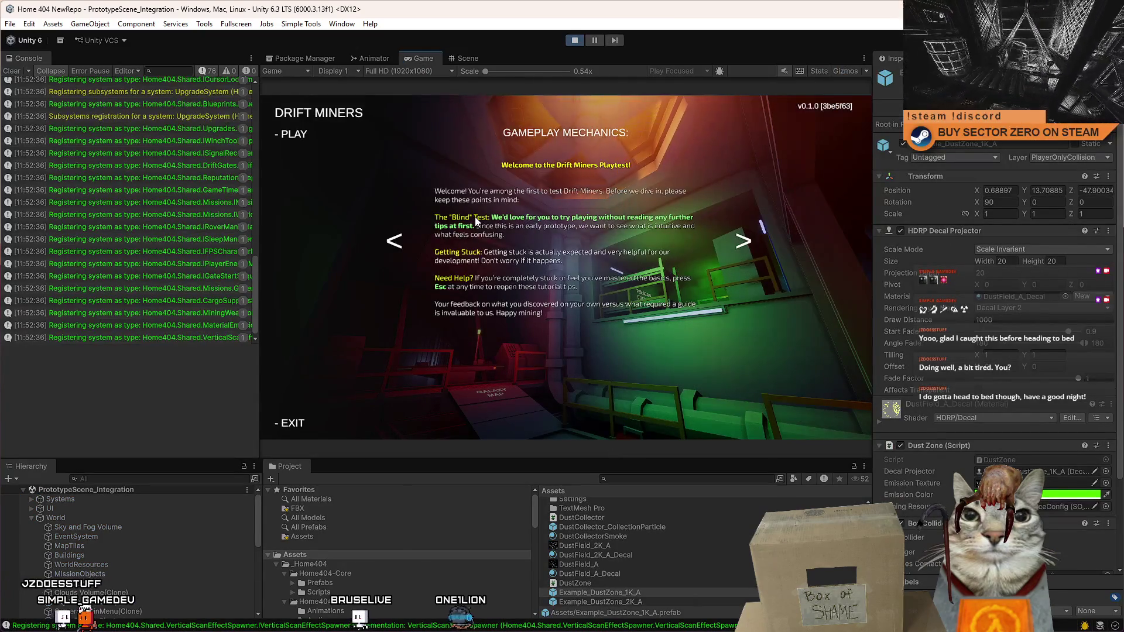
{"action": "left_click", "coordinate": [281, 139]}
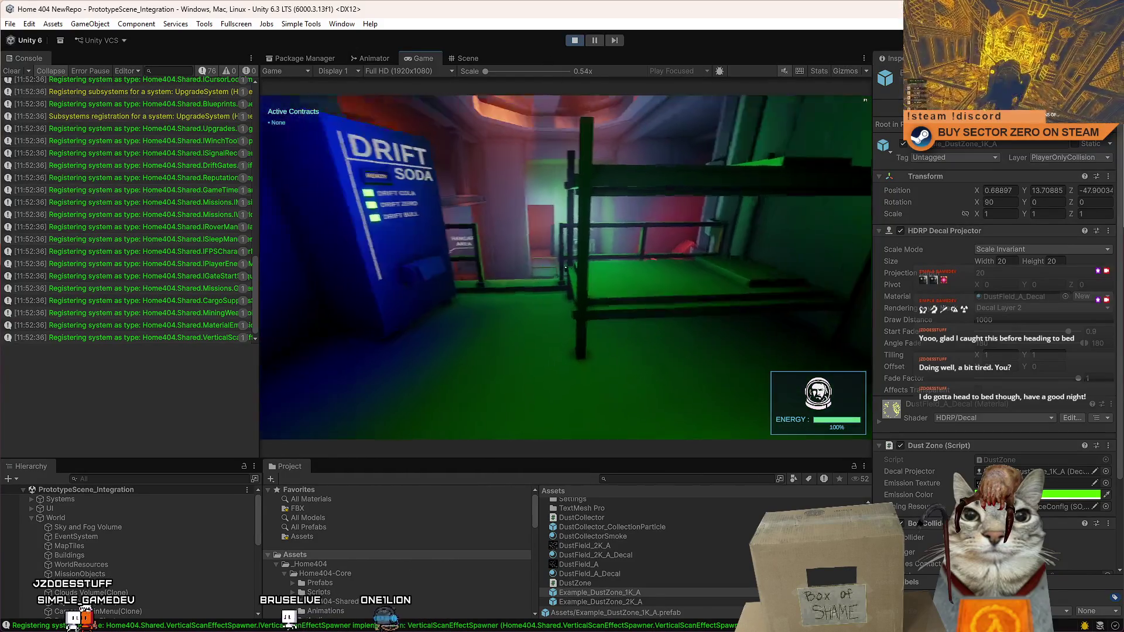
Step: Walk past the Galaxy Map and along the green corridor to the vehicle
{"action": "key", "text": "w"}
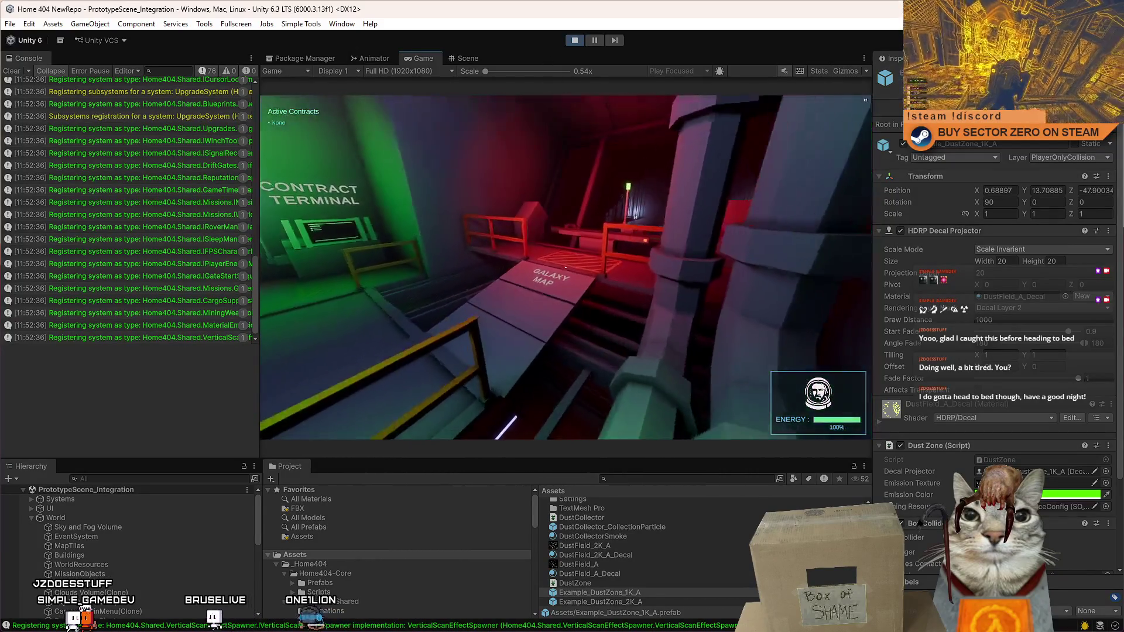
{"action": "key", "text": "w"}
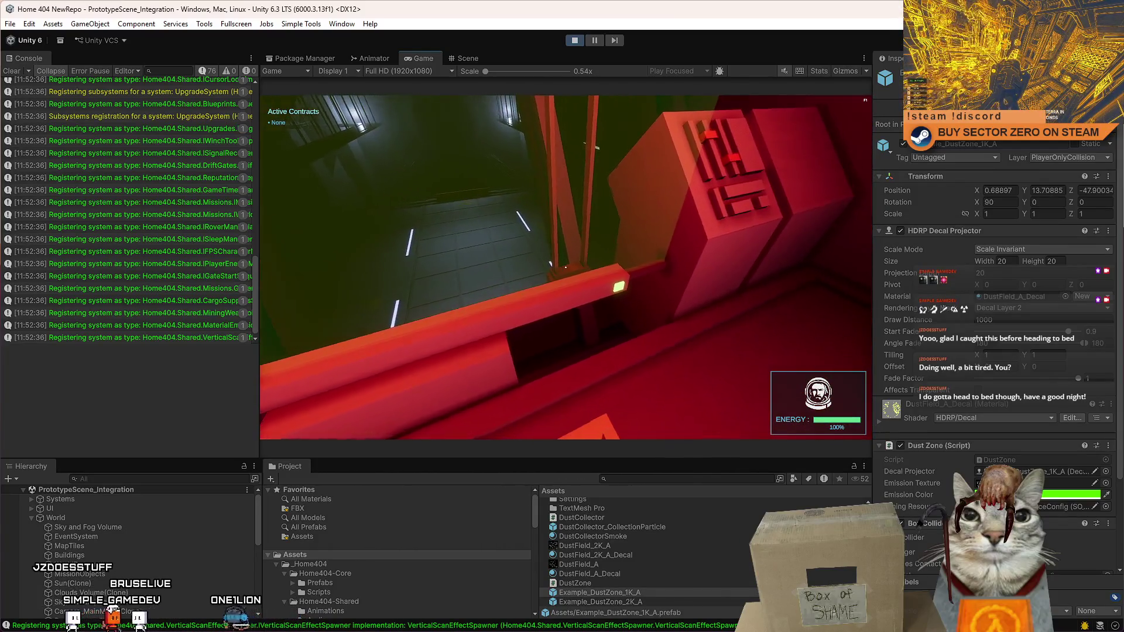
{"action": "key", "text": "w"}
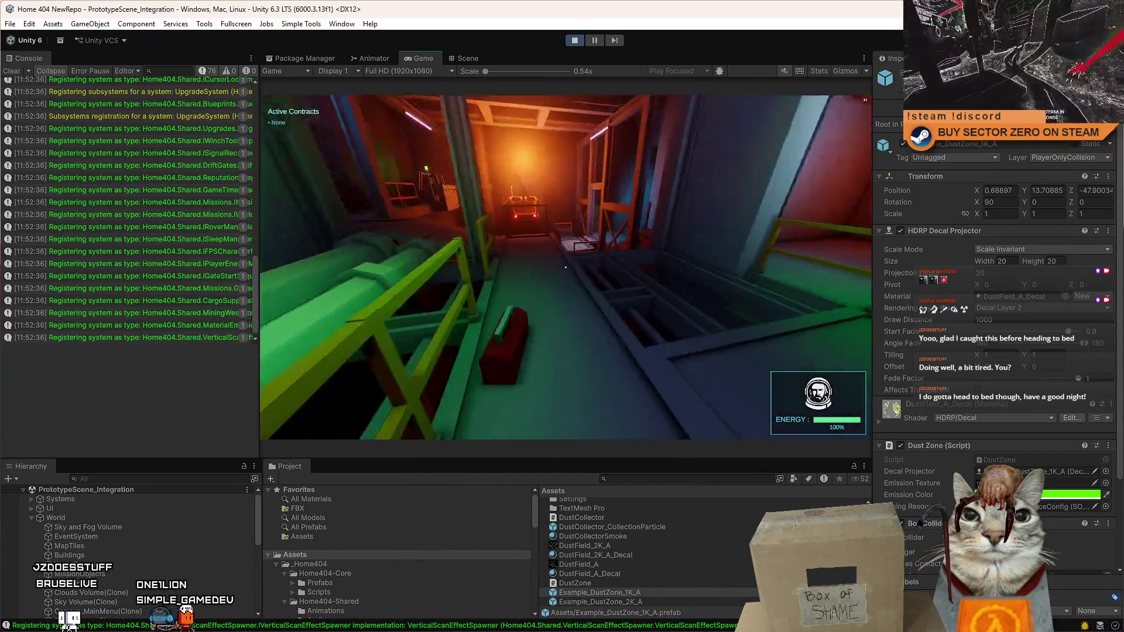
{"action": "key", "text": "w"}
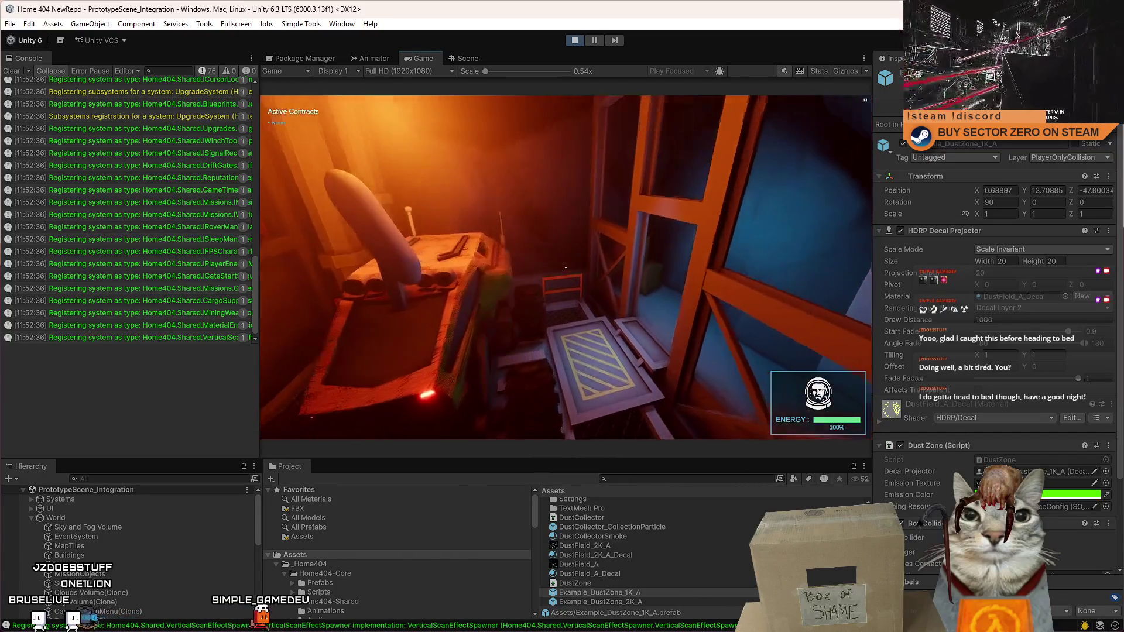
{"action": "key", "text": "w"}
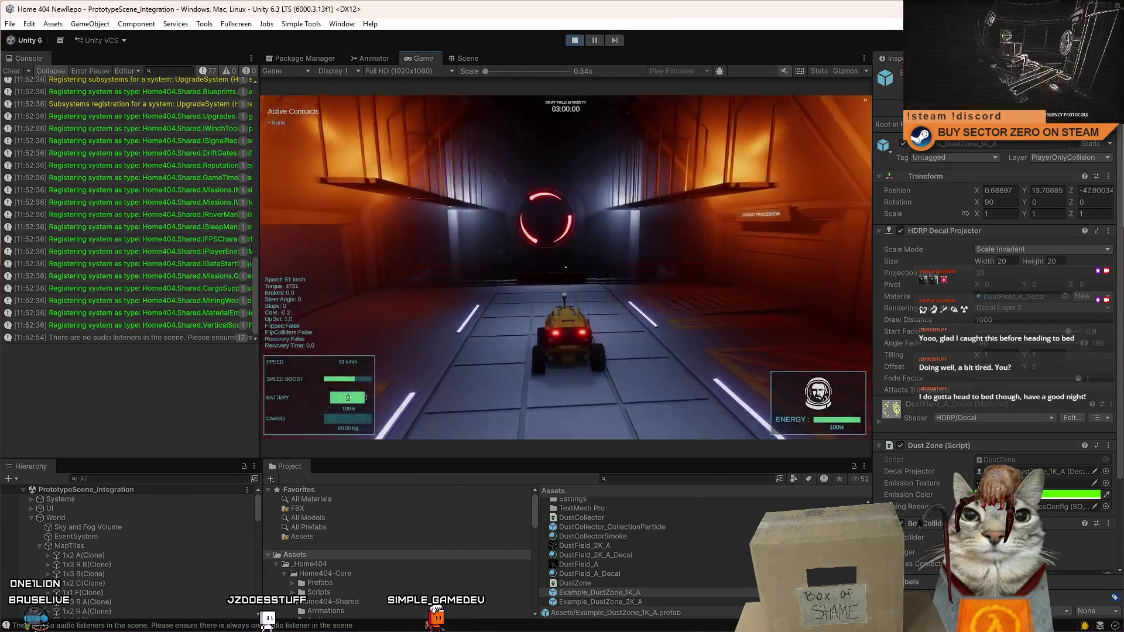
Step: Drive the rover, boosting through the red ring, onto the snowy terrain and pause
{"action": "key", "text": "w"}
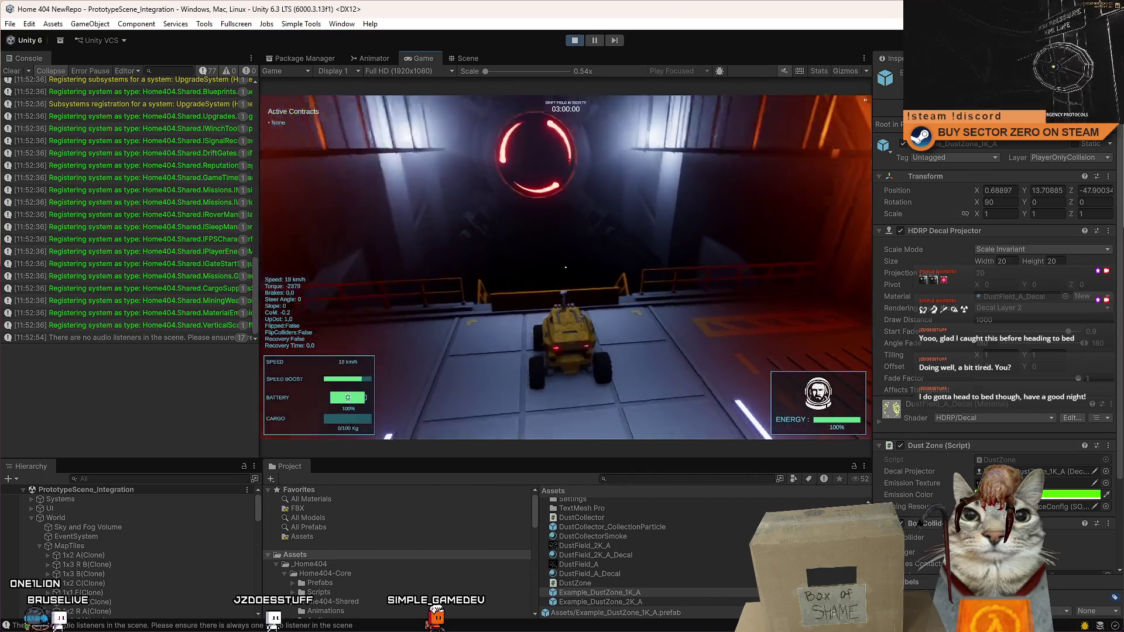
{"action": "key", "text": "shift"}
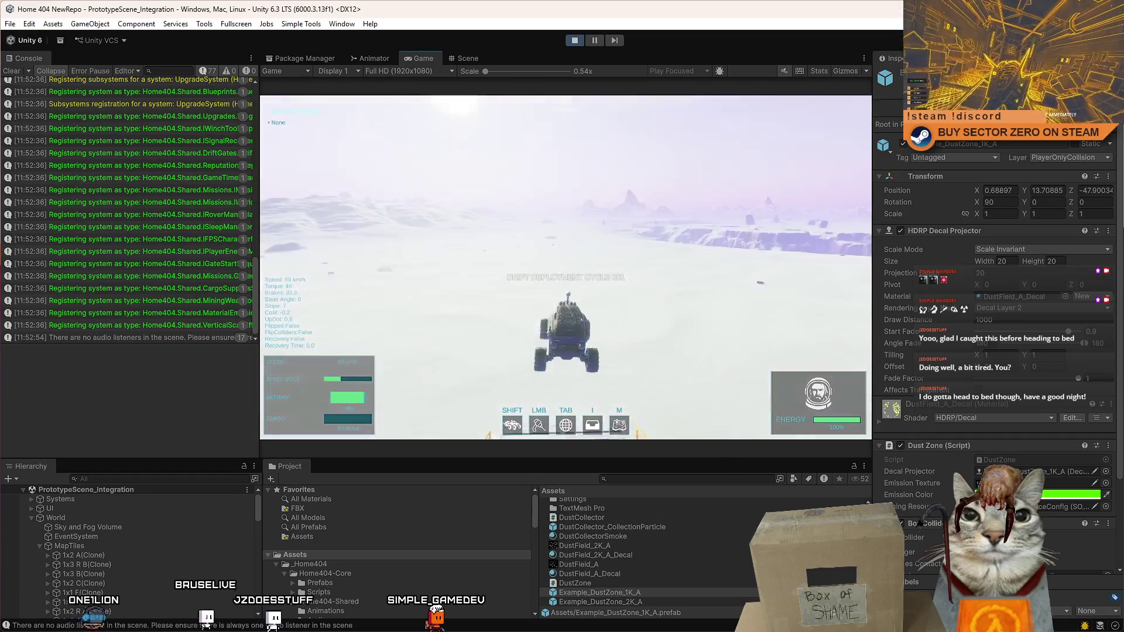
{"action": "key", "text": "a"}
{"action": "key", "text": "w"}
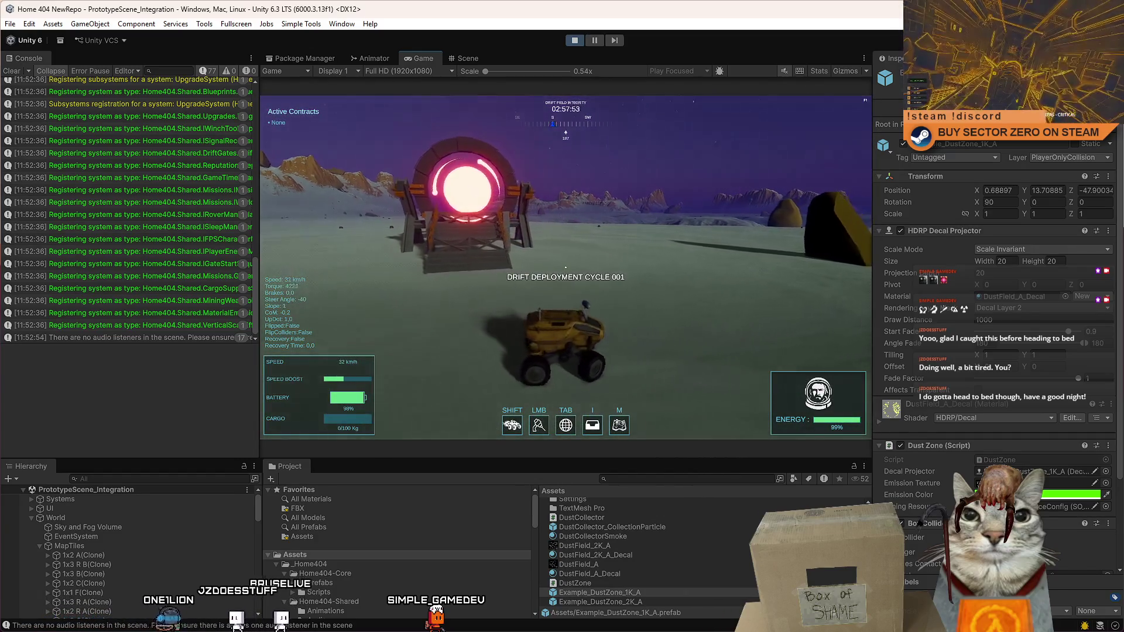
{"action": "key", "text": "d"}
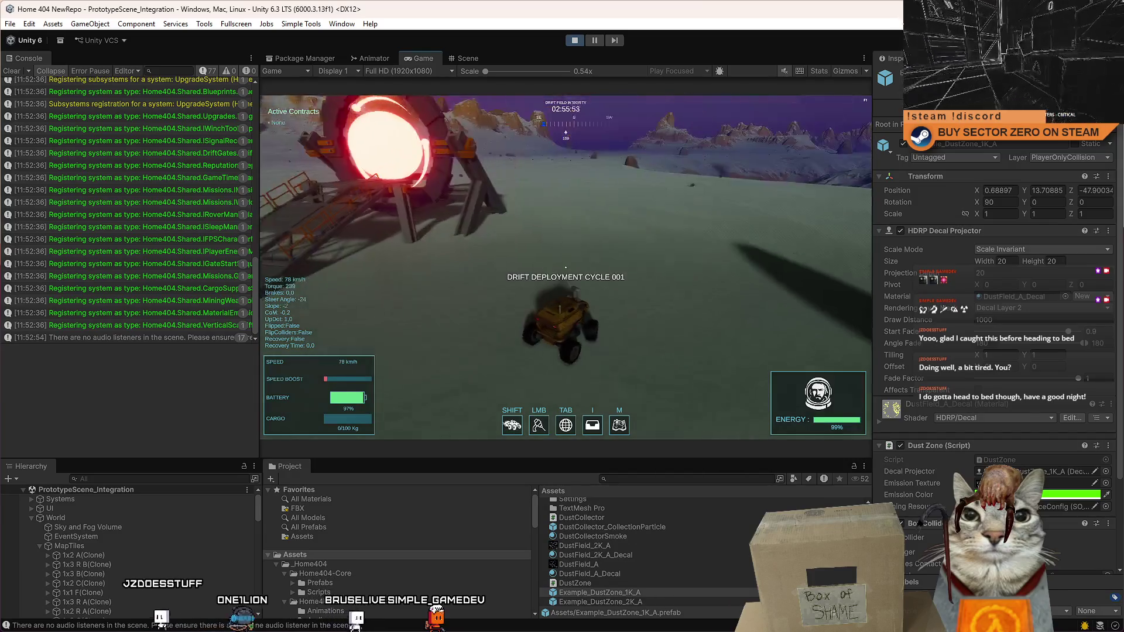
{"action": "key", "text": "s"}
{"action": "key", "text": "Escape"}
{"action": "key", "text": "Escape"}
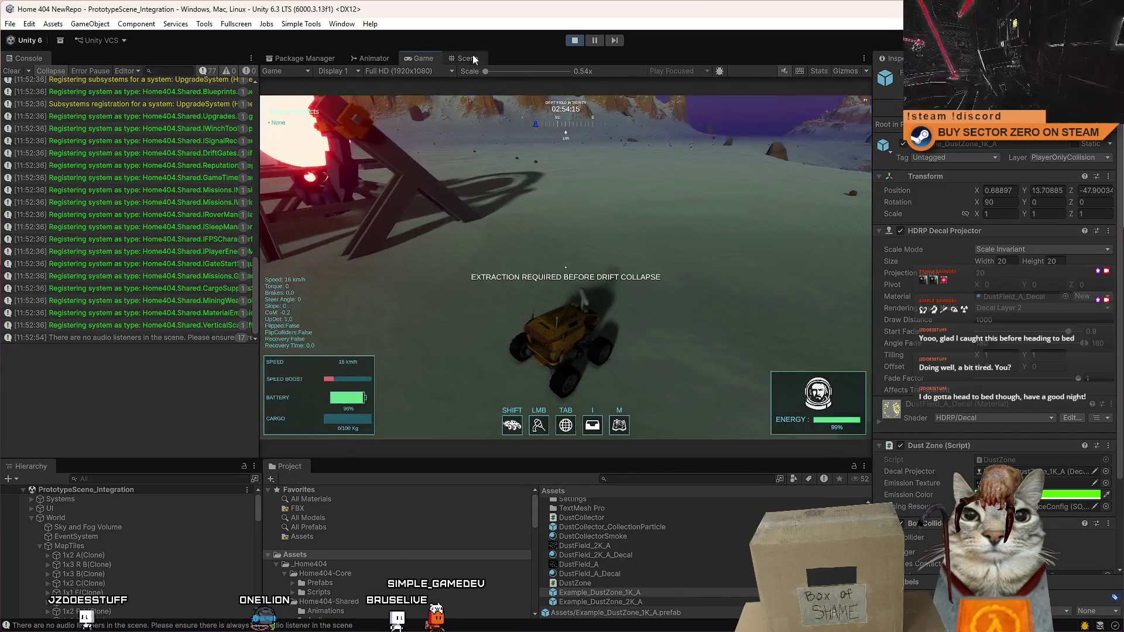
Step: Confirm Example_DustZone_2K_A's emission colour is still bright green in the running scene, then stop play mode
{"action": "left_click", "coordinate": [468, 58]}
{"action": "left_click_drag", "start_coordinate": [764, 213], "coordinate": [755, 214]}
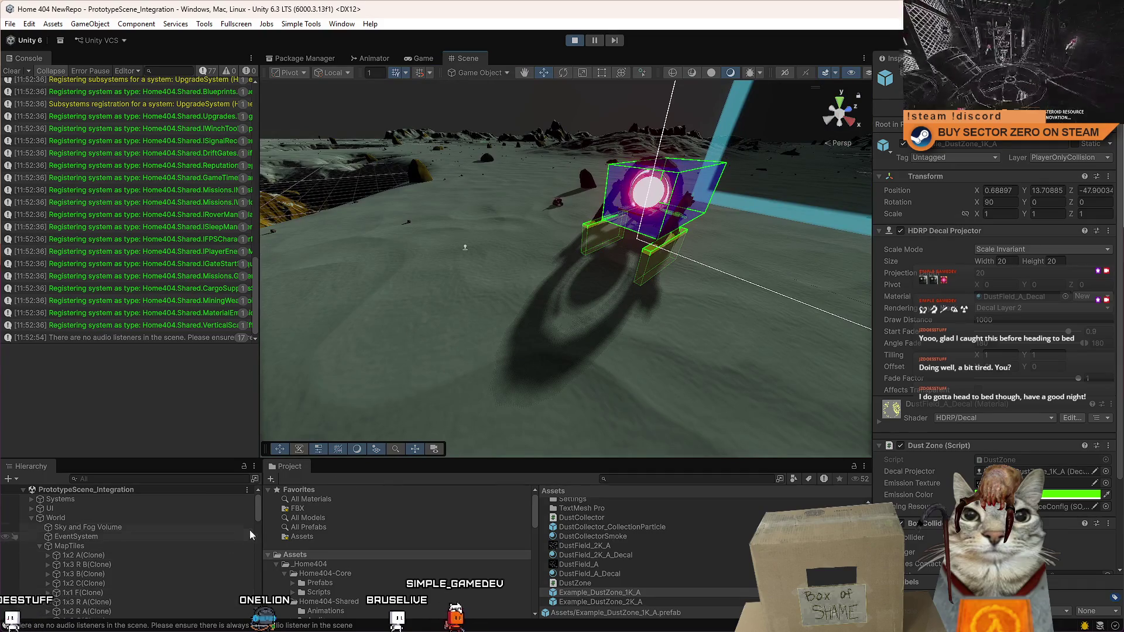
{"action": "left_click_drag", "start_coordinate": [259, 516], "coordinate": [259, 597]}
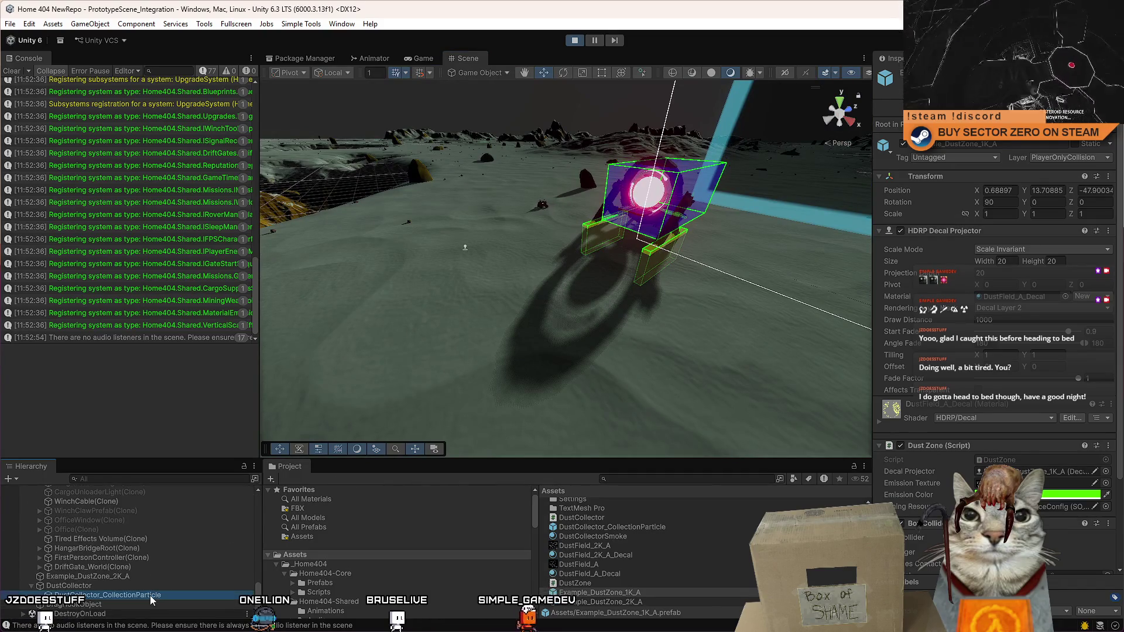
{"action": "left_click", "coordinate": [148, 578]}
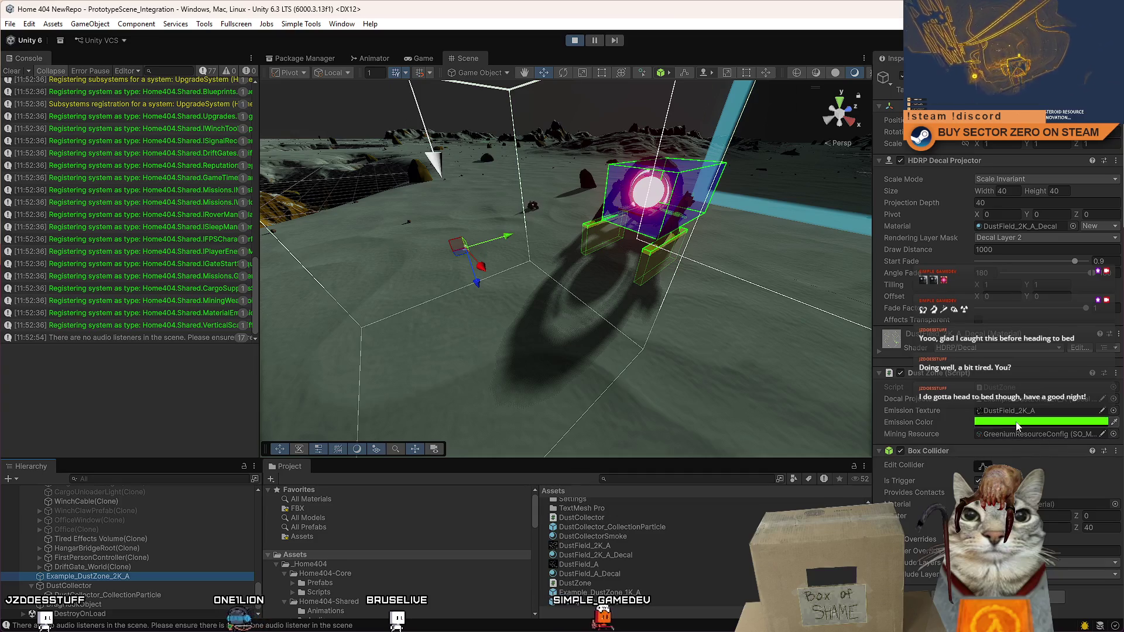
{"action": "left_click", "coordinate": [1017, 423]}
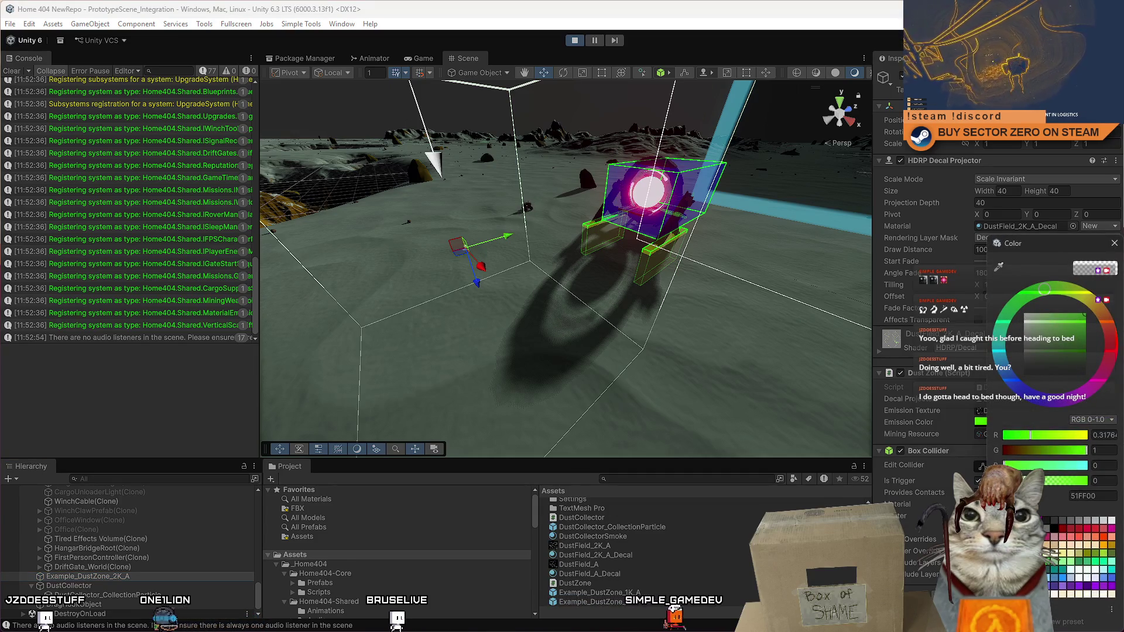
{"action": "left_click", "coordinate": [1112, 242]}
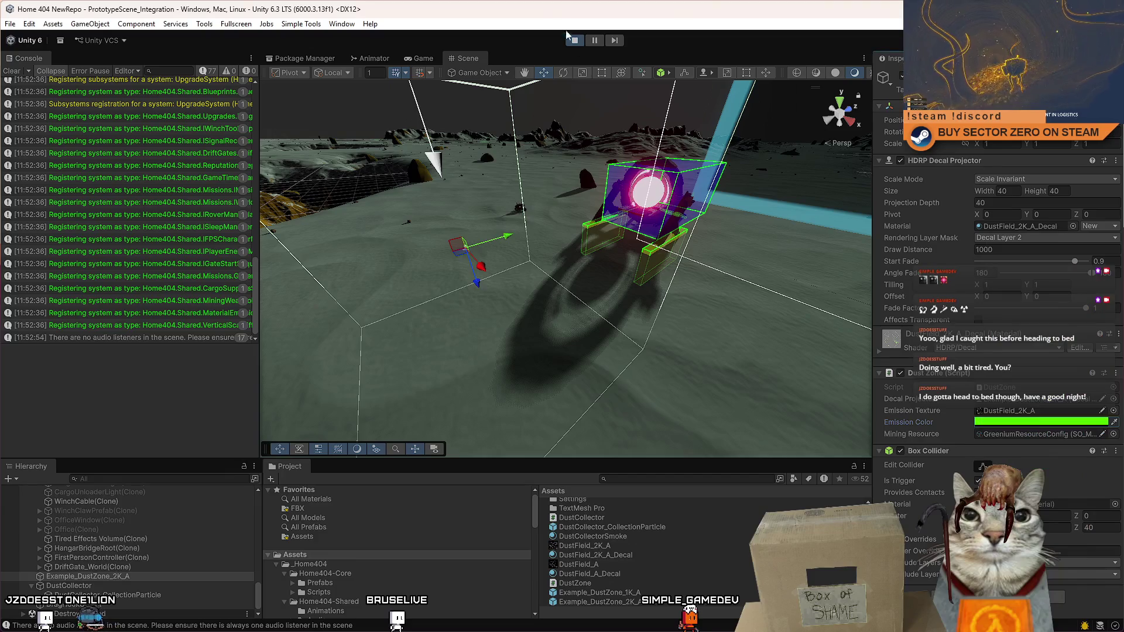
{"action": "left_click", "coordinate": [574, 41]}
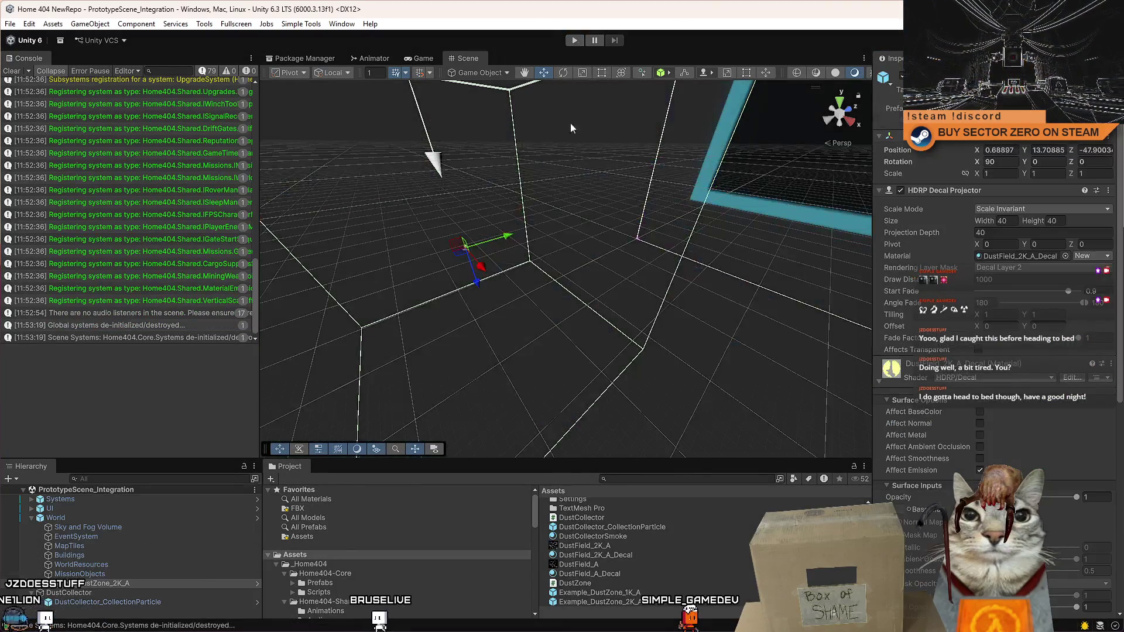
Step: Reopen the Example_DustZone_2K_A prefab's emission colour picker and leave it green
{"action": "left_click", "coordinate": [123, 584]}
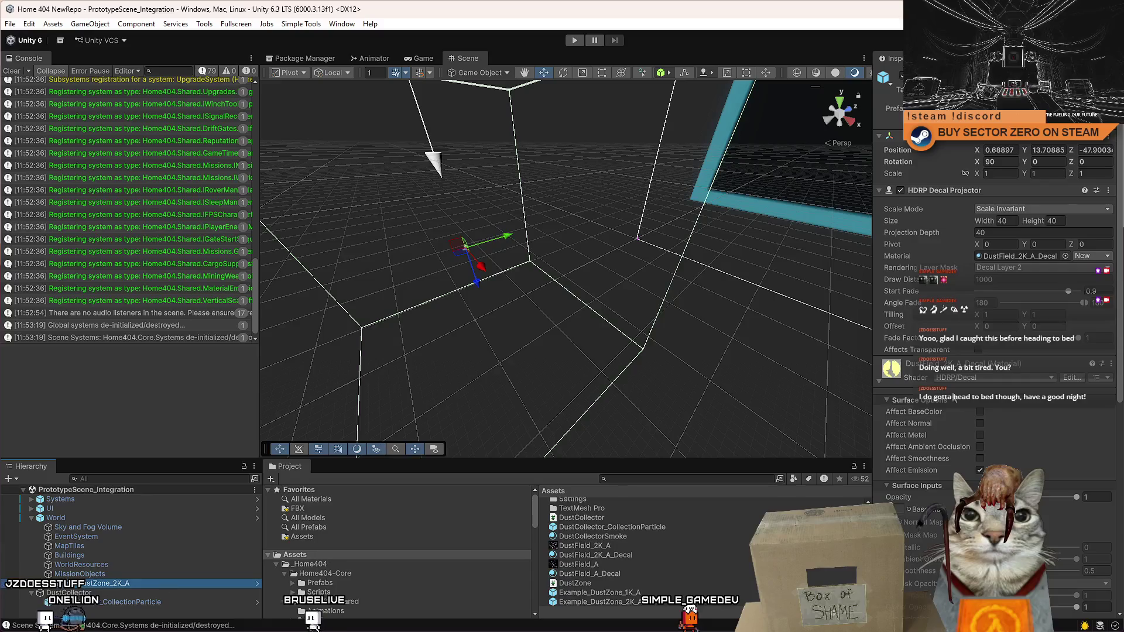
{"action": "scroll", "coordinate": [1014, 364], "scroll_direction": "down", "scroll_amount": 6}
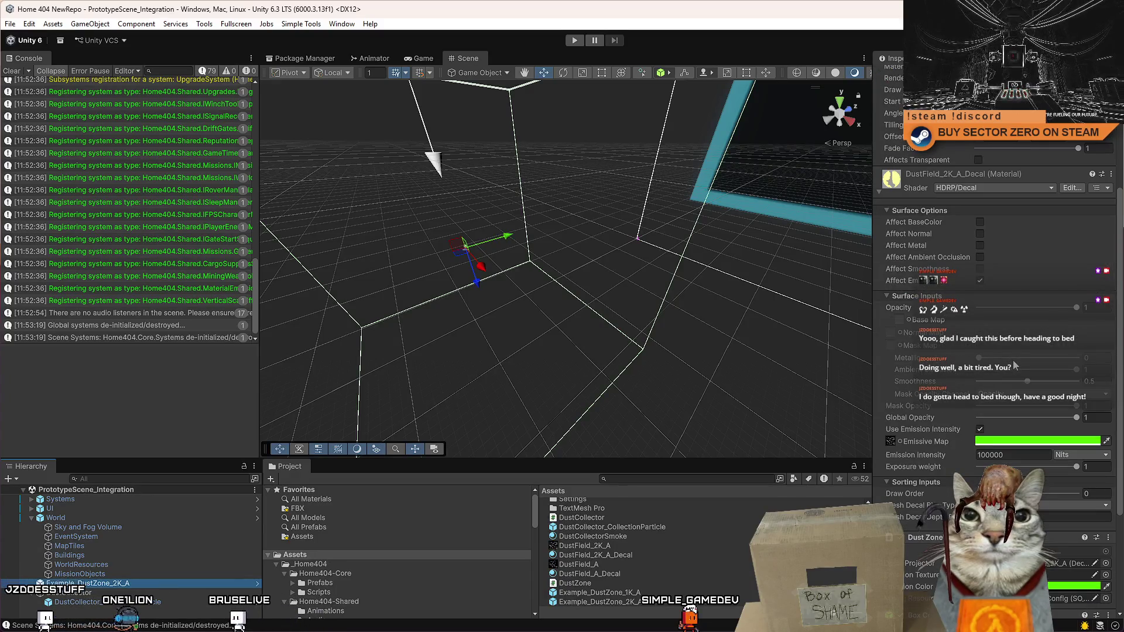
{"action": "scroll", "coordinate": [1013, 360], "scroll_direction": "down", "scroll_amount": 5}
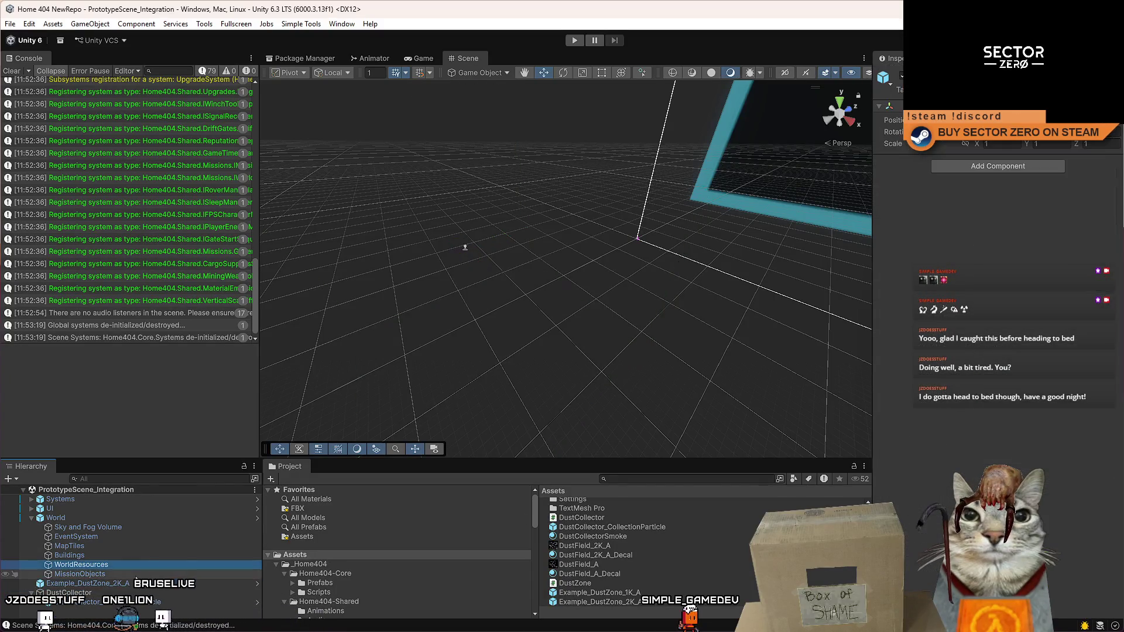
{"action": "left_click", "coordinate": [129, 584]}
{"action": "left_click", "coordinate": [591, 602]}
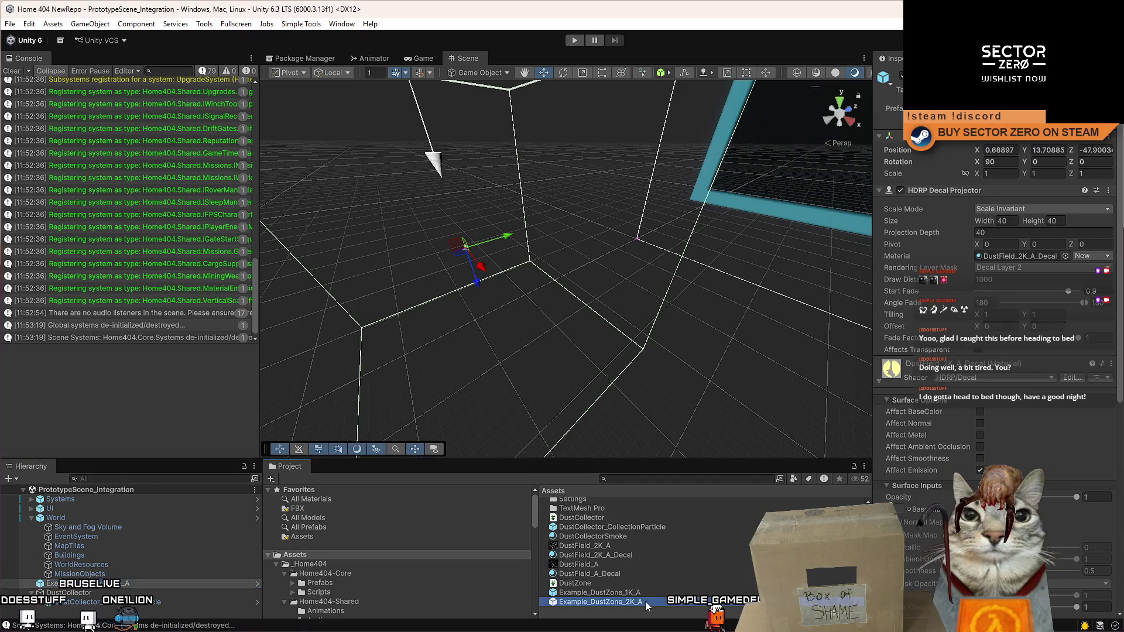
{"action": "scroll", "coordinate": [971, 425], "scroll_direction": "down", "scroll_amount": 7}
{"action": "scroll", "coordinate": [972, 424], "scroll_direction": "down", "scroll_amount": 6}
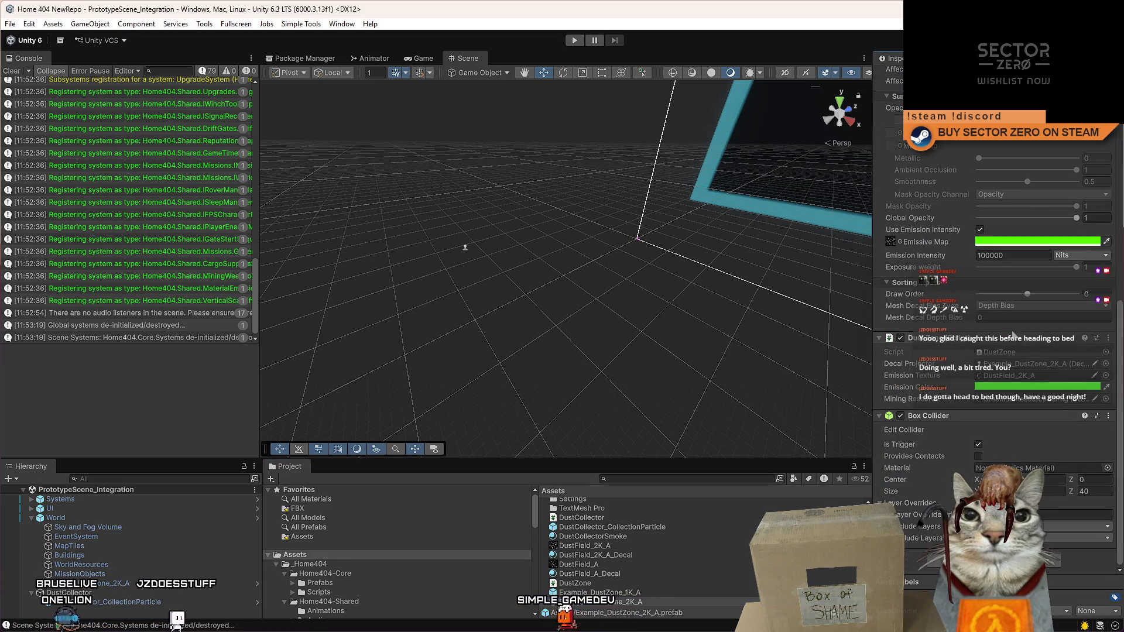
{"action": "left_click", "coordinate": [1019, 389]}
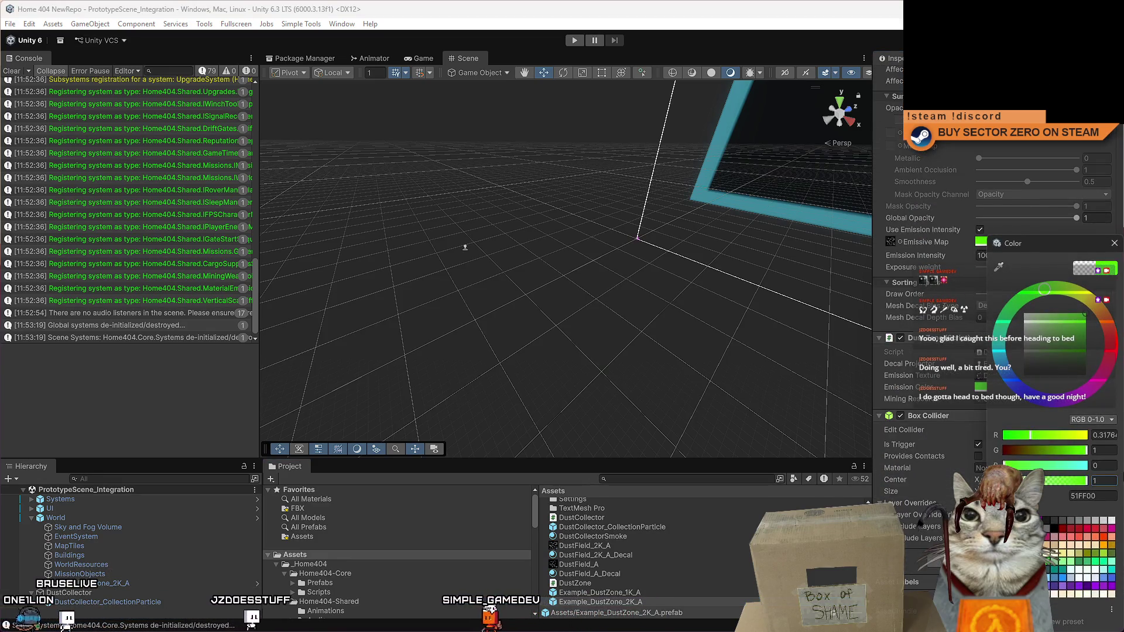
{"action": "left_click", "coordinate": [1114, 243]}
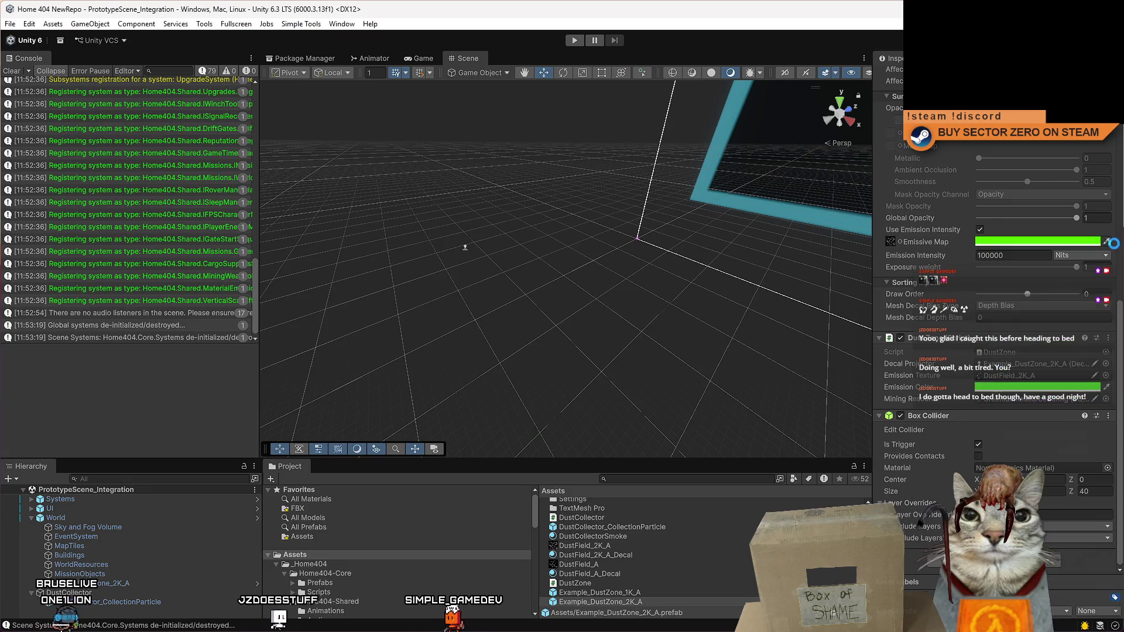
Step: Change the Example_DustZone_1K_A prefab's emission colour to blue (000AFF) and start play mode
{"action": "left_click", "coordinate": [677, 591]}
{"action": "left_click", "coordinate": [1061, 391]}
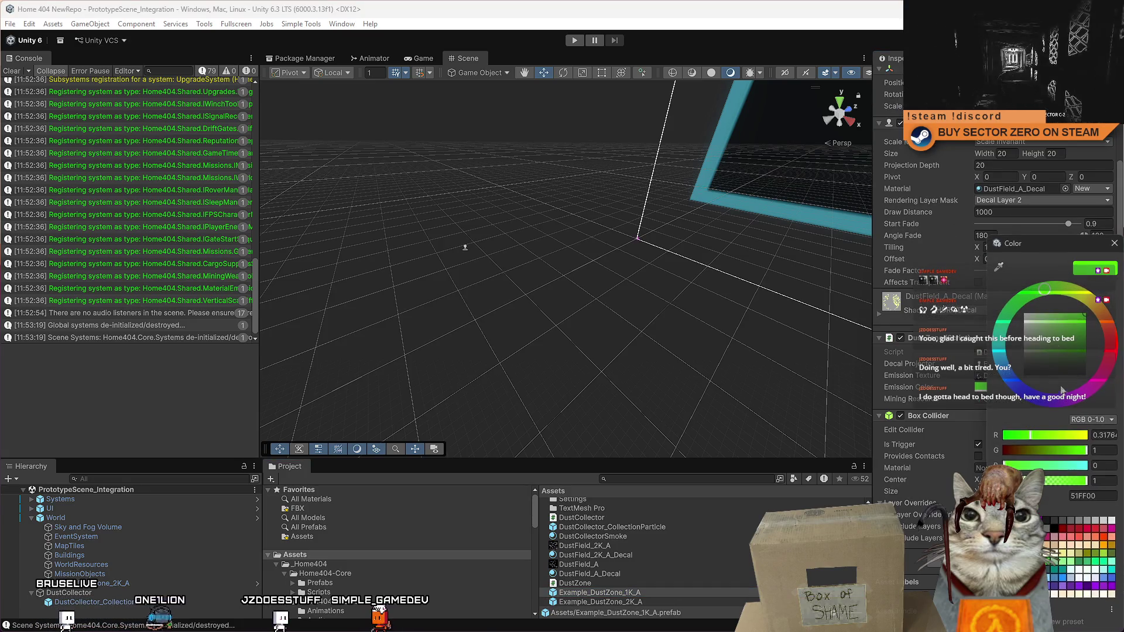
{"action": "left_click", "coordinate": [1026, 394]}
{"action": "left_click", "coordinate": [1113, 243]}
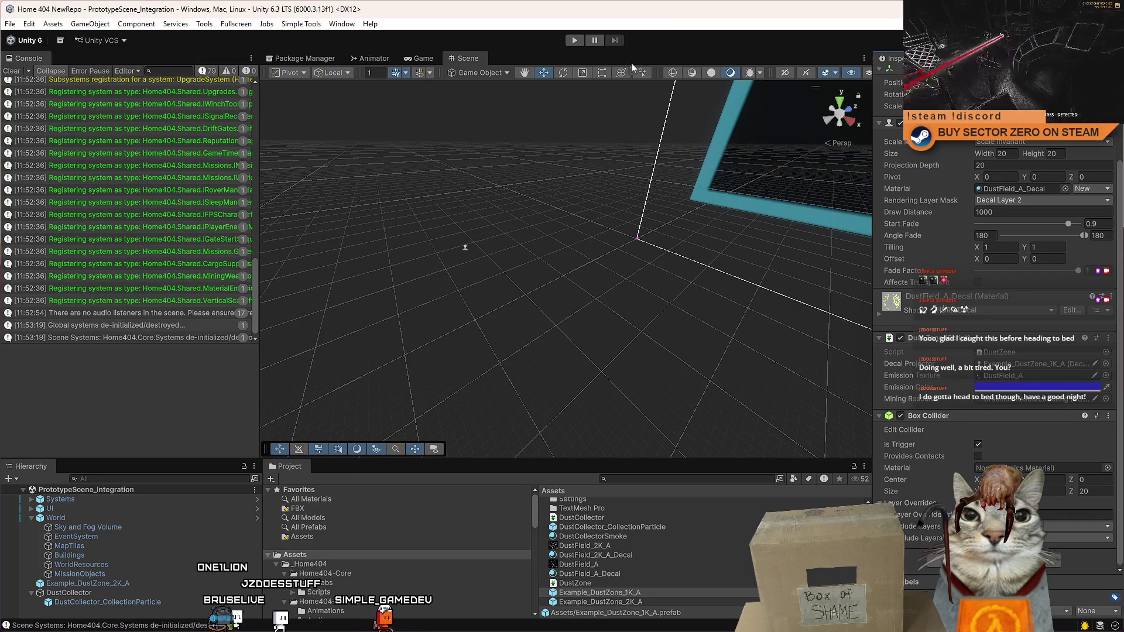
{"action": "left_click", "coordinate": [574, 40]}
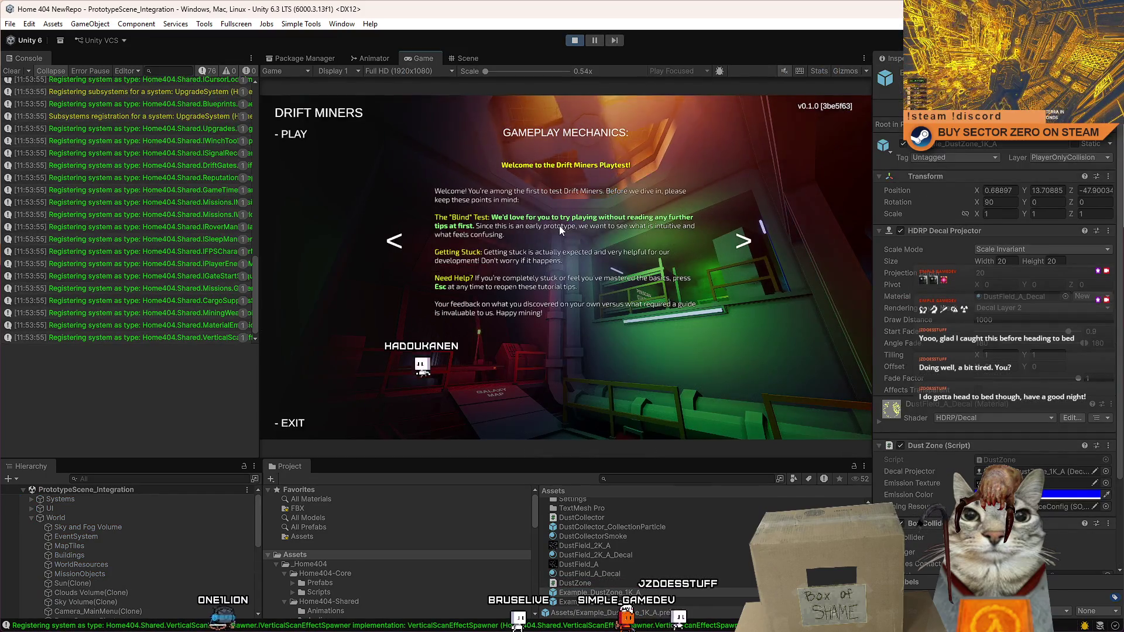
Step: Start the game and drive the rover from the hangar up the red ramp and past the gate
{"action": "left_click", "coordinate": [298, 134]}
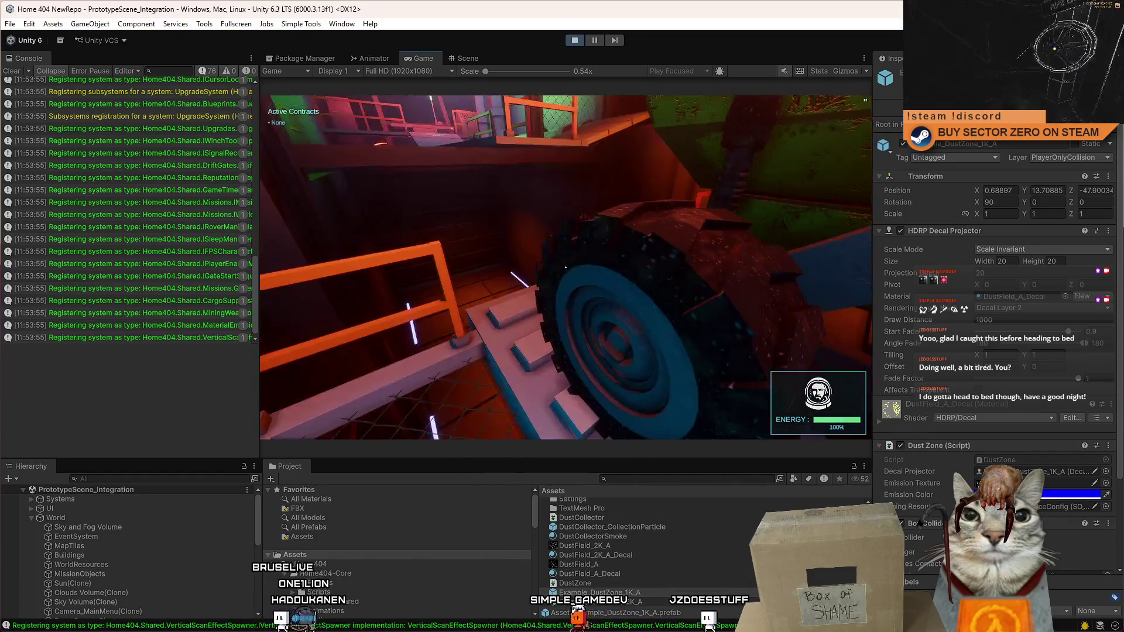
{"action": "key", "text": "e"}
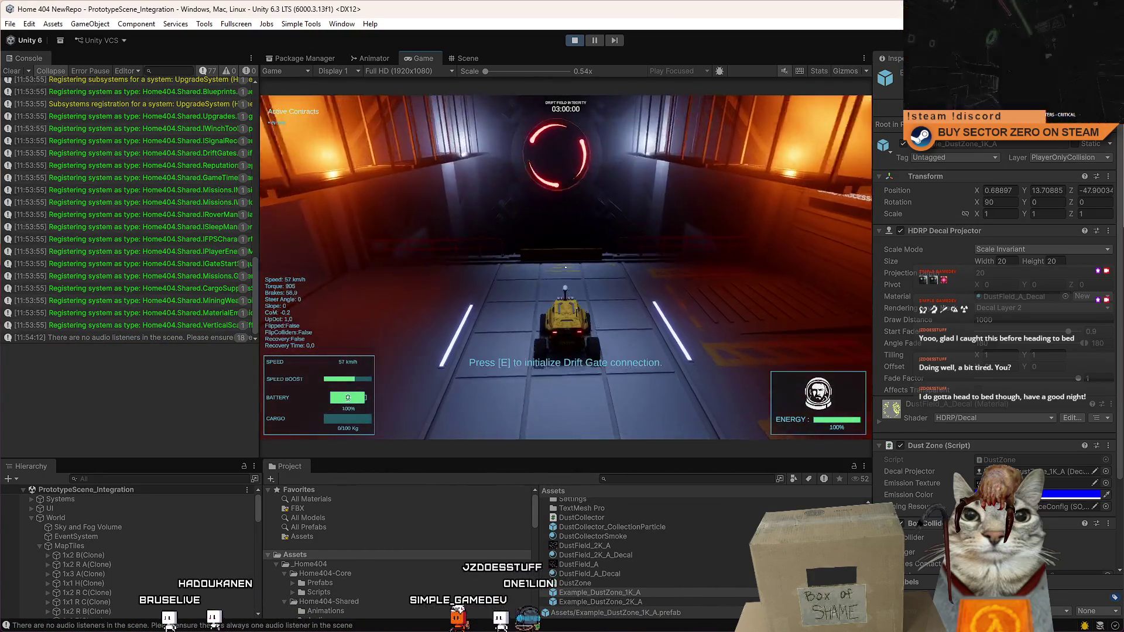
{"action": "key", "text": "a"}
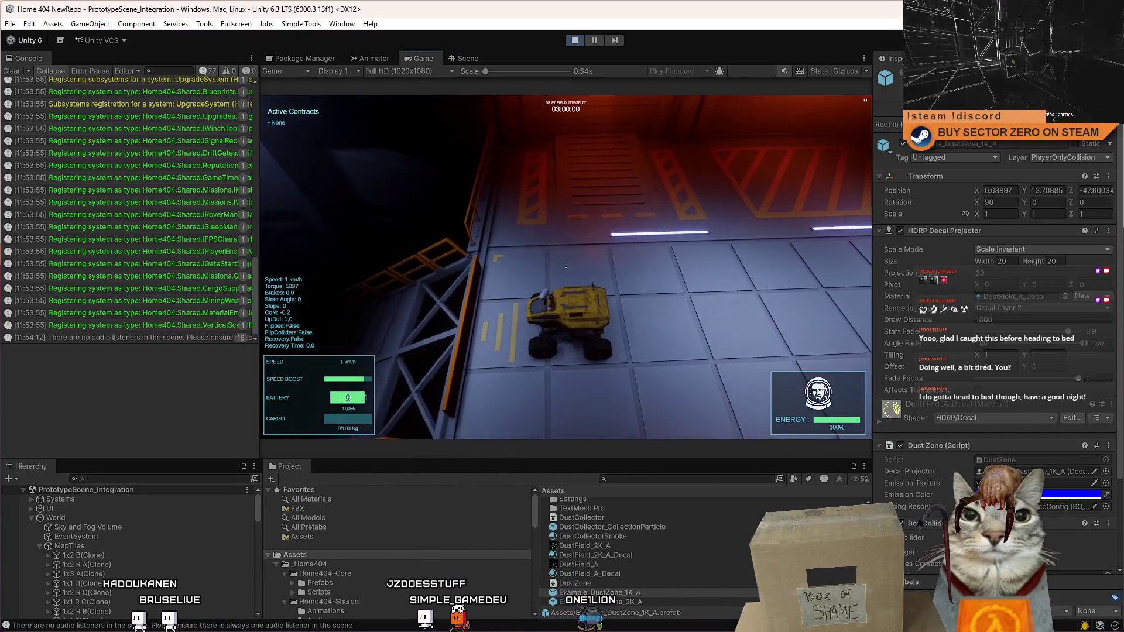
{"action": "key", "text": "w"}
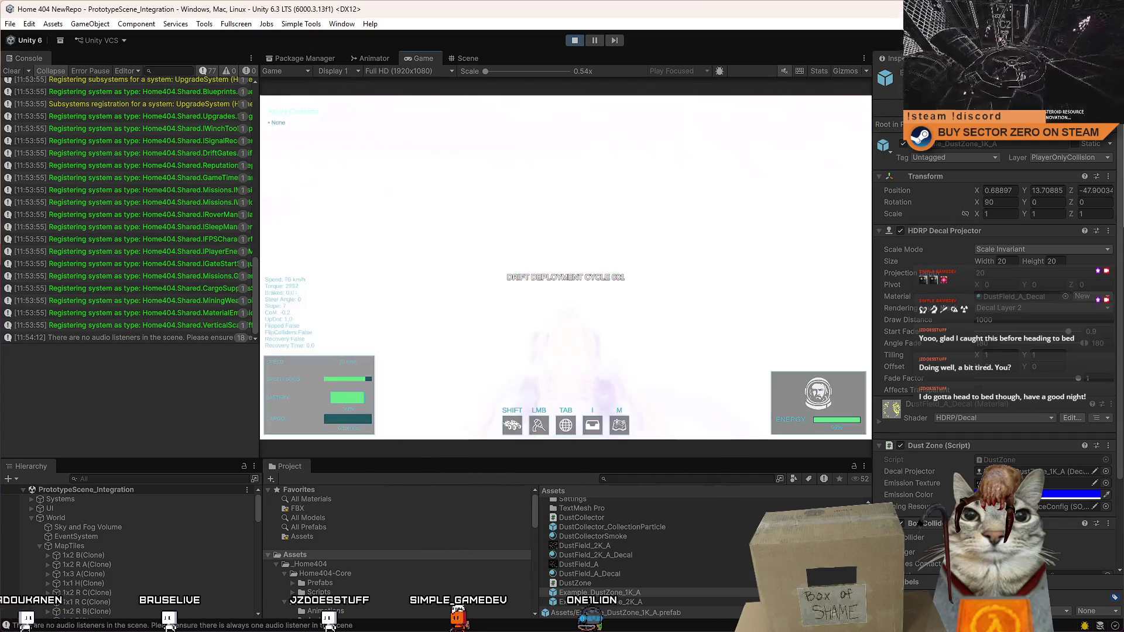
{"action": "key", "text": "a"}
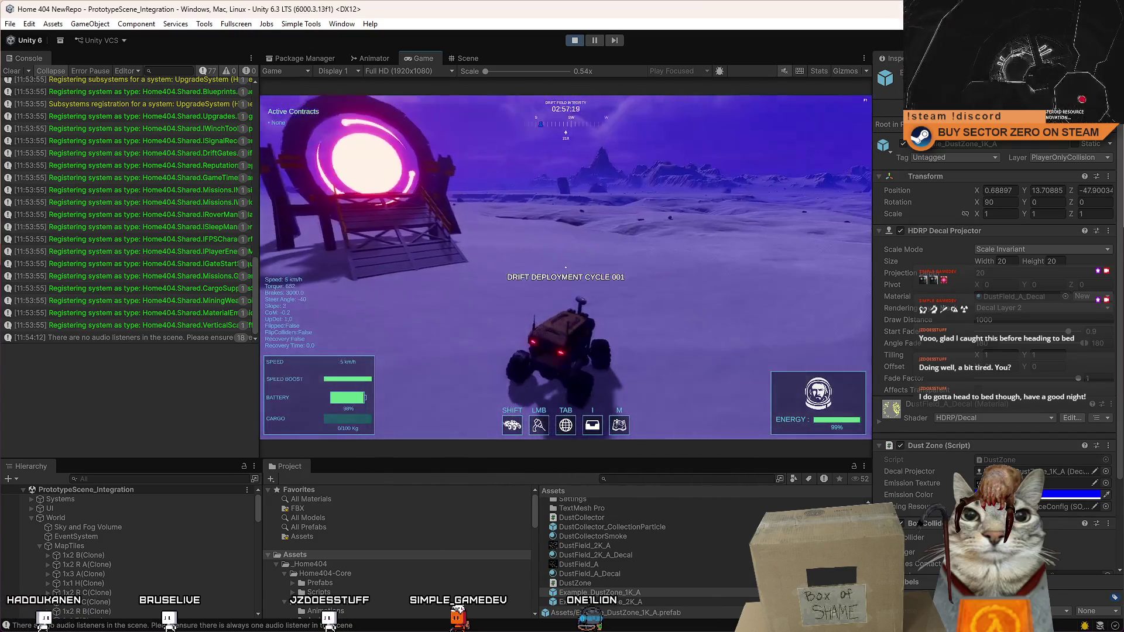
{"action": "key", "text": "w"}
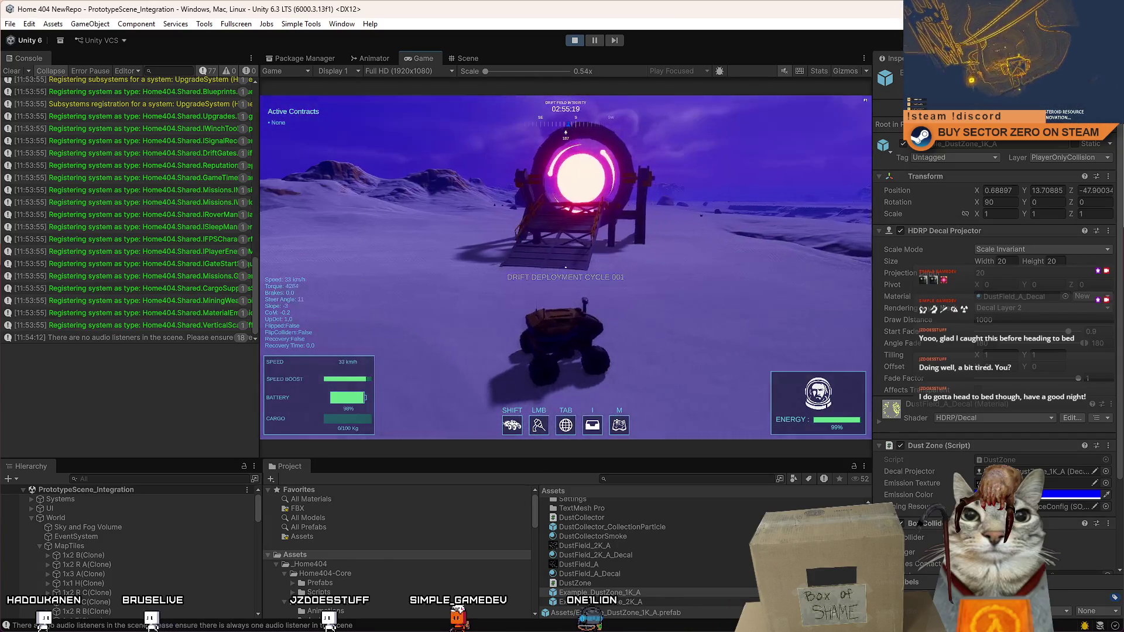
{"action": "key", "text": "shift"}
{"action": "key", "text": "a"}
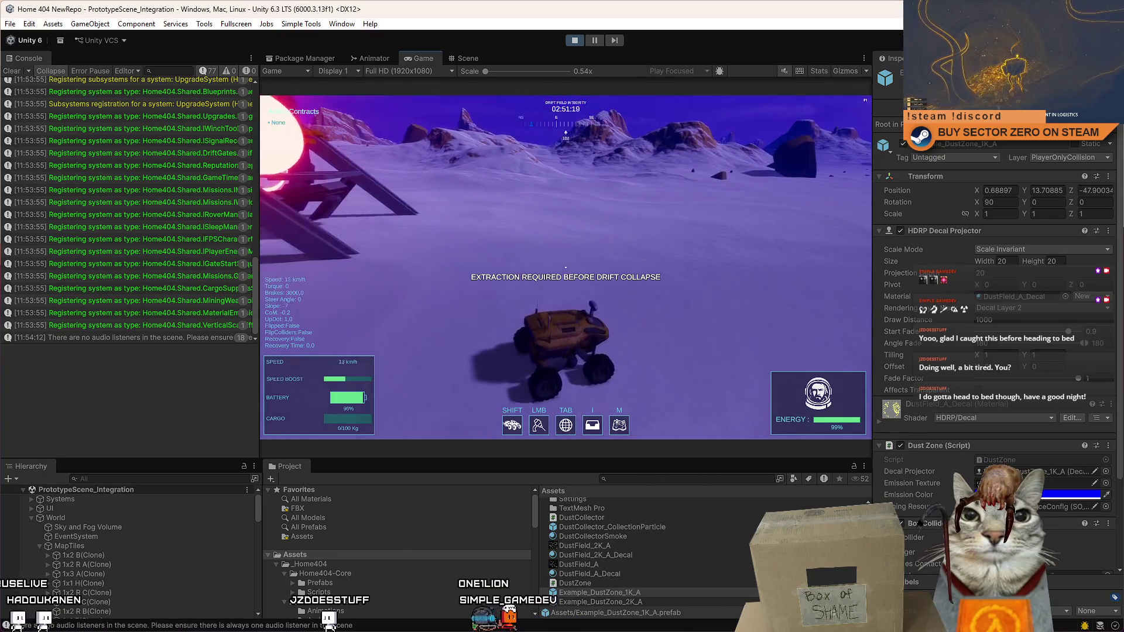
{"action": "key", "text": "Escape"}
{"action": "key", "text": "Escape"}
{"action": "left_click", "coordinate": [462, 59]}
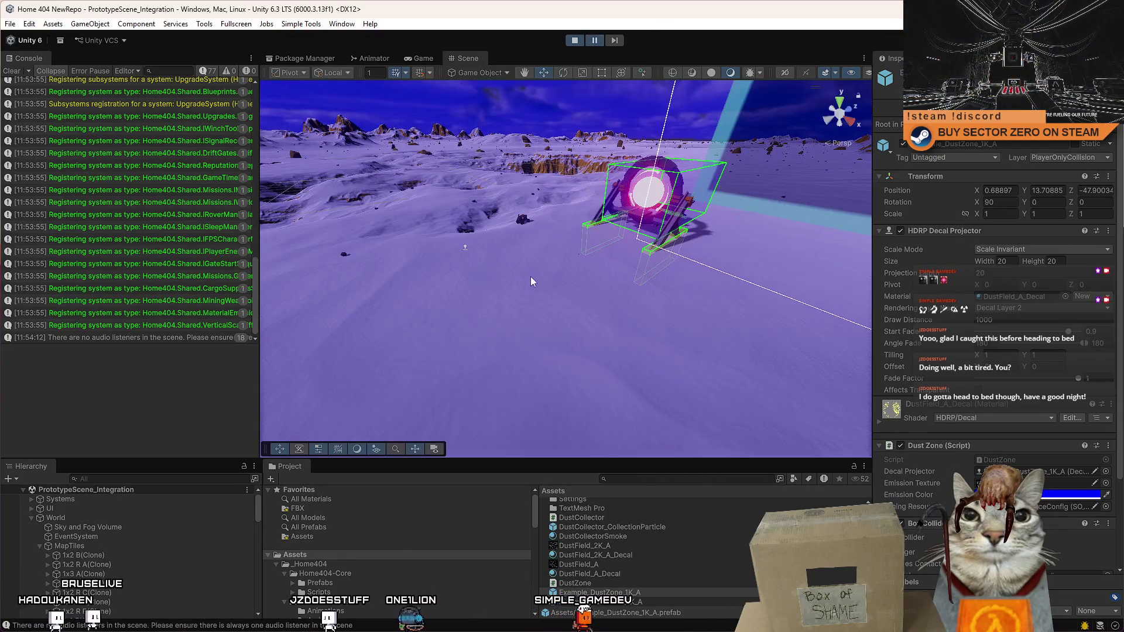
Step: Select Example_DustZone_2K_A and slide its decal to a new spot on the ground
{"action": "scroll", "coordinate": [146, 556], "scroll_direction": "down", "scroll_amount": 10}
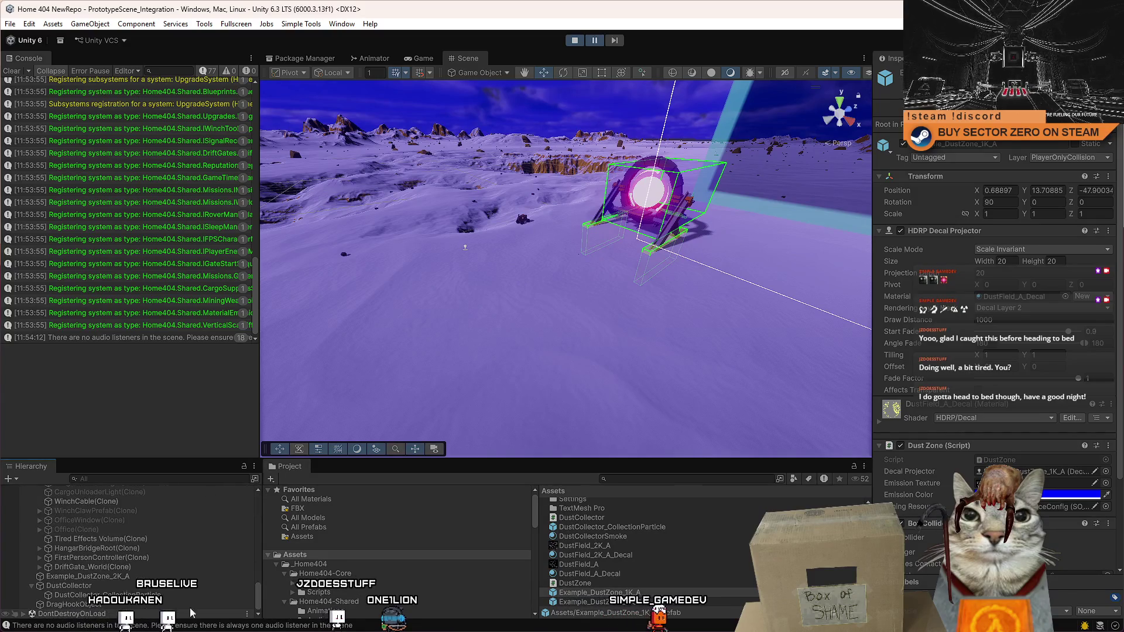
{"action": "left_click", "coordinate": [153, 584]}
{"action": "left_click", "coordinate": [142, 576]}
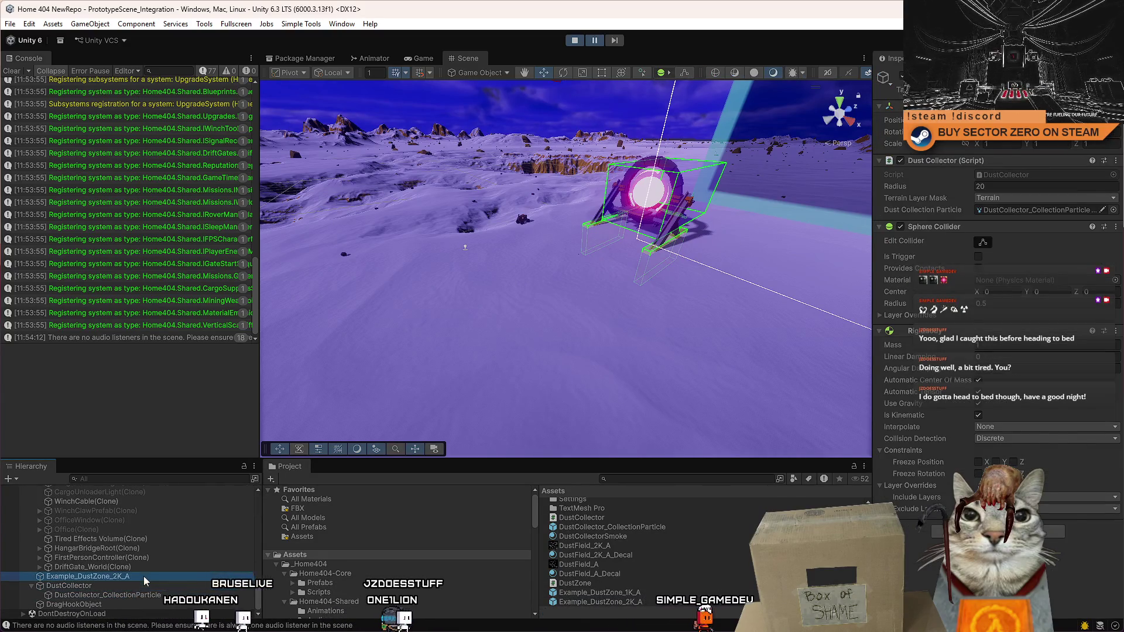
{"action": "mouse_move", "coordinate": [558, 289]}
{"action": "left_mouse_down"}
{"action": "mouse_move", "coordinate": [601, 322]}
{"action": "mouse_move", "coordinate": [818, 360]}
{"action": "left_mouse_up"}
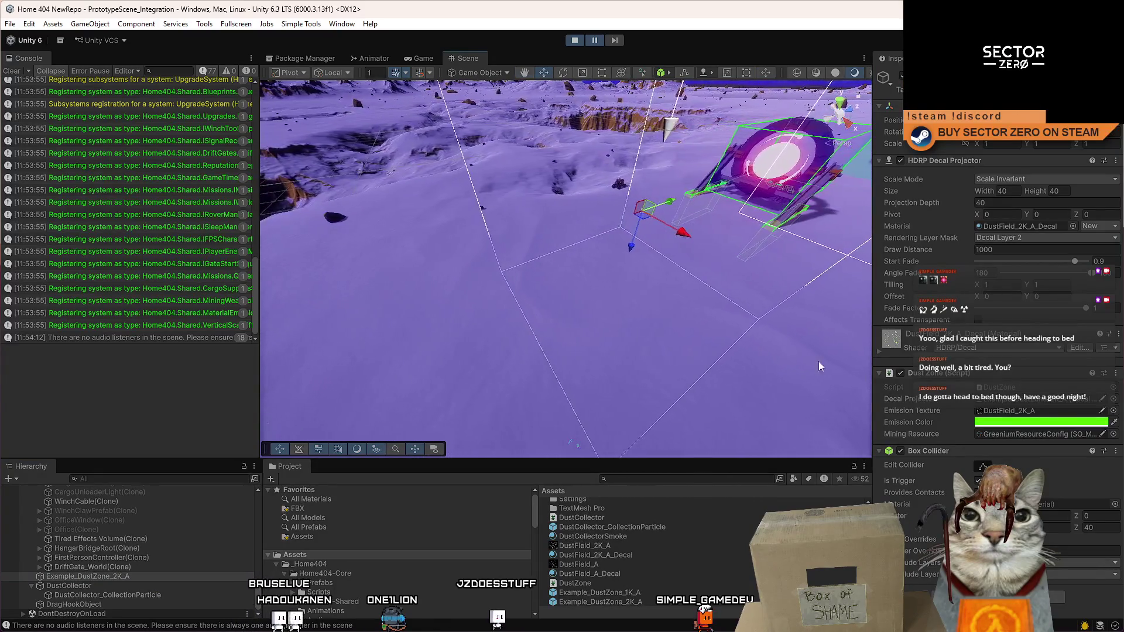
{"action": "left_click", "coordinate": [880, 351]}
{"action": "scroll", "coordinate": [922, 377], "scroll_direction": "down", "scroll_amount": 5}
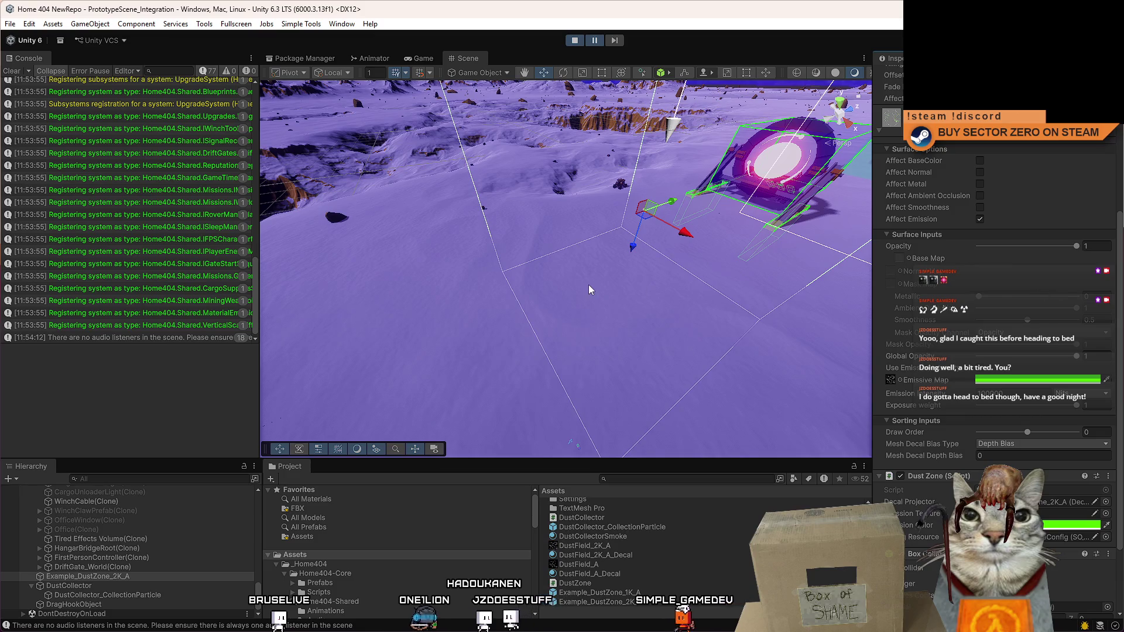
{"action": "mouse_move", "coordinate": [590, 290]}
{"action": "left_mouse_down"}
{"action": "mouse_move", "coordinate": [677, 208]}
{"action": "mouse_move", "coordinate": [1120, 295]}
{"action": "left_mouse_up"}
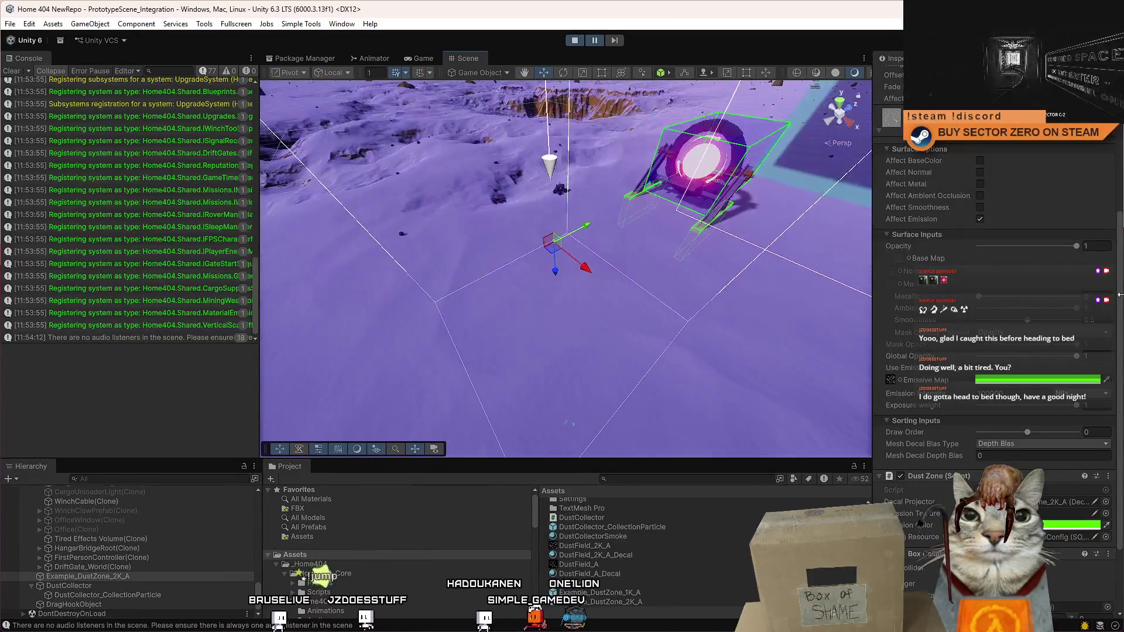
{"action": "scroll", "coordinate": [1121, 298], "scroll_direction": "up", "scroll_amount": 5}
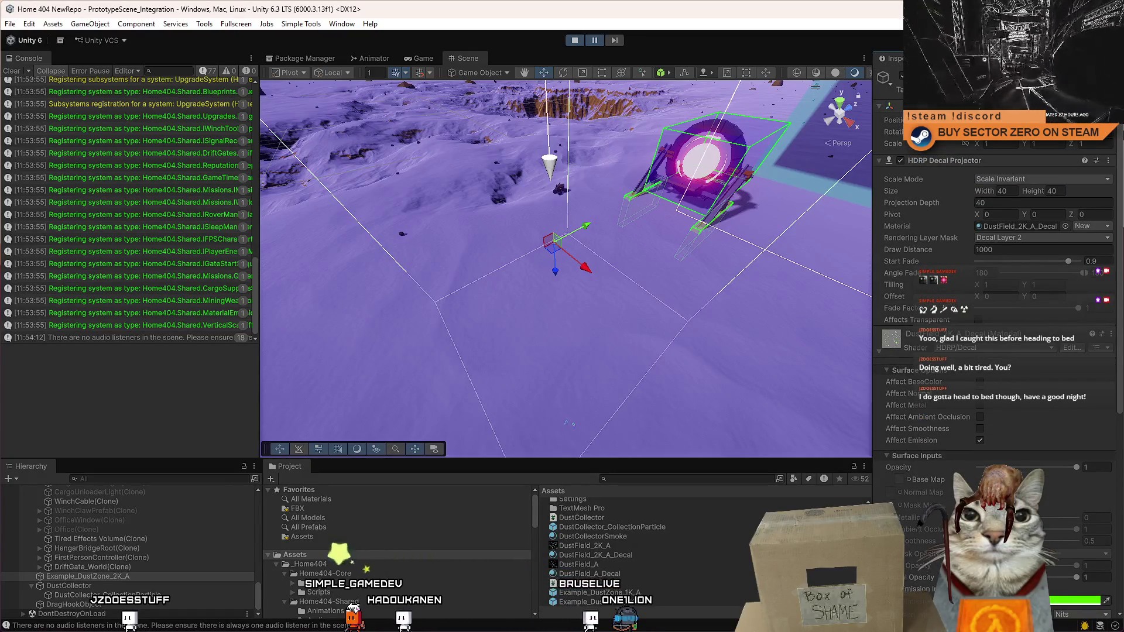
{"action": "mouse_move", "coordinate": [558, 269]}
{"action": "left_mouse_down"}
{"action": "mouse_move", "coordinate": [556, 351]}
{"action": "mouse_move", "coordinate": [545, 252]}
{"action": "mouse_move", "coordinate": [551, 328]}
{"action": "left_mouse_up"}
Step: Inspect the decal's material field and frame the dust-zone clone in the view
{"action": "left_click", "coordinate": [1014, 223]}
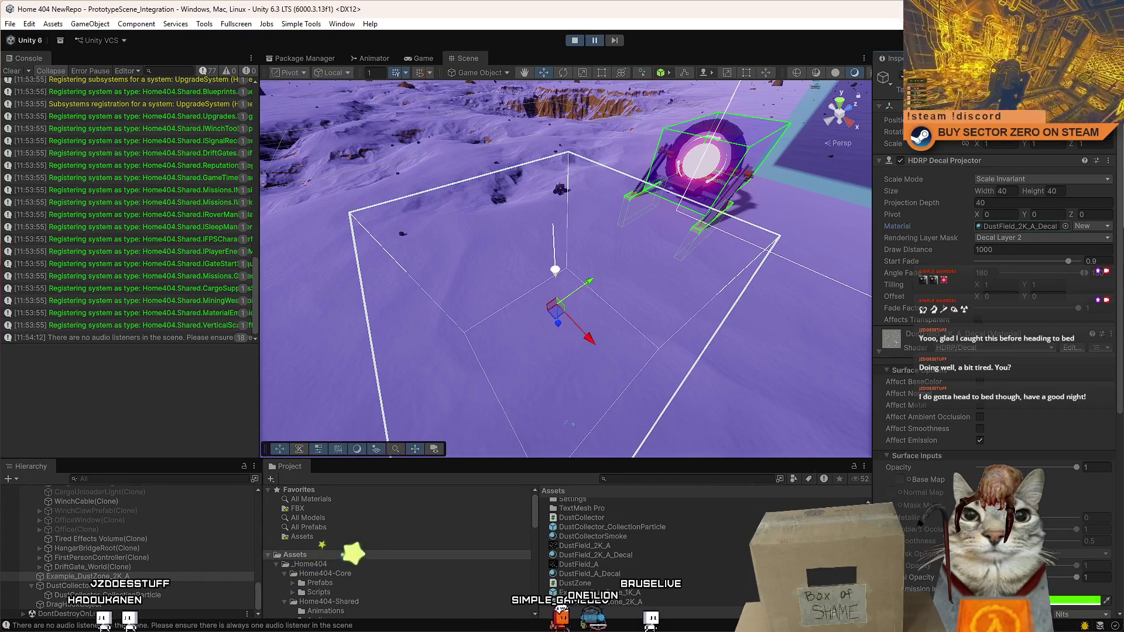
{"action": "left_click", "coordinate": [917, 229]}
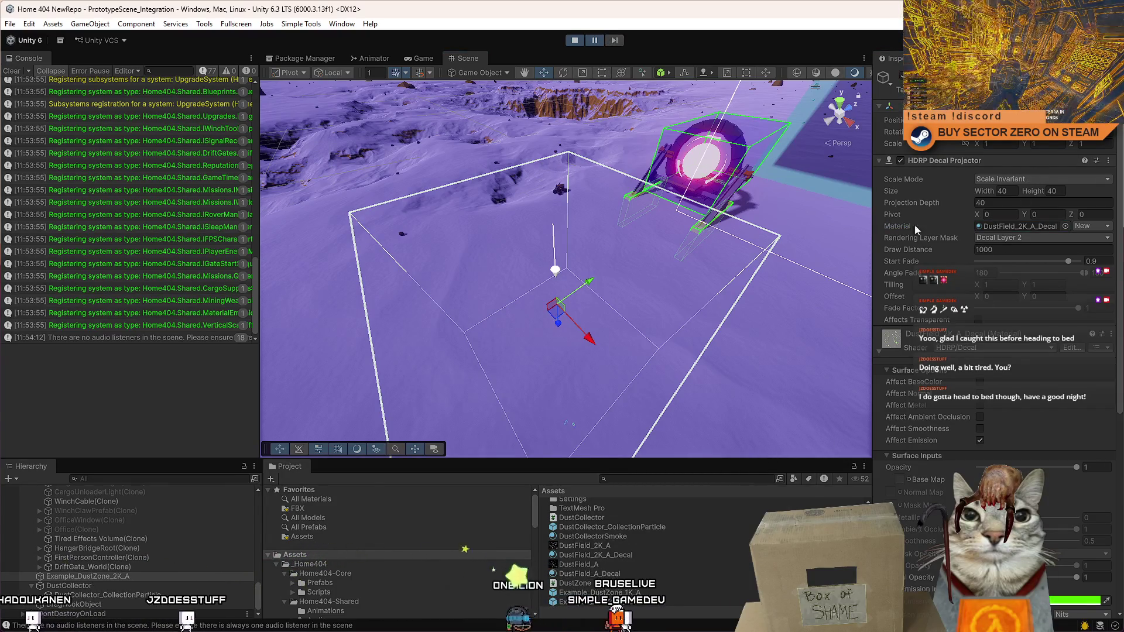
{"action": "scroll", "coordinate": [1121, 220], "scroll_direction": "down", "scroll_amount": 2}
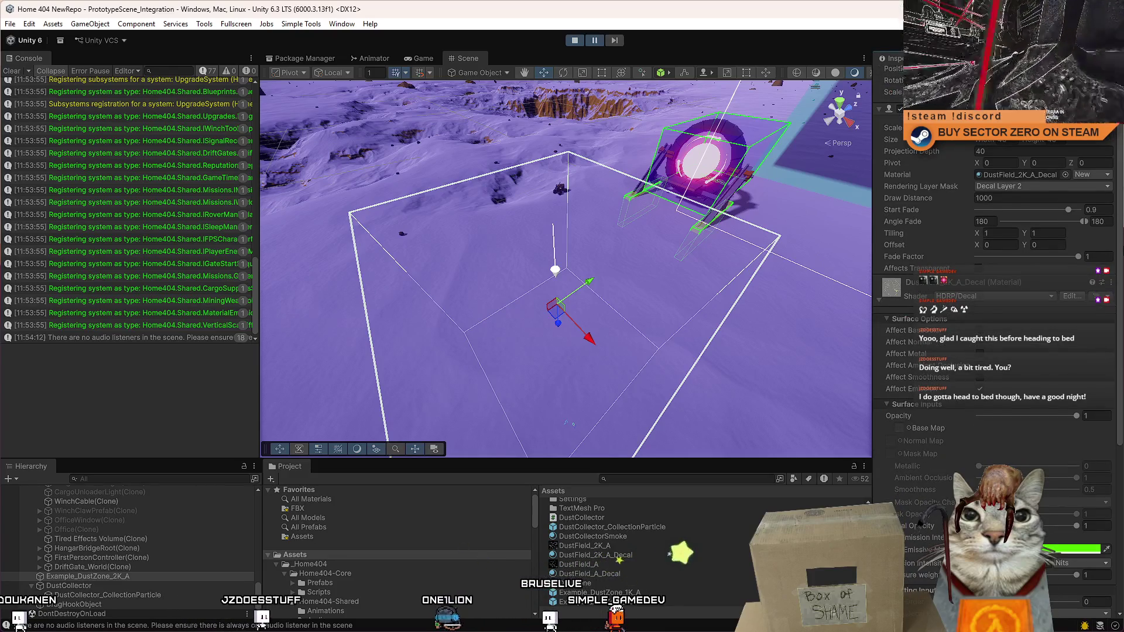
{"action": "scroll", "coordinate": [995, 351], "scroll_direction": "down", "scroll_amount": 7}
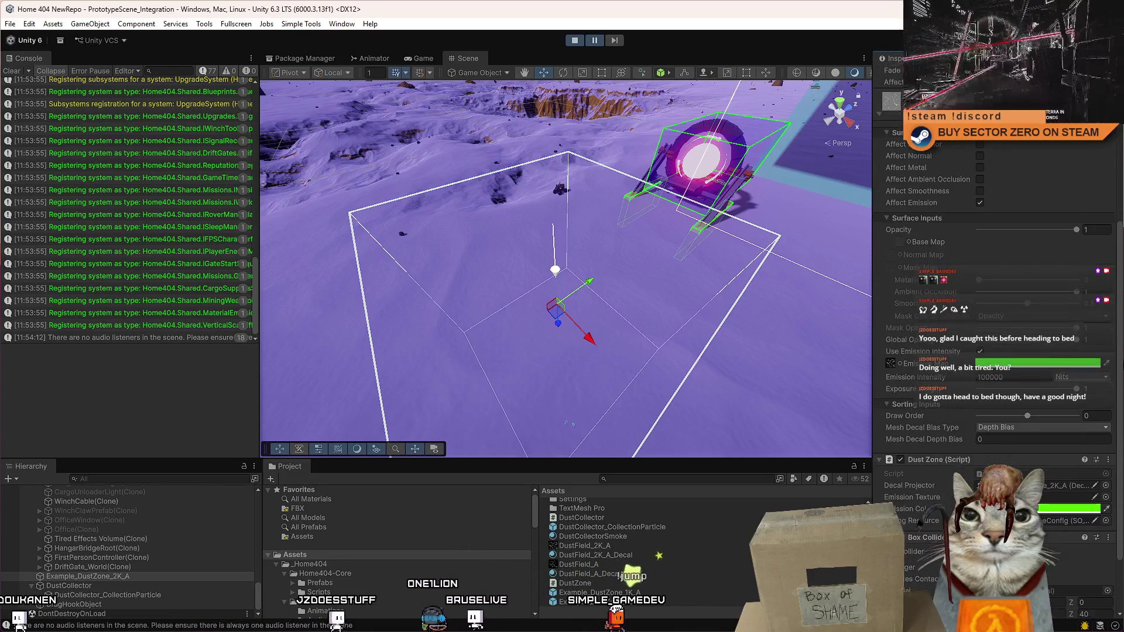
{"action": "scroll", "coordinate": [995, 328], "scroll_direction": "down", "scroll_amount": 3}
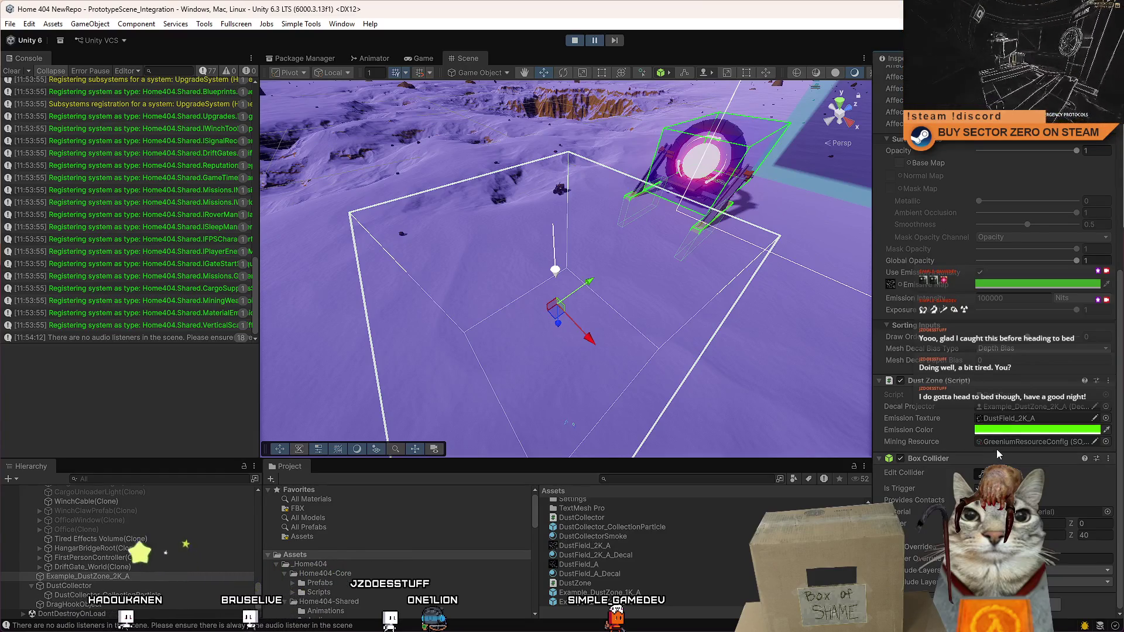
{"action": "left_click_drag", "start_coordinate": [644, 428], "coordinate": [593, 408]}
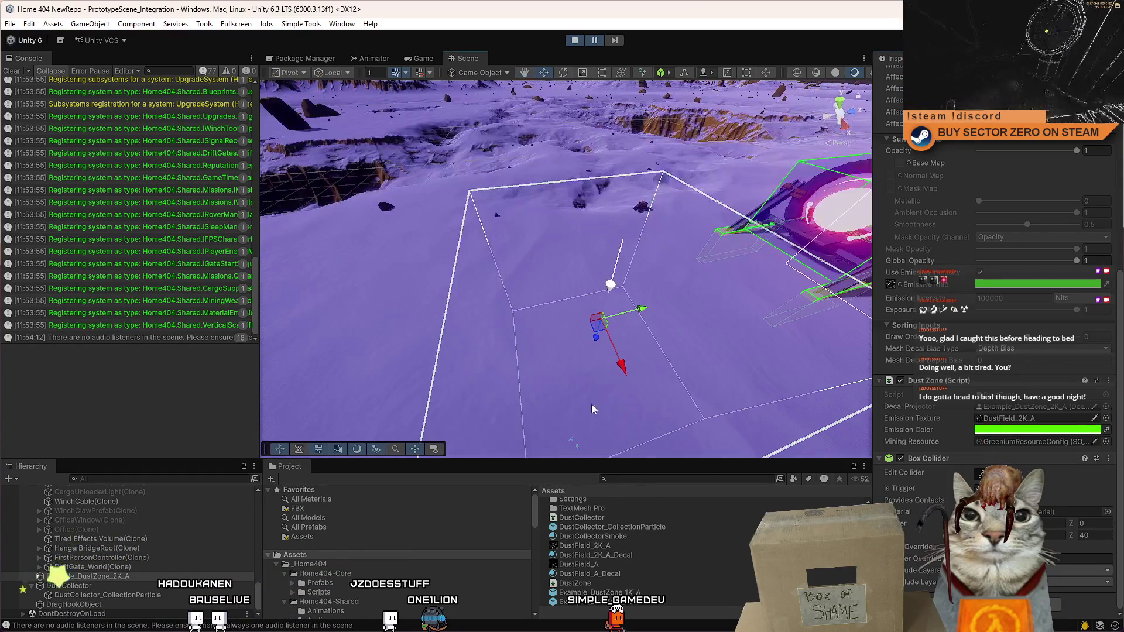
{"action": "left_click", "coordinate": [530, 323]}
{"action": "key", "text": "f"}
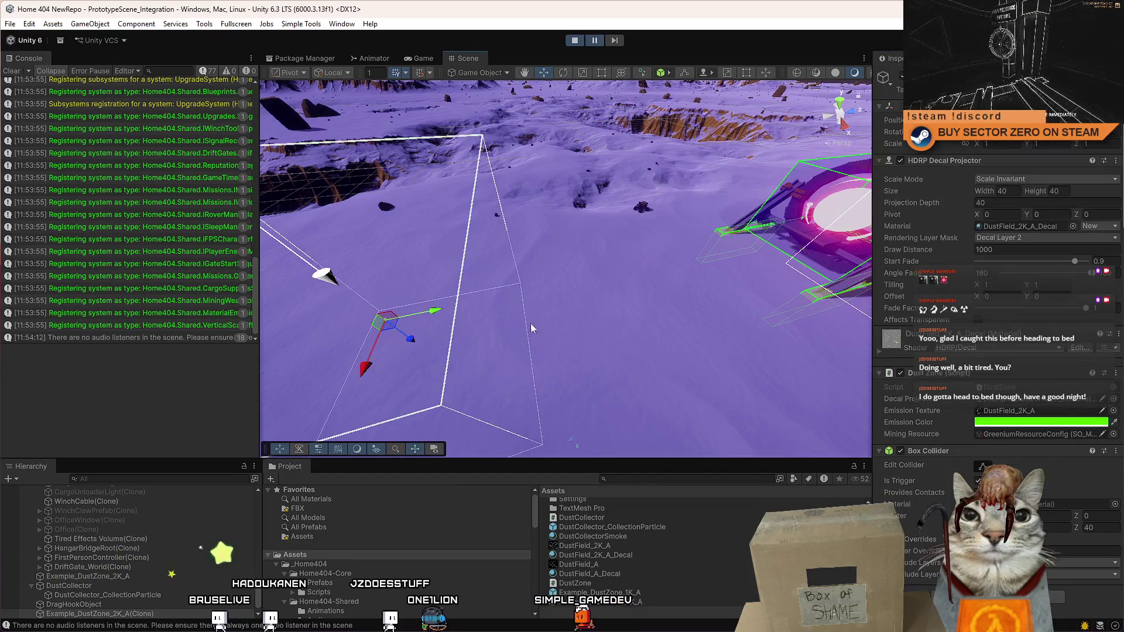
Step: Resume the game, drive the rover toward the portal and right, then pause to inspect the scene
{"action": "left_click", "coordinate": [595, 41]}
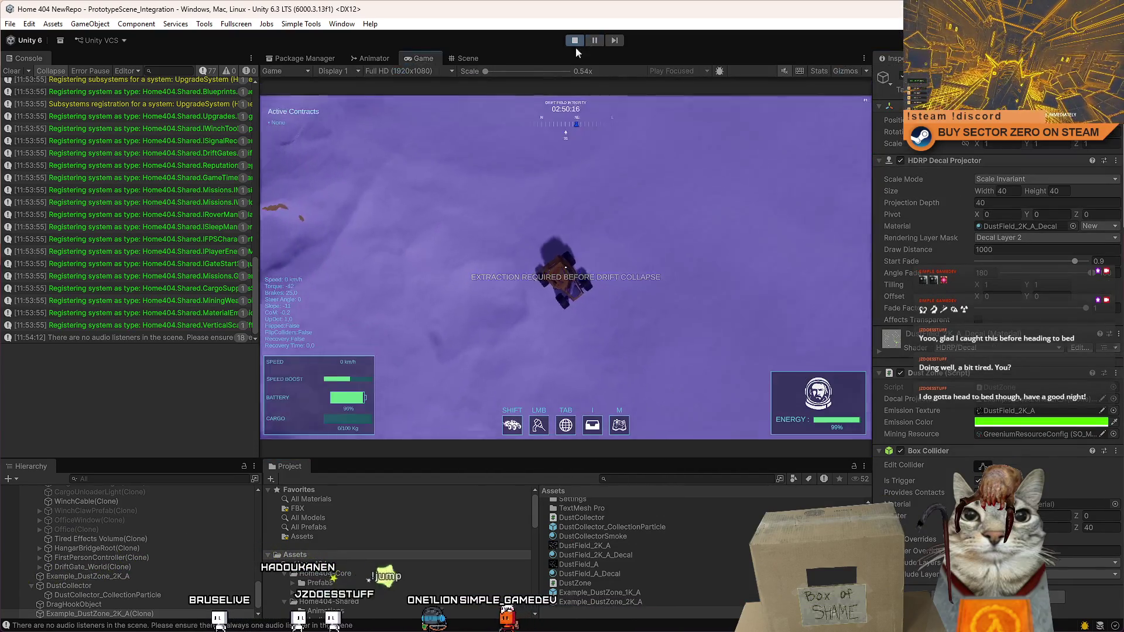
{"action": "key", "text": "w"}
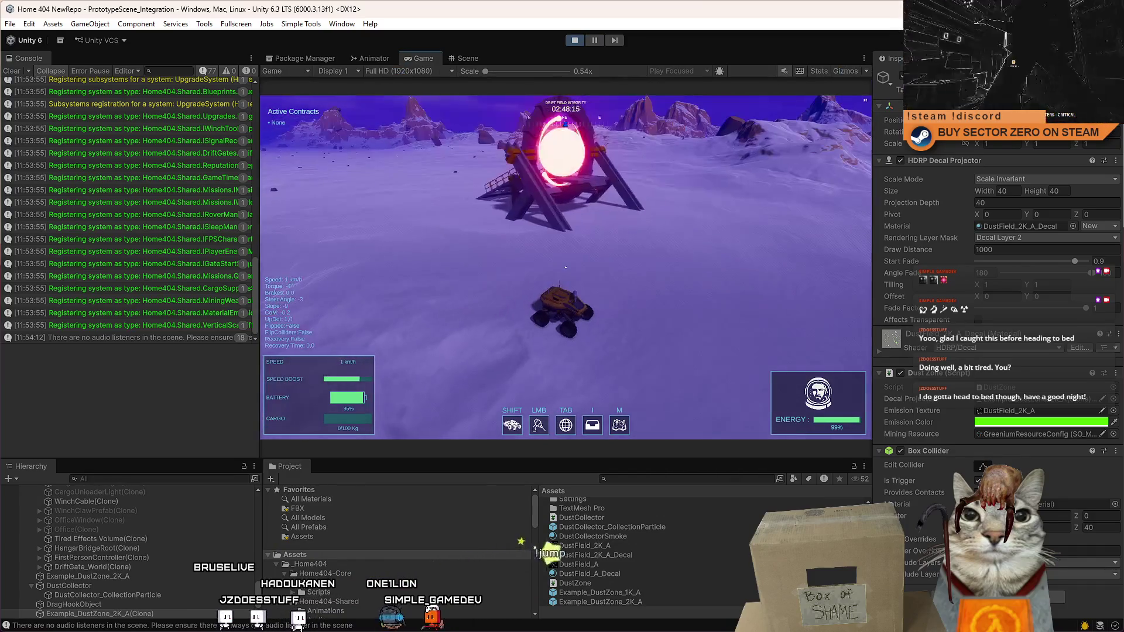
{"action": "key", "text": "d"}
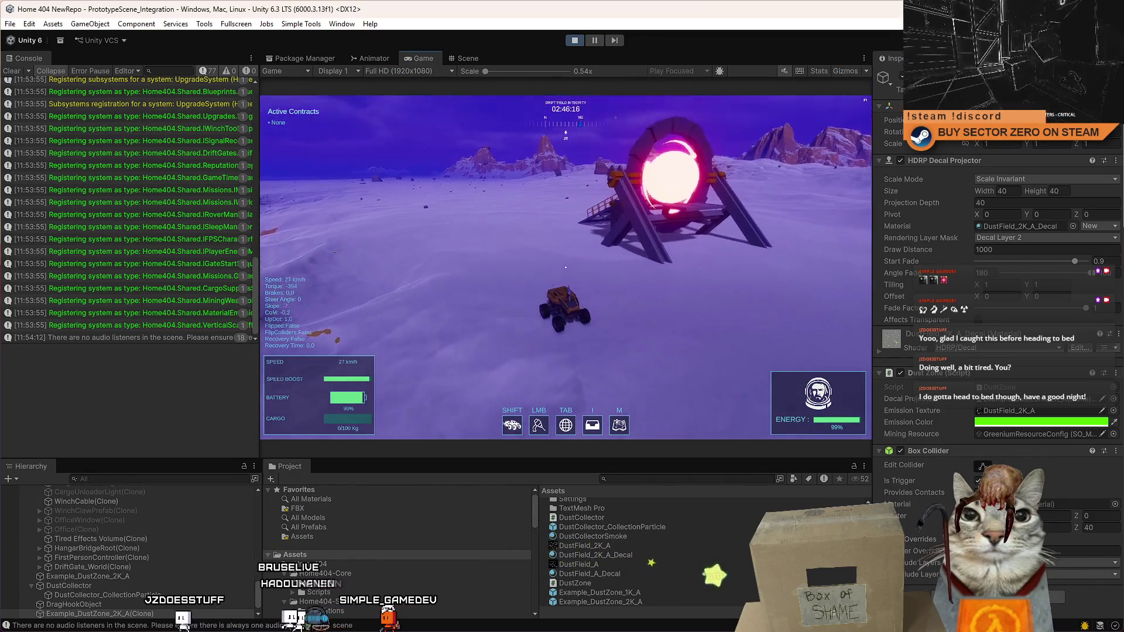
{"action": "key", "text": "Escape"}
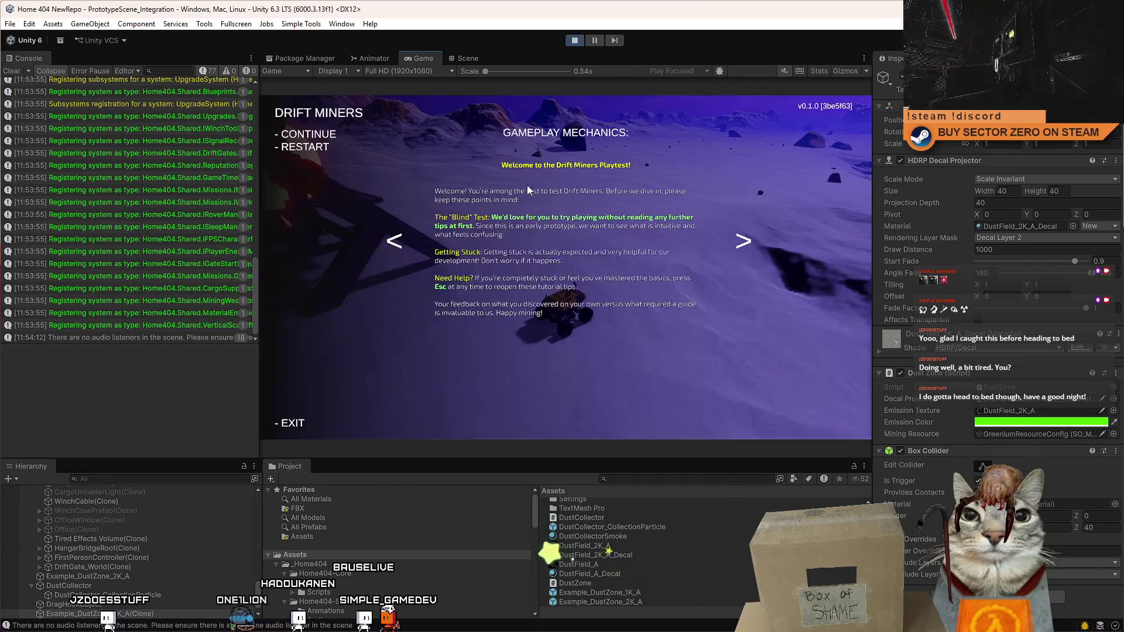
{"action": "key", "text": "Escape"}
{"action": "left_click", "coordinate": [595, 40]}
{"action": "left_click_drag", "start_coordinate": [609, 333], "coordinate": [872, 391]}
{"action": "left_click", "coordinate": [880, 353]}
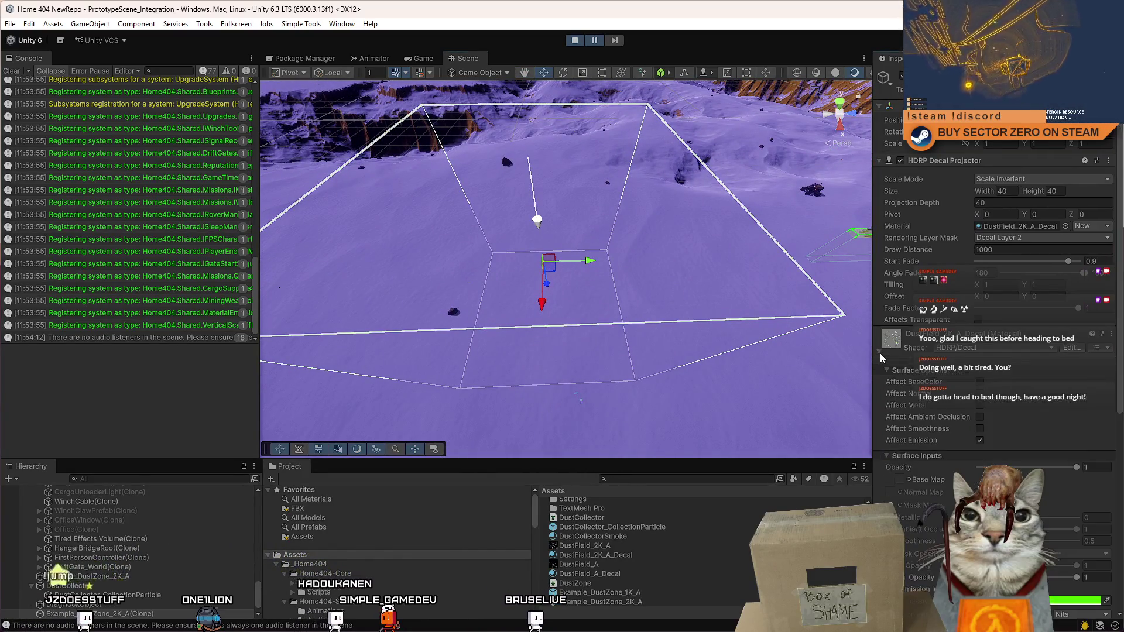
Step: Place an Example_DustZone_1K_A decal onto the terrain beside the 2K zone
{"action": "scroll", "coordinate": [1119, 328], "scroll_direction": "down", "scroll_amount": 10}
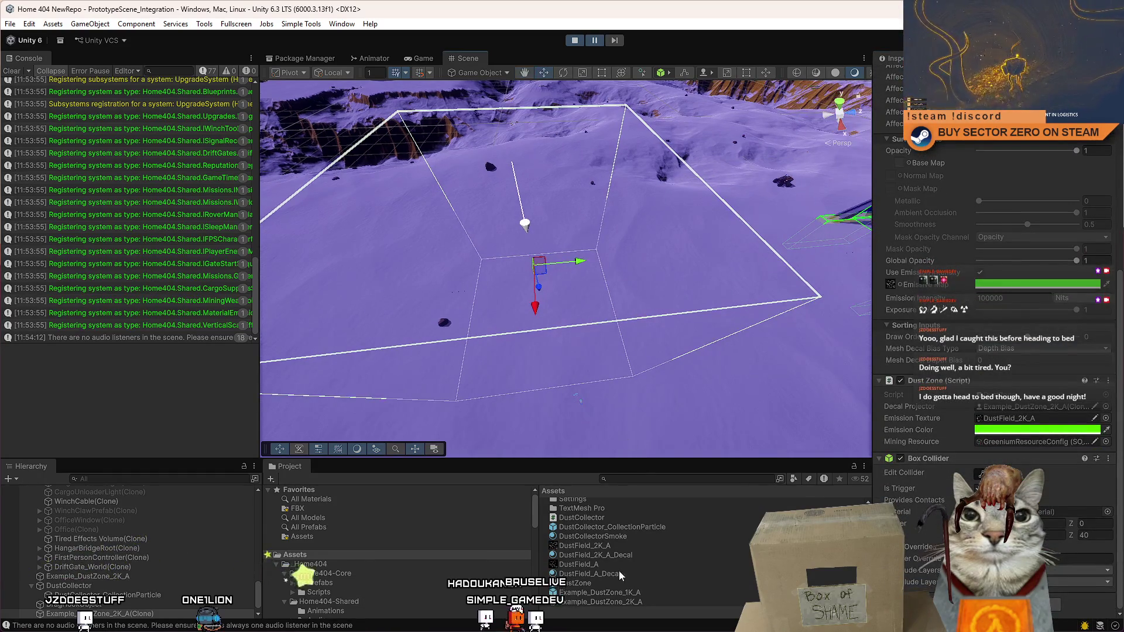
{"action": "left_click_drag", "start_coordinate": [568, 343], "coordinate": [558, 334]}
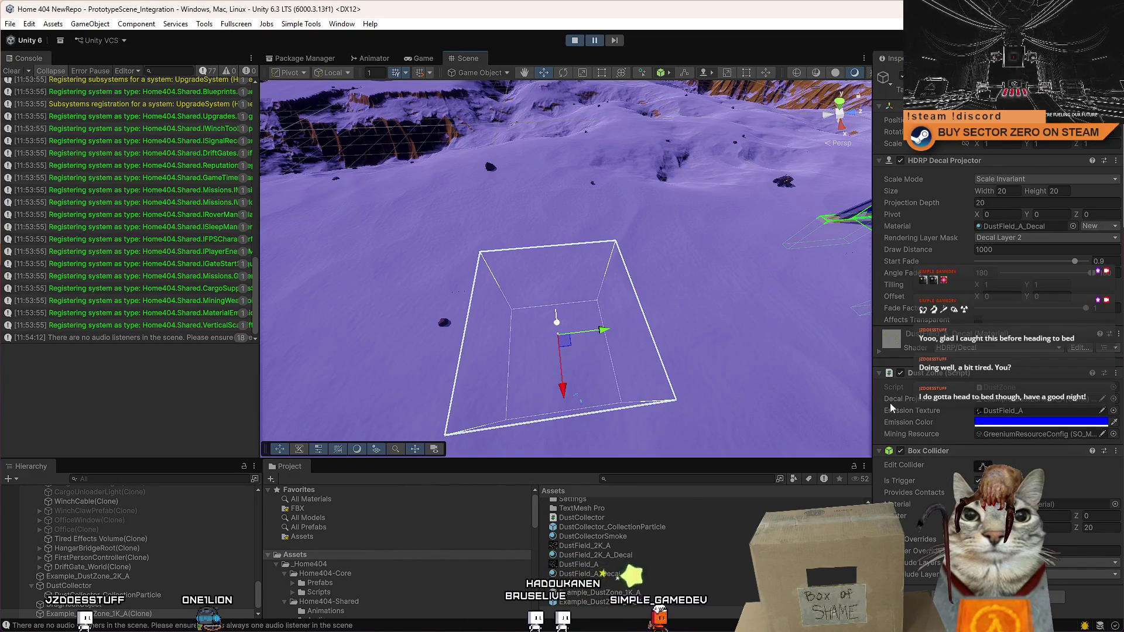
{"action": "mouse_move", "coordinate": [588, 270]}
{"action": "left_mouse_down"}
{"action": "mouse_move", "coordinate": [692, 329]}
{"action": "mouse_move", "coordinate": [527, 322]}
{"action": "mouse_move", "coordinate": [545, 203]}
{"action": "mouse_move", "coordinate": [609, 234]}
{"action": "left_mouse_up"}
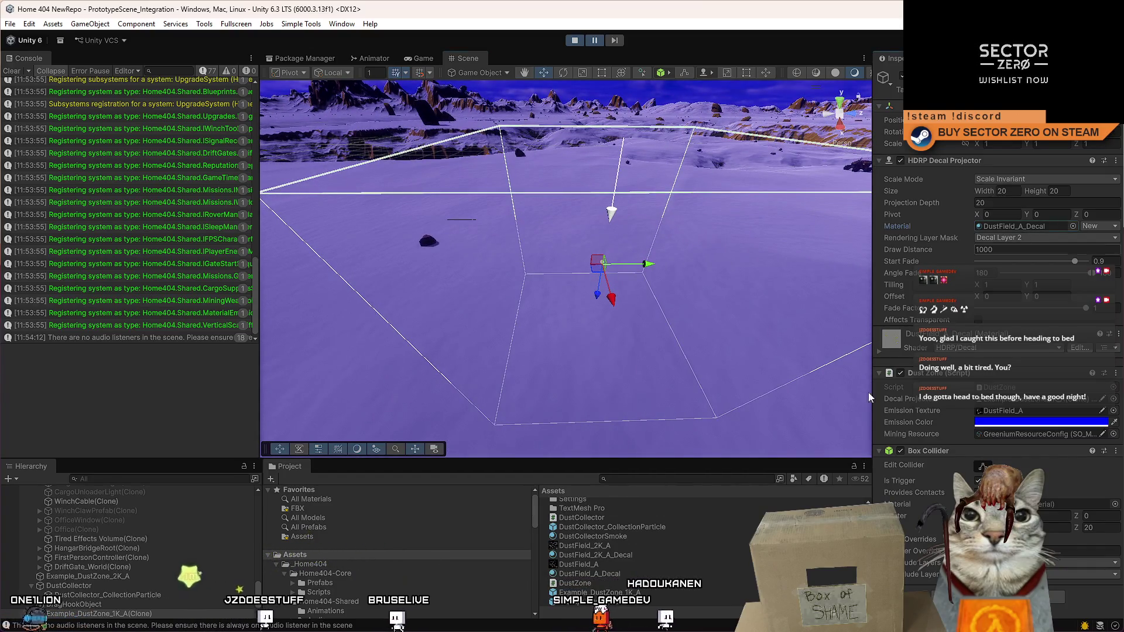
Step: Open the DustField_A_Decal material's properties, reselect the 1K decal, and clear the console
{"action": "double_click", "coordinate": [1029, 226]}
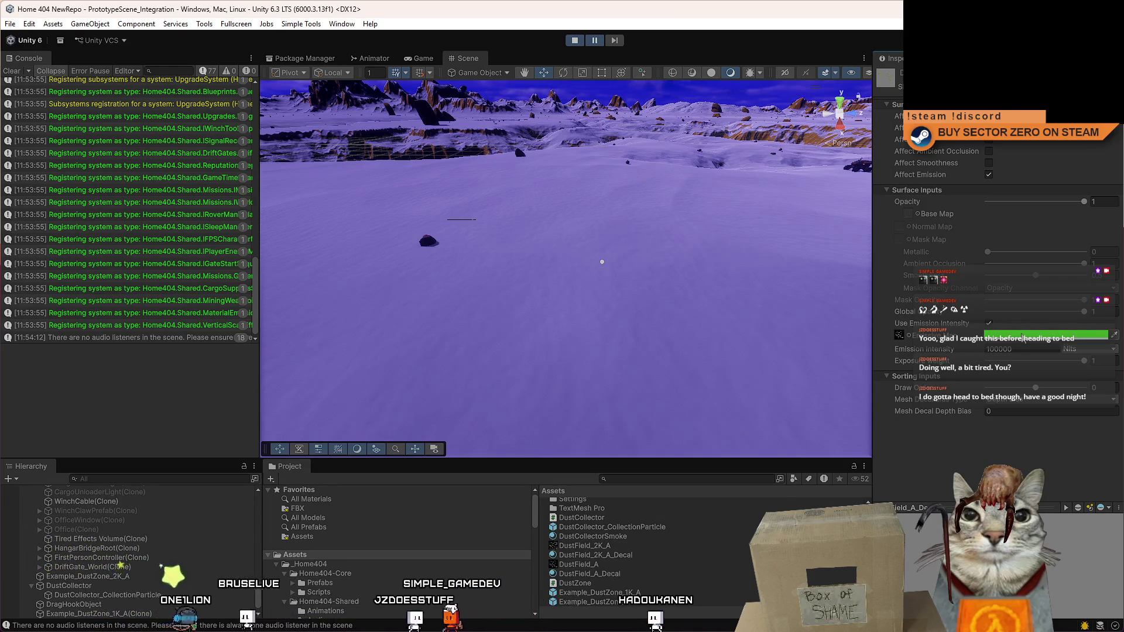
{"action": "left_click", "coordinate": [602, 263]}
{"action": "scroll", "coordinate": [590, 298], "scroll_direction": "up", "scroll_amount": 5}
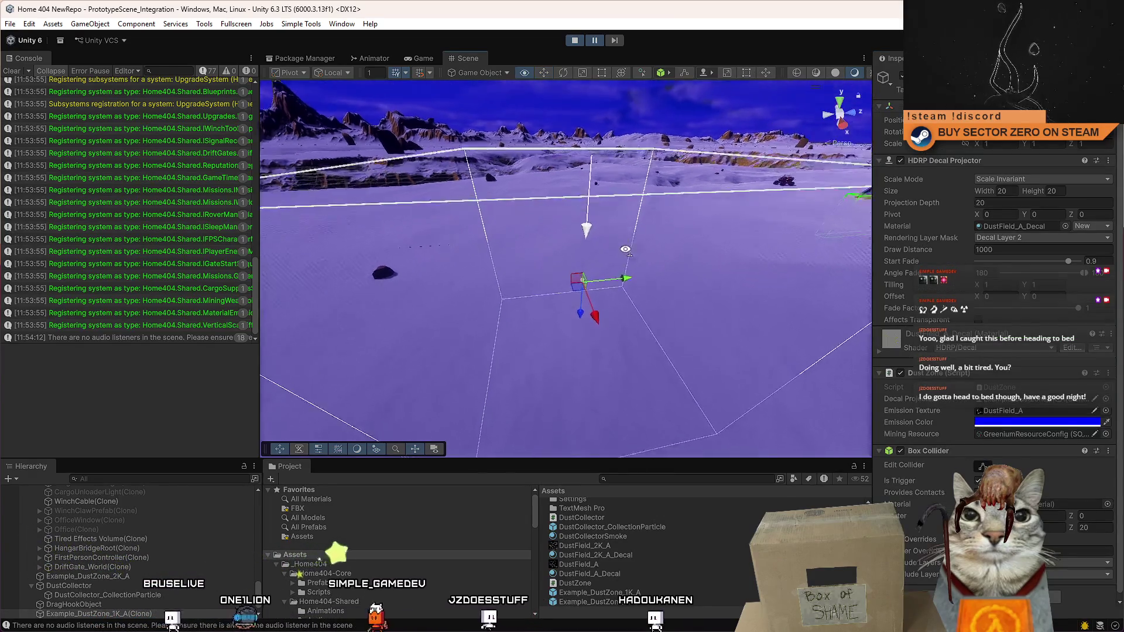
{"action": "scroll", "coordinate": [589, 315], "scroll_direction": "down", "scroll_amount": 5}
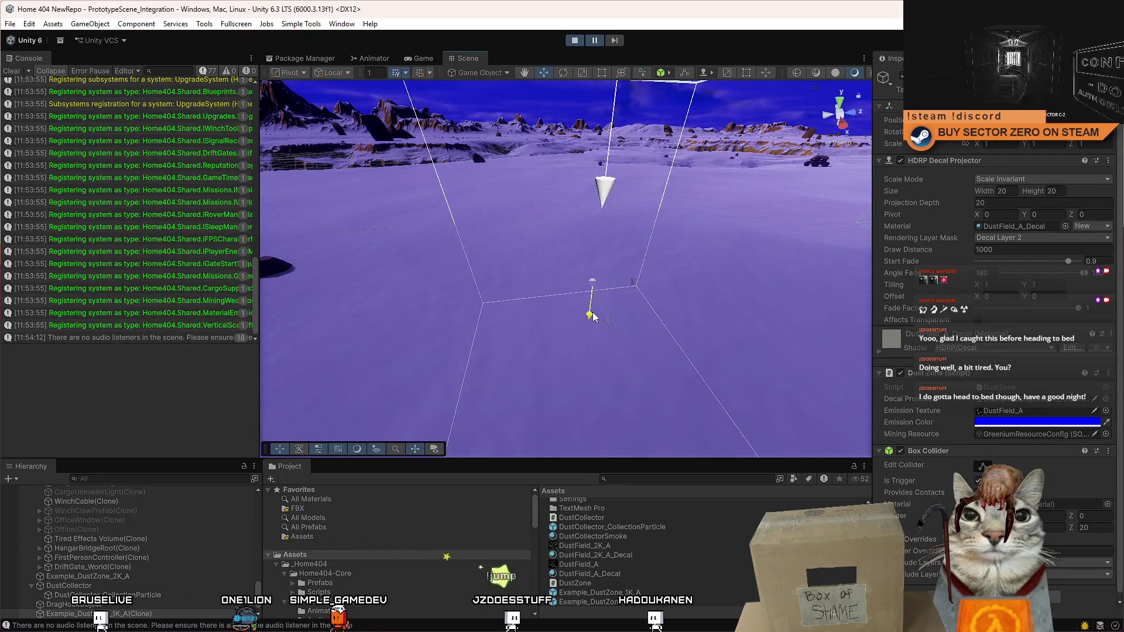
{"action": "mouse_move", "coordinate": [589, 311]}
{"action": "left_mouse_down"}
{"action": "mouse_move", "coordinate": [653, 306]}
{"action": "mouse_move", "coordinate": [635, 293]}
{"action": "left_mouse_up"}
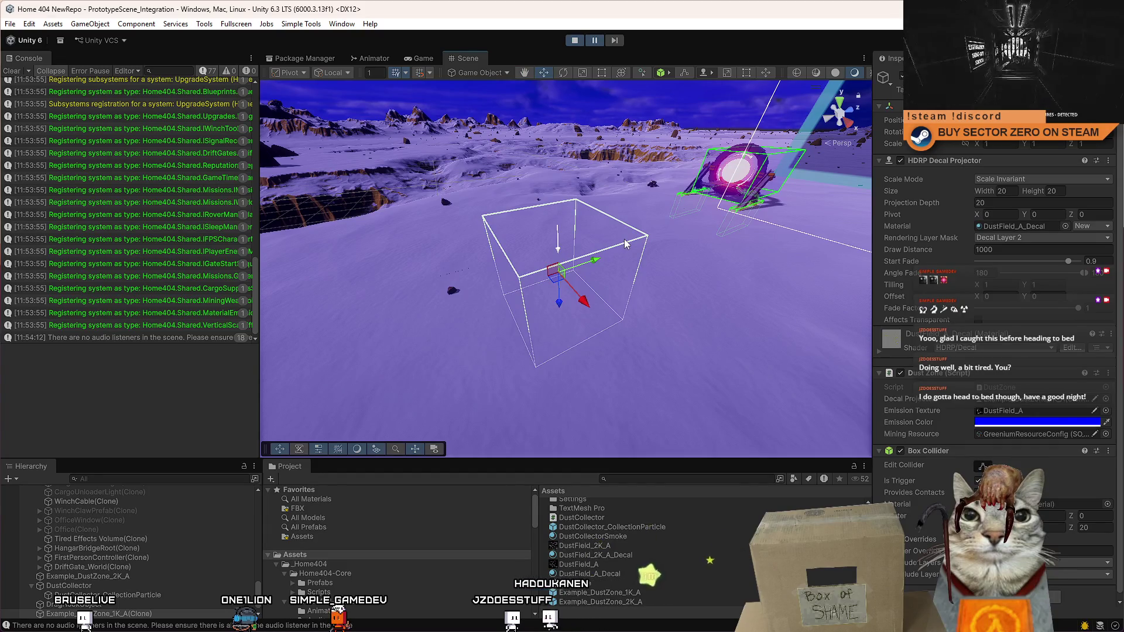
{"action": "left_click", "coordinate": [12, 71]}
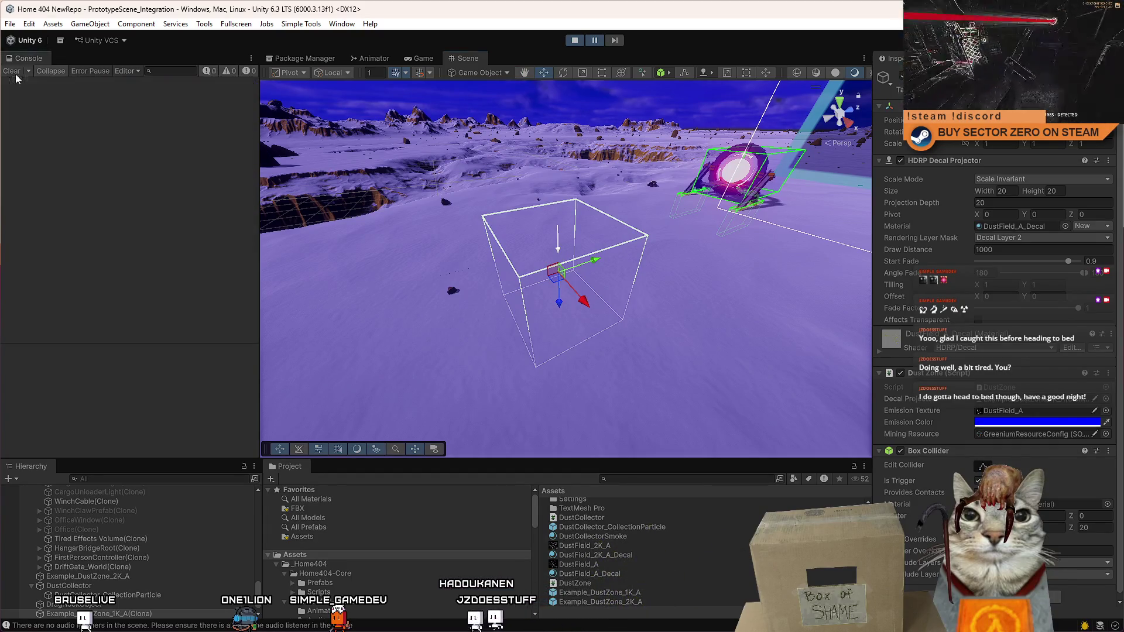
Step: Make the 1K dust decal render on all rendering layers
{"action": "left_click_drag", "start_coordinate": [562, 246], "coordinate": [549, 229]}
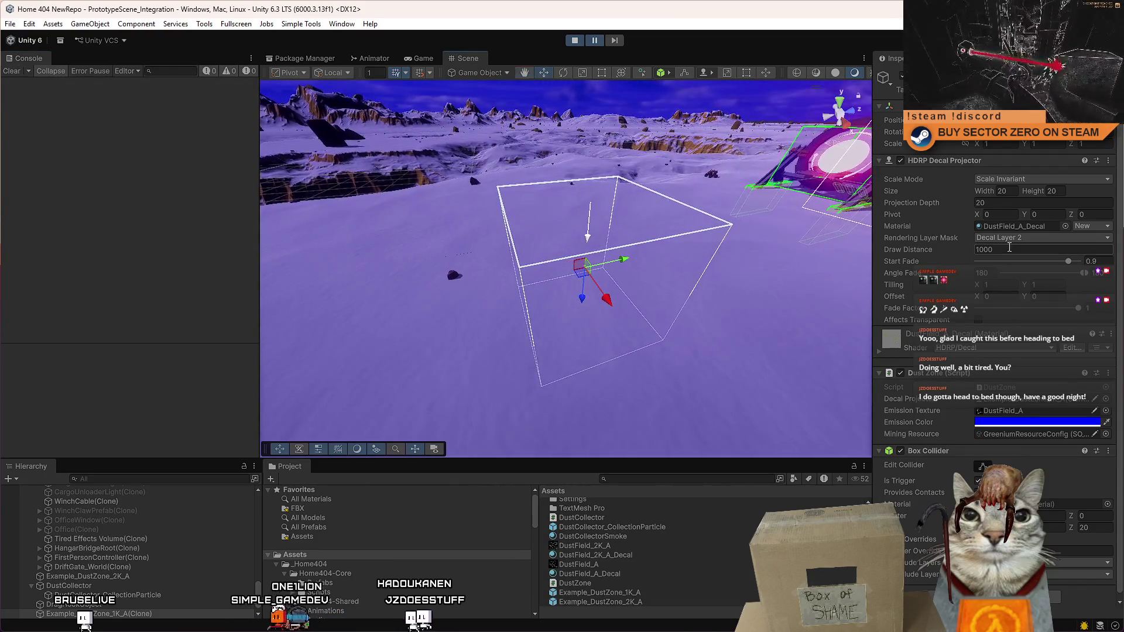
{"action": "left_click", "coordinate": [1015, 238]}
{"action": "left_click", "coordinate": [1031, 259]}
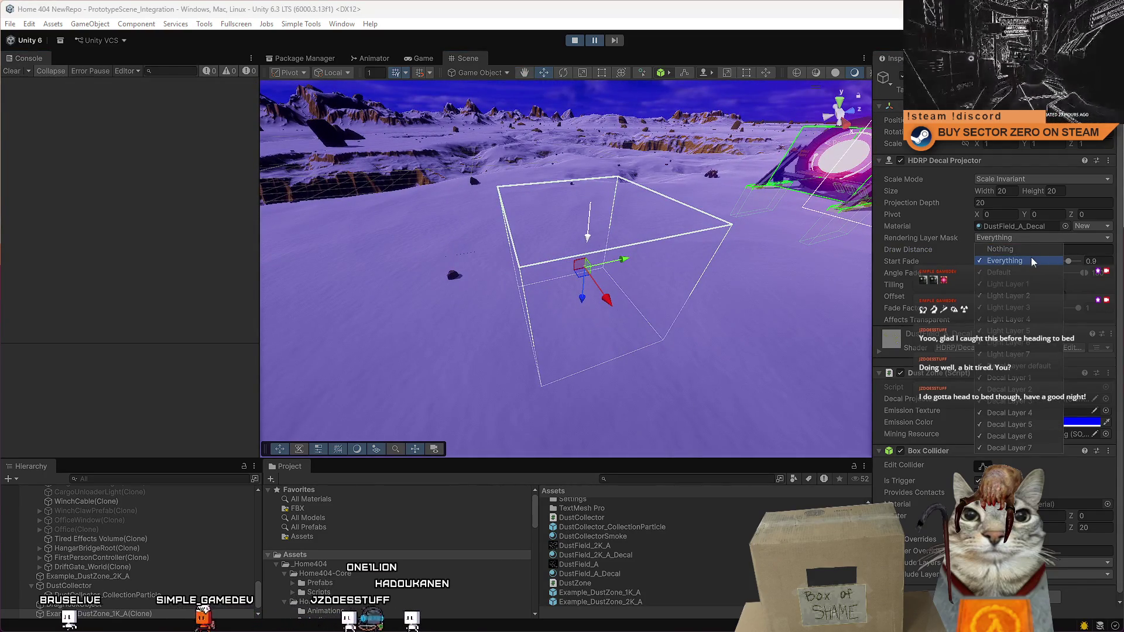
{"action": "left_click_drag", "start_coordinate": [585, 219], "coordinate": [620, 215]}
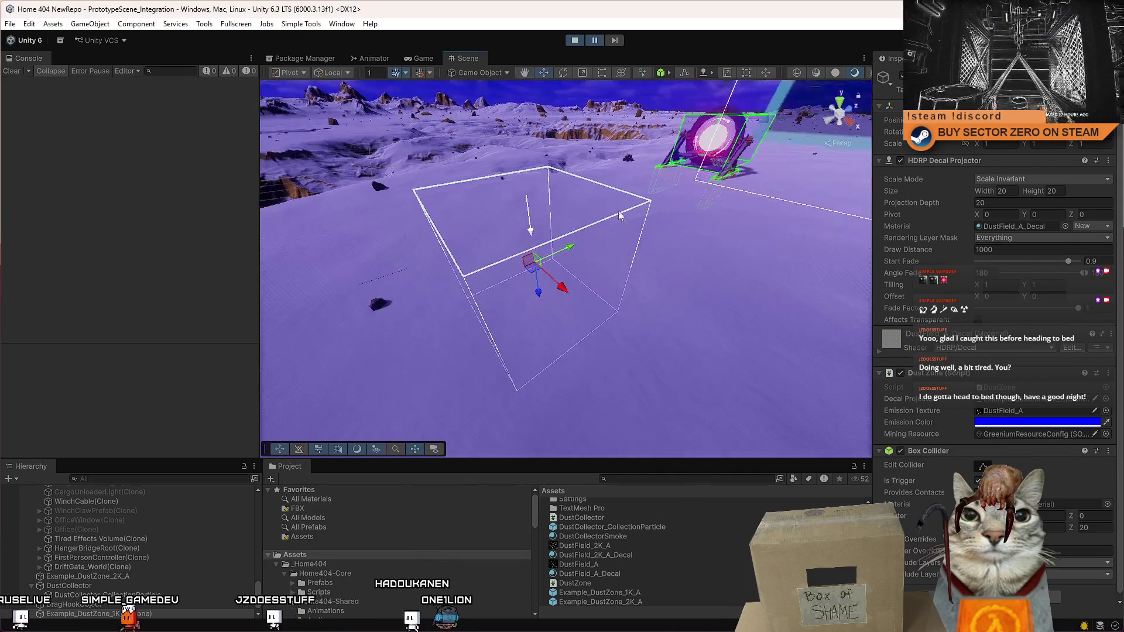
{"action": "left_click_drag", "start_coordinate": [644, 147], "coordinate": [737, 213]}
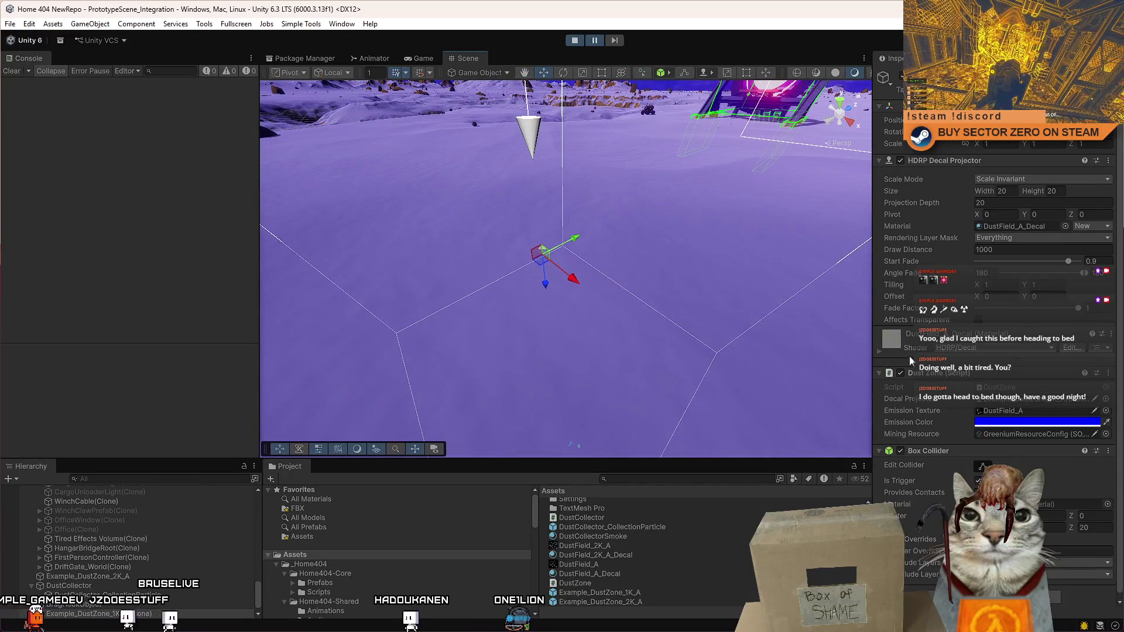
Step: Turn Affect BaseColor on in the decal material and view the dust field from above
{"action": "left_click", "coordinate": [878, 351]}
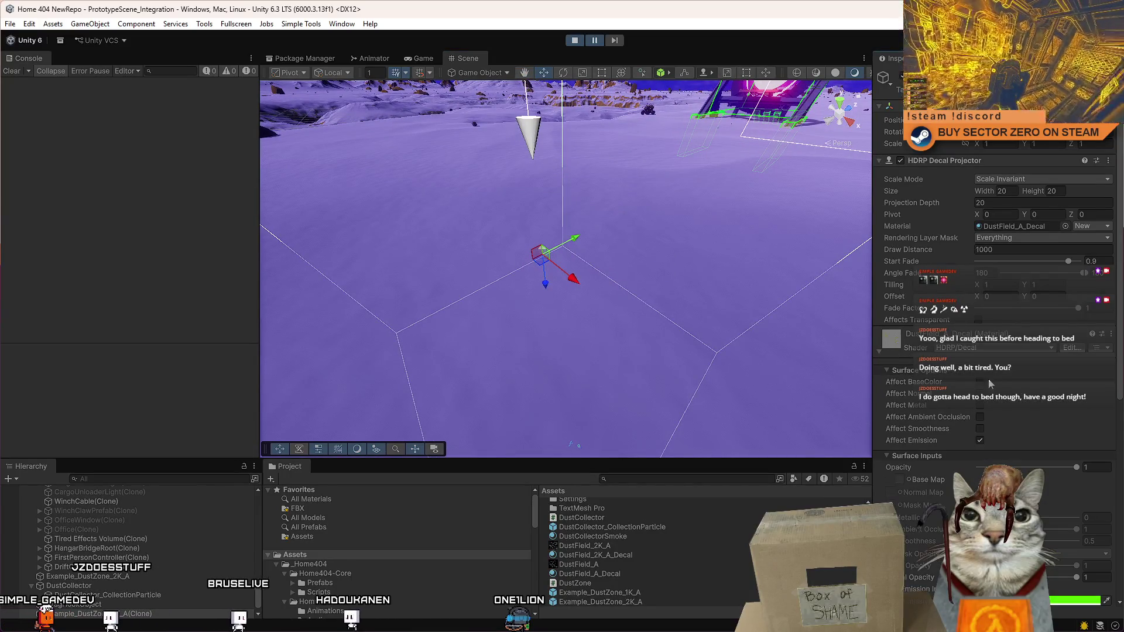
{"action": "scroll", "coordinate": [1076, 393], "scroll_direction": "down", "scroll_amount": 5}
{"action": "scroll", "coordinate": [1076, 392], "scroll_direction": "down", "scroll_amount": 2}
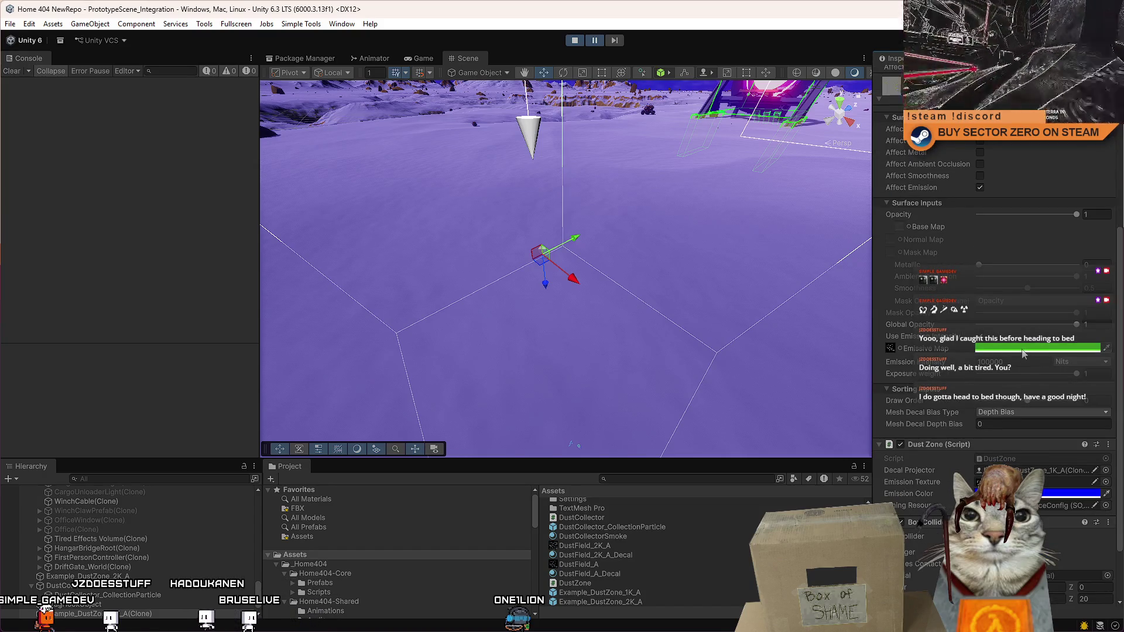
{"action": "scroll", "coordinate": [1022, 351], "scroll_direction": "up", "scroll_amount": 5}
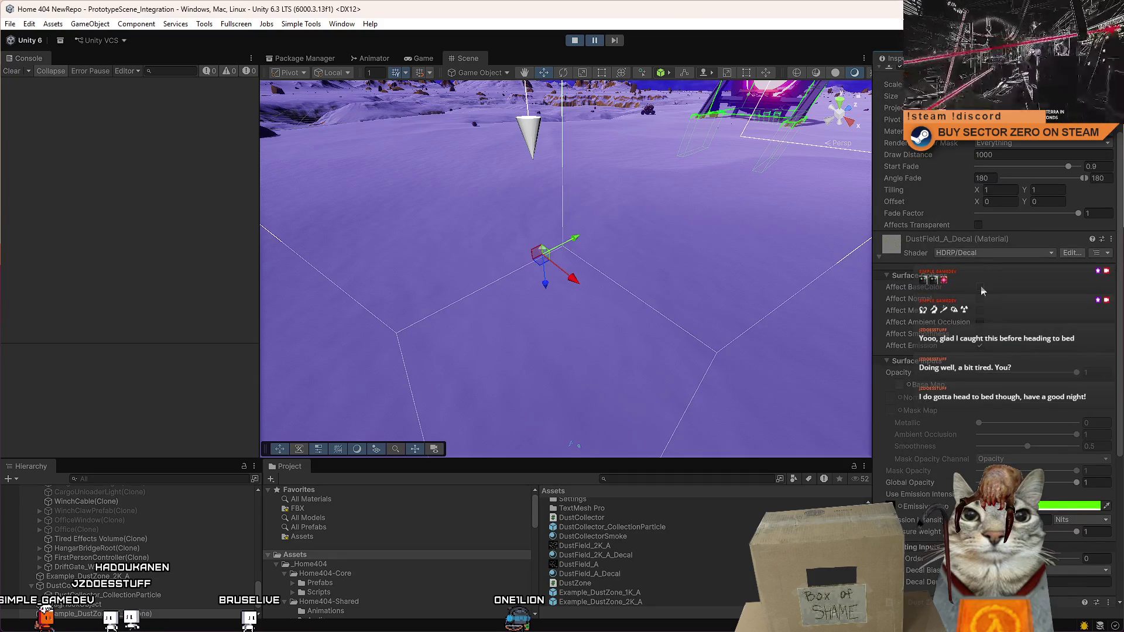
{"action": "left_click", "coordinate": [980, 288]}
{"action": "left_click", "coordinate": [981, 288]}
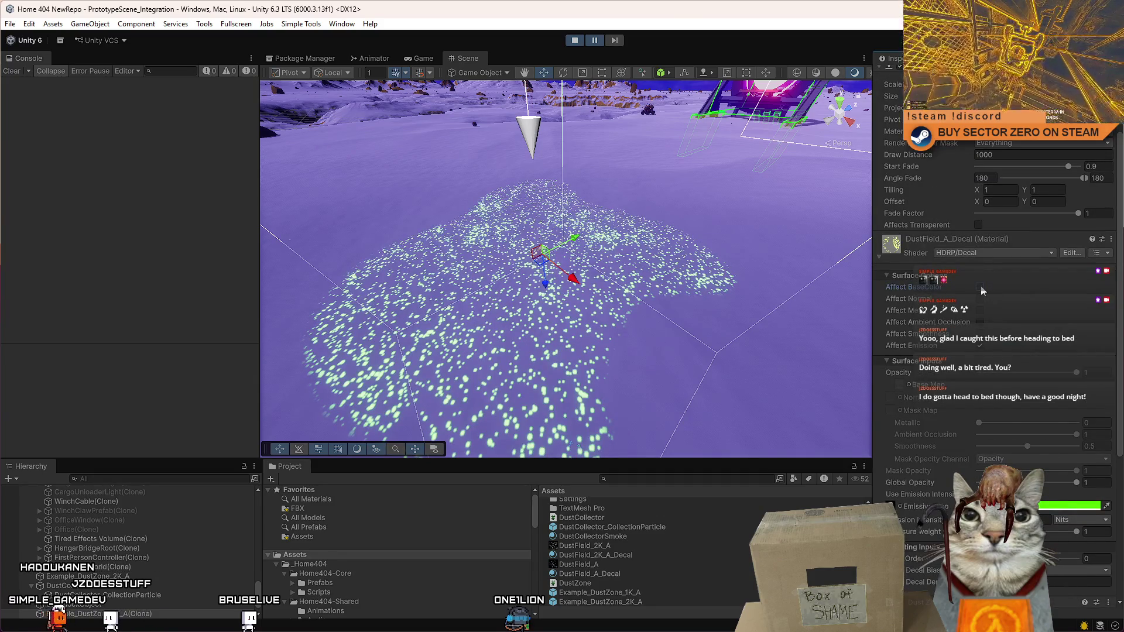
{"action": "left_click", "coordinate": [981, 288]}
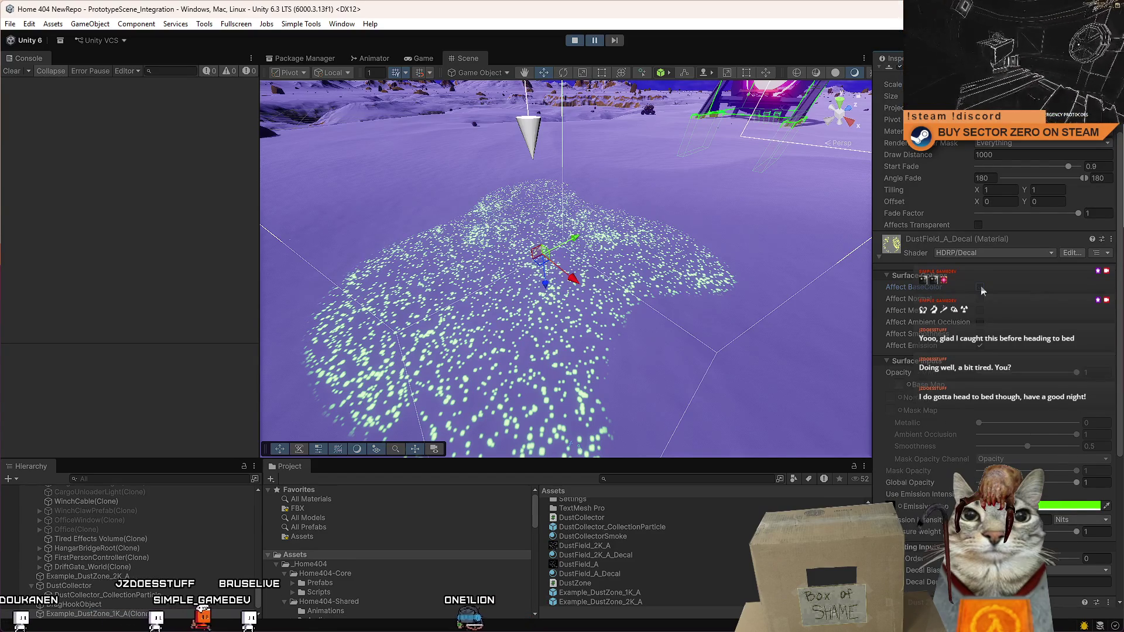
{"action": "mouse_move", "coordinate": [791, 246]}
{"action": "left_mouse_down"}
{"action": "mouse_move", "coordinate": [673, 164]}
{"action": "mouse_move", "coordinate": [596, 77]}
{"action": "left_mouse_up"}
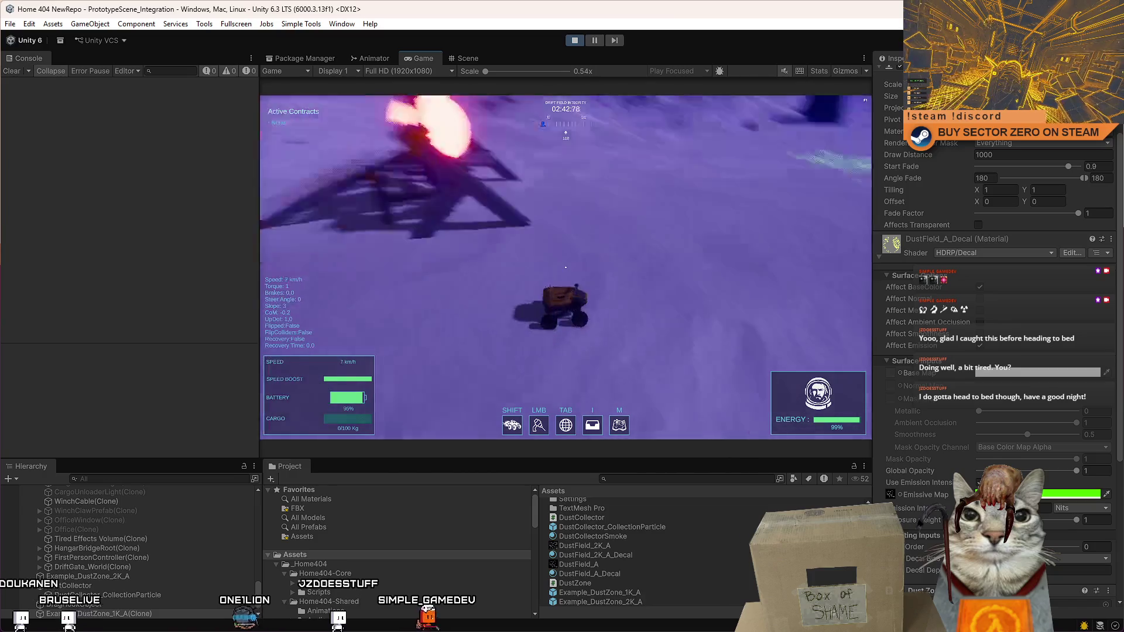
Step: Drive the rover south to the dust field, brake, and pause the game
{"action": "key", "text": "w"}
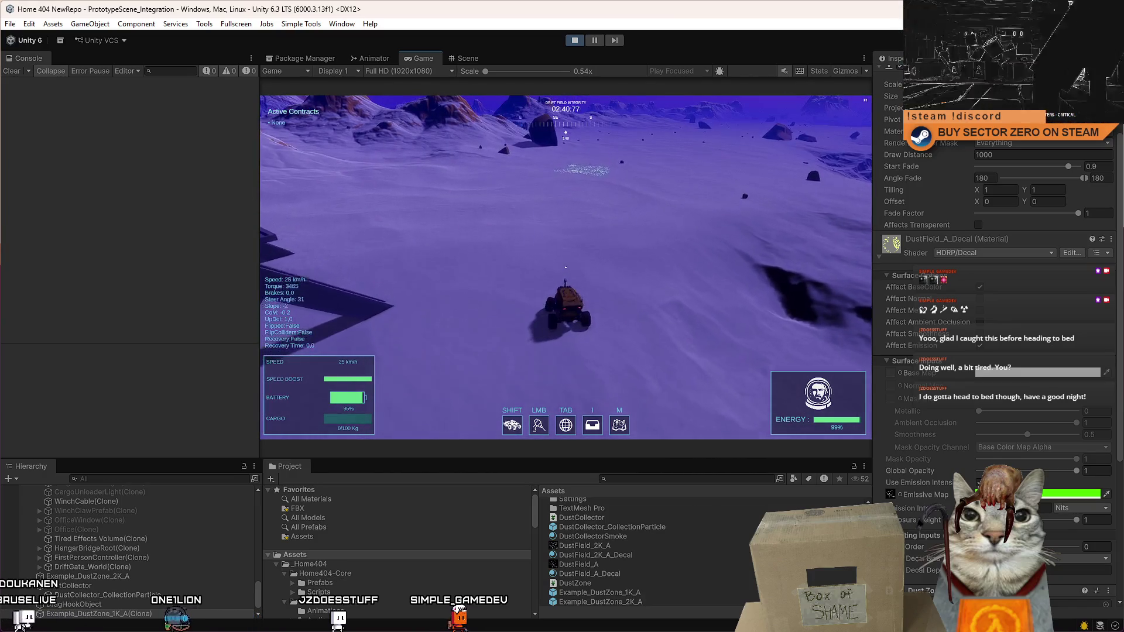
{"action": "key", "text": "w"}
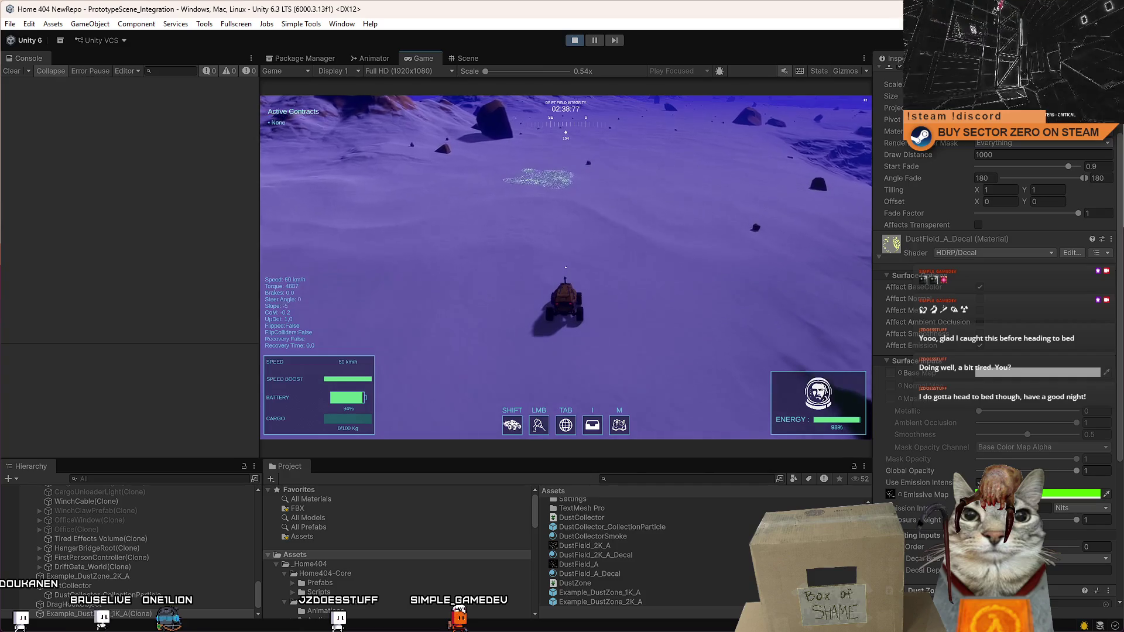
{"action": "key", "text": "s"}
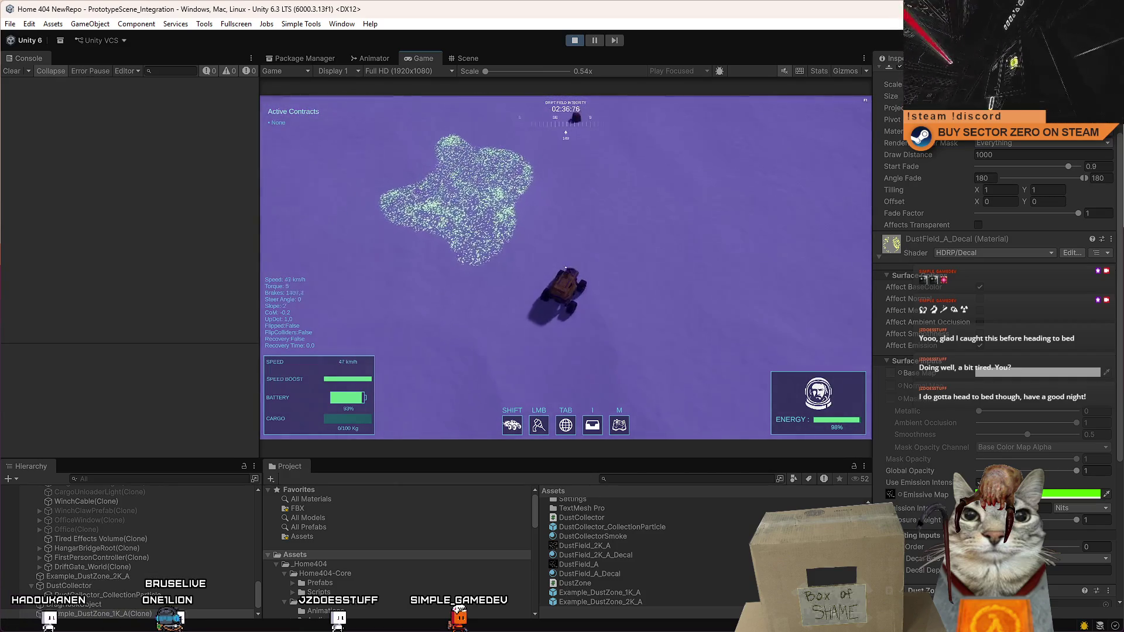
{"action": "key", "text": "Escape"}
{"action": "key", "text": "Escape"}
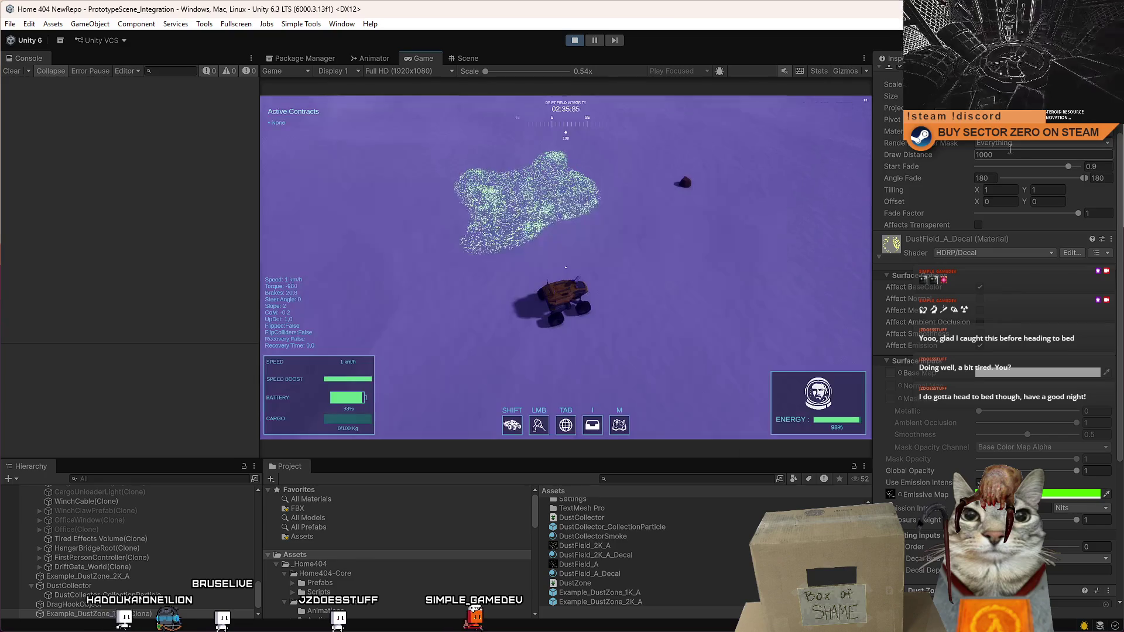
Step: Set the decal's Rendering Layer Mask to Decal Layer 2 and turn Affect BaseColor off
{"action": "left_click", "coordinate": [1021, 143]}
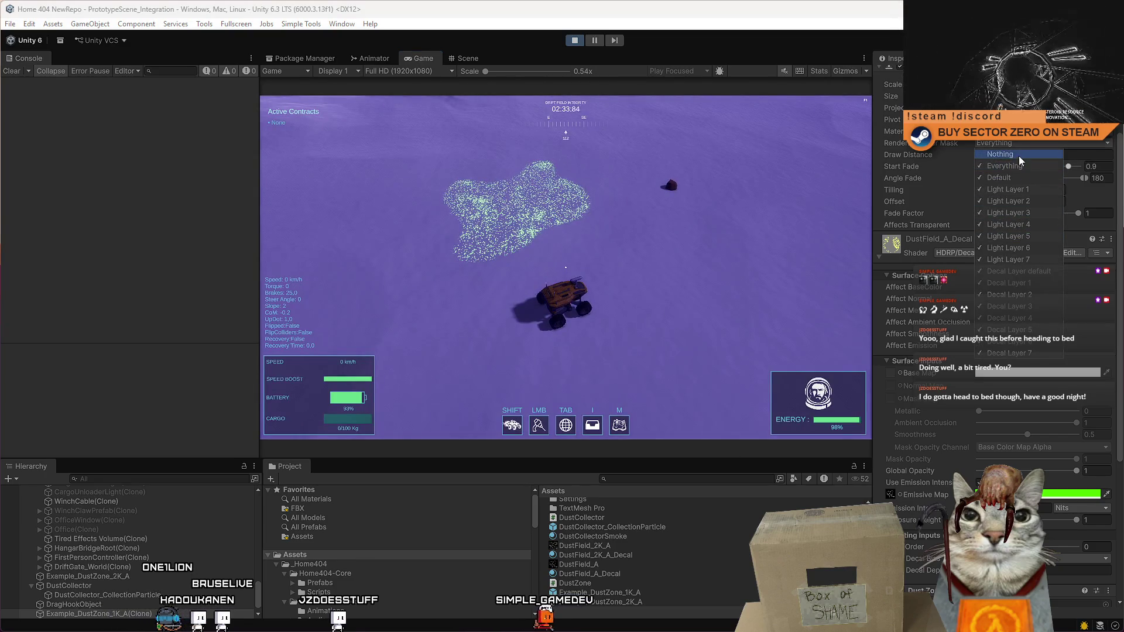
{"action": "left_click", "coordinate": [1018, 156]}
{"action": "left_click", "coordinate": [1038, 203]}
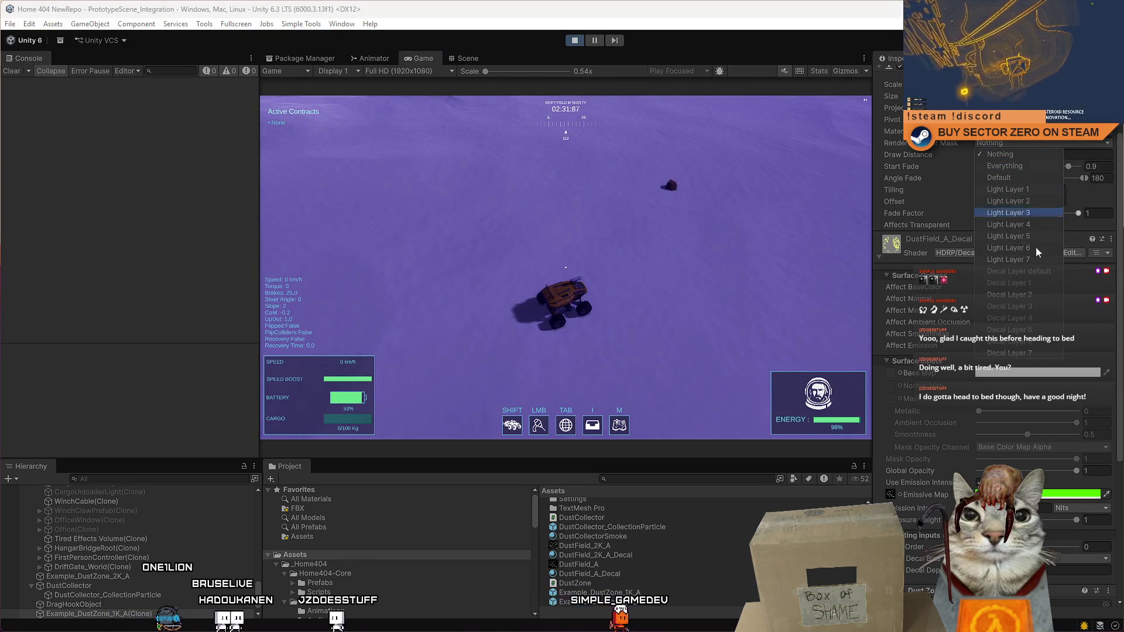
{"action": "left_click", "coordinate": [1034, 295]}
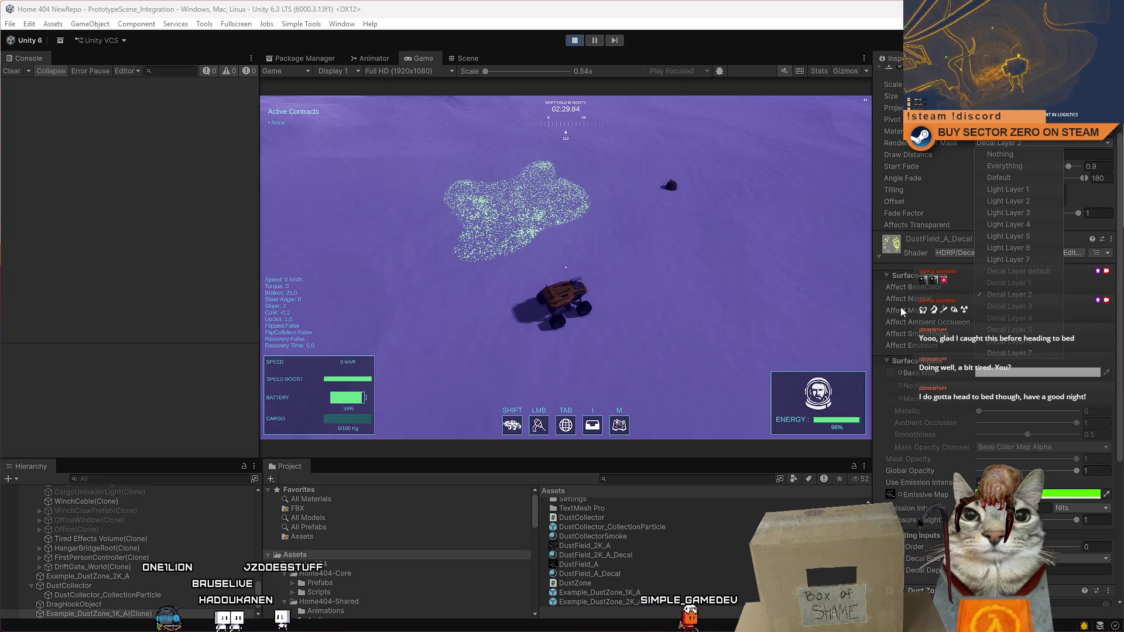
{"action": "left_click", "coordinate": [966, 290]}
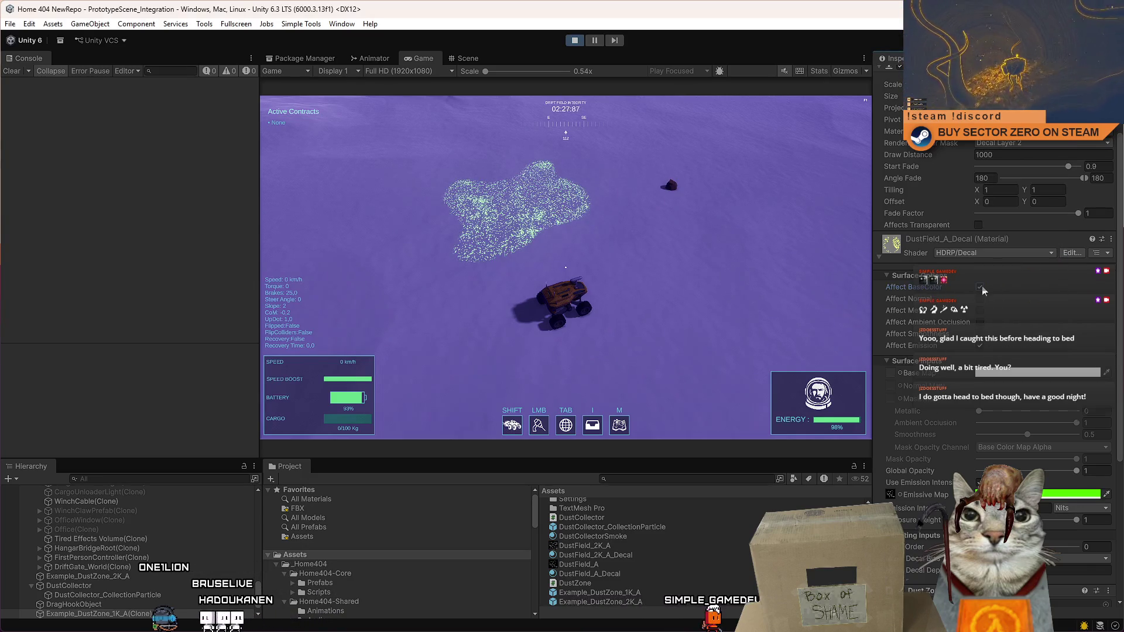
{"action": "left_click", "coordinate": [982, 289]}
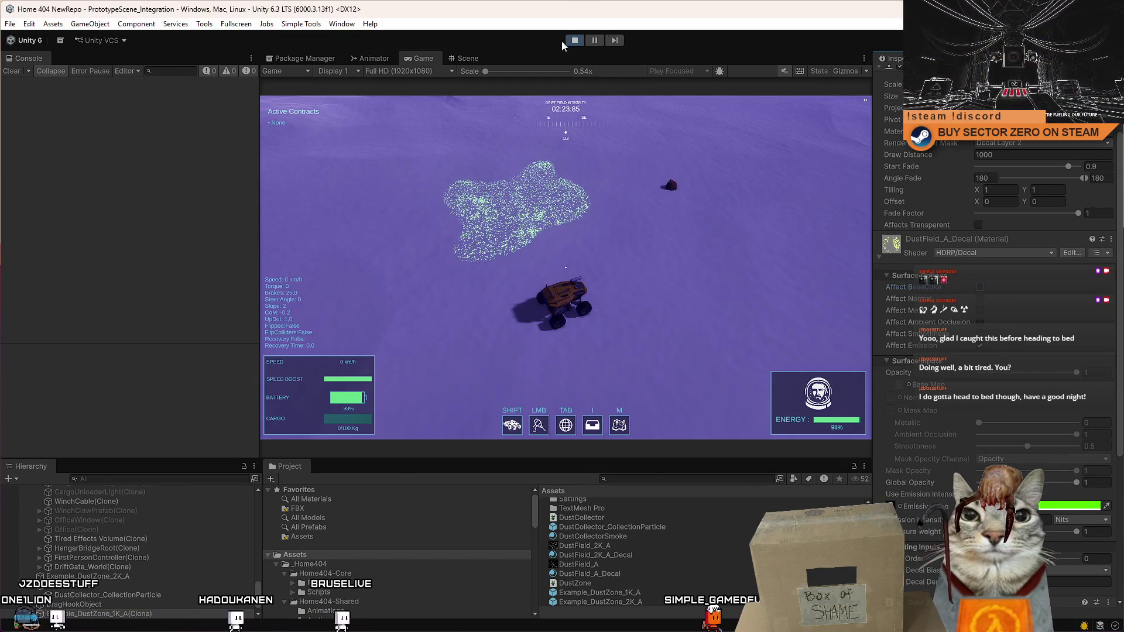
{"action": "key", "text": "ctrl+1"}
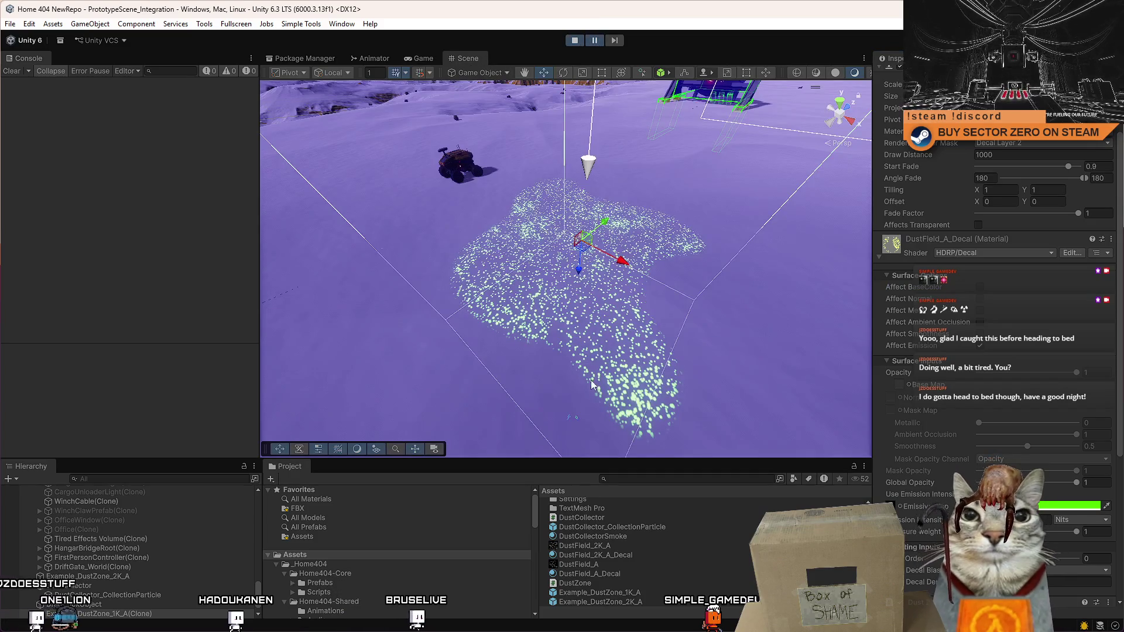
Step: Drag another Example_DustZone_1K_A prefab onto the terrain
{"action": "scroll", "coordinate": [617, 266], "scroll_direction": "down", "scroll_amount": 5}
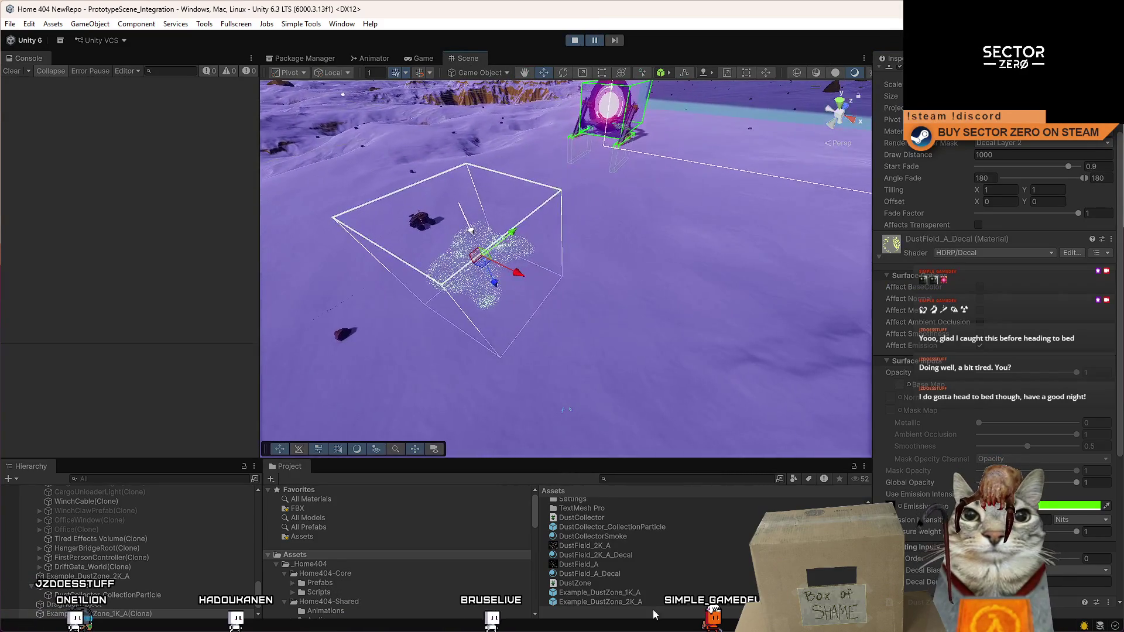
{"action": "left_click", "coordinate": [649, 593]}
{"action": "mouse_move", "coordinate": [652, 296]}
{"action": "left_mouse_down"}
{"action": "mouse_move", "coordinate": [655, 246]}
{"action": "mouse_move", "coordinate": [633, 228]}
{"action": "mouse_move", "coordinate": [611, 232]}
{"action": "left_mouse_up"}
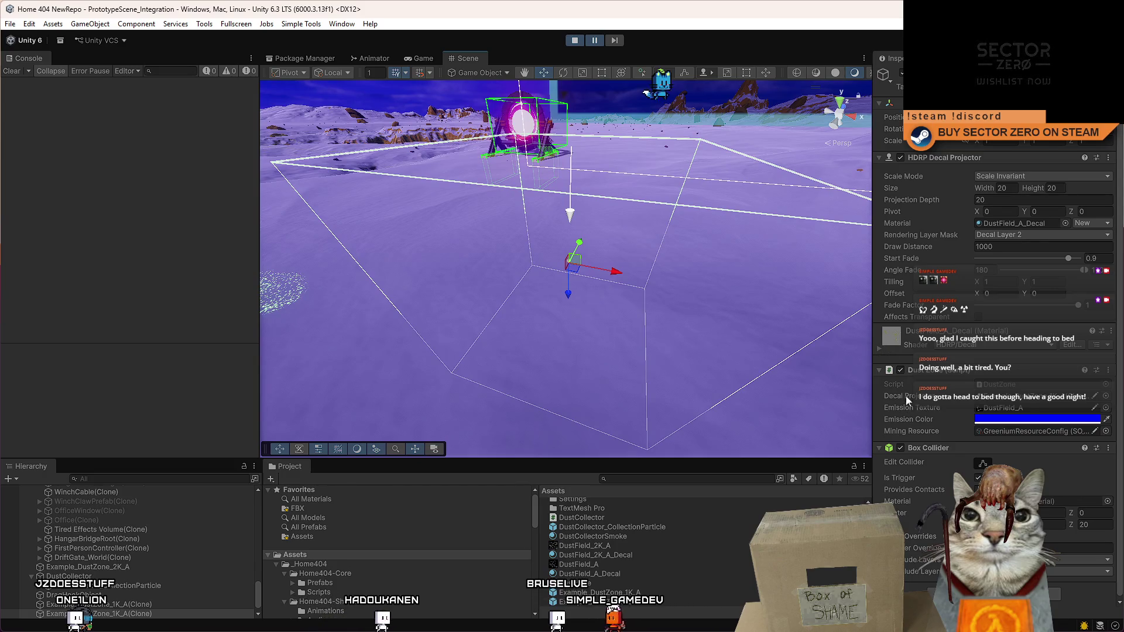
Step: Keep the decal material at opacity 1 and review its 100000-nit emission settings
{"action": "left_click", "coordinate": [876, 349]}
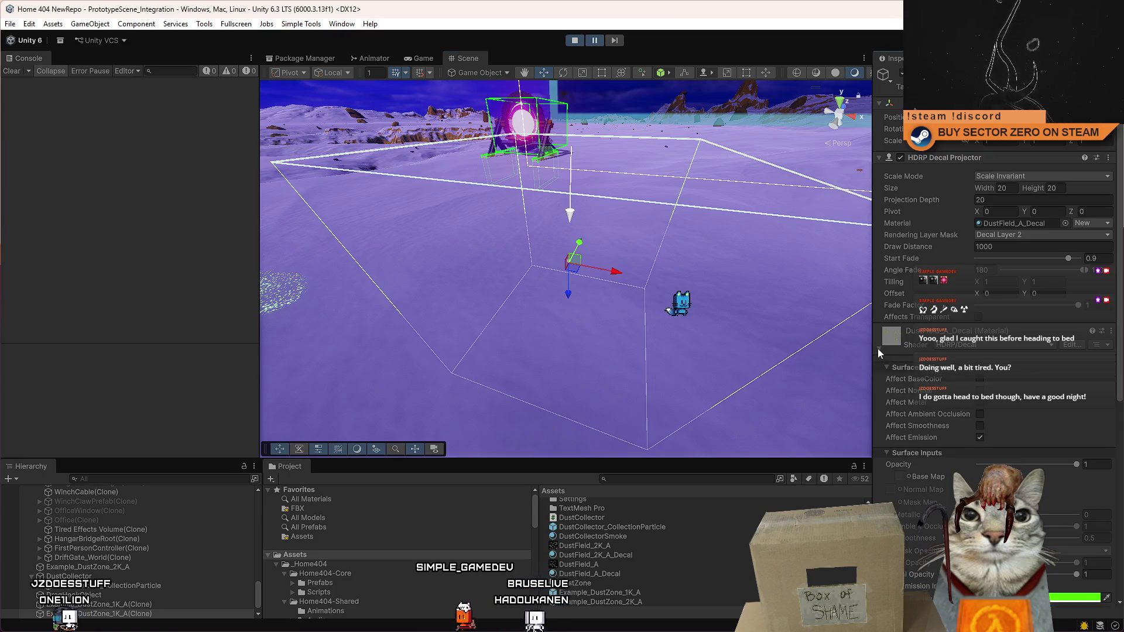
{"action": "mouse_move", "coordinate": [1075, 464]}
{"action": "left_mouse_down"}
{"action": "mouse_move", "coordinate": [1061, 466]}
{"action": "mouse_move", "coordinate": [1076, 465]}
{"action": "left_mouse_up"}
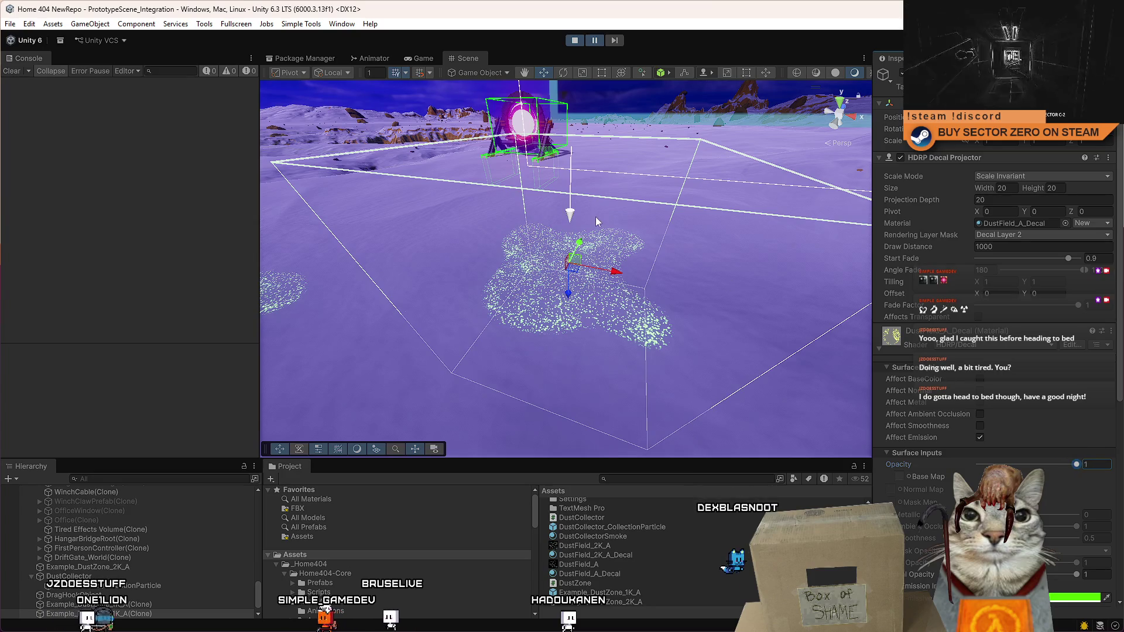
{"action": "mouse_move", "coordinate": [591, 234]}
{"action": "left_mouse_down"}
{"action": "mouse_move", "coordinate": [628, 220]}
{"action": "mouse_move", "coordinate": [612, 226]}
{"action": "left_mouse_up"}
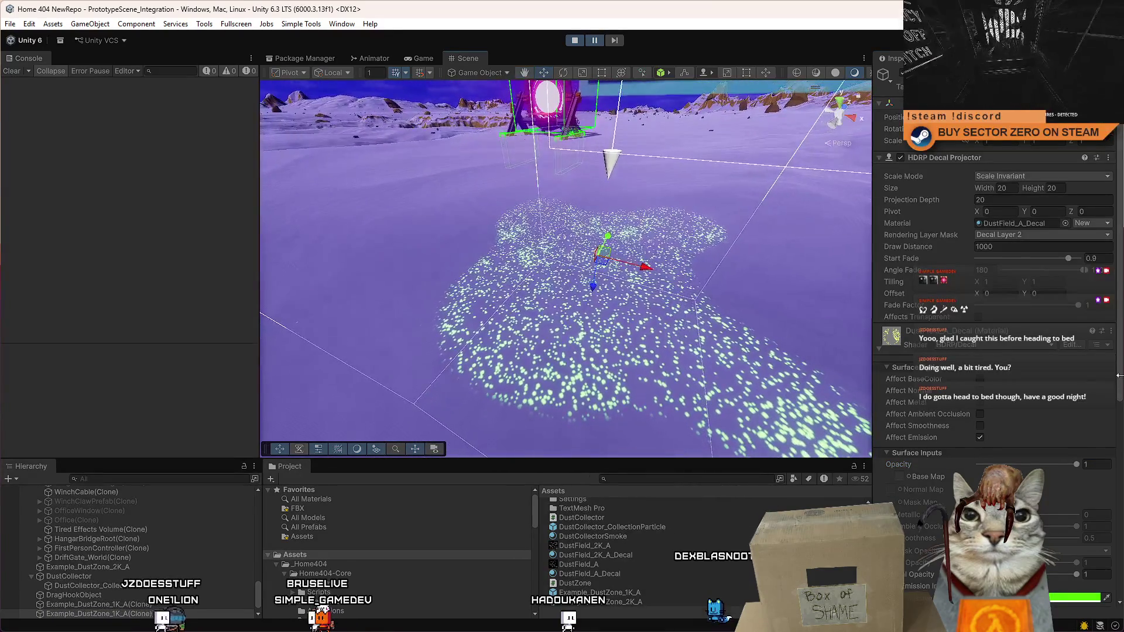
{"action": "scroll", "coordinate": [995, 292], "scroll_direction": "down", "scroll_amount": 5}
{"action": "scroll", "coordinate": [1122, 534], "scroll_direction": "down", "scroll_amount": 3}
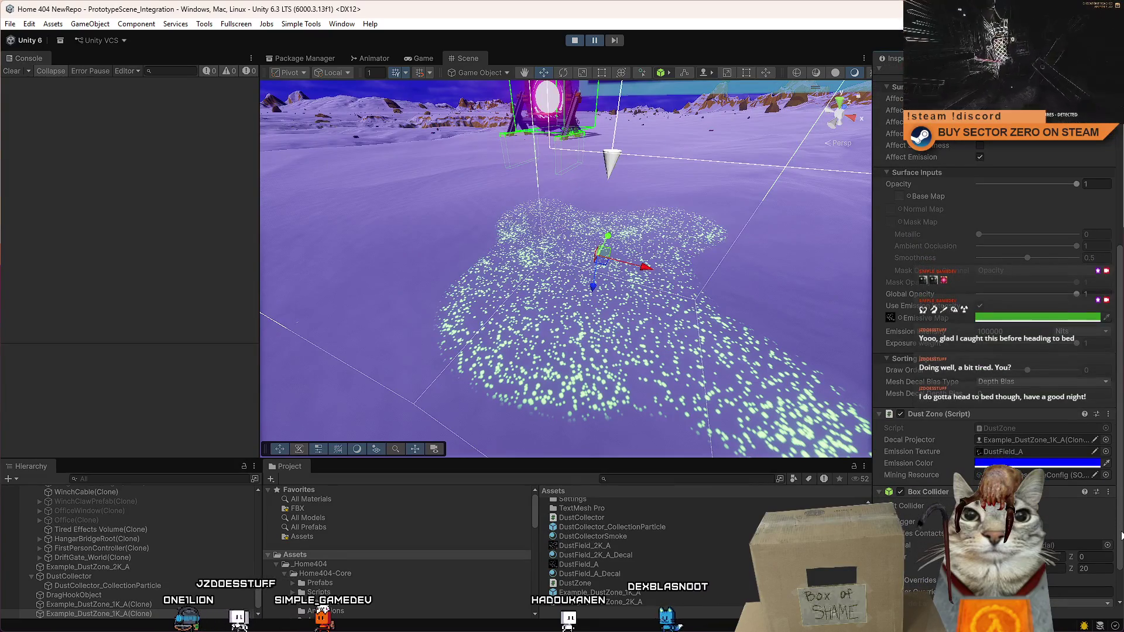
{"action": "scroll", "coordinate": [1121, 535], "scroll_direction": "down", "scroll_amount": 2}
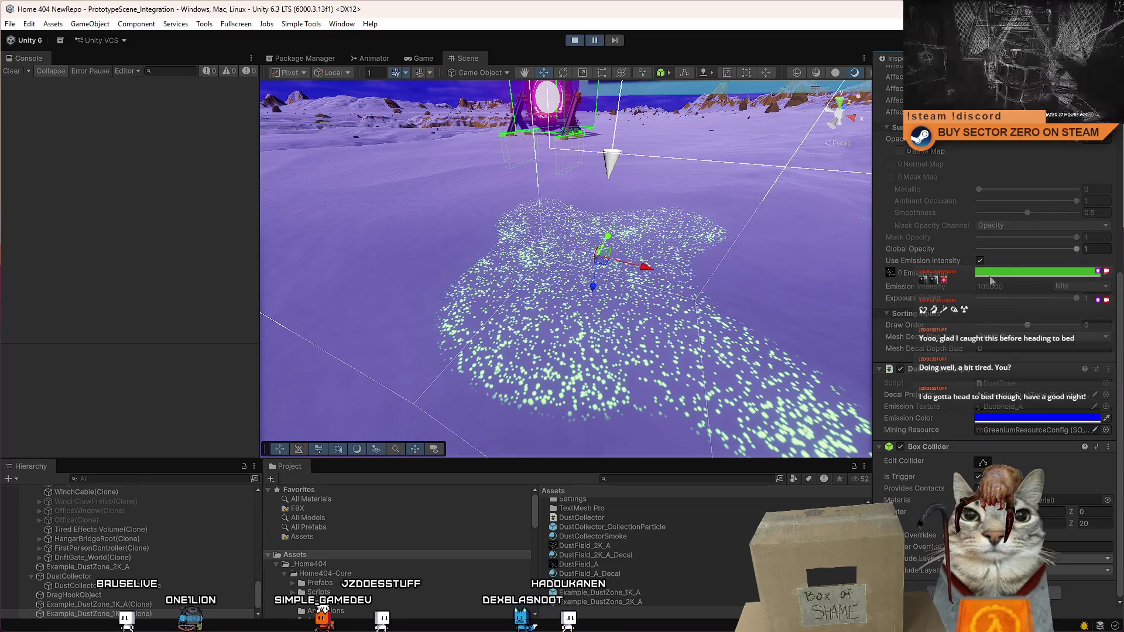
{"action": "scroll", "coordinate": [1001, 275], "scroll_direction": "up", "scroll_amount": 4}
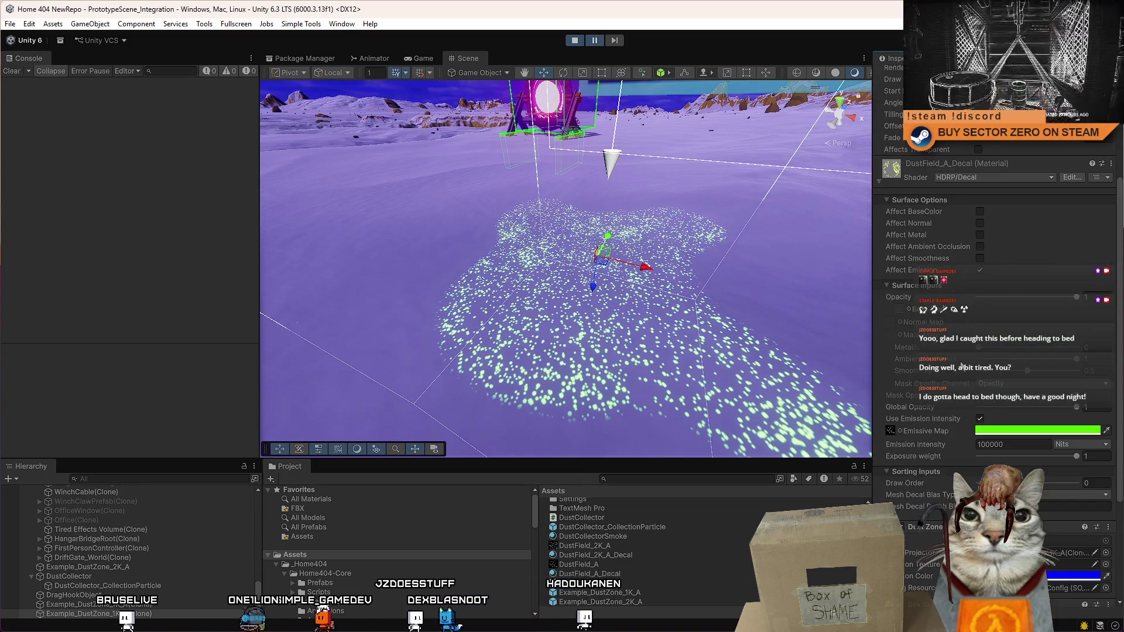
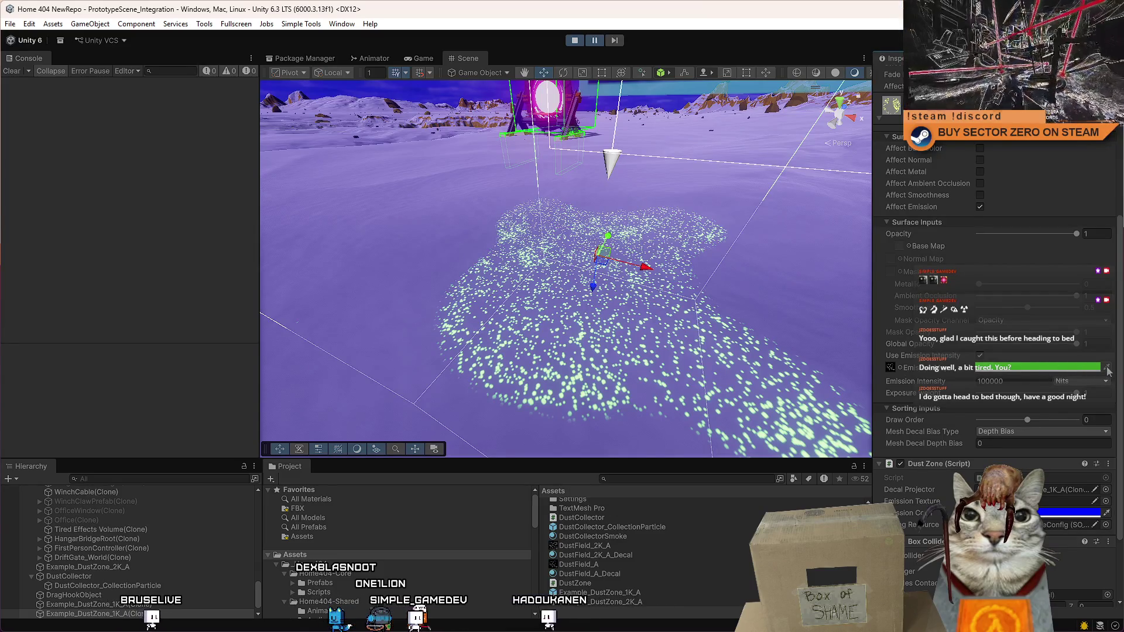
Step: Switch the Inspector to Debug mode and review the Decal Projector and Dust Zone fields
{"action": "scroll", "coordinate": [1115, 180], "scroll_direction": "up", "scroll_amount": 7}
{"action": "left_click", "coordinate": [1111, 58]}
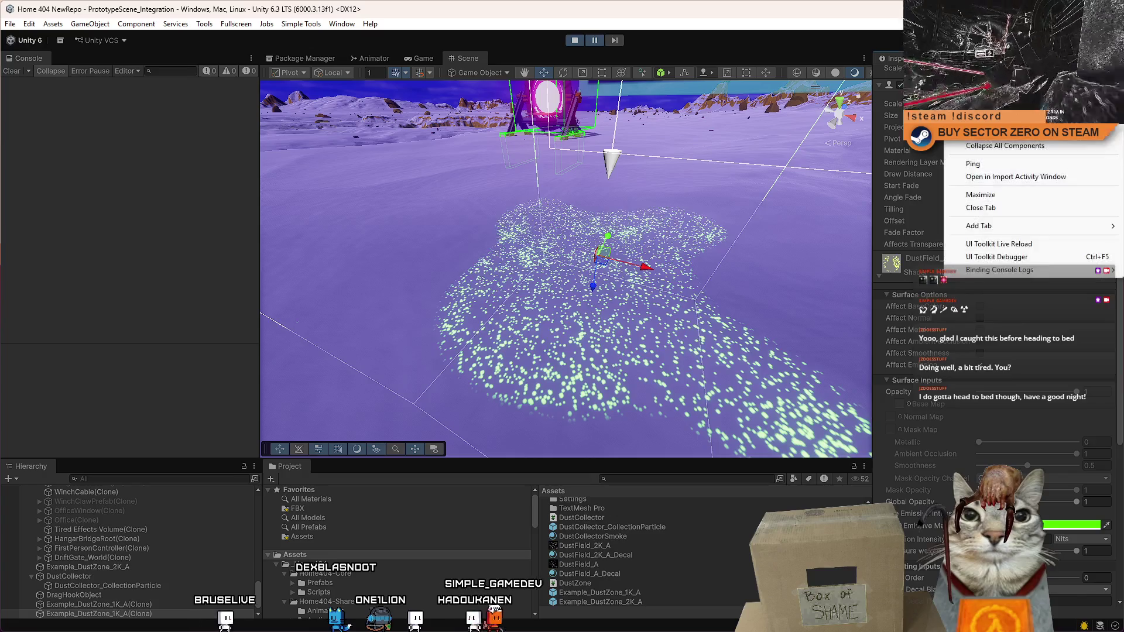
{"action": "left_click", "coordinate": [1062, 88]}
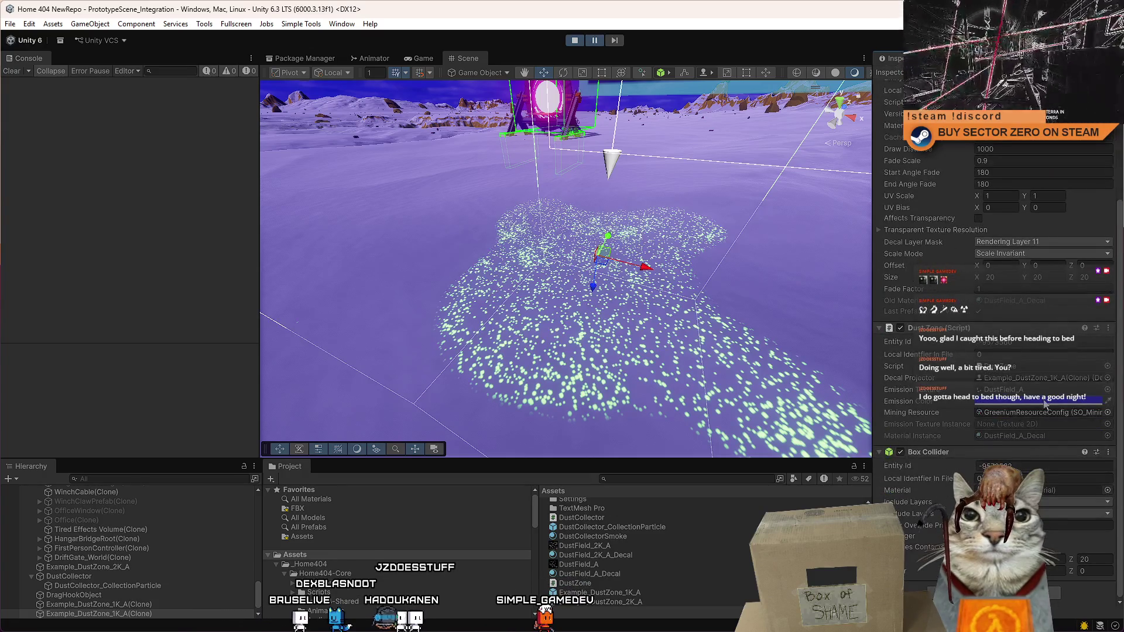
{"action": "scroll", "coordinate": [1042, 403], "scroll_direction": "up", "scroll_amount": 5}
{"action": "scroll", "coordinate": [1006, 218], "scroll_direction": "up", "scroll_amount": 2}
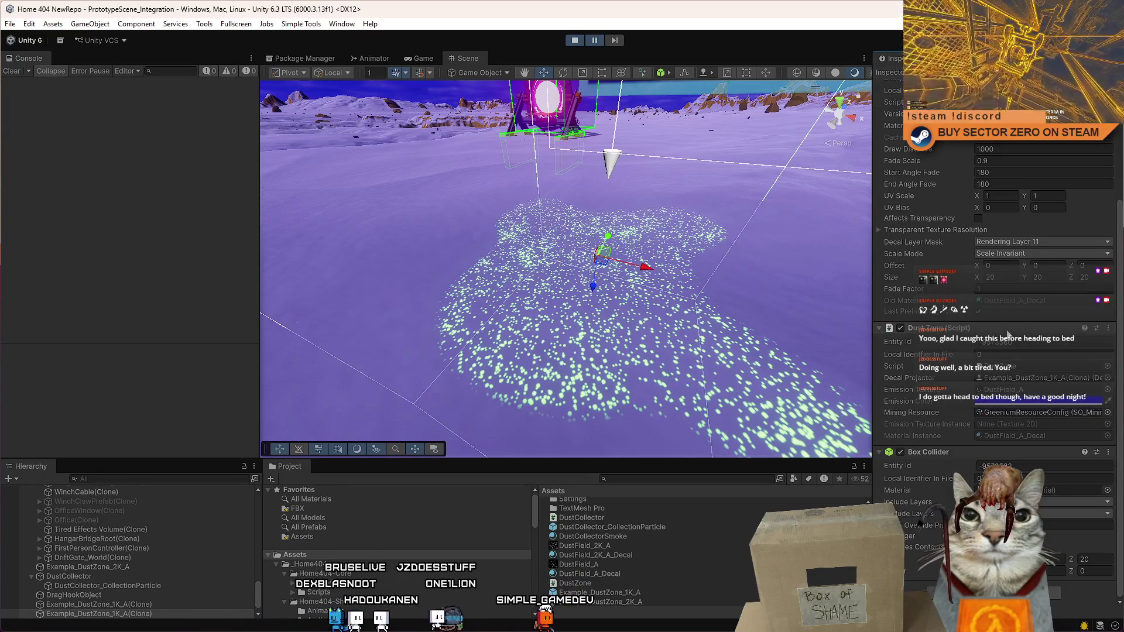
{"action": "scroll", "coordinate": [988, 363], "scroll_direction": "down", "scroll_amount": 6}
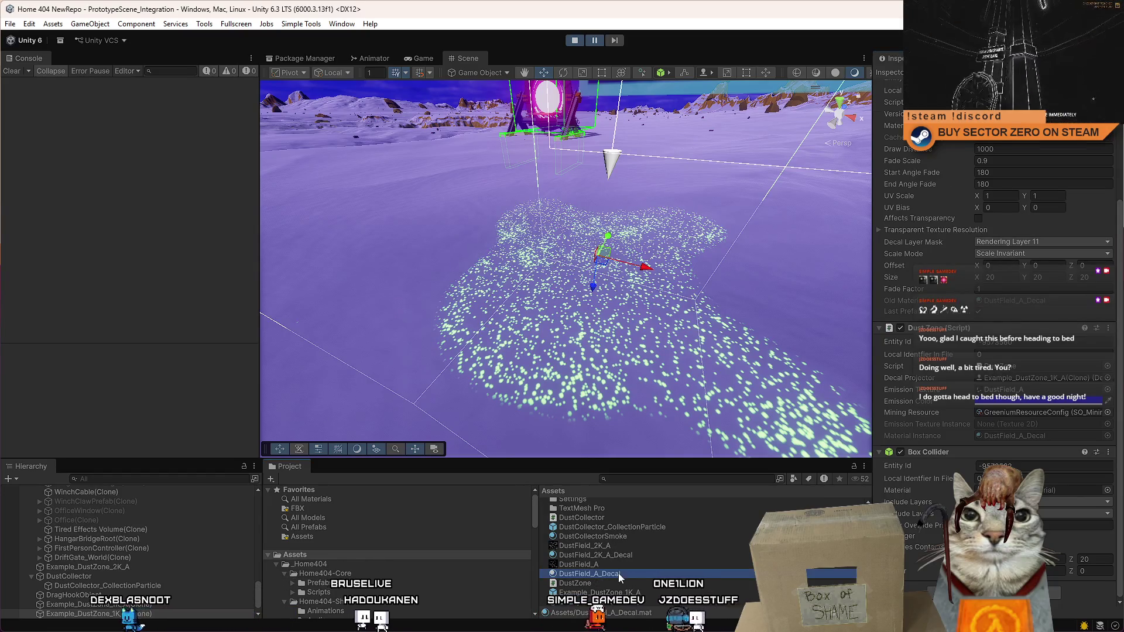
Step: Select DustField_A_Decal and expand its _EmissiveIntensity, _EmissiveColorMode and _EmissiveExposureWeight floats
{"action": "left_click", "coordinate": [619, 573]}
{"action": "left_click_drag", "start_coordinate": [1121, 286], "coordinate": [1121, 396]}
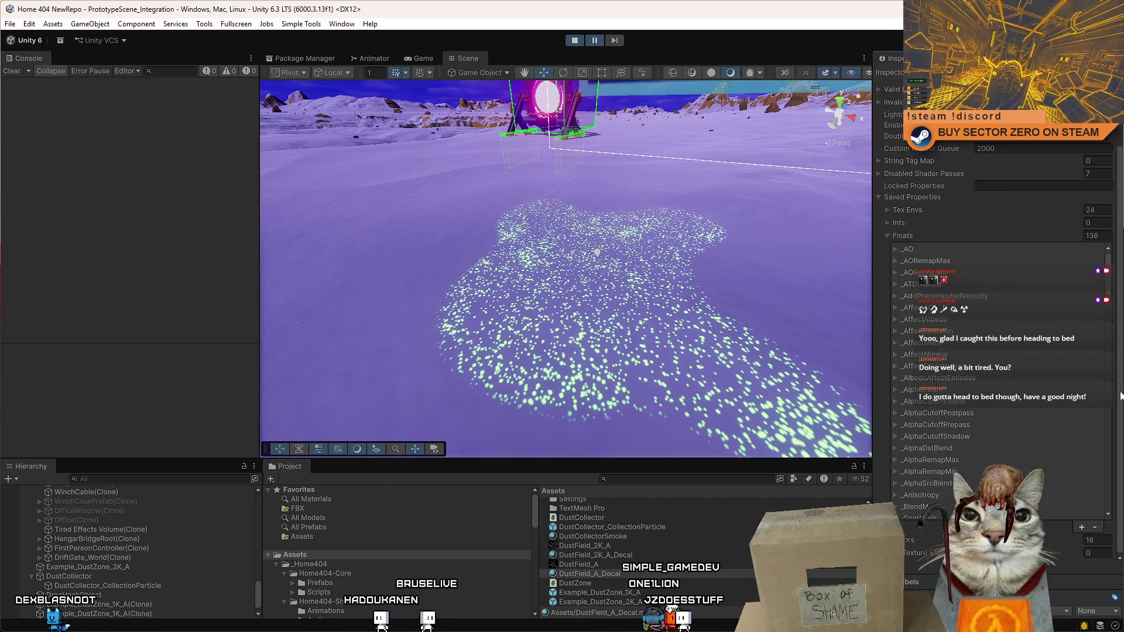
{"action": "scroll", "coordinate": [921, 481], "scroll_direction": "down", "scroll_amount": 10}
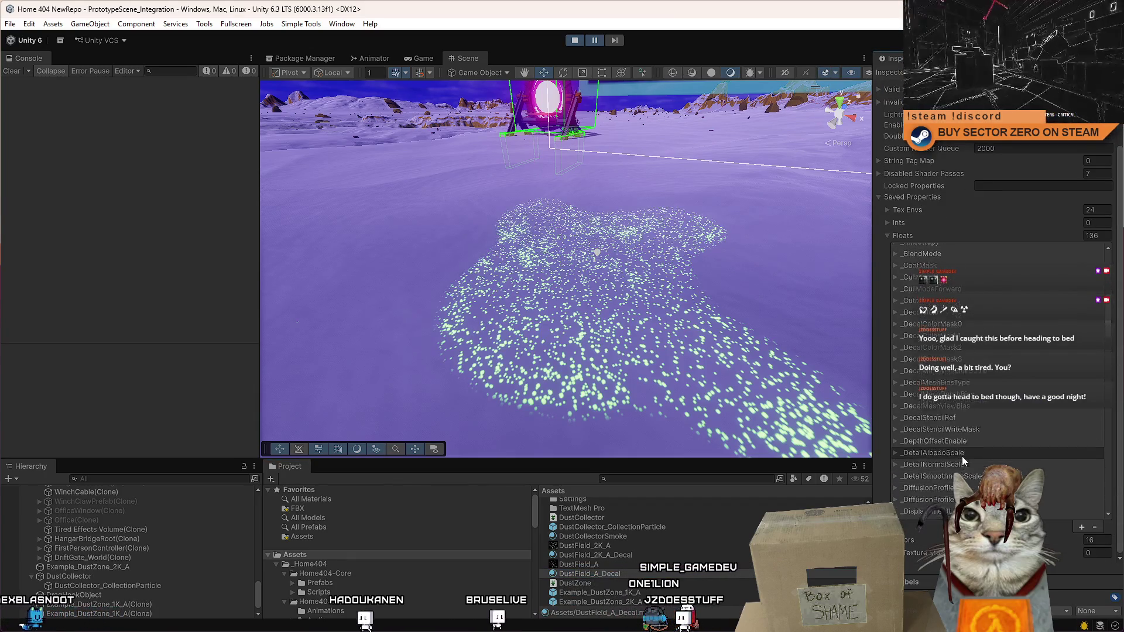
{"action": "scroll", "coordinate": [955, 448], "scroll_direction": "down", "scroll_amount": 5}
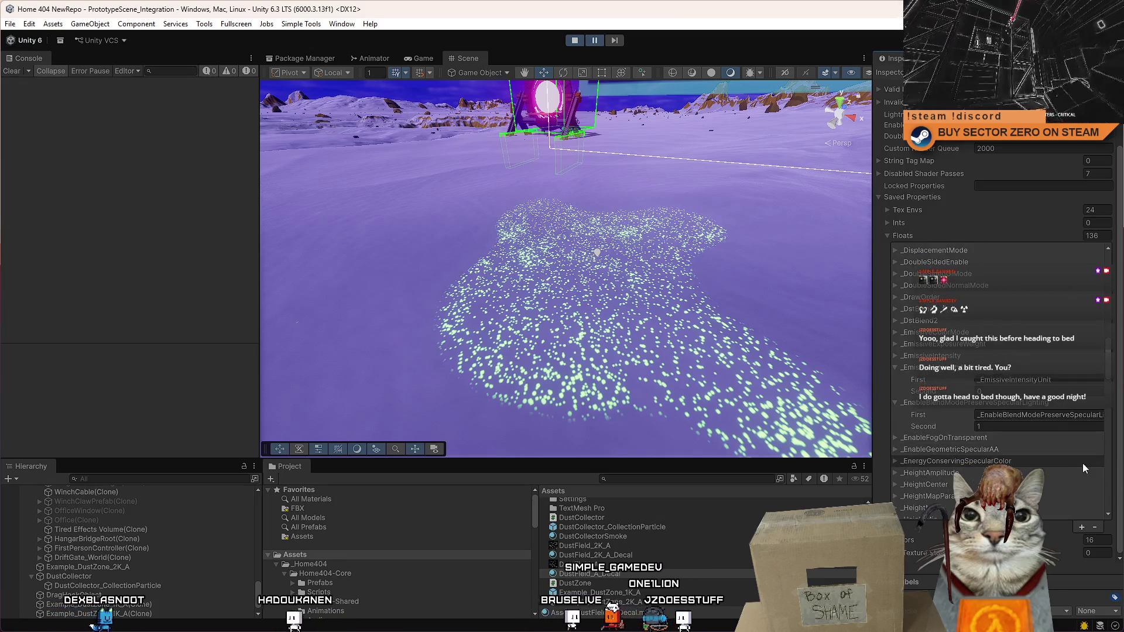
{"action": "left_click", "coordinate": [895, 356]}
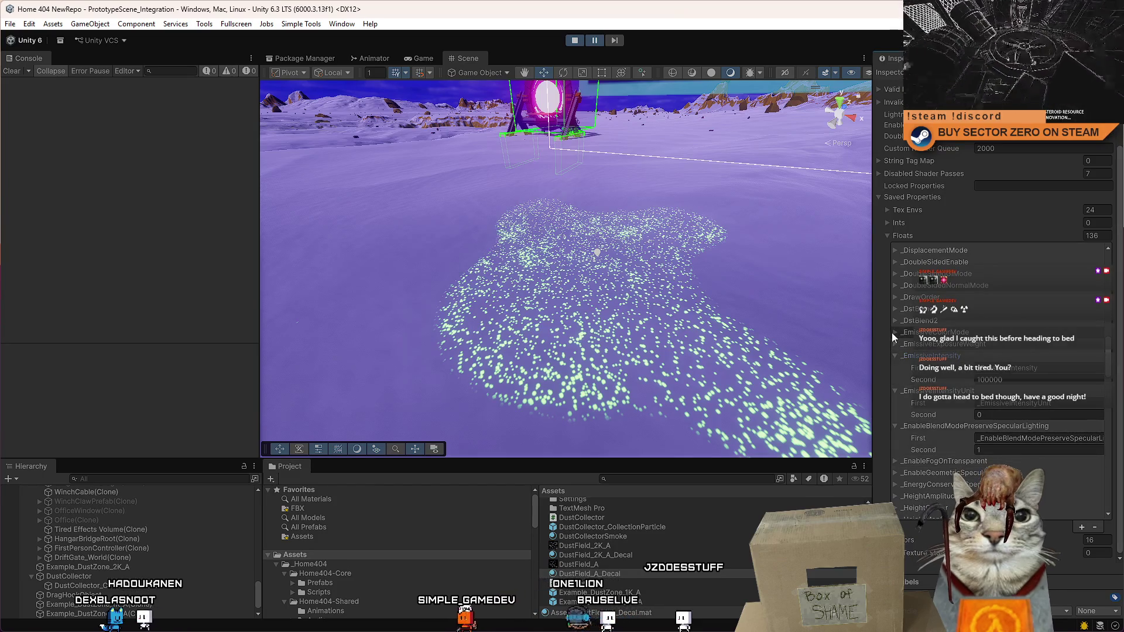
{"action": "left_click", "coordinate": [895, 333]}
{"action": "left_click", "coordinate": [895, 367]}
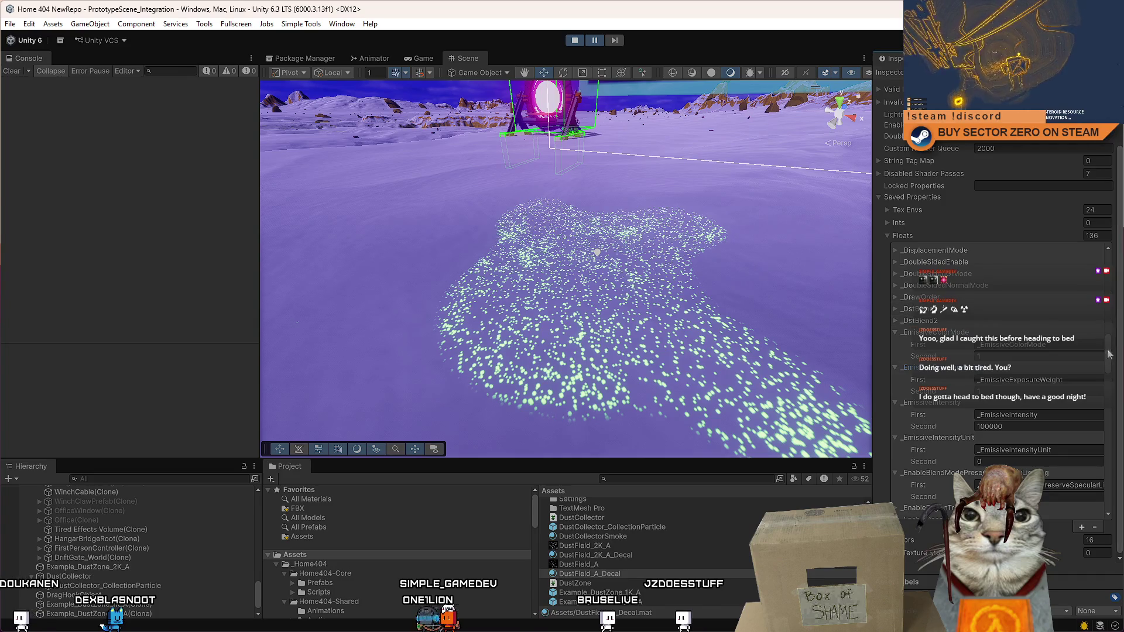
{"action": "mouse_move", "coordinate": [1108, 355]}
{"action": "left_mouse_down"}
{"action": "mouse_move", "coordinate": [1120, 516]}
{"action": "mouse_move", "coordinate": [1109, 248]}
{"action": "mouse_move", "coordinate": [1120, 331]}
{"action": "left_mouse_up"}
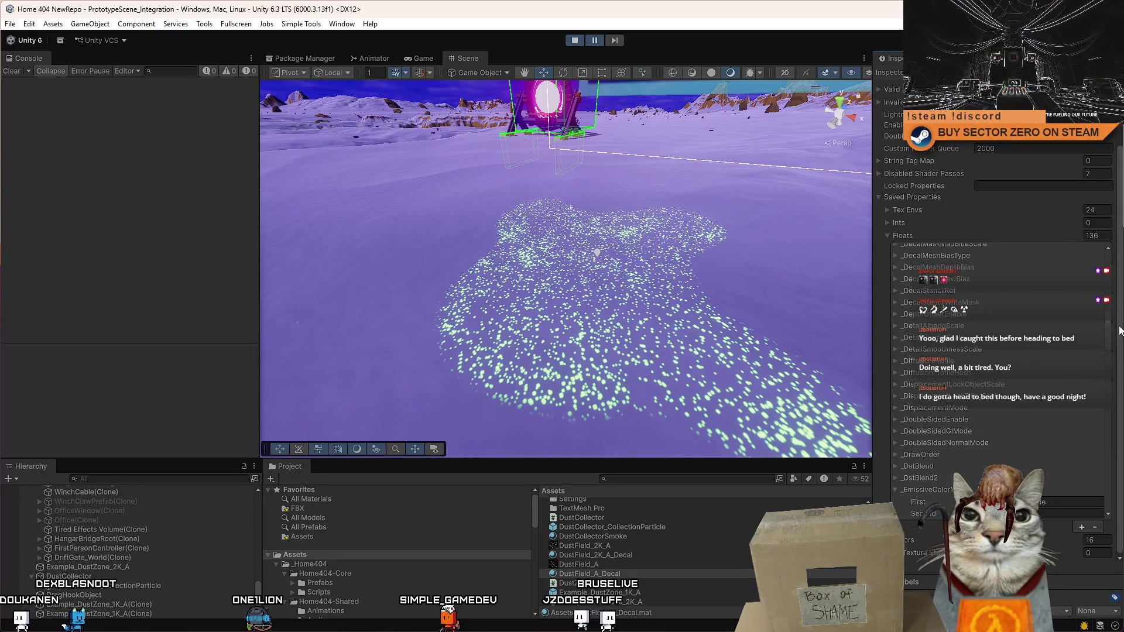
Step: Scroll down through the material's saved properties to the Colors section
{"action": "scroll", "coordinate": [1111, 344], "scroll_direction": "down", "scroll_amount": 5}
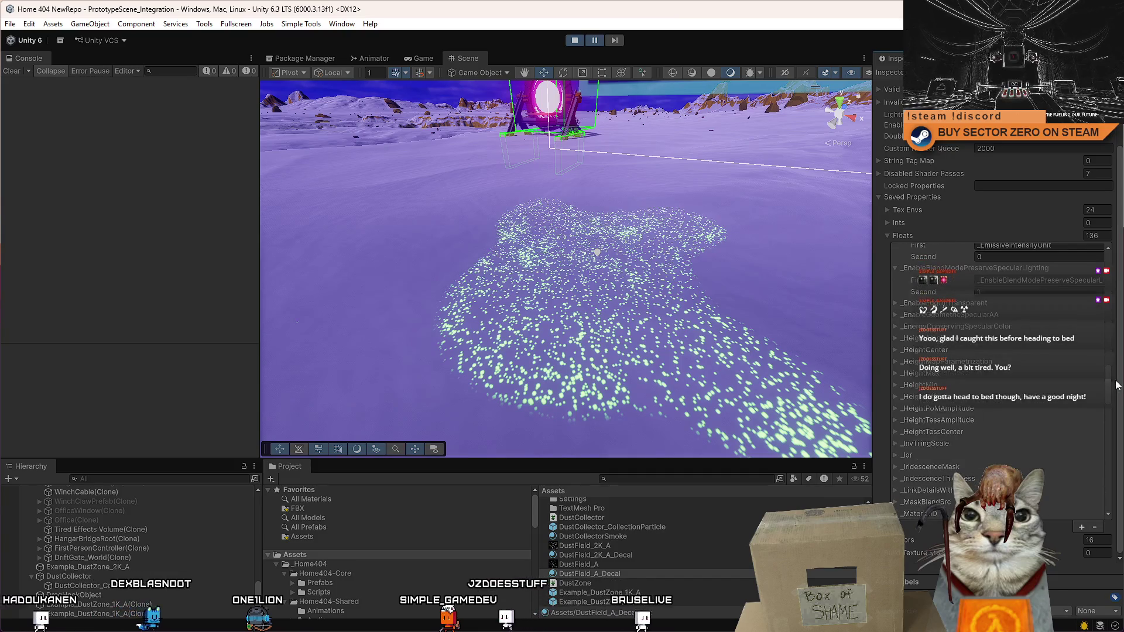
{"action": "scroll", "coordinate": [1111, 344], "scroll_direction": "up", "scroll_amount": 15}
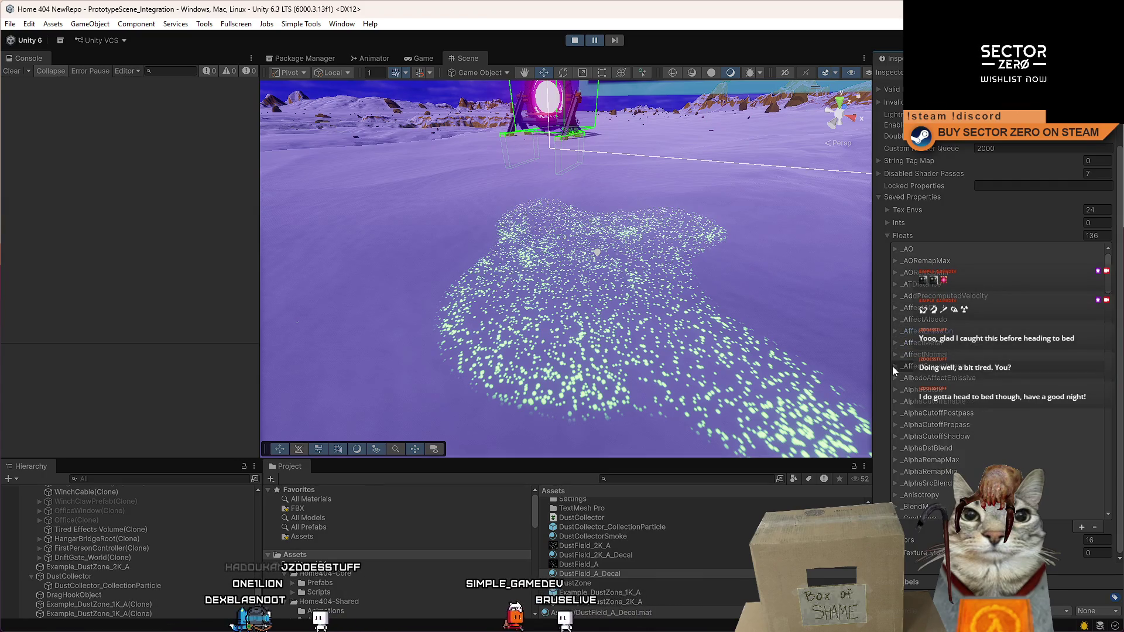
{"action": "scroll", "coordinate": [893, 374], "scroll_direction": "down", "scroll_amount": 4}
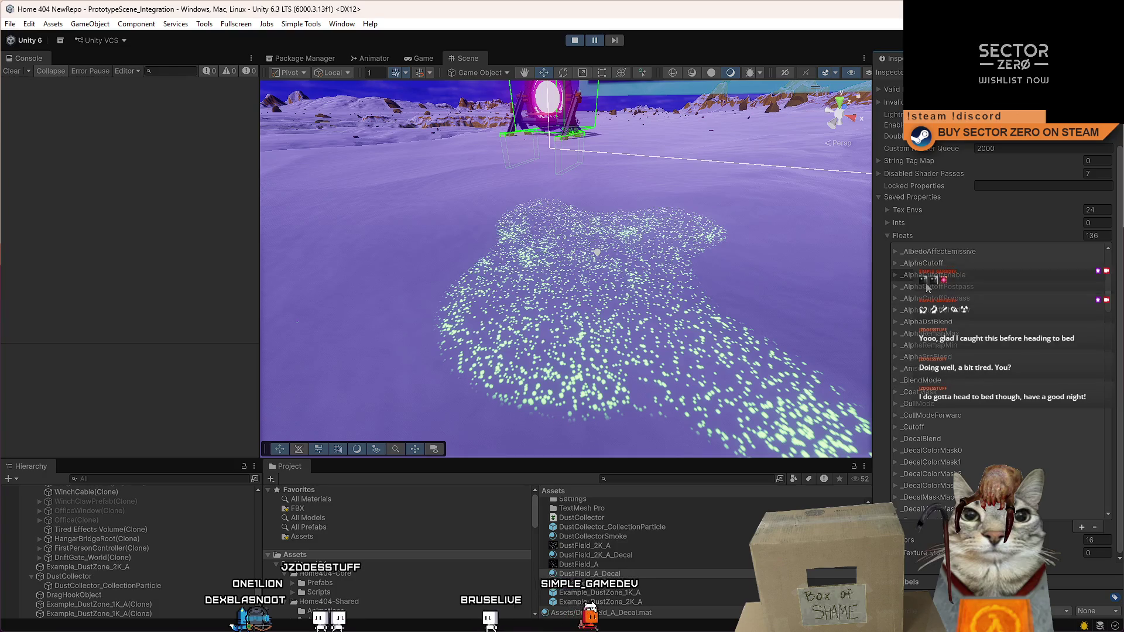
{"action": "scroll", "coordinate": [956, 378], "scroll_direction": "down", "scroll_amount": 1}
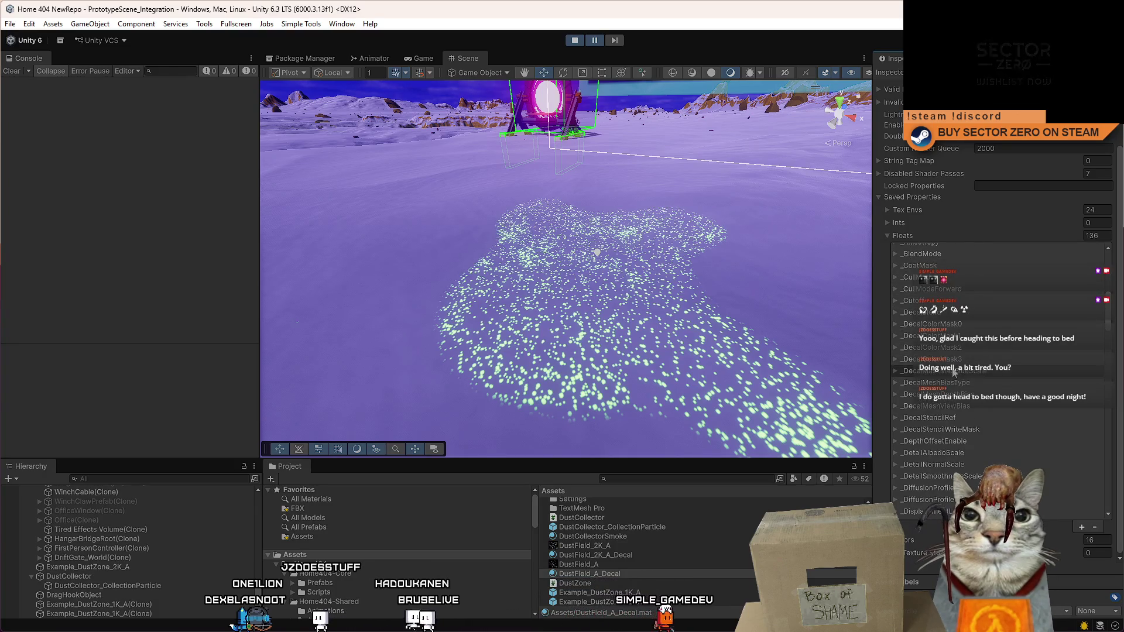
{"action": "scroll", "coordinate": [958, 382], "scroll_direction": "down", "scroll_amount": 3}
{"action": "scroll", "coordinate": [968, 341], "scroll_direction": "down", "scroll_amount": 2}
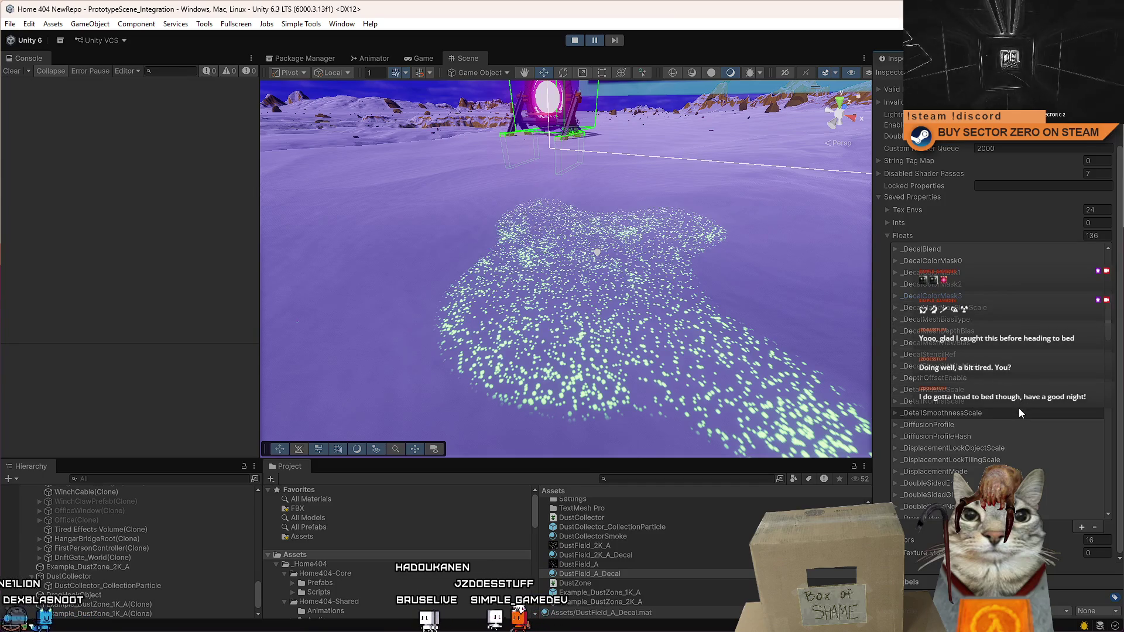
{"action": "scroll", "coordinate": [1018, 409], "scroll_direction": "down", "scroll_amount": 2}
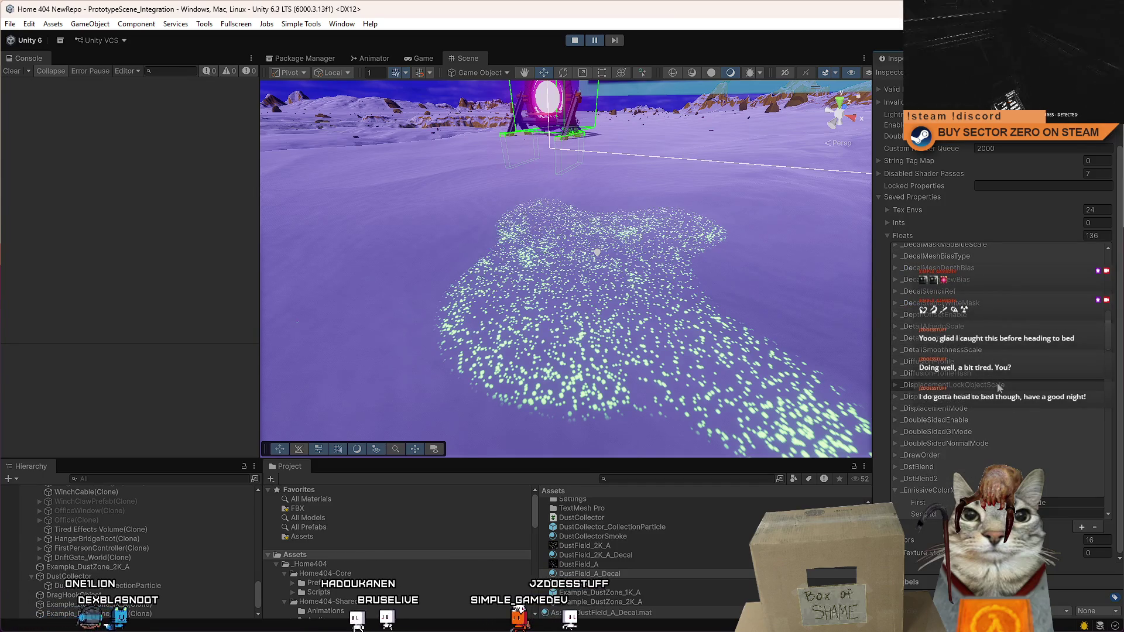
{"action": "scroll", "coordinate": [1003, 398], "scroll_direction": "down", "scroll_amount": 2}
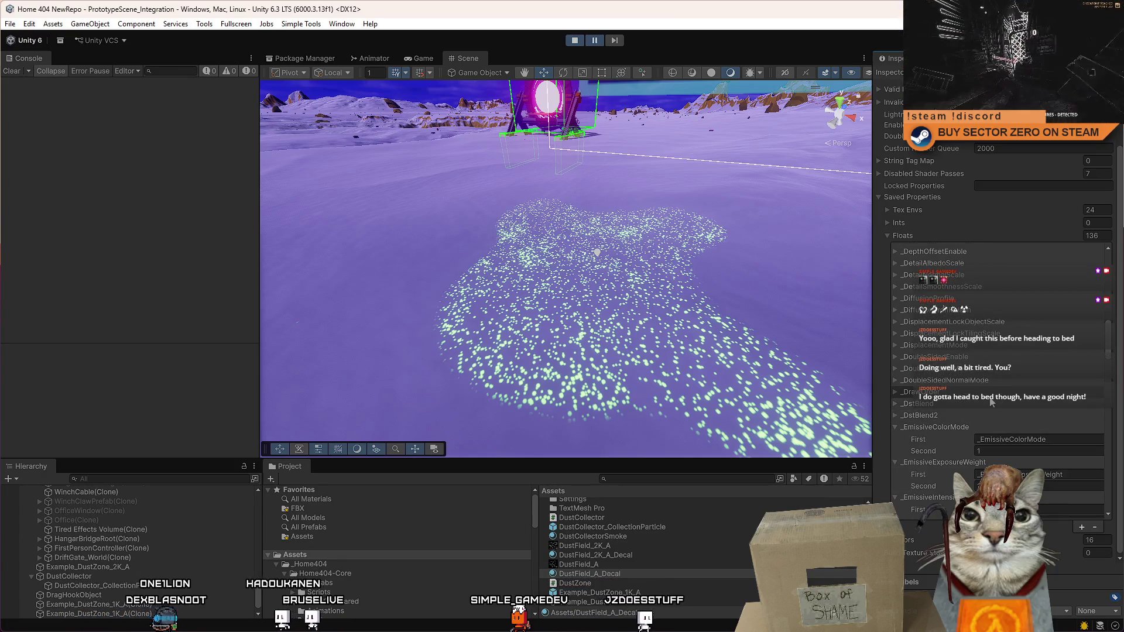
{"action": "scroll", "coordinate": [967, 406], "scroll_direction": "down", "scroll_amount": 3}
{"action": "scroll", "coordinate": [978, 351], "scroll_direction": "down", "scroll_amount": 4}
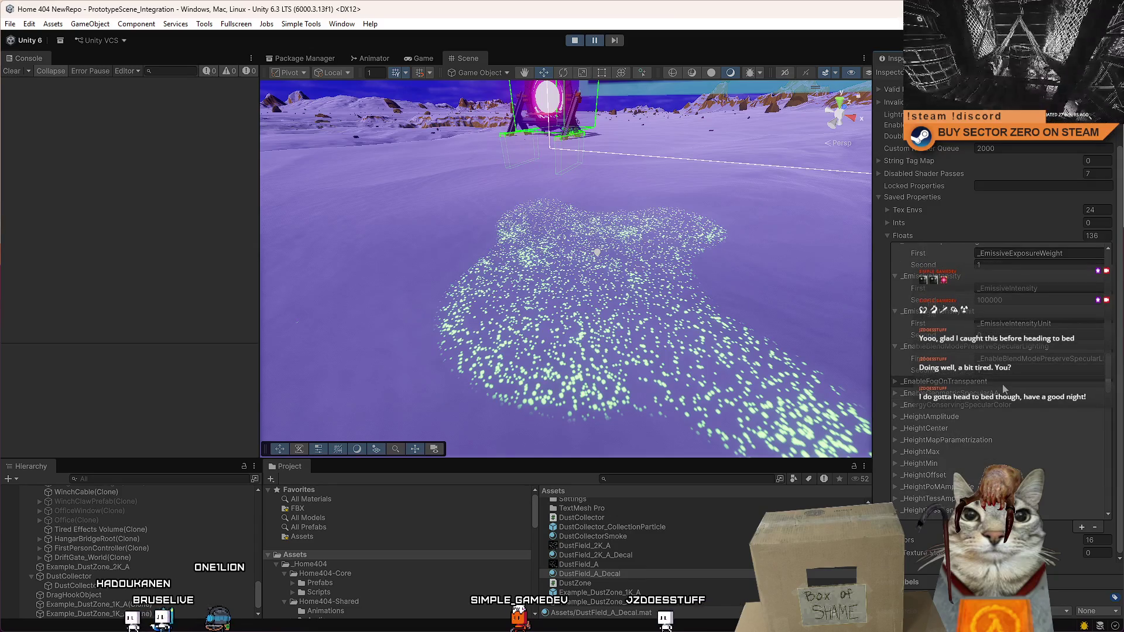
{"action": "scroll", "coordinate": [1002, 384], "scroll_direction": "down", "scroll_amount": 4}
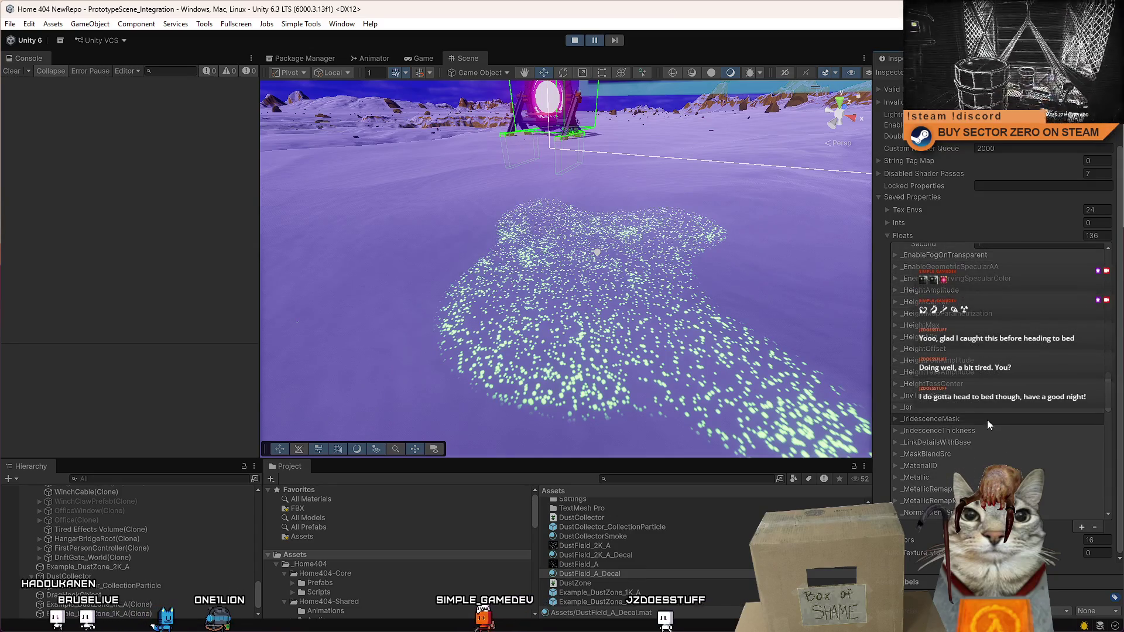
{"action": "scroll", "coordinate": [988, 423], "scroll_direction": "down", "scroll_amount": 4}
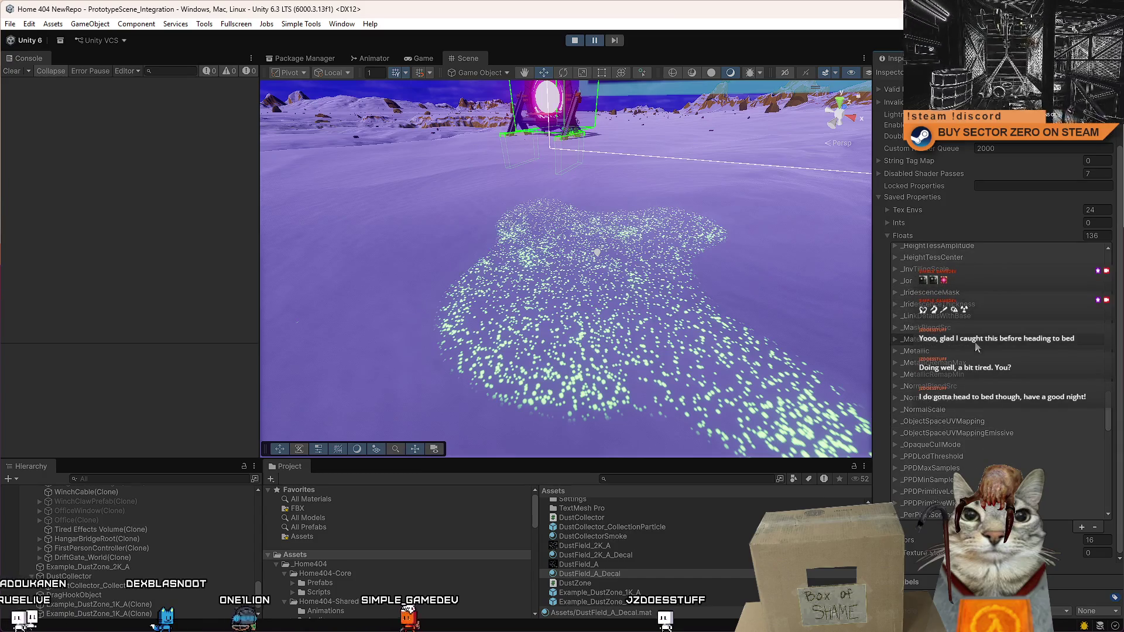
{"action": "scroll", "coordinate": [972, 409], "scroll_direction": "down", "scroll_amount": 3}
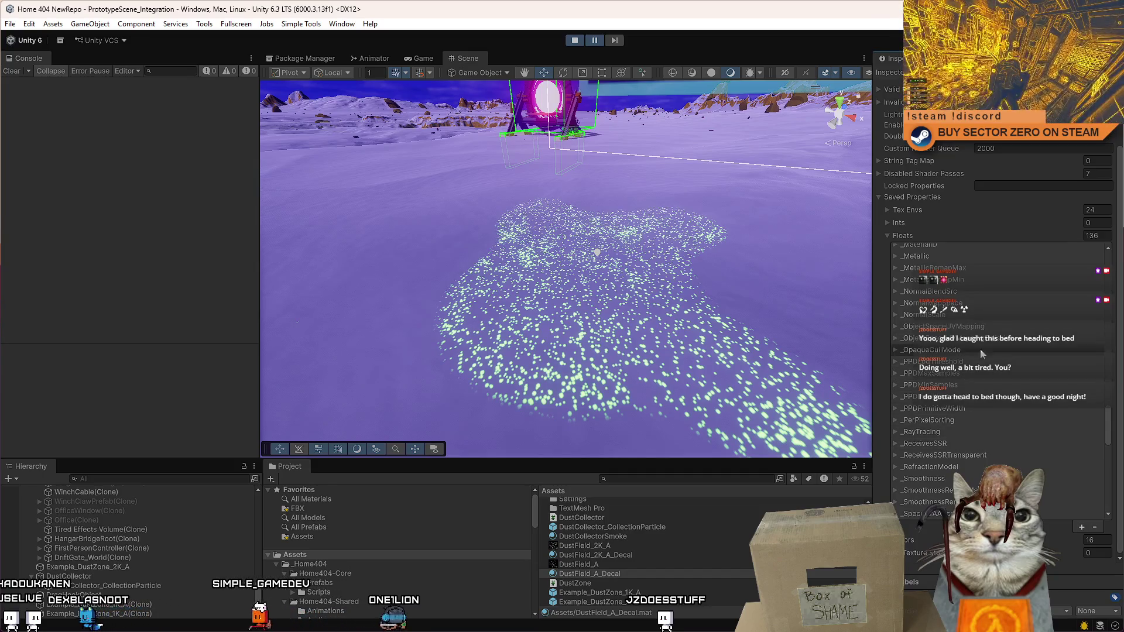
{"action": "scroll", "coordinate": [984, 429], "scroll_direction": "down", "scroll_amount": 1}
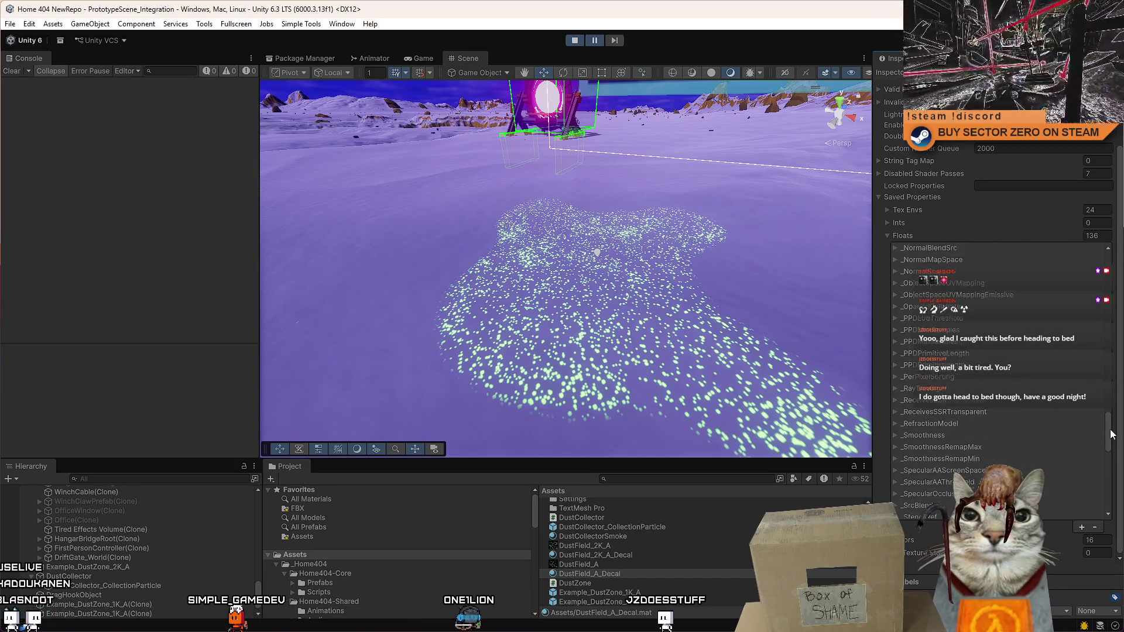
{"action": "left_click_drag", "start_coordinate": [1108, 432], "coordinate": [1114, 491]}
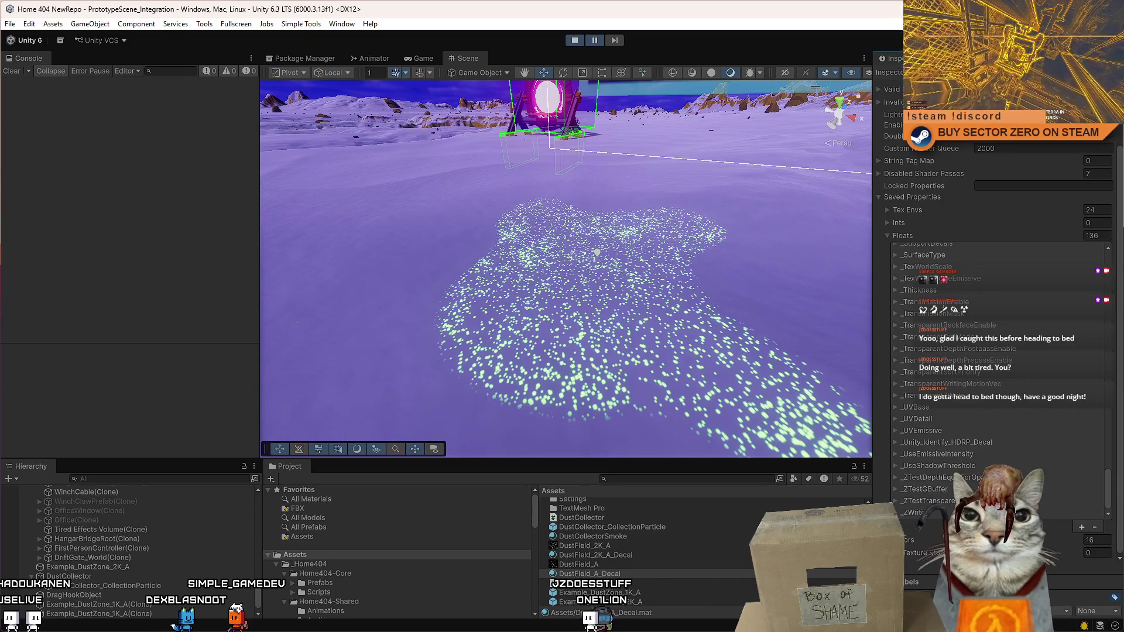
{"action": "scroll", "coordinate": [889, 544], "scroll_direction": "down", "scroll_amount": 5}
{"action": "scroll", "coordinate": [937, 486], "scroll_direction": "down", "scroll_amount": 2}
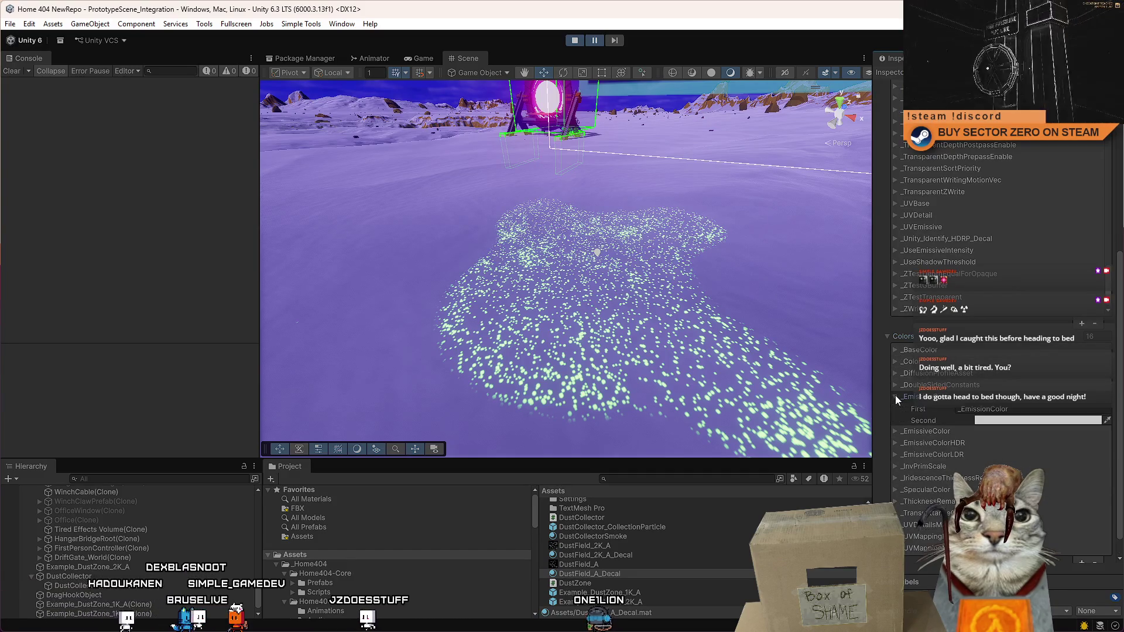
Step: Expand the _EmissiveColor, _EmissiveColorLDR, _EmissiveColorHDR and neighbouring saved colour entries
{"action": "left_click", "coordinate": [895, 409]}
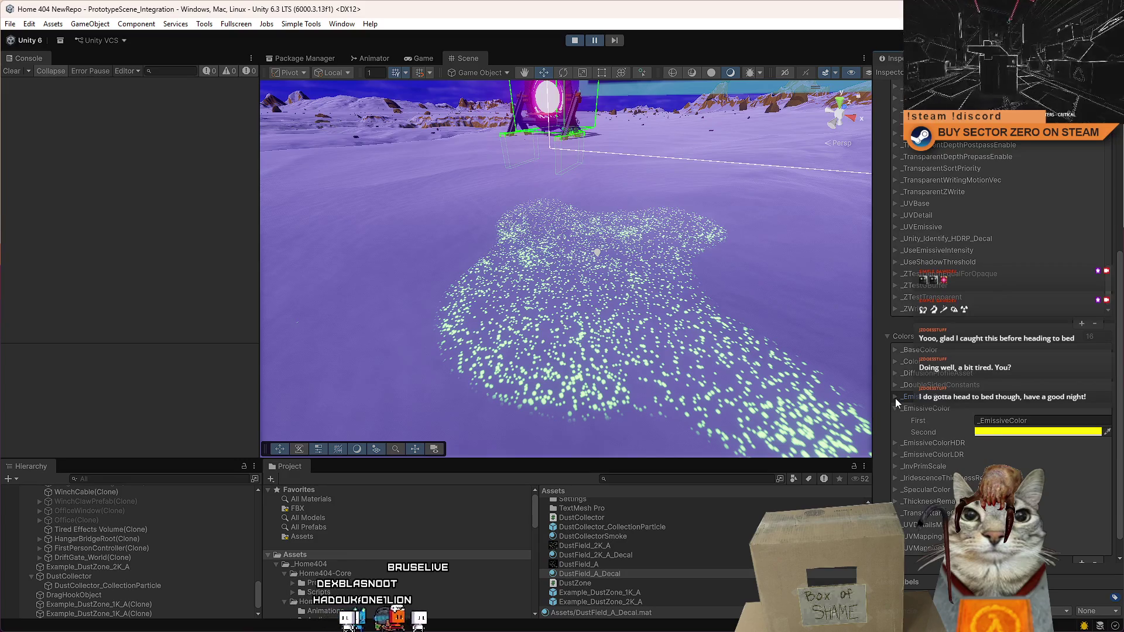
{"action": "left_click", "coordinate": [895, 456]}
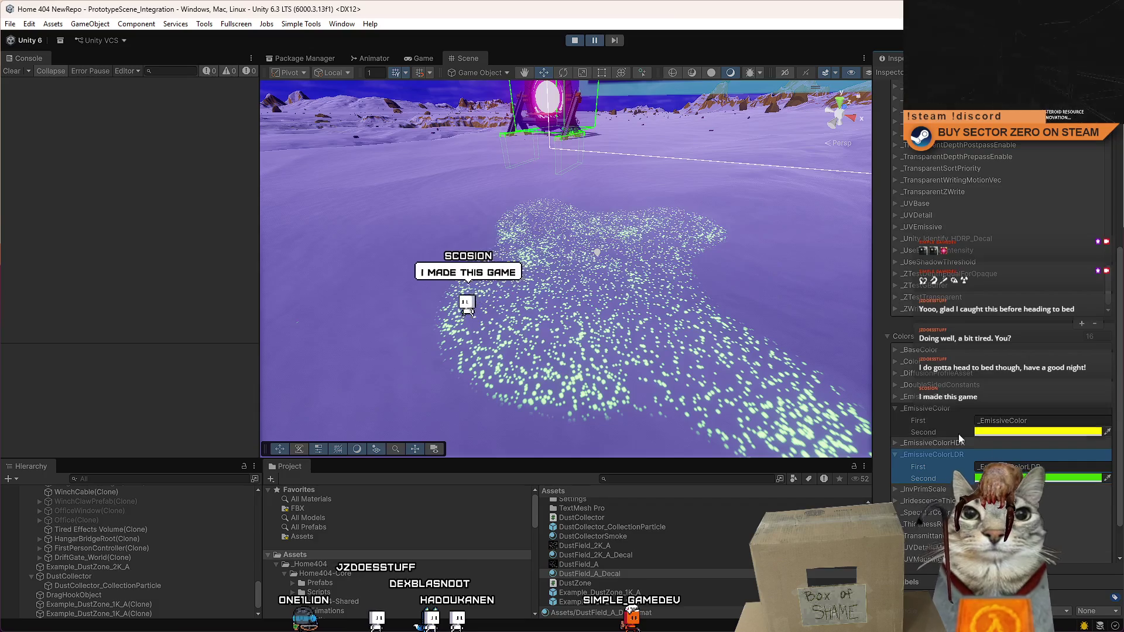
{"action": "left_click", "coordinate": [896, 443]}
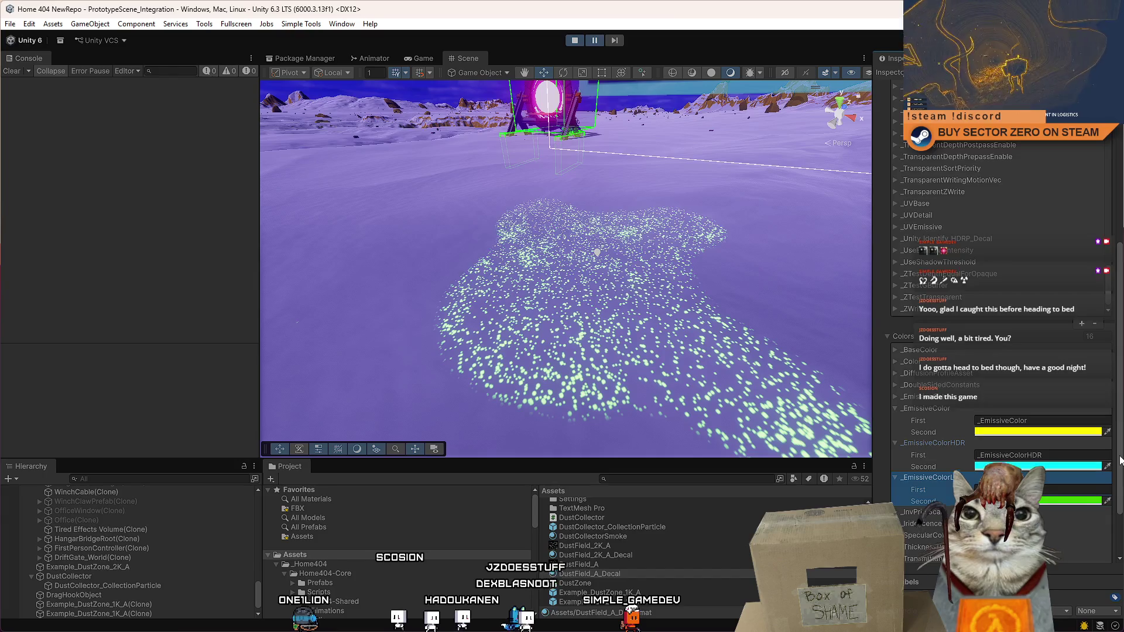
{"action": "scroll", "coordinate": [1087, 512], "scroll_direction": "down", "scroll_amount": 3}
{"action": "left_click", "coordinate": [895, 444]}
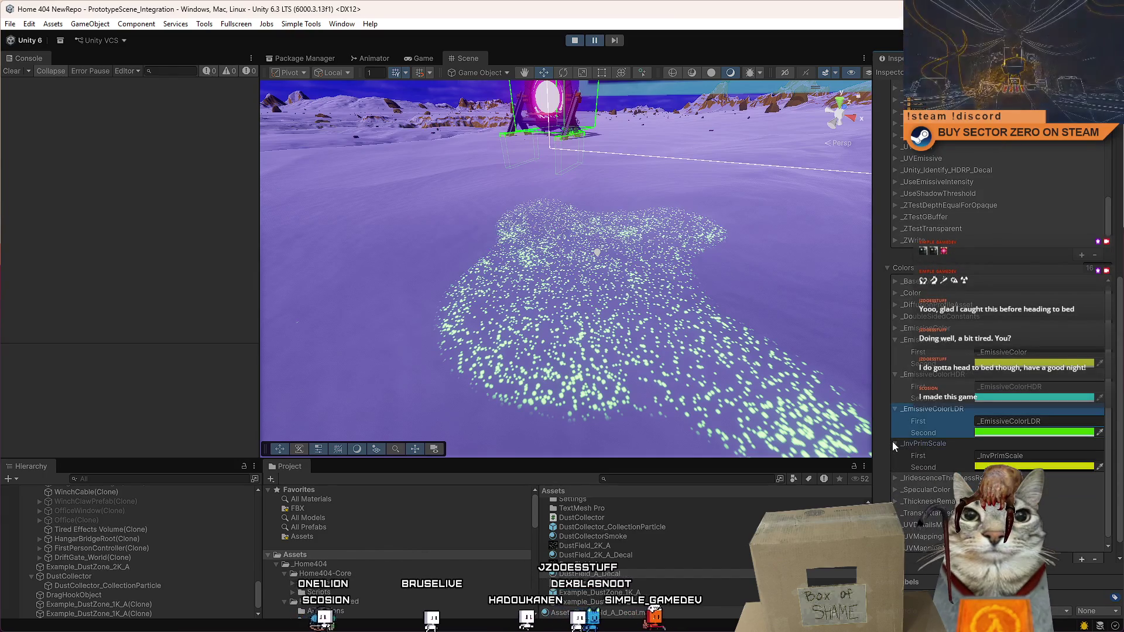
{"action": "left_click", "coordinate": [893, 445]}
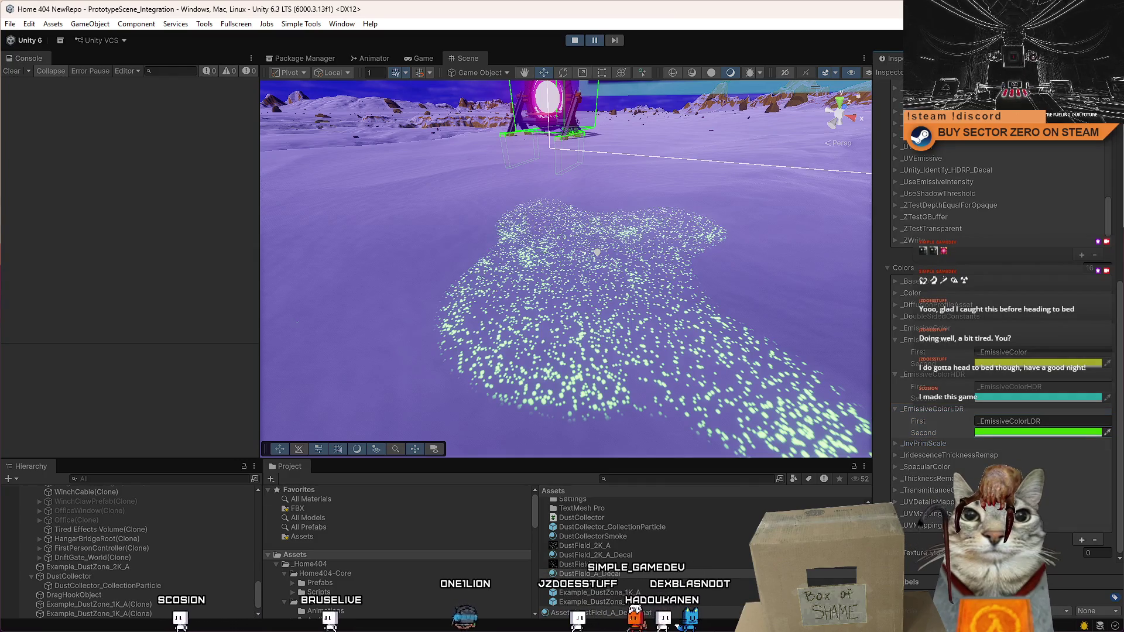
{"action": "left_click", "coordinate": [897, 493]}
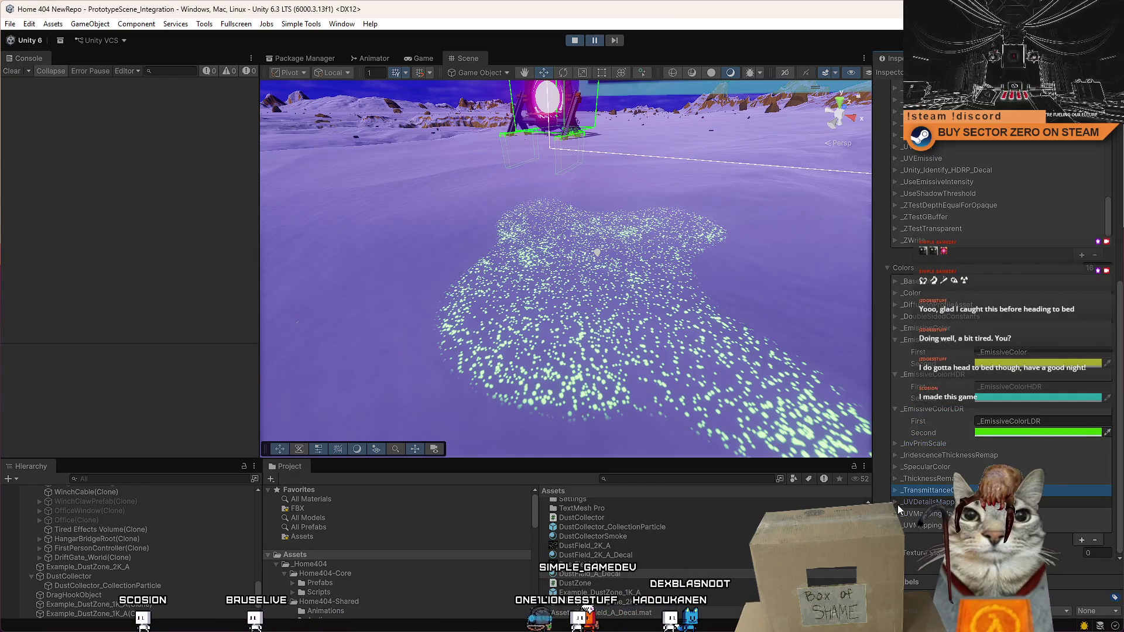
{"action": "left_click", "coordinate": [898, 481]}
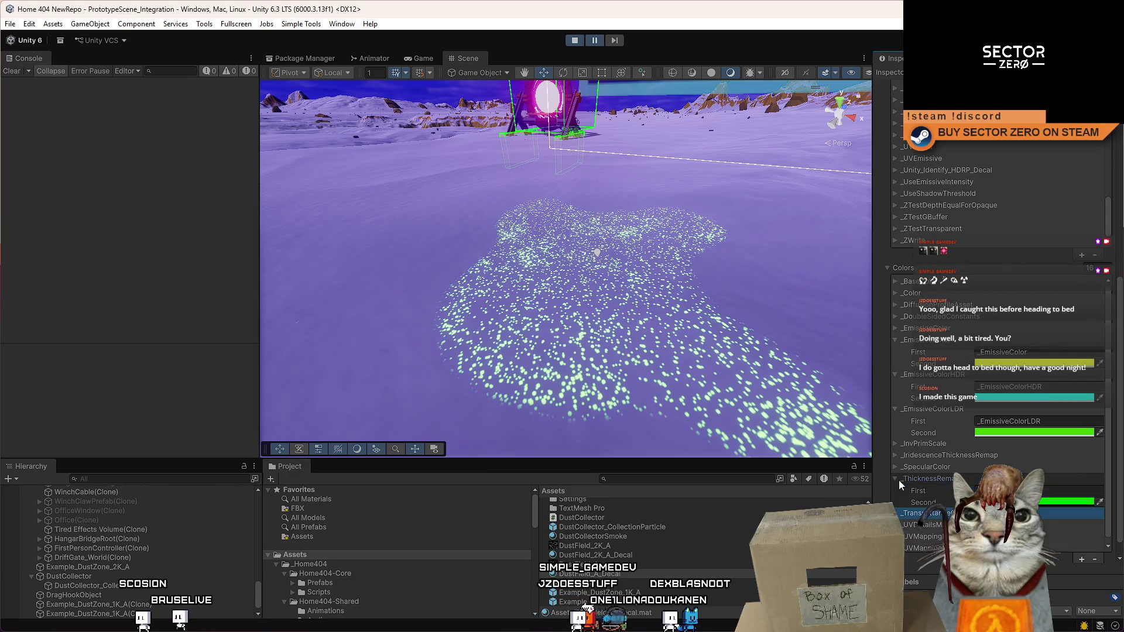
{"action": "left_click", "coordinate": [898, 480]}
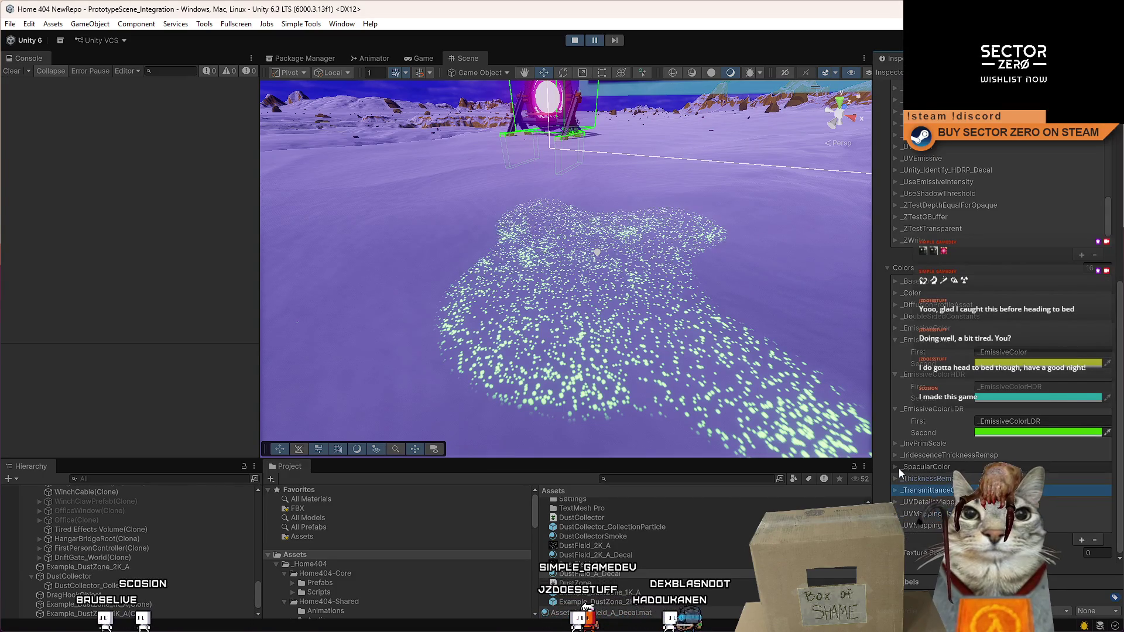
{"action": "left_click", "coordinate": [895, 457]}
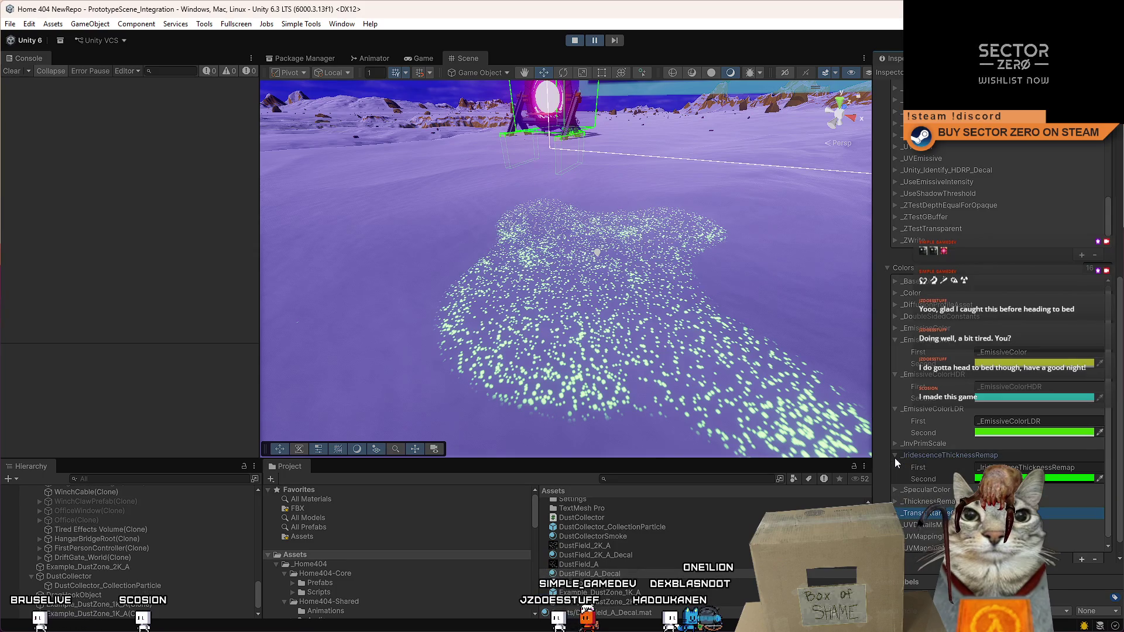
{"action": "left_click", "coordinate": [896, 443]}
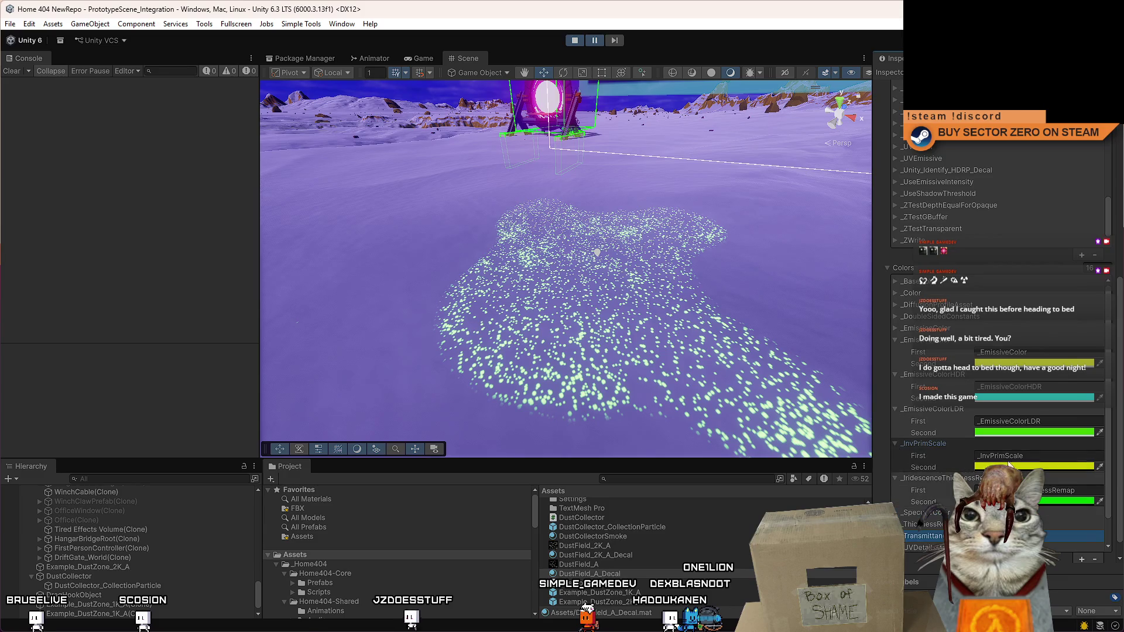
{"action": "left_click", "coordinate": [896, 326]}
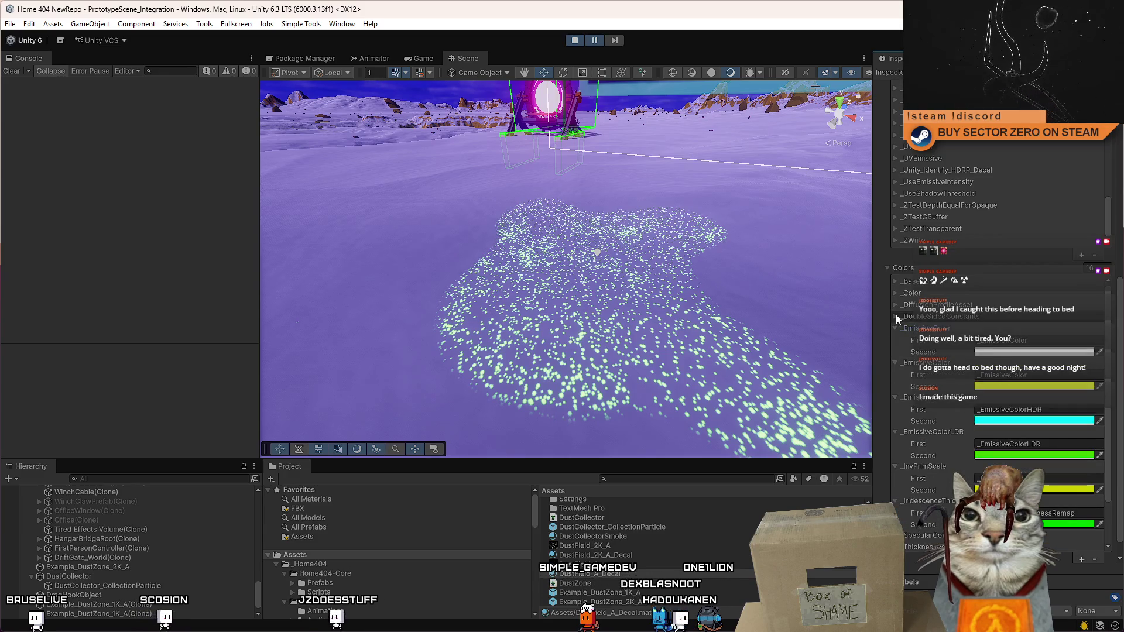
{"action": "left_click", "coordinate": [895, 304]}
{"action": "scroll", "coordinate": [894, 294], "scroll_direction": "down", "scroll_amount": 1}
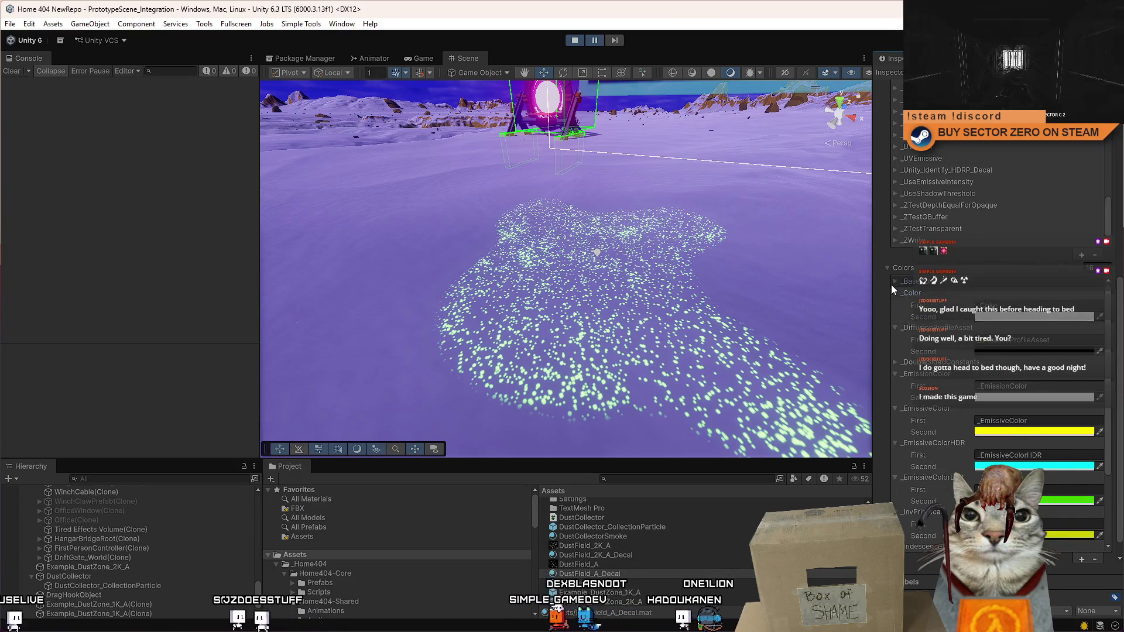
{"action": "scroll", "coordinate": [1015, 433], "scroll_direction": "down", "scroll_amount": 2}
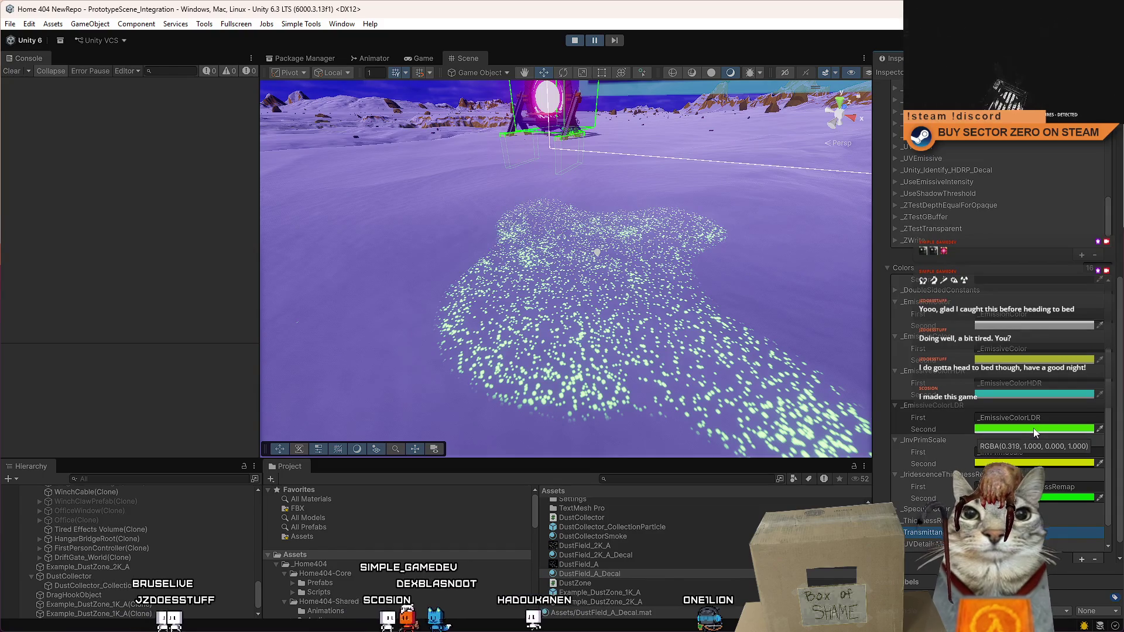
Step: Set _EmissiveColorLDR's second colour to orange-red (FF5600) and select the terrain tile
{"action": "left_click", "coordinate": [1036, 431]}
{"action": "left_click_drag", "start_coordinate": [1036, 433], "coordinate": [1034, 434]}
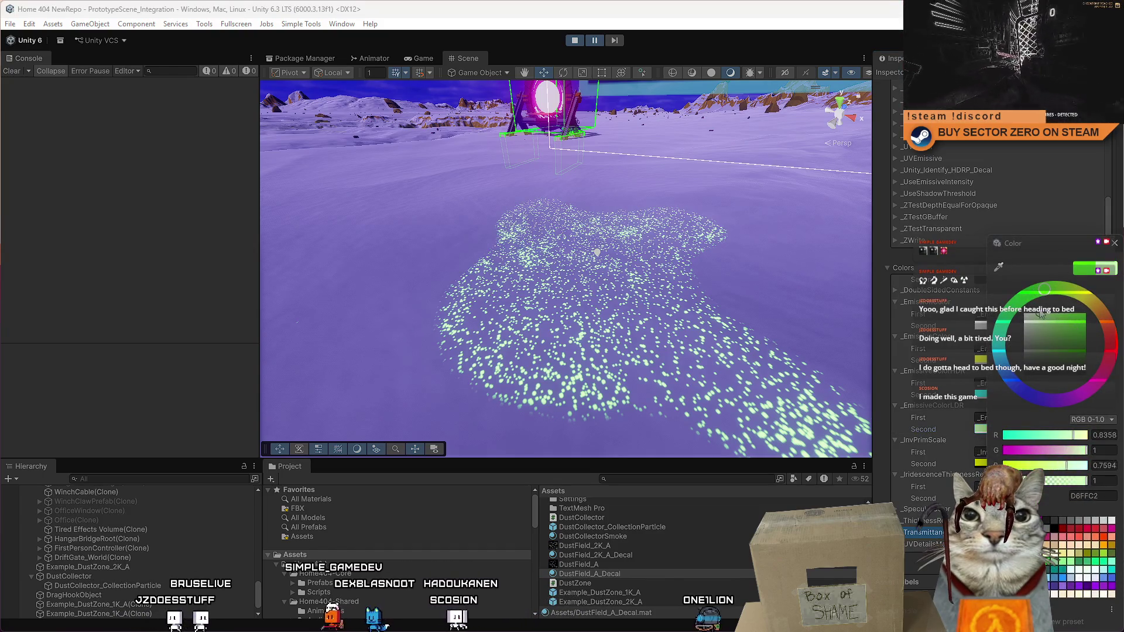
{"action": "left_click", "coordinate": [1108, 327]}
{"action": "left_click", "coordinate": [1115, 243]}
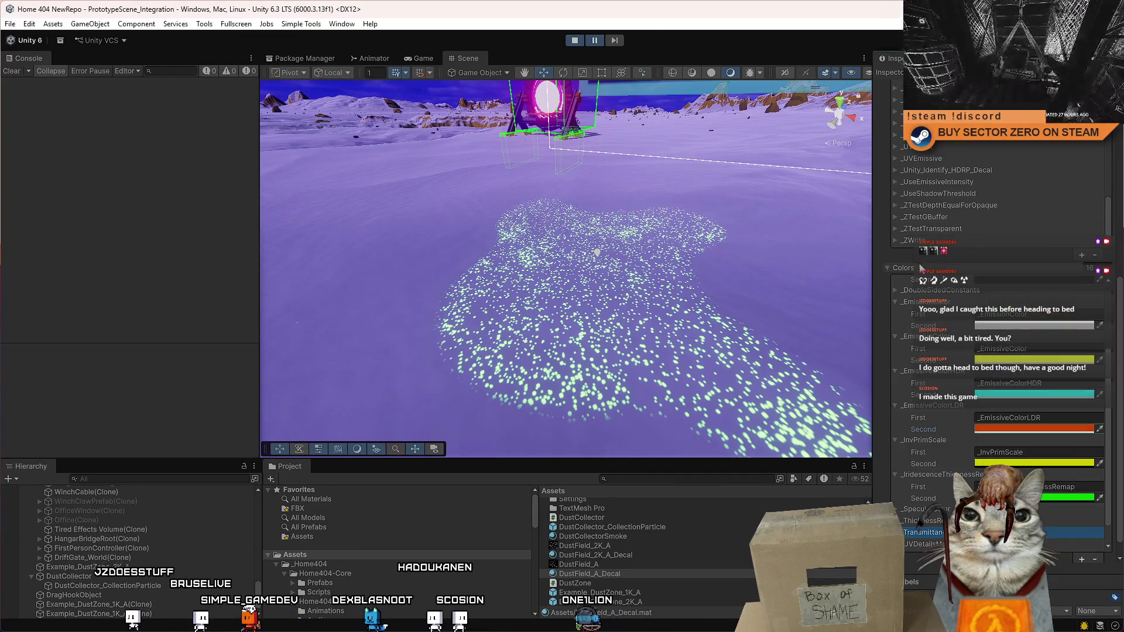
{"action": "left_click", "coordinate": [582, 331]}
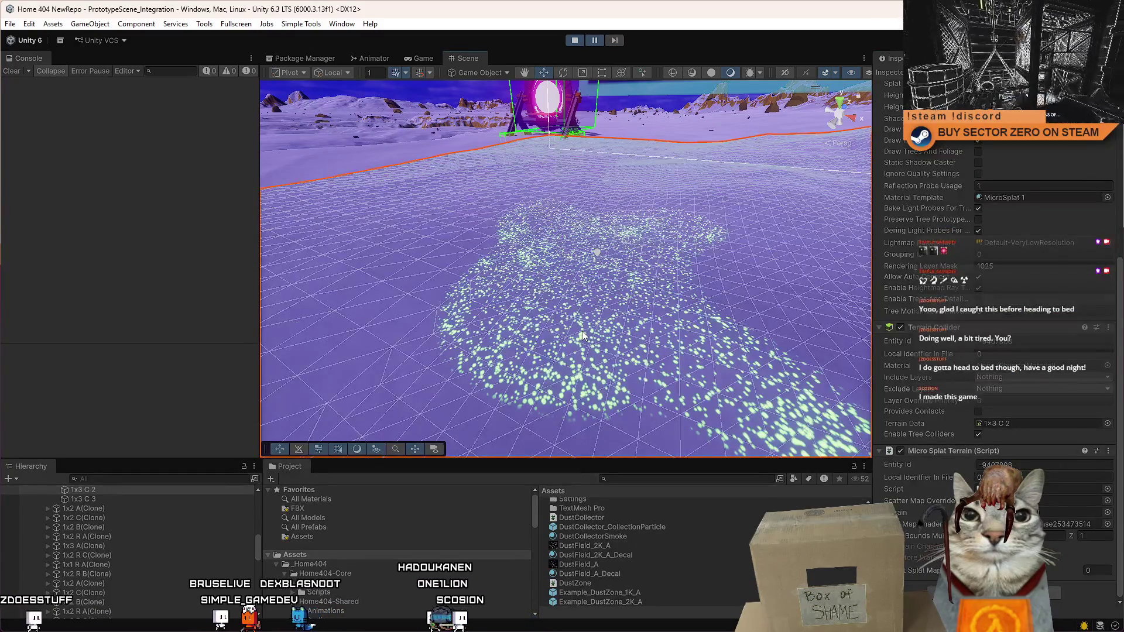
Step: Stop Play mode and select the DustZone script, then the Example_DustZone_2K_A prefab
{"action": "key", "text": "ctrl+p"}
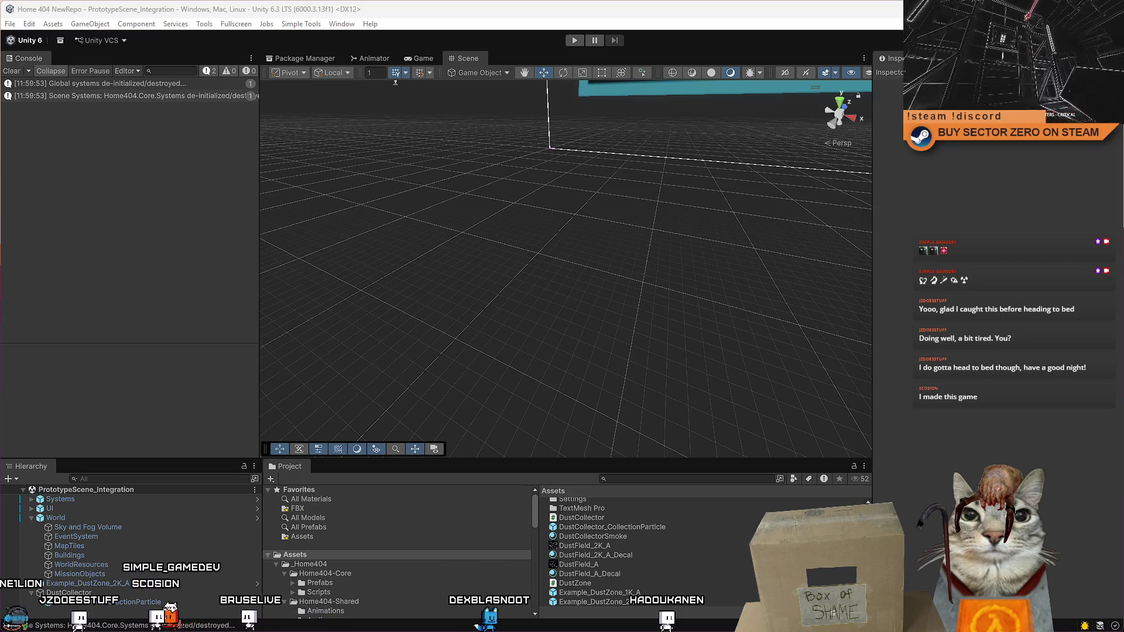
{"action": "left_click", "coordinate": [720, 583]}
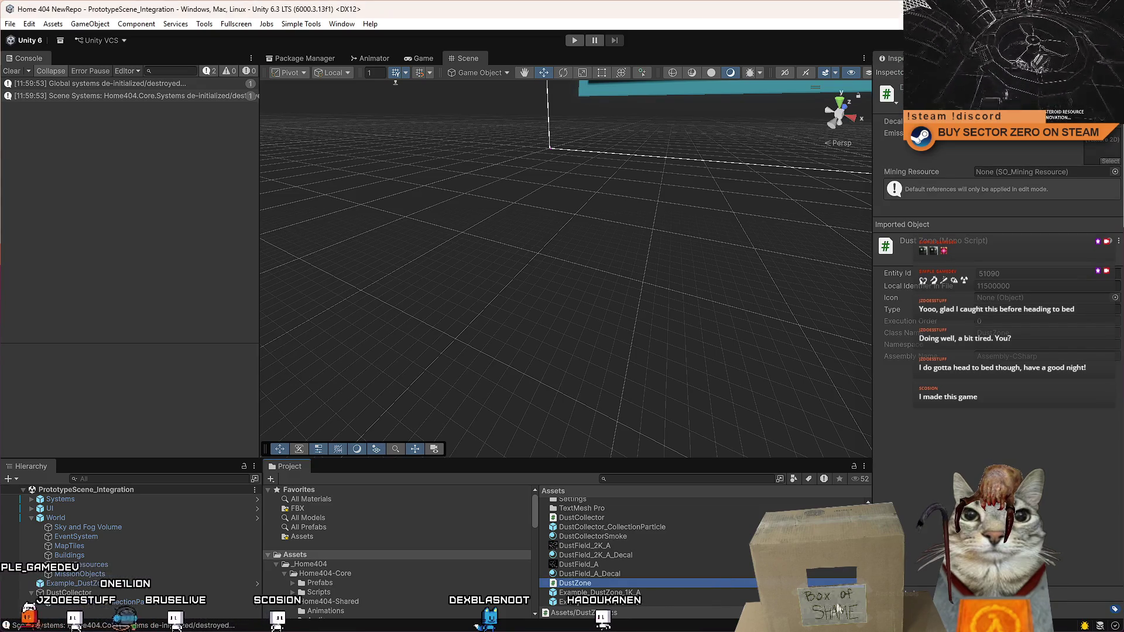
{"action": "left_click", "coordinate": [691, 600]}
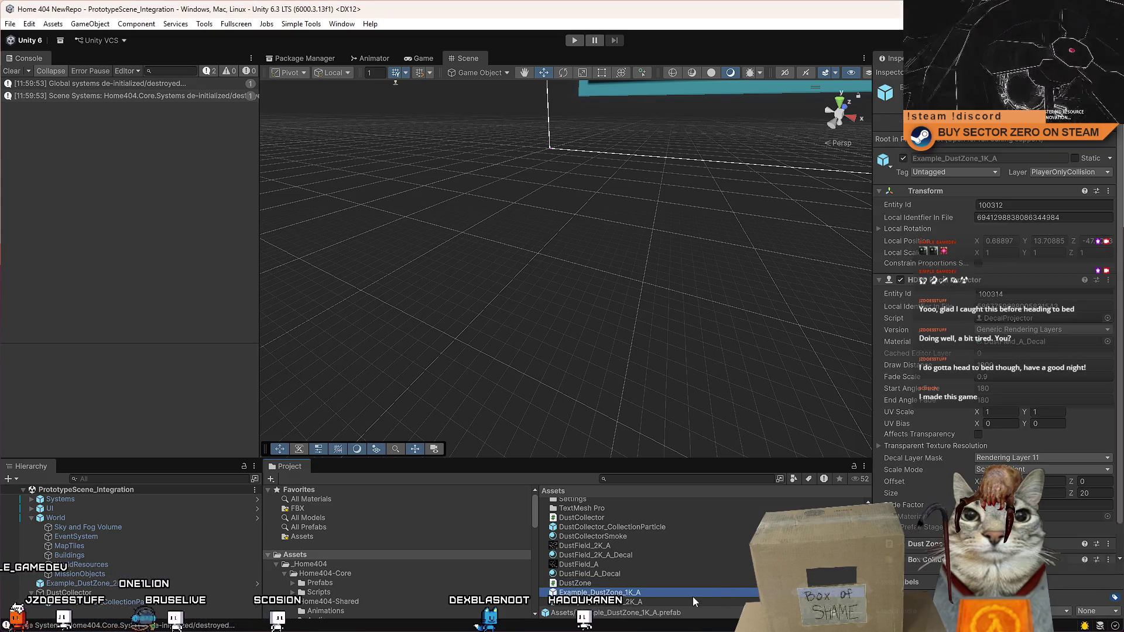
Step: Inspect the DustField_2K_A_Decal material's Colors, then drop Example_DustZone_2K_A into the scene and frame it
{"action": "left_click", "coordinate": [1075, 345]}
{"action": "left_click", "coordinate": [608, 555]}
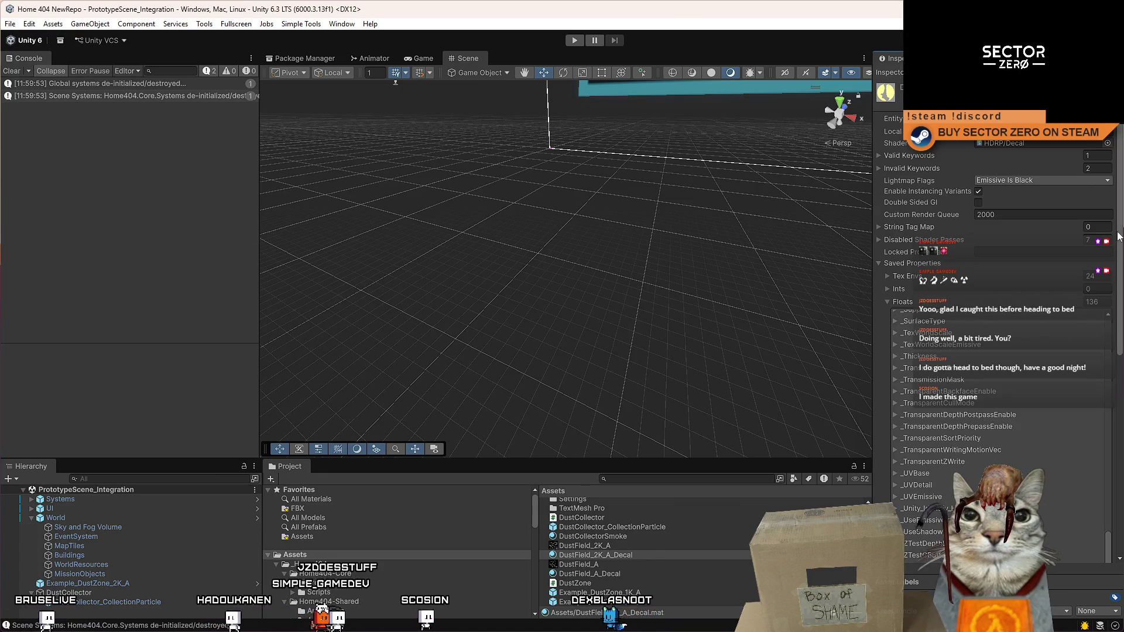
{"action": "left_click_drag", "start_coordinate": [1118, 300], "coordinate": [1115, 440]}
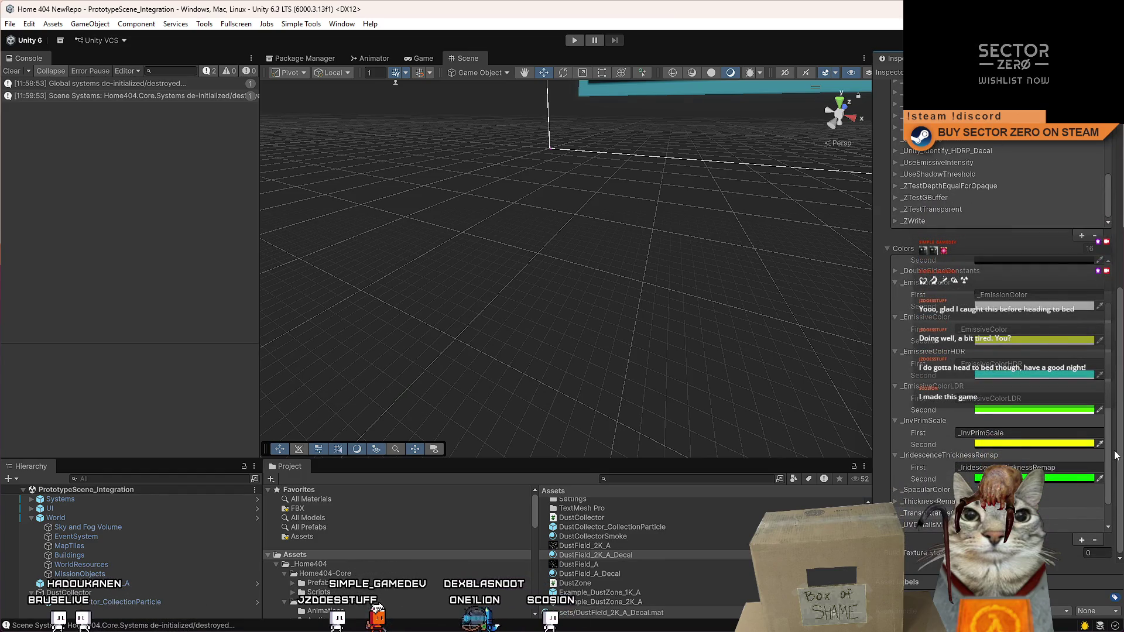
{"action": "scroll", "coordinate": [1043, 377], "scroll_direction": "up", "scroll_amount": 2}
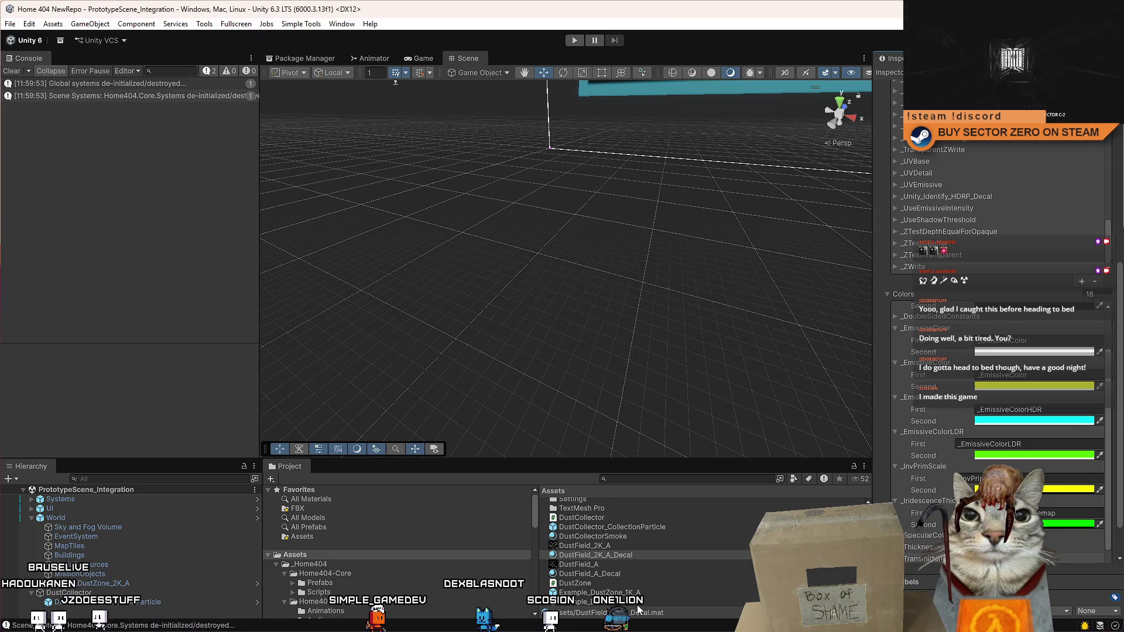
{"action": "mouse_move", "coordinate": [638, 603]}
{"action": "left_mouse_down"}
{"action": "mouse_move", "coordinate": [585, 409]}
{"action": "mouse_move", "coordinate": [512, 275]}
{"action": "mouse_move", "coordinate": [571, 317]}
{"action": "mouse_move", "coordinate": [675, 339]}
{"action": "left_mouse_up"}
{"action": "key", "text": "f"}
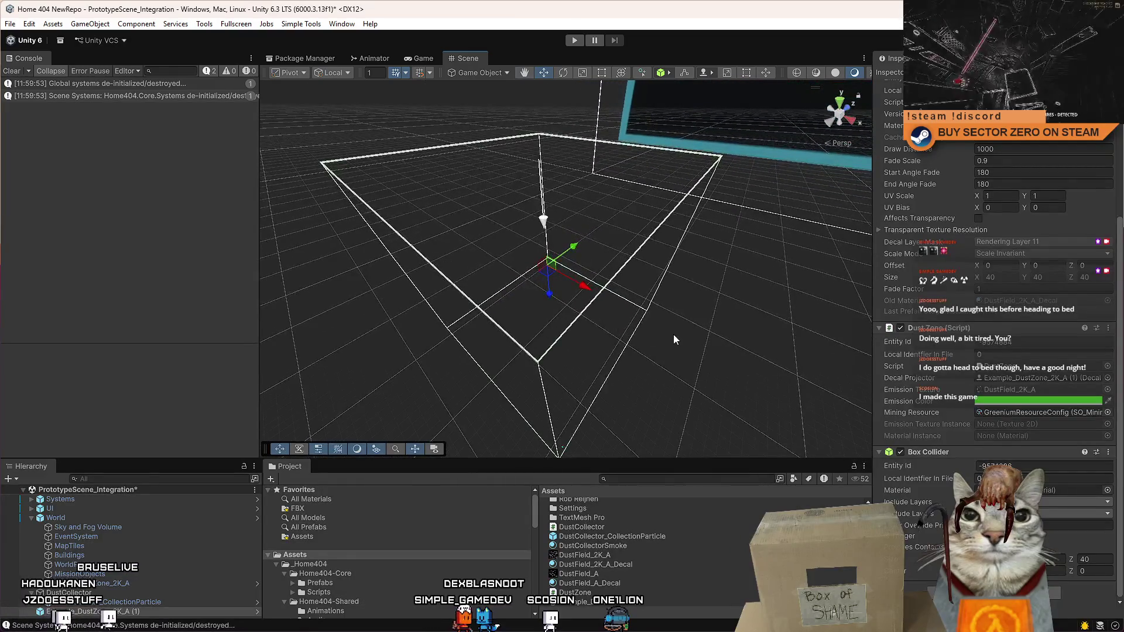
Step: Create a new cube in the scene and frame it with the move tool active
{"action": "scroll", "coordinate": [1117, 280], "scroll_direction": "up", "scroll_amount": 3}
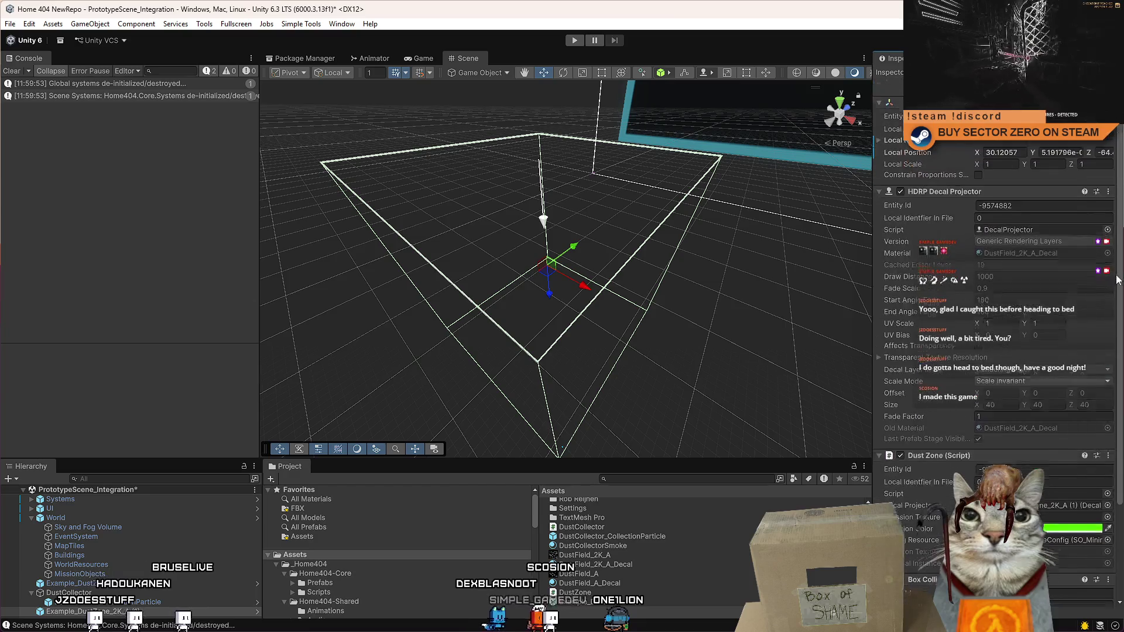
{"action": "mouse_move", "coordinate": [755, 282]}
{"action": "left_mouse_down"}
{"action": "mouse_move", "coordinate": [710, 302]}
{"action": "mouse_move", "coordinate": [556, 310]}
{"action": "left_mouse_up"}
{"action": "left_click", "coordinate": [90, 24]}
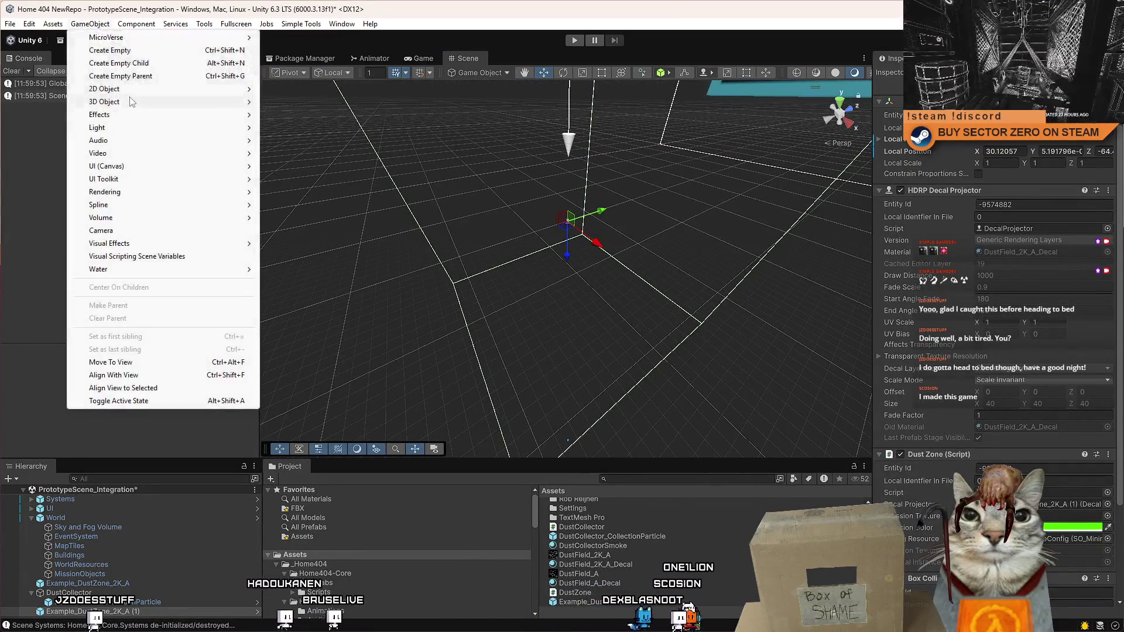
{"action": "mouse_move", "coordinate": [131, 102]}
{"action": "left_click", "coordinate": [351, 101]}
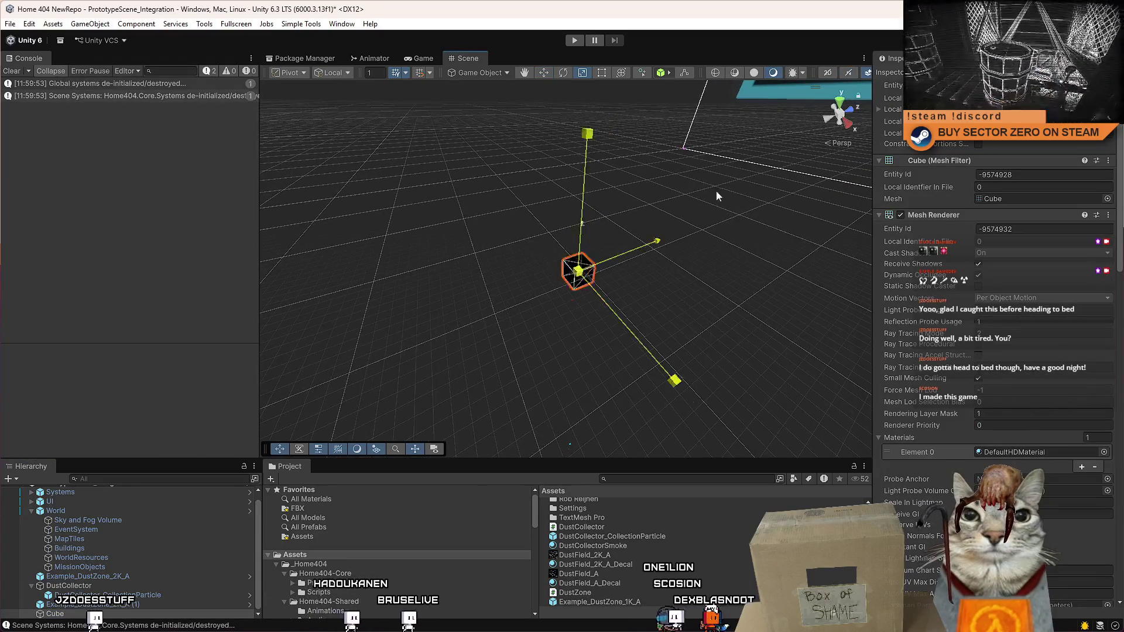
{"action": "key", "text": "f"}
{"action": "key", "text": "w"}
{"action": "key", "text": "f"}
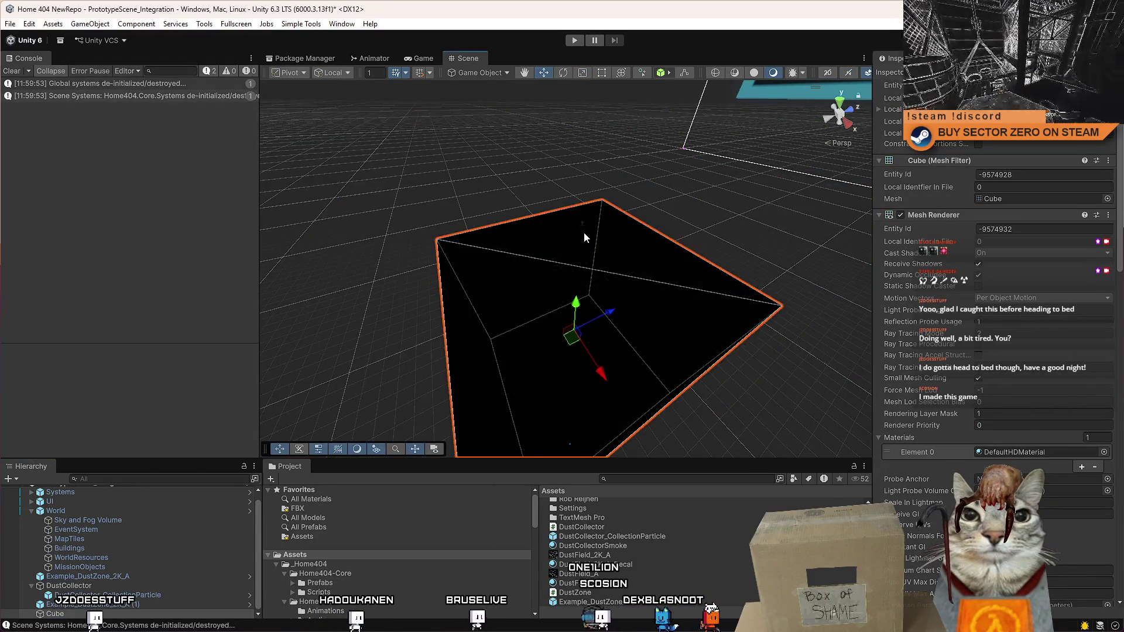
{"action": "scroll", "coordinate": [585, 325], "scroll_direction": "down", "scroll_amount": 3}
Step: Move the Example_DustZone_2K_A (1) decal projector over the cube, then select the cube
{"action": "left_click", "coordinate": [581, 222]}
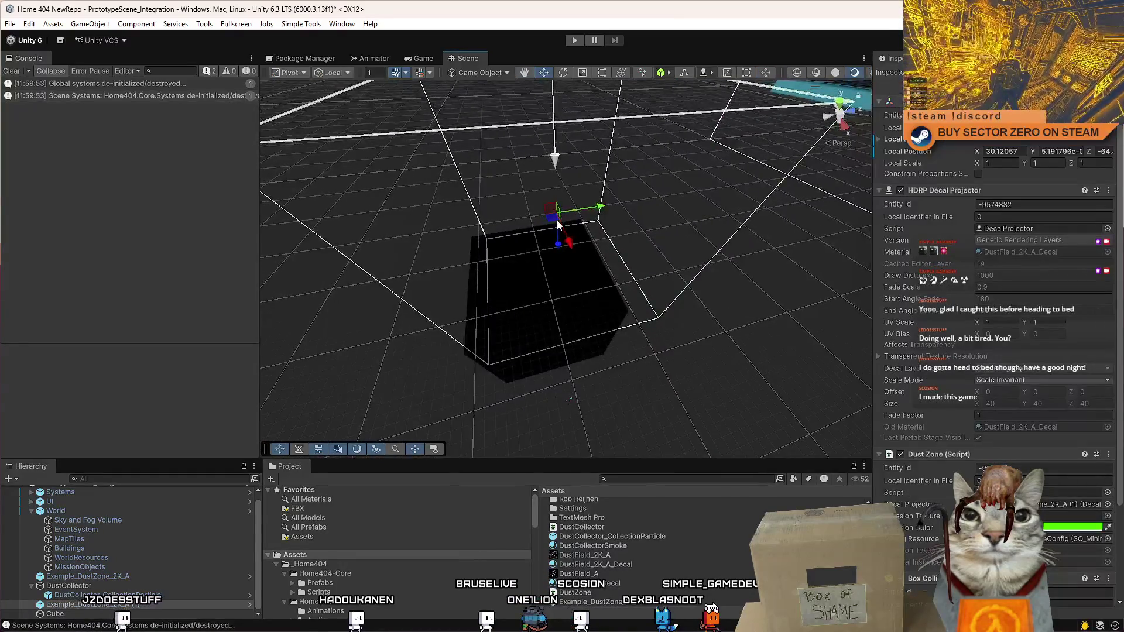
{"action": "mouse_move", "coordinate": [557, 220]}
{"action": "left_mouse_down"}
{"action": "mouse_move", "coordinate": [521, 258]}
{"action": "mouse_move", "coordinate": [530, 204]}
{"action": "mouse_move", "coordinate": [541, 241]}
{"action": "mouse_move", "coordinate": [501, 255]}
{"action": "mouse_move", "coordinate": [532, 368]}
{"action": "mouse_move", "coordinate": [510, 315]}
{"action": "mouse_move", "coordinate": [471, 305]}
{"action": "left_mouse_up"}
{"action": "left_click", "coordinate": [501, 254]}
{"action": "left_click", "coordinate": [500, 237]}
{"action": "key", "text": "f"}
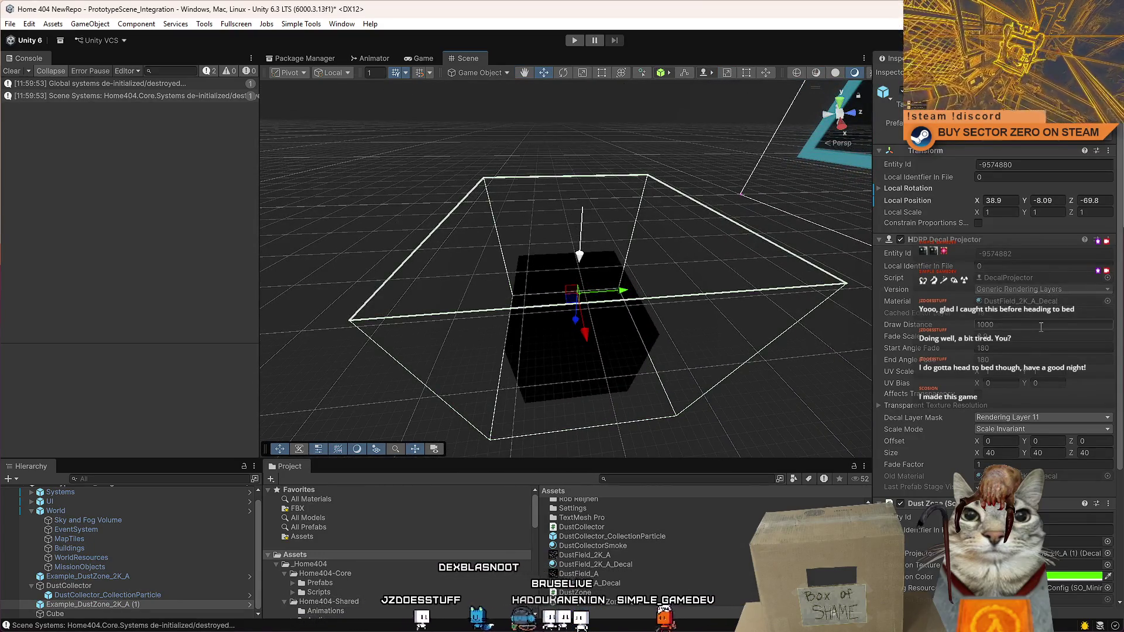
{"action": "scroll", "coordinate": [1061, 332], "scroll_direction": "down", "scroll_amount": 3}
{"action": "mouse_move", "coordinate": [655, 328]}
{"action": "left_mouse_down"}
{"action": "mouse_move", "coordinate": [669, 331]}
{"action": "mouse_move", "coordinate": [568, 333]}
{"action": "left_mouse_up"}
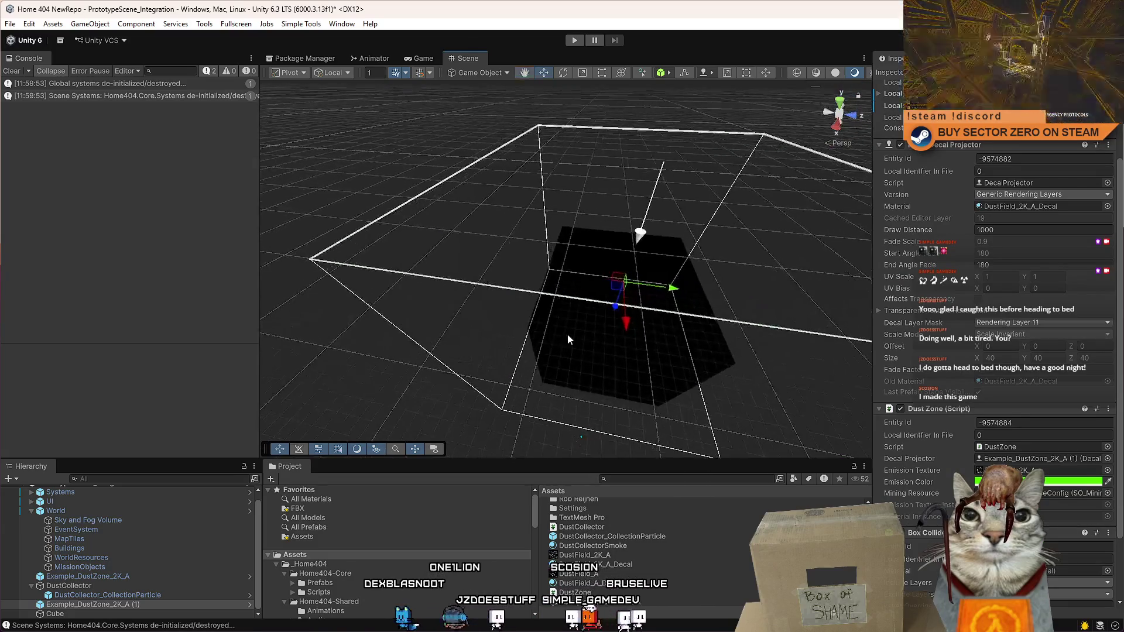
{"action": "left_click", "coordinate": [568, 334]}
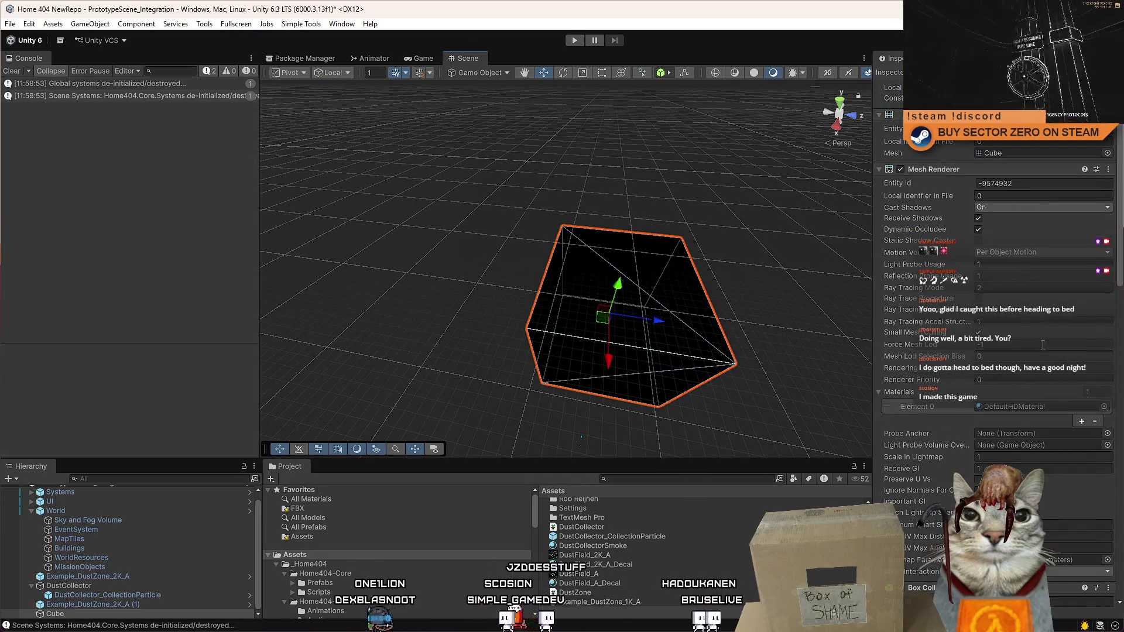
Step: Switch the Inspector to Normal mode and add Decal Layer 2 to the cube's Rendering Layer Mask
{"action": "scroll", "coordinate": [1023, 263], "scroll_direction": "down", "scroll_amount": 5}
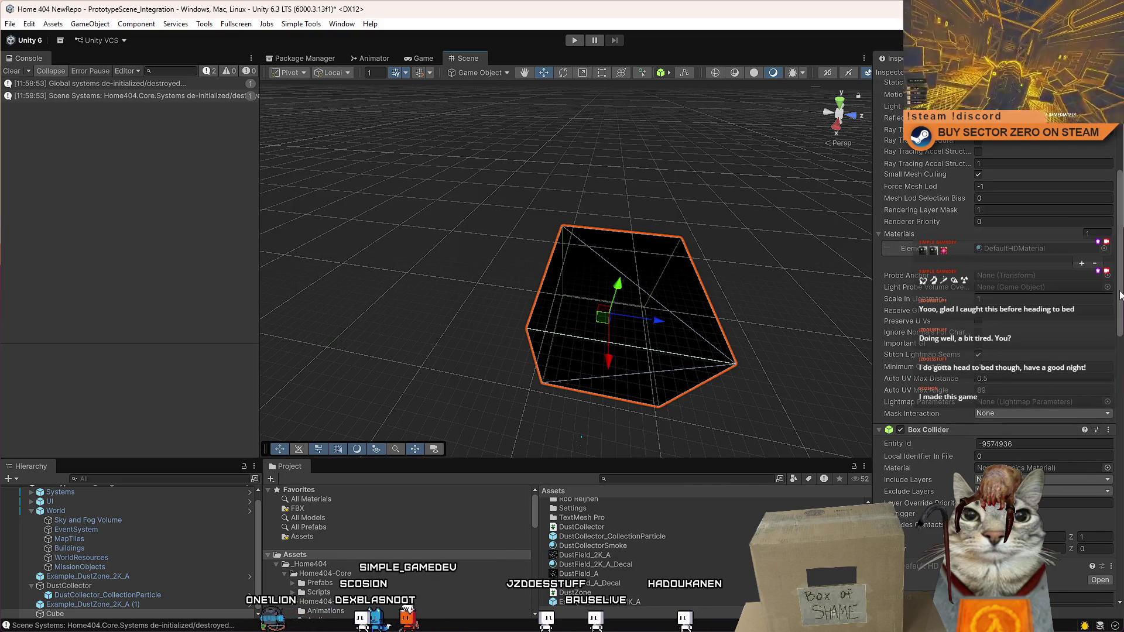
{"action": "left_click_drag", "start_coordinate": [1120, 295], "coordinate": [1121, 138]}
{"action": "left_click", "coordinate": [1120, 147]}
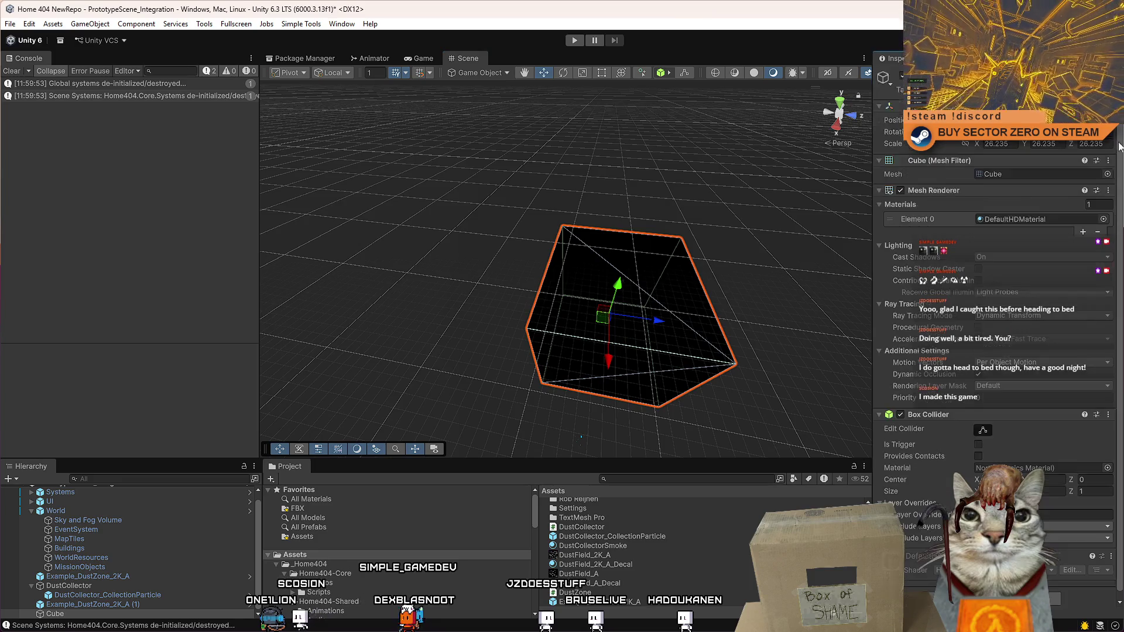
{"action": "scroll", "coordinate": [1098, 165], "scroll_direction": "down", "scroll_amount": 1}
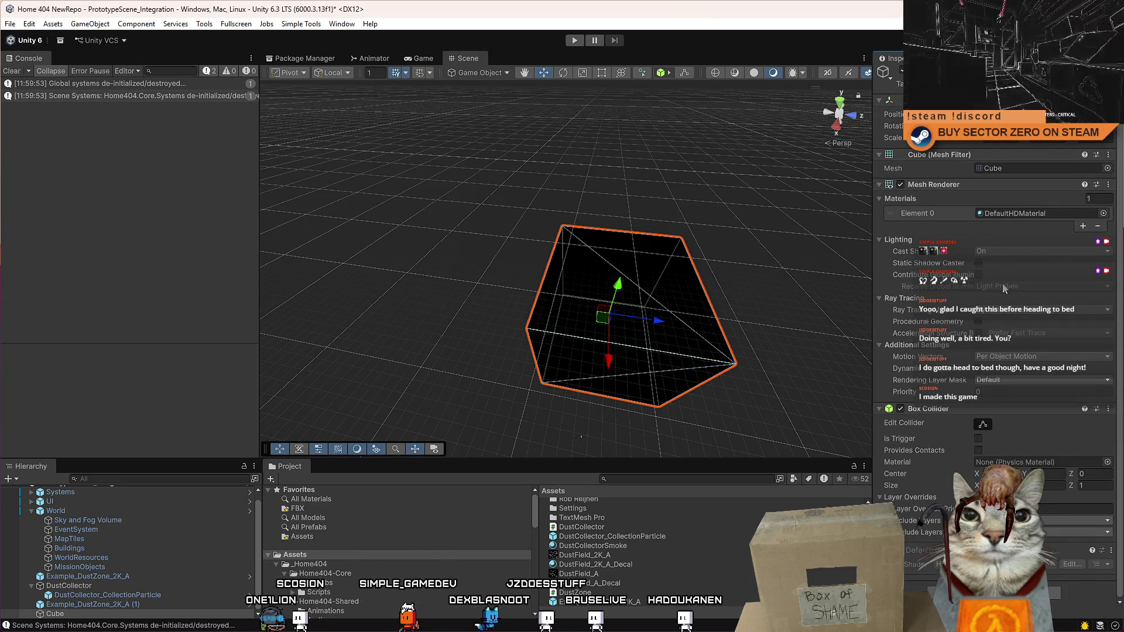
{"action": "left_click", "coordinate": [1016, 380]}
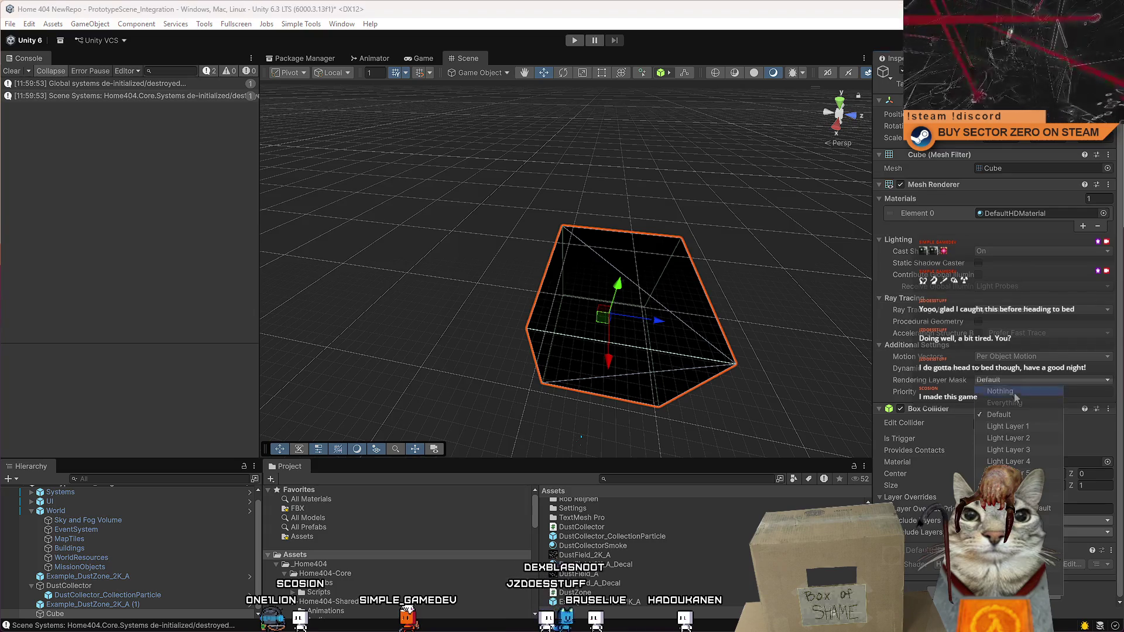
{"action": "left_click", "coordinate": [1013, 531]}
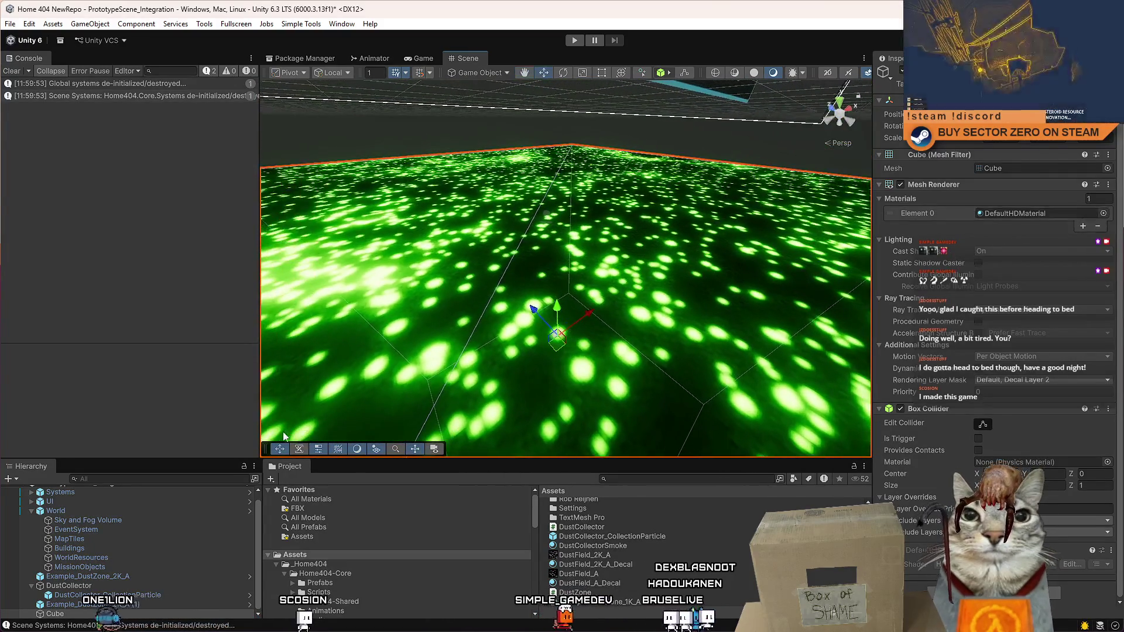
{"action": "left_click", "coordinate": [135, 605]}
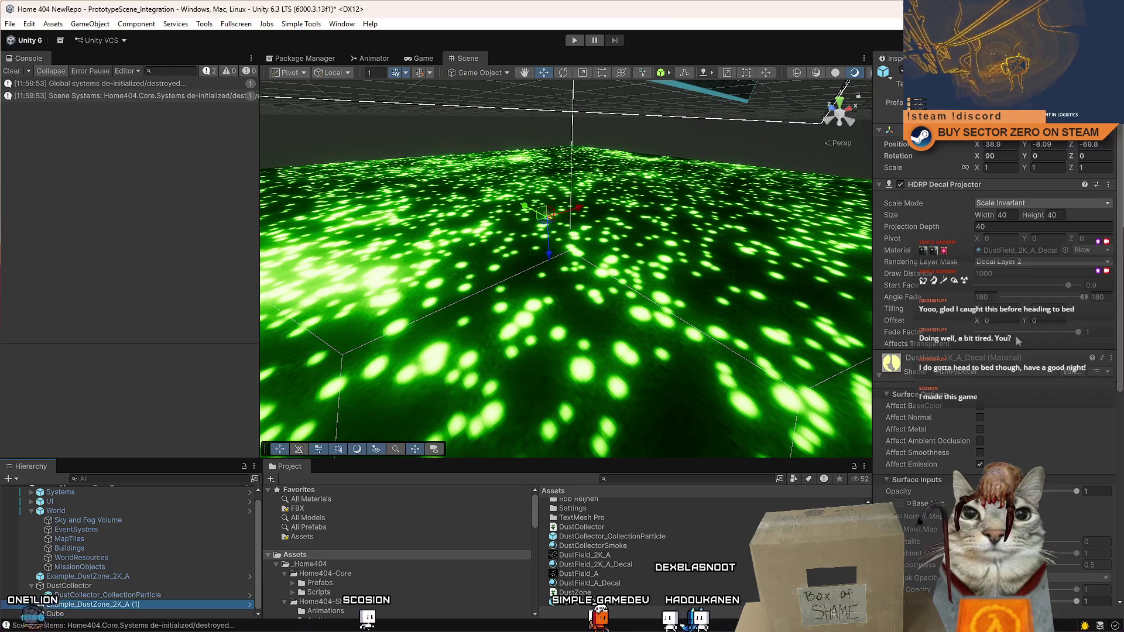
Step: Set the DustField_2K_A_Decal material's emission colour to magenta
{"action": "left_click", "coordinate": [1041, 251]}
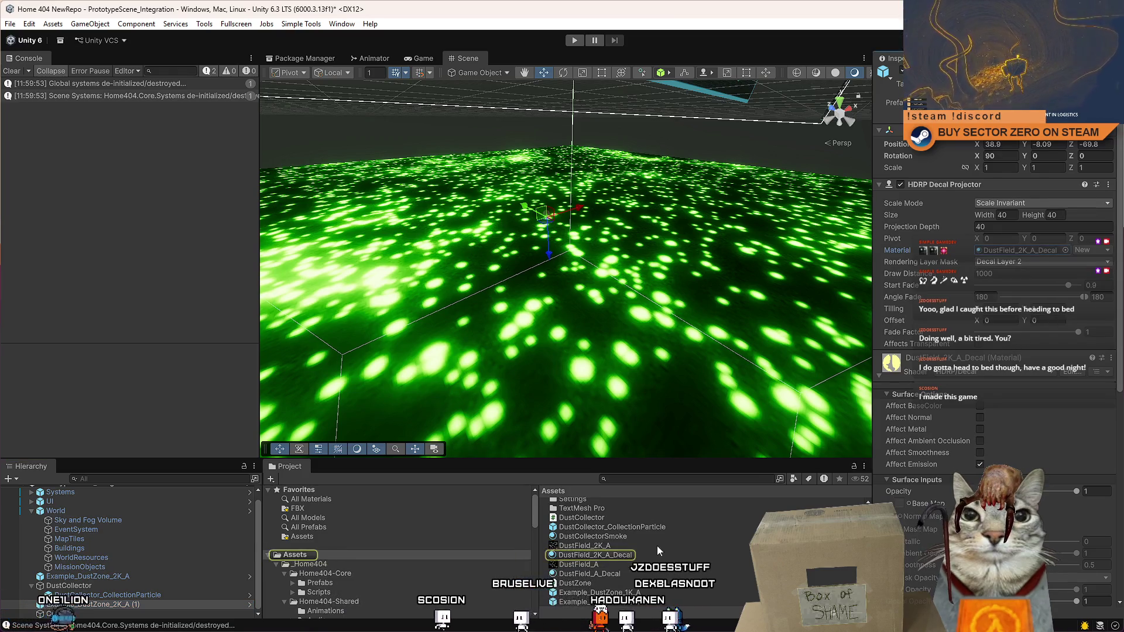
{"action": "left_click", "coordinate": [624, 555]}
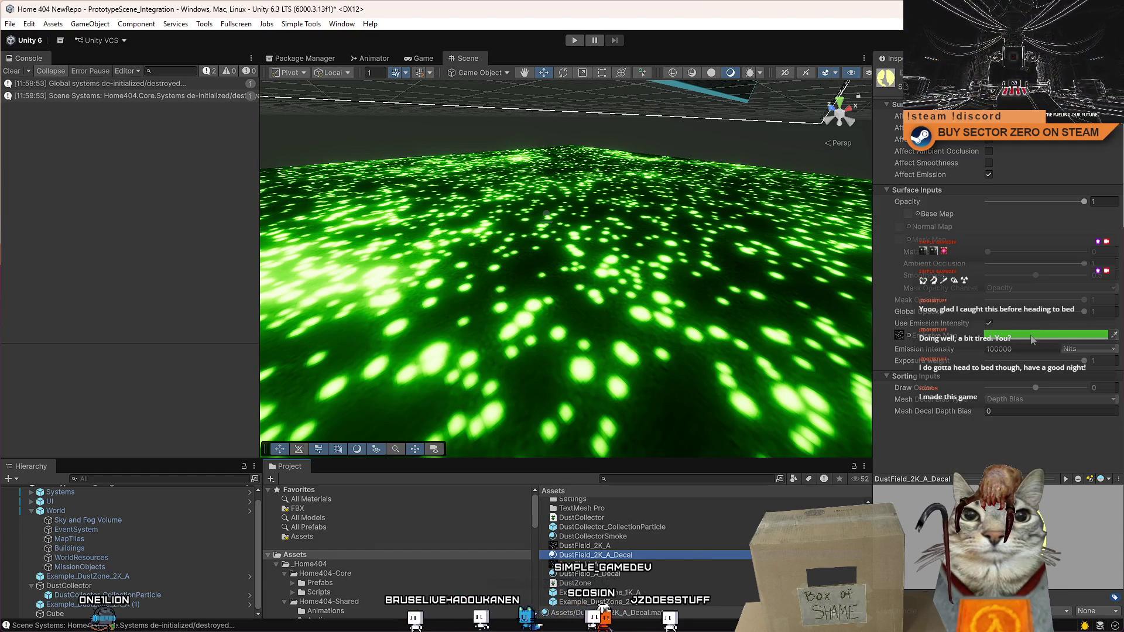
{"action": "left_click", "coordinate": [1032, 338]}
{"action": "left_click", "coordinate": [1087, 394]}
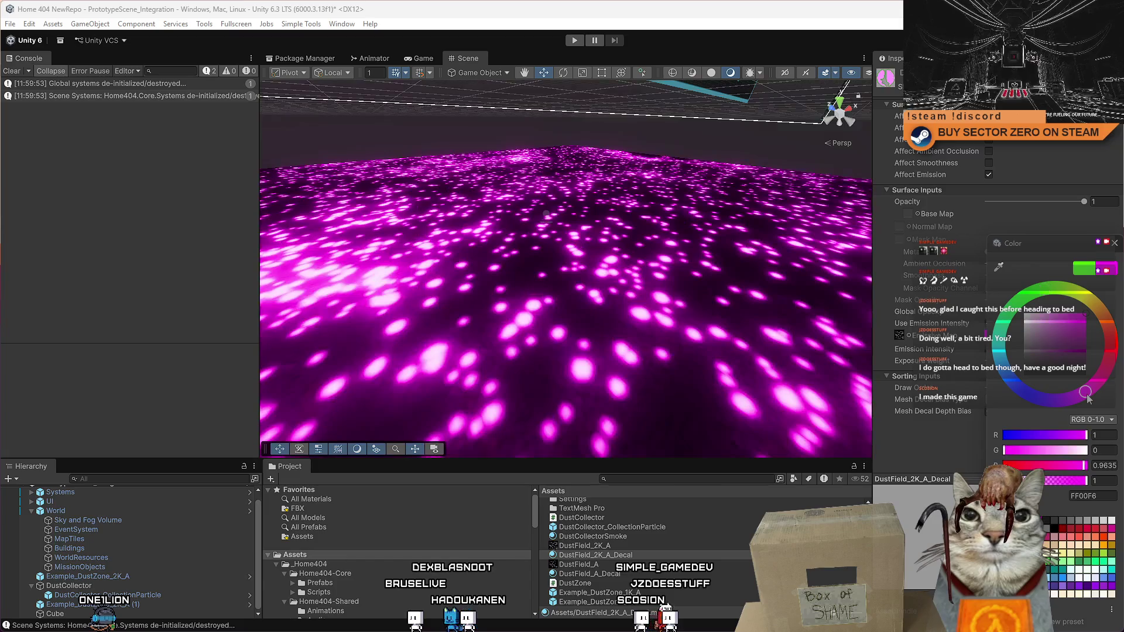
{"action": "left_click", "coordinate": [1116, 244]}
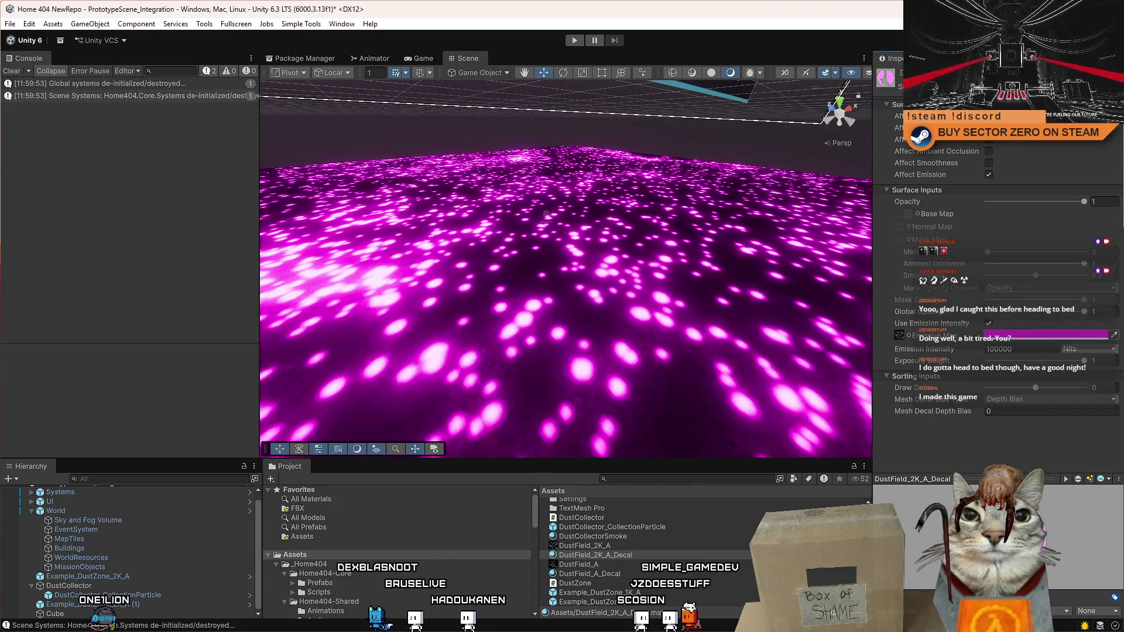
Step: Switch the Inspector to Debug mode and locate the _EmissiveColor entry under saved Colors
{"action": "left_click", "coordinate": [1116, 58]}
{"action": "left_click", "coordinate": [983, 84]}
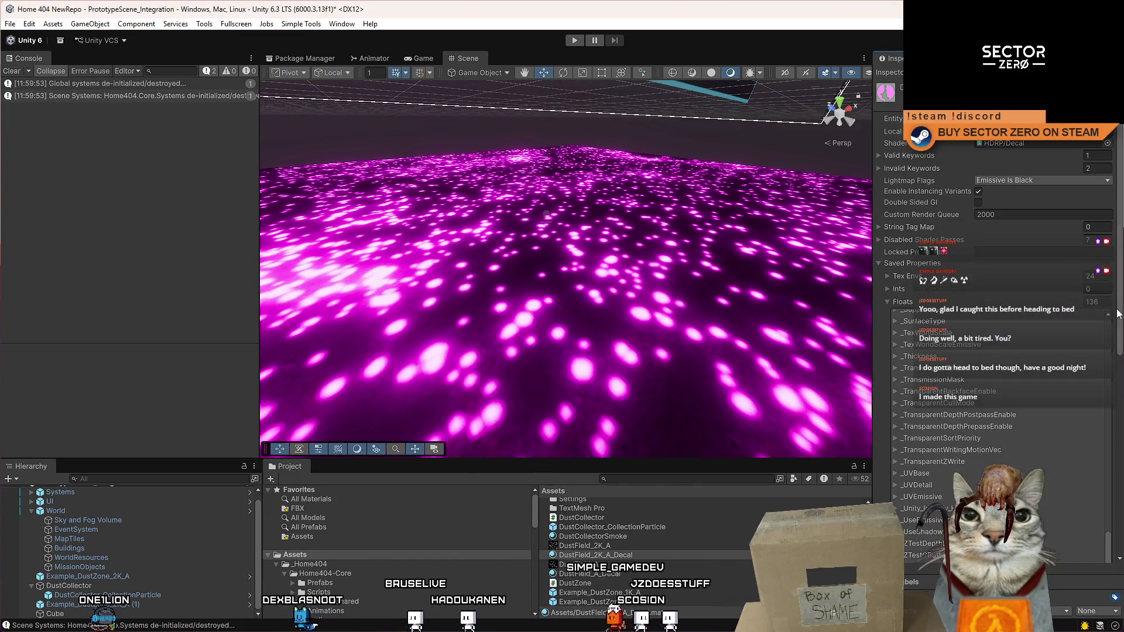
{"action": "scroll", "coordinate": [1120, 293], "scroll_direction": "down", "scroll_amount": 10}
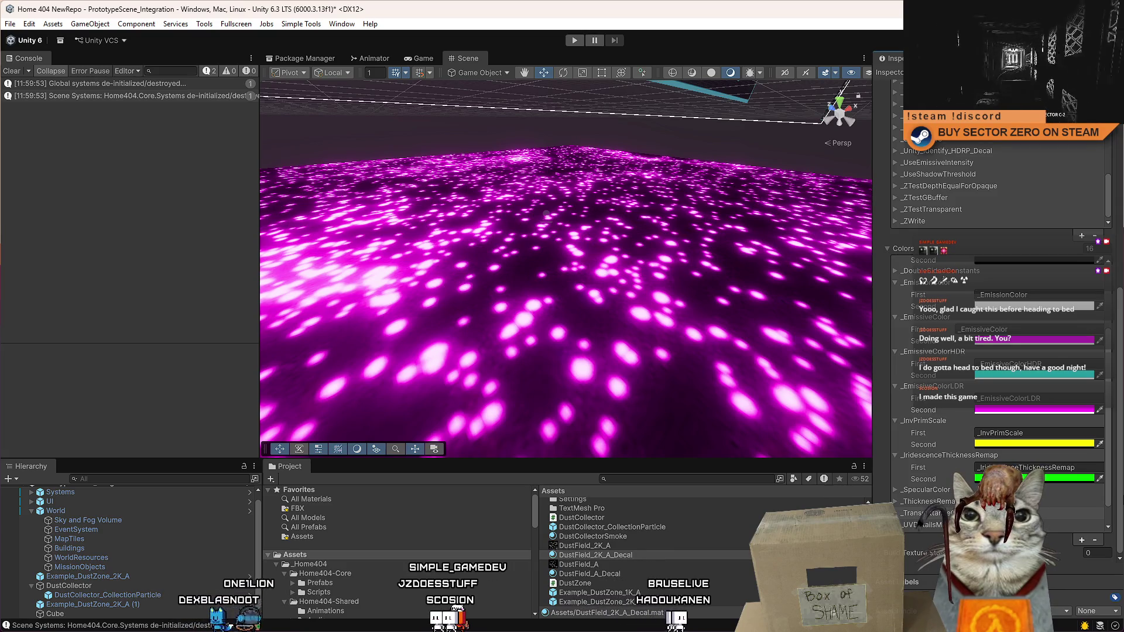
{"action": "left_click", "coordinate": [1048, 329]}
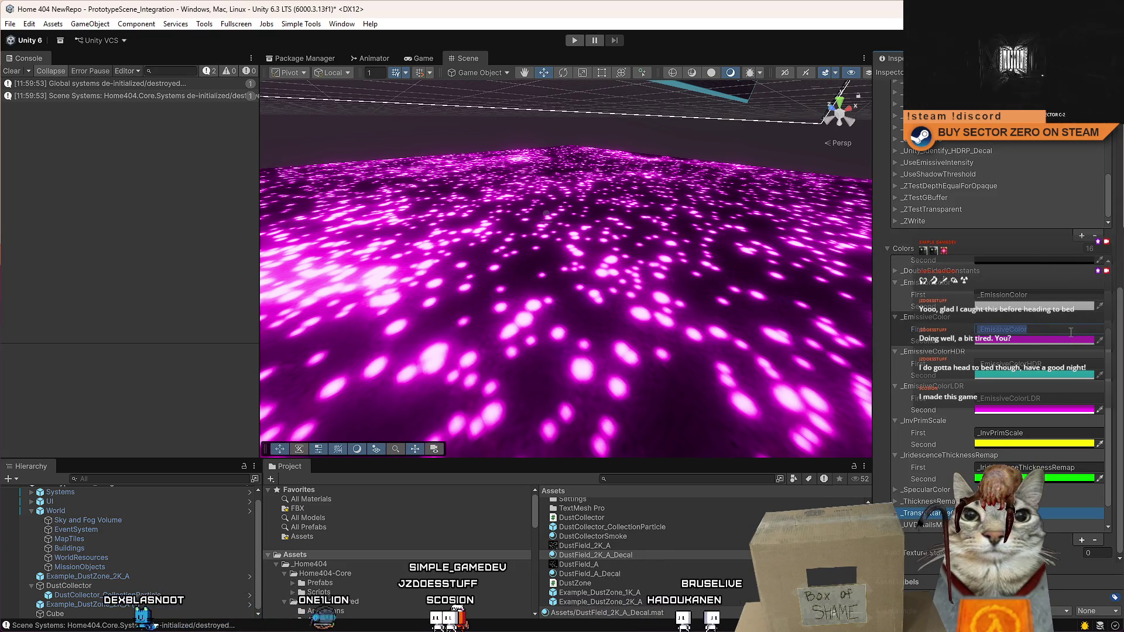
{"action": "key", "text": "Escape"}
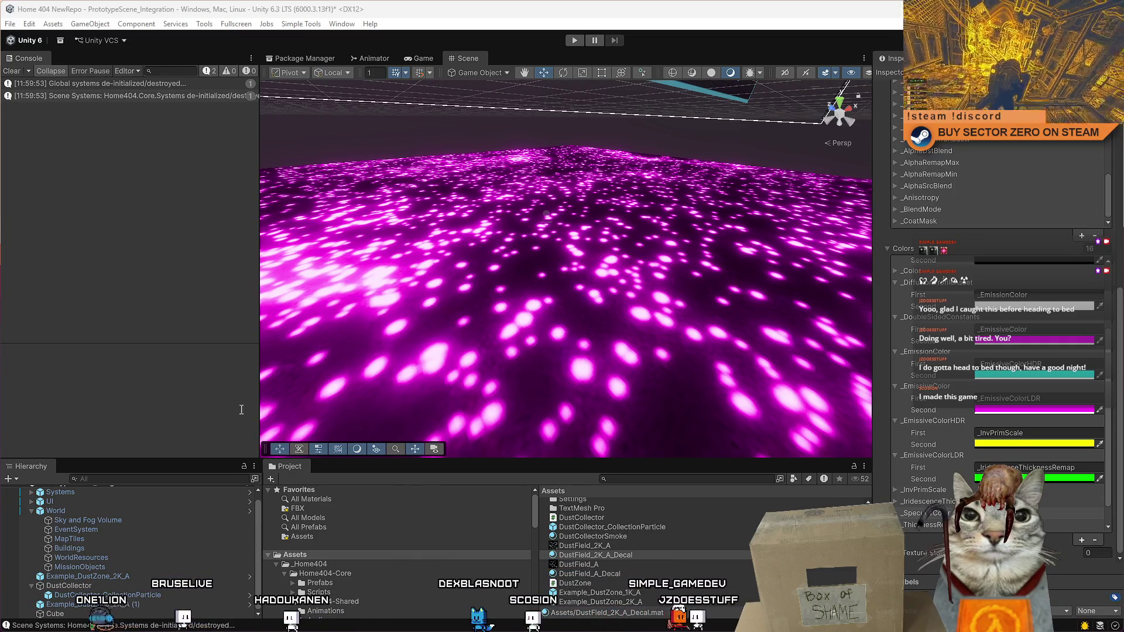
{"action": "key", "text": "alt+Tab"}
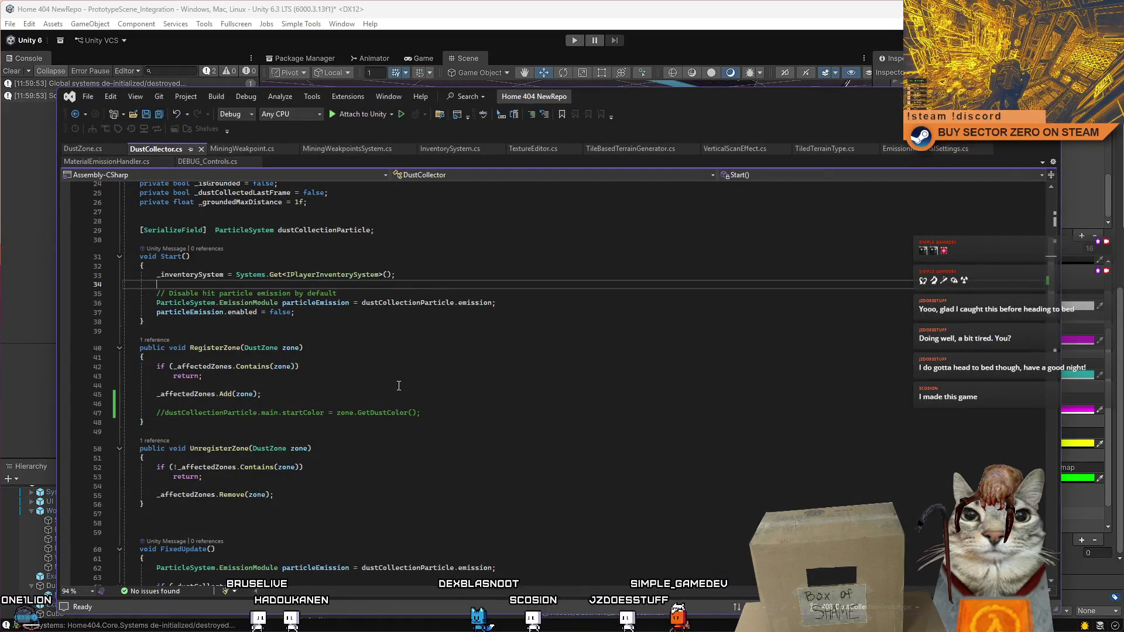
Step: Open DustZone.cs and duplicate the _EmissiveColor SetColor line in Awake
{"action": "scroll", "coordinate": [409, 399], "scroll_direction": "up", "scroll_amount": 2}
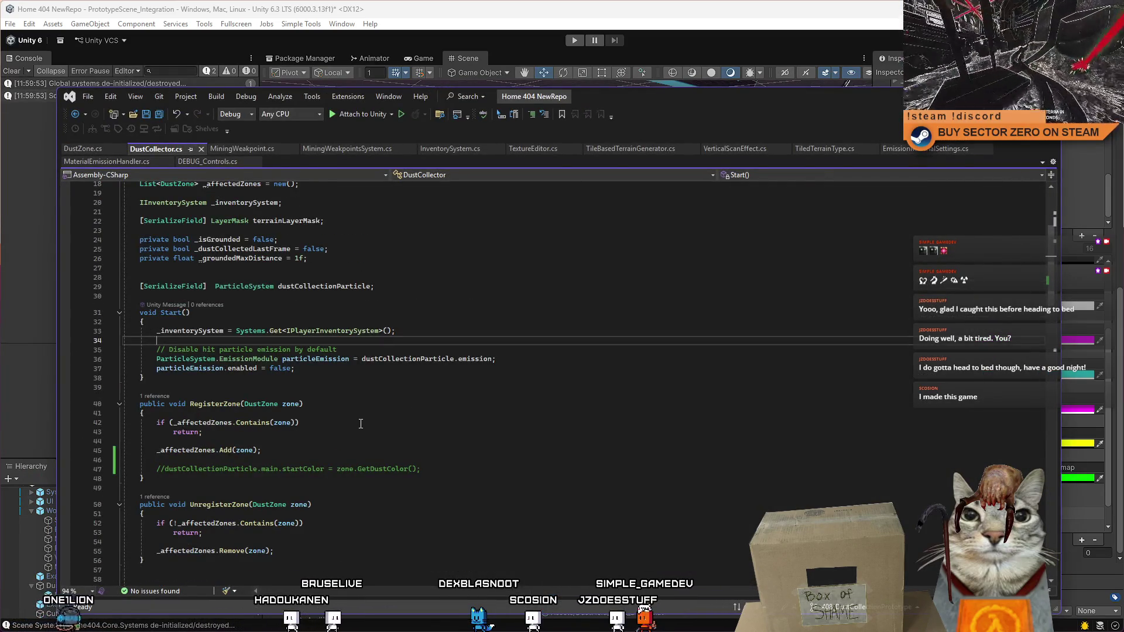
{"action": "left_click", "coordinate": [83, 148]}
{"action": "left_click", "coordinate": [544, 369]}
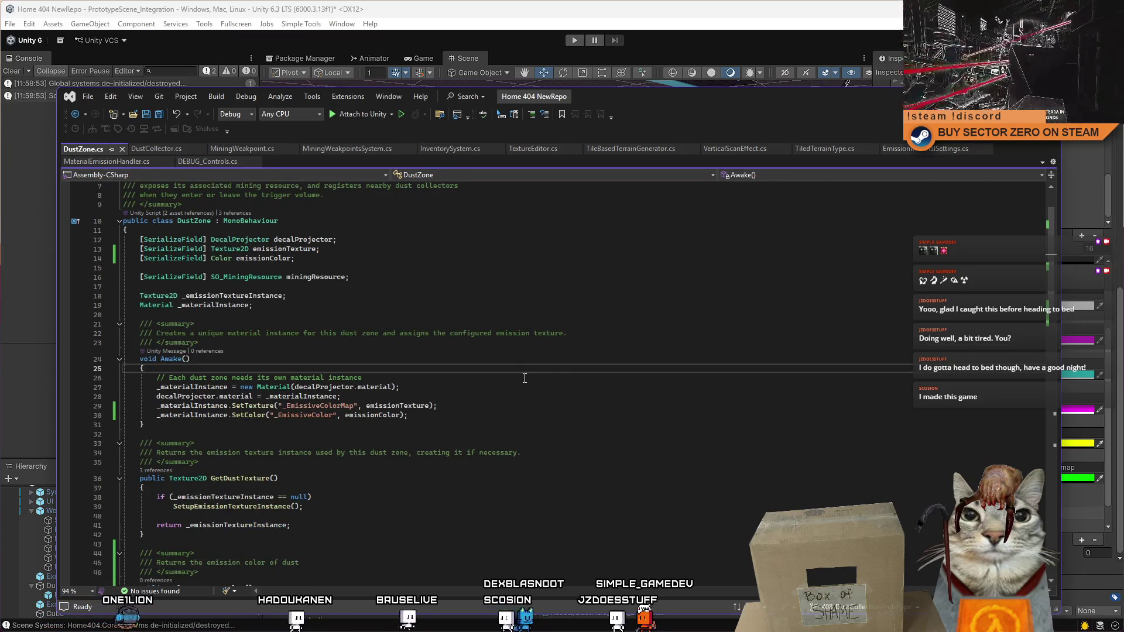
{"action": "double_click", "coordinate": [312, 417]}
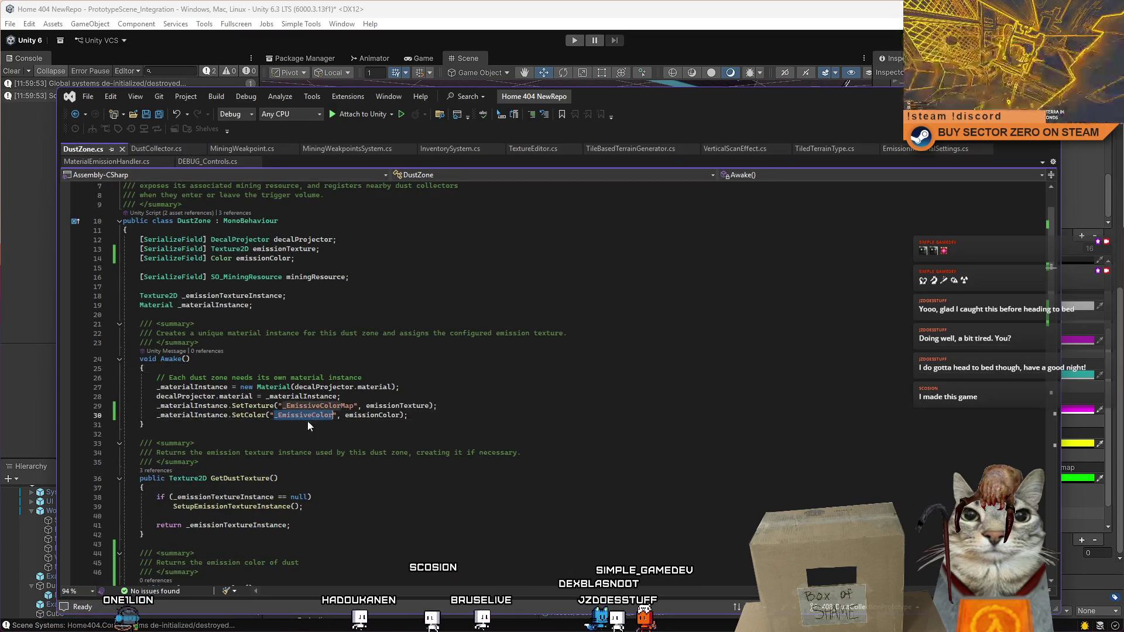
{"action": "left_click", "coordinate": [345, 425]}
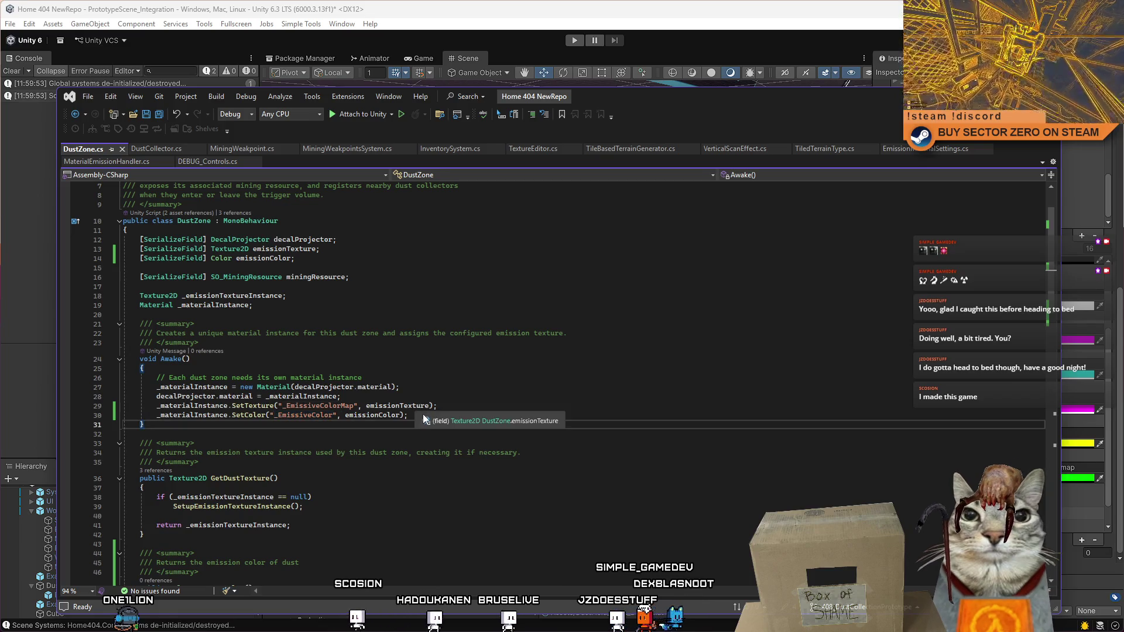
{"action": "left_click_drag", "start_coordinate": [421, 415], "coordinate": [157, 416]}
{"action": "key", "text": "ctrl+c"}
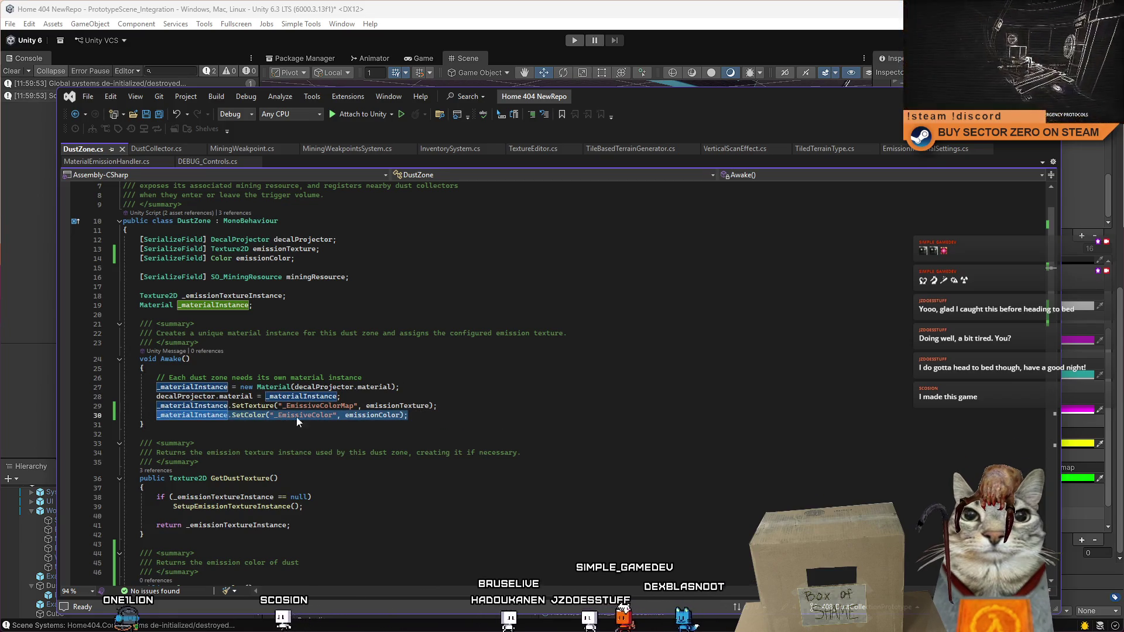
{"action": "left_click", "coordinate": [446, 415]}
{"action": "key", "text": "Return"}
{"action": "key", "text": "ctrl+v"}
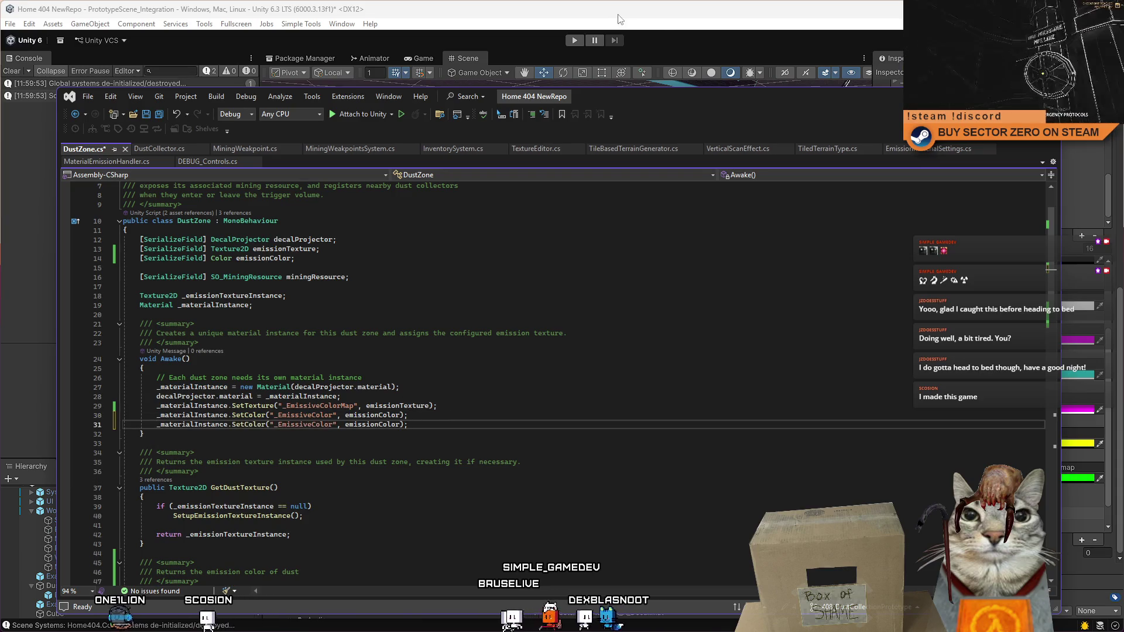
Step: Change the first SetColor line's property to _DoubleSidedConstants and return to Unity
{"action": "mouse_move", "coordinate": [727, 103]}
{"action": "left_mouse_down"}
{"action": "mouse_move", "coordinate": [348, 109]}
{"action": "mouse_move", "coordinate": [556, 90]}
{"action": "mouse_move", "coordinate": [472, 88]}
{"action": "left_mouse_up"}
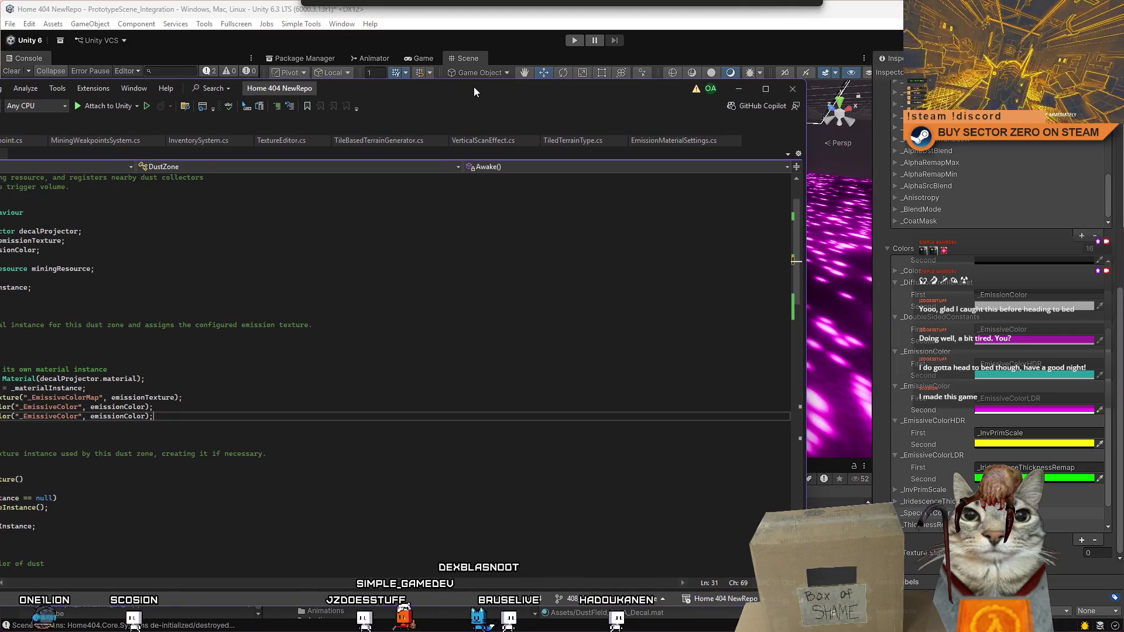
{"action": "left_click_drag", "start_coordinate": [473, 87], "coordinate": [681, 75]}
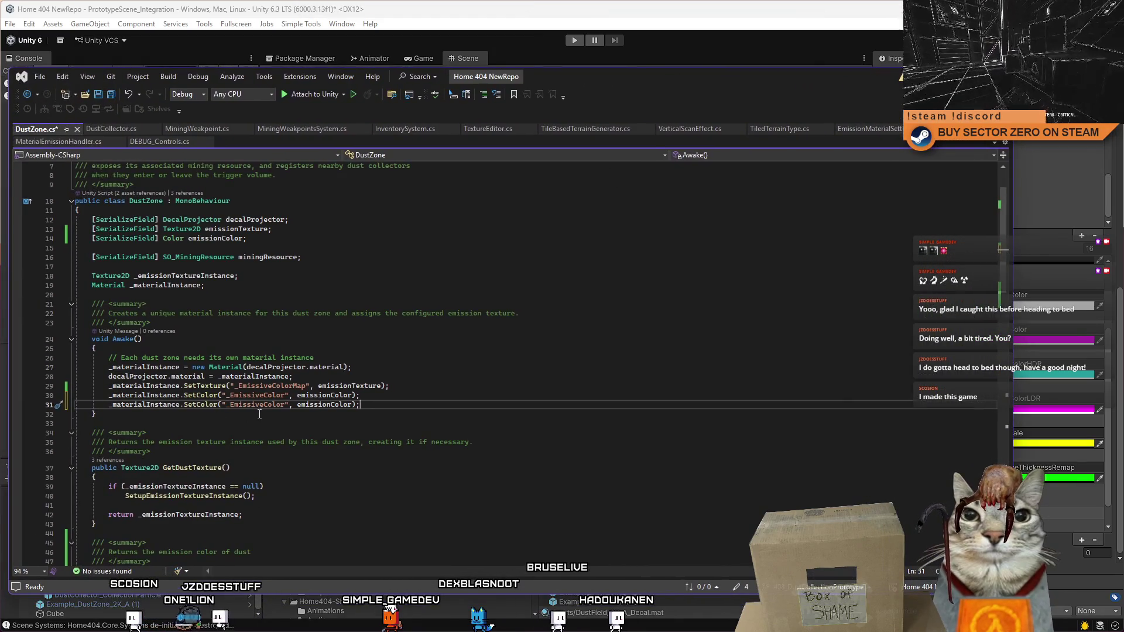
{"action": "double_click", "coordinate": [265, 396]}
{"action": "type", "text": "_"}
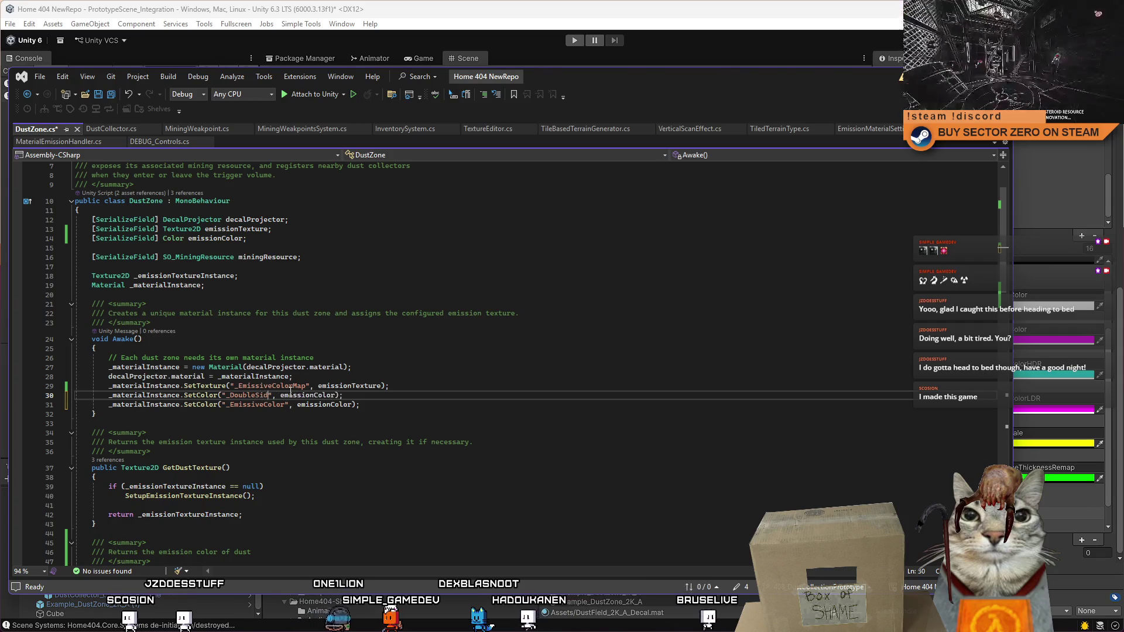
{"action": "type", "text": "stants"}
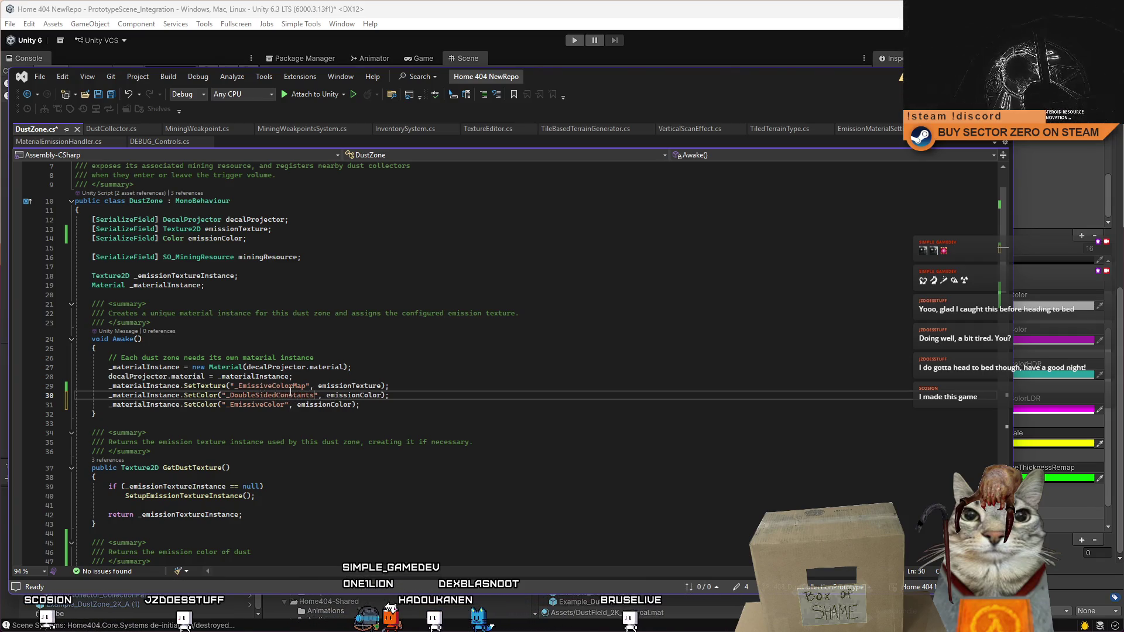
{"action": "left_click", "coordinate": [474, 389]}
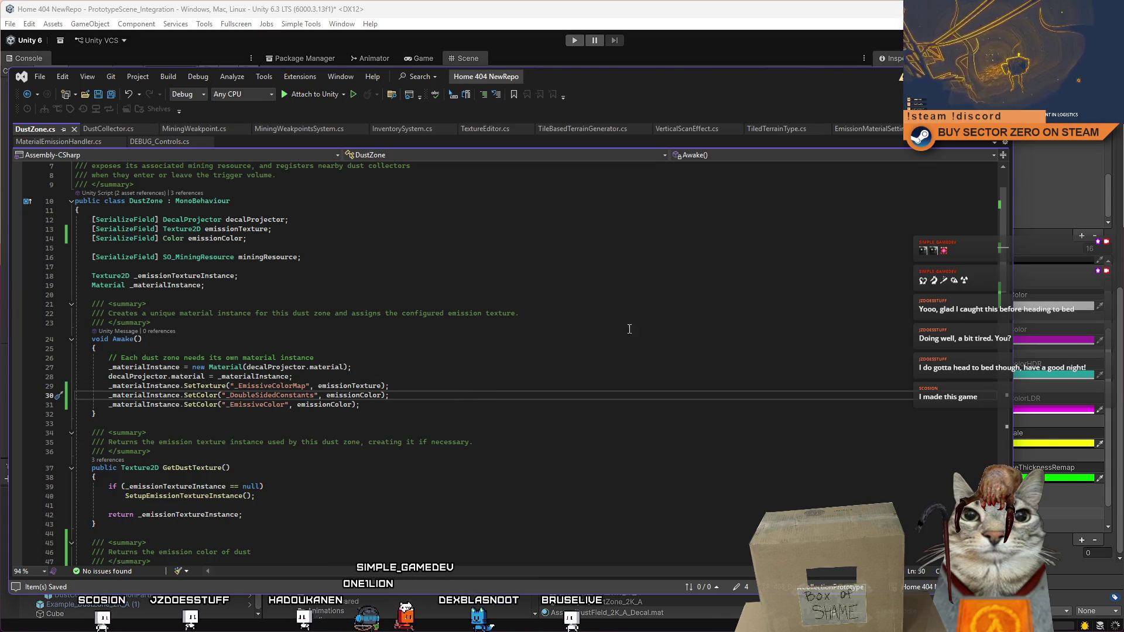
{"action": "key", "text": "super+Down"}
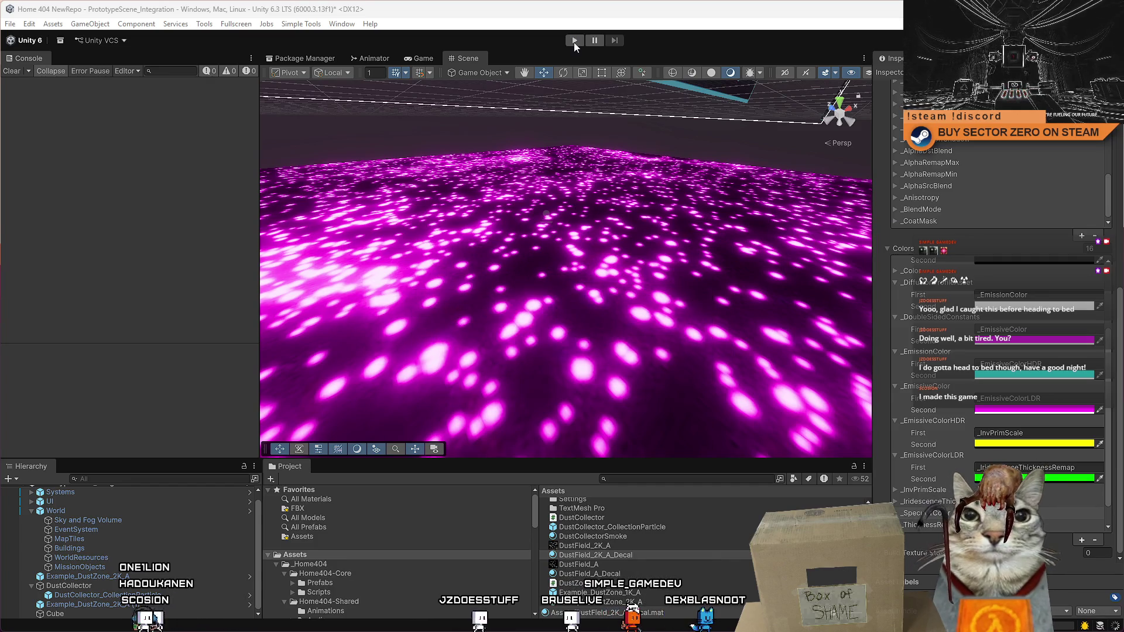
Step: Run and stop the game with the recompiled script, then select and frame the Cube
{"action": "left_click", "coordinate": [574, 42]}
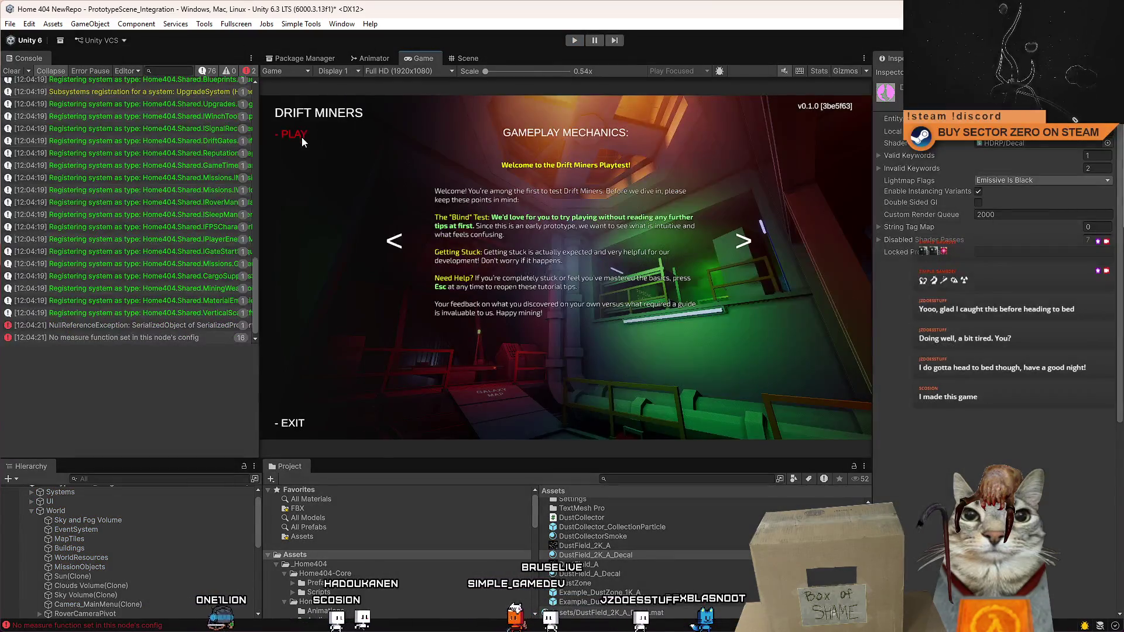
{"action": "left_click", "coordinate": [575, 41]}
{"action": "left_click", "coordinate": [606, 219]}
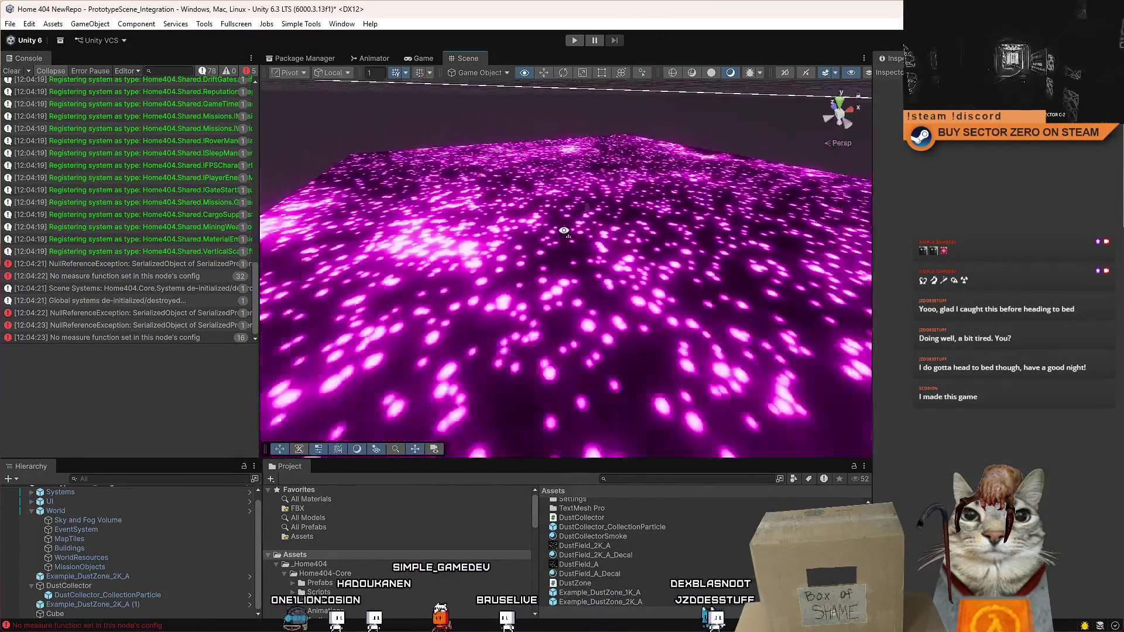
{"action": "key", "text": "f"}
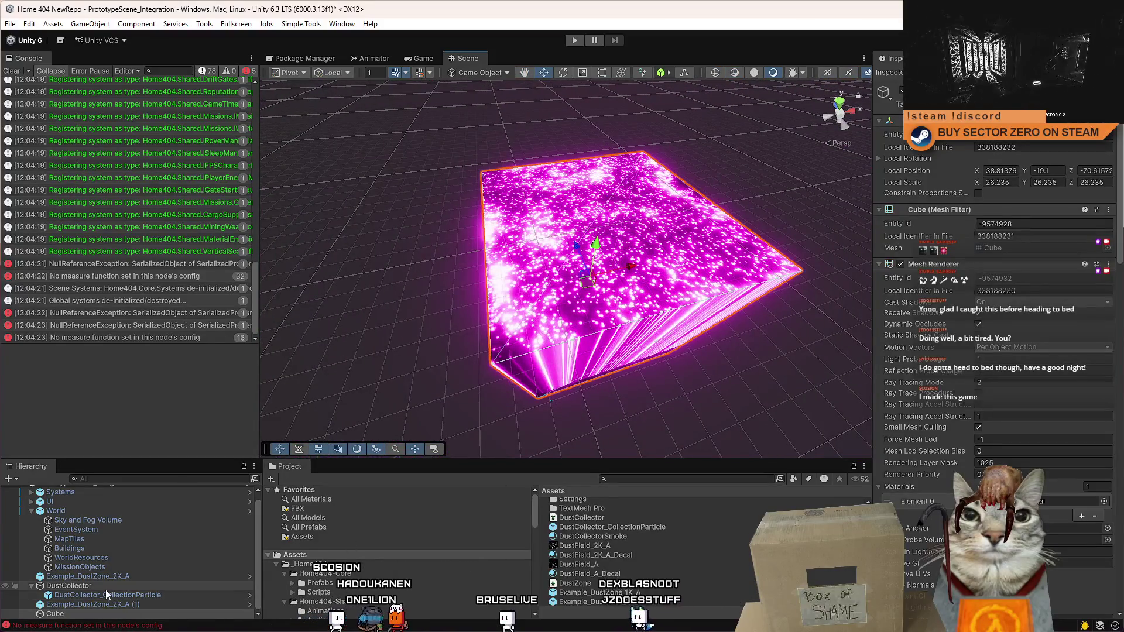
Step: Delete and restore Example_DustZone_2K_A (1), then remove the magenta decal and select the green one
{"action": "left_click", "coordinate": [131, 605]}
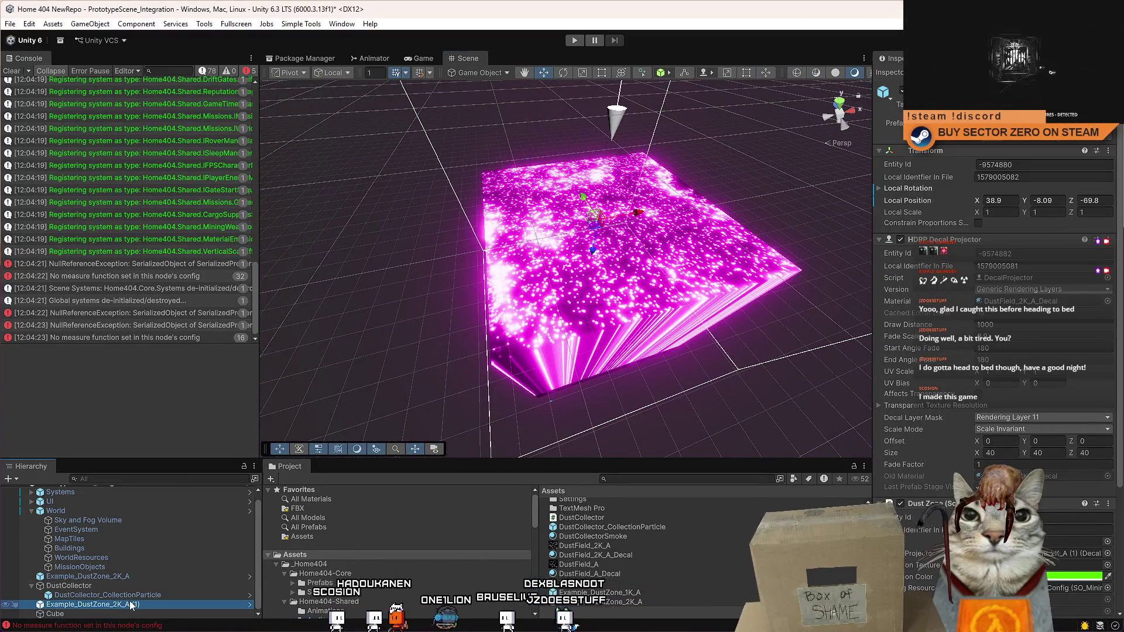
{"action": "key", "text": "Delete"}
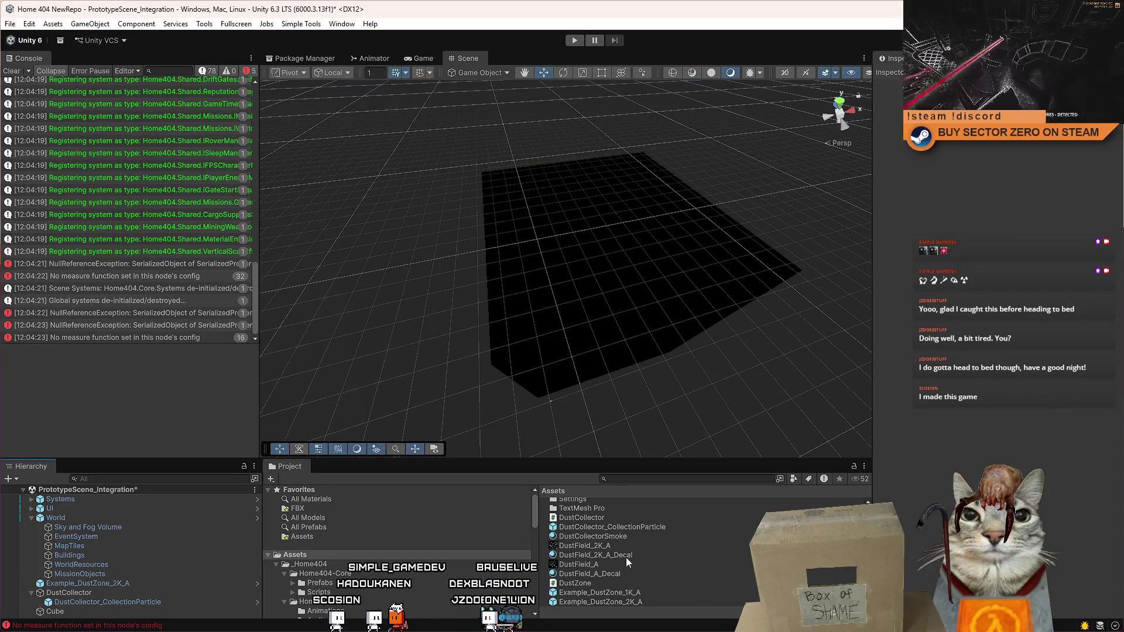
{"action": "key", "text": "ctrl+z"}
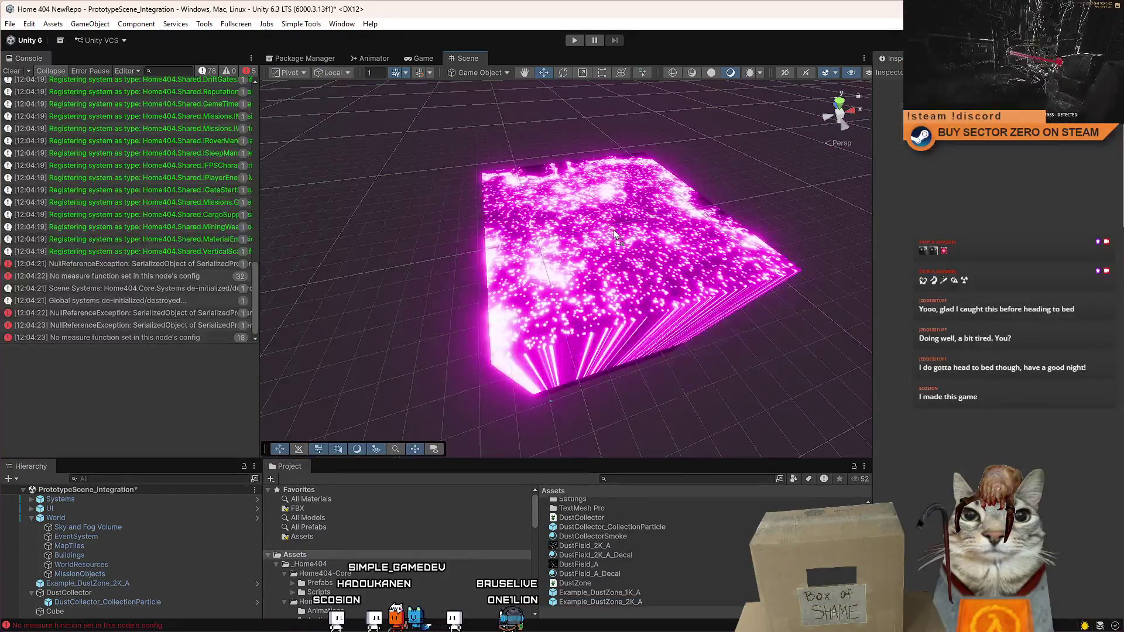
{"action": "scroll", "coordinate": [1113, 338], "scroll_direction": "down", "scroll_amount": 5}
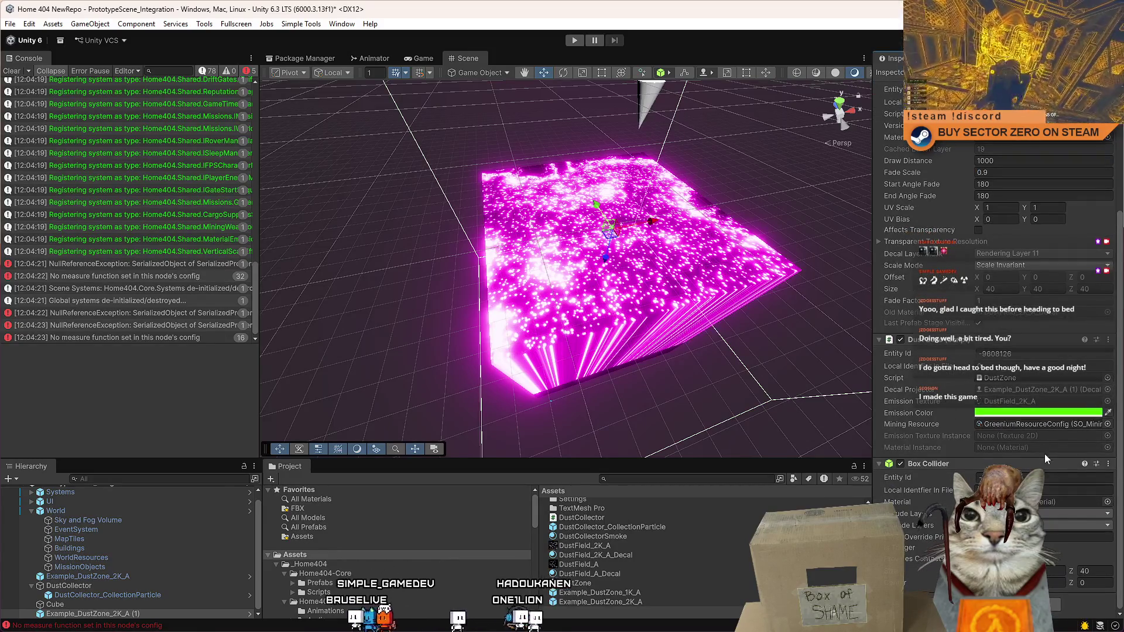
{"action": "scroll", "coordinate": [1056, 319], "scroll_direction": "up", "scroll_amount": 3}
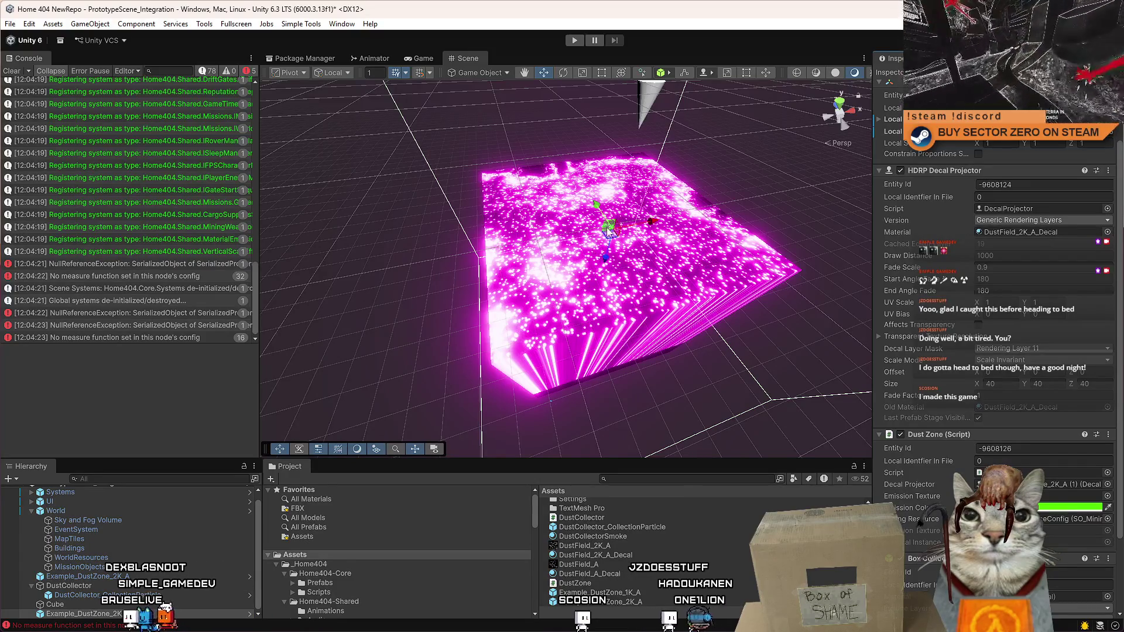
{"action": "mouse_move", "coordinate": [609, 226]}
{"action": "left_mouse_down"}
{"action": "mouse_move", "coordinate": [582, 251]}
{"action": "mouse_move", "coordinate": [301, 326]}
{"action": "mouse_move", "coordinate": [622, 215]}
{"action": "mouse_move", "coordinate": [644, 173]}
{"action": "mouse_move", "coordinate": [602, 221]}
{"action": "mouse_move", "coordinate": [640, 242]}
{"action": "mouse_move", "coordinate": [707, 221]}
{"action": "mouse_move", "coordinate": [614, 210]}
{"action": "mouse_move", "coordinate": [624, 221]}
{"action": "mouse_move", "coordinate": [690, 221]}
{"action": "mouse_move", "coordinate": [638, 210]}
{"action": "mouse_move", "coordinate": [615, 189]}
{"action": "mouse_move", "coordinate": [606, 193]}
{"action": "mouse_move", "coordinate": [619, 191]}
{"action": "mouse_move", "coordinate": [627, 228]}
{"action": "left_mouse_up"}
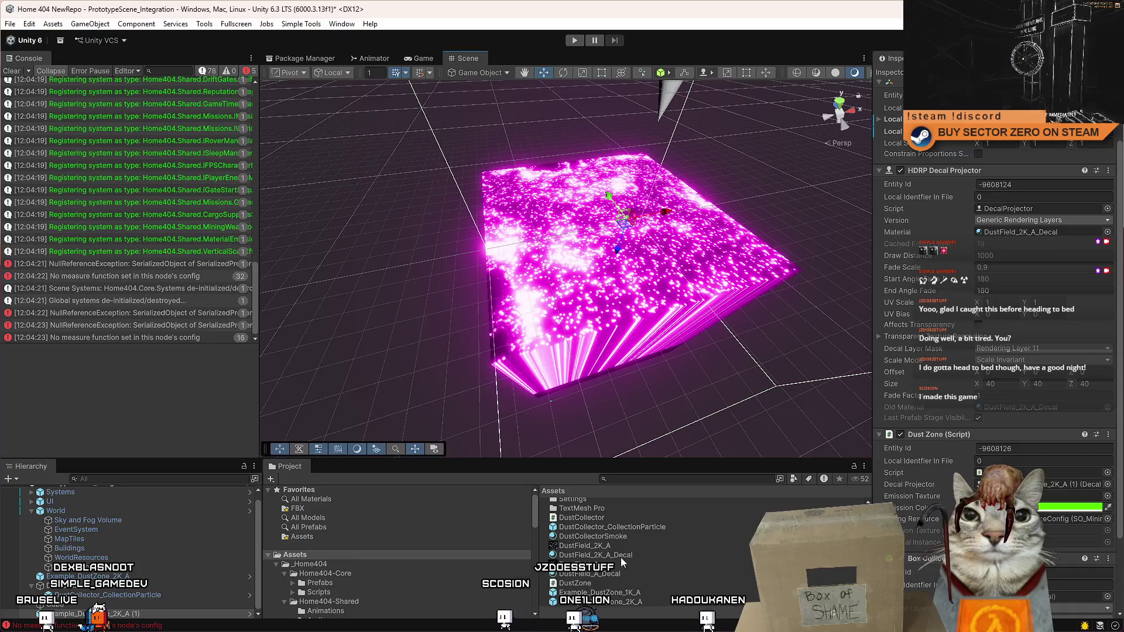
{"action": "key", "text": "Delete"}
{"action": "left_click", "coordinate": [601, 223]}
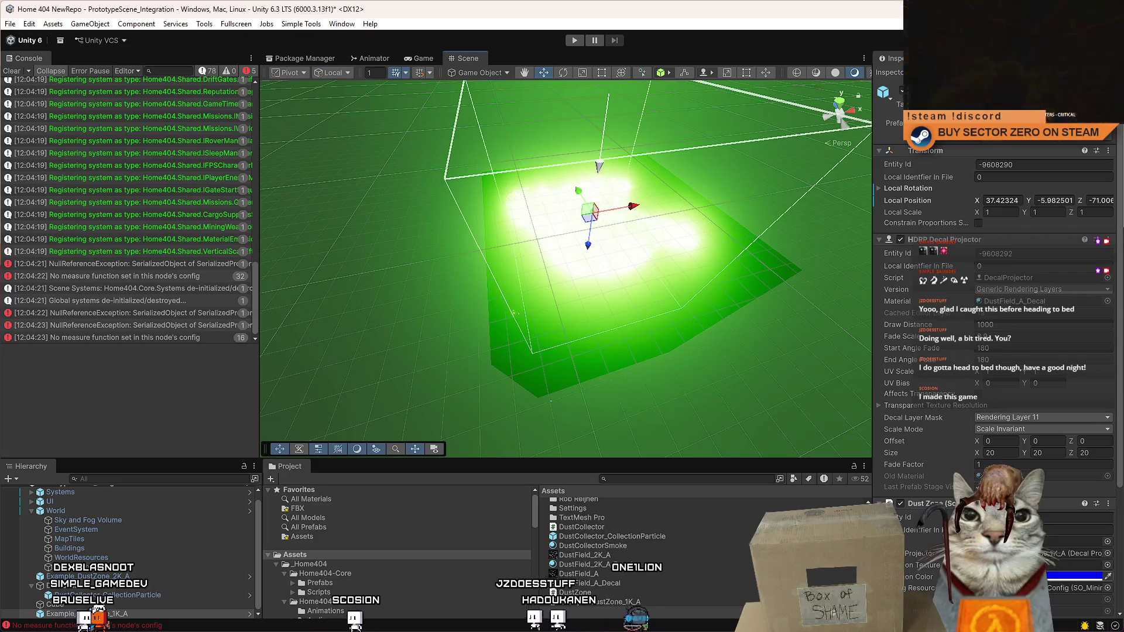
Step: Locate the green decal's DustField_A_Decal material in Project and show its HDRP/Decal float properties
{"action": "scroll", "coordinate": [1113, 521], "scroll_direction": "down", "scroll_amount": 5}
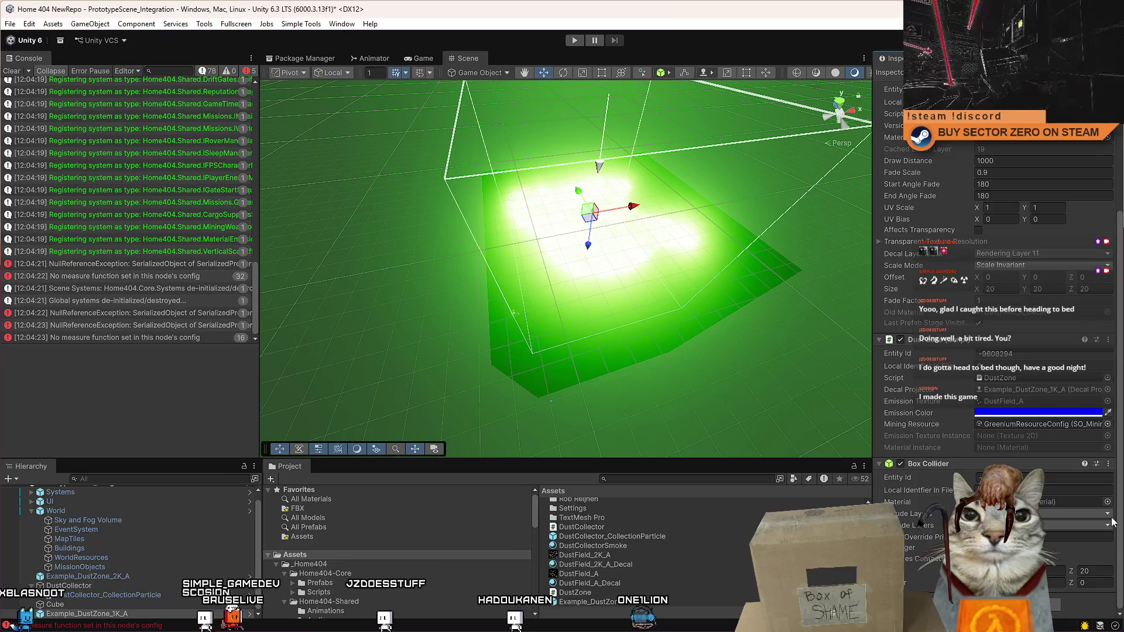
{"action": "scroll", "coordinate": [1118, 445], "scroll_direction": "up", "scroll_amount": 1}
{"action": "scroll", "coordinate": [1119, 442], "scroll_direction": "up", "scroll_amount": 3}
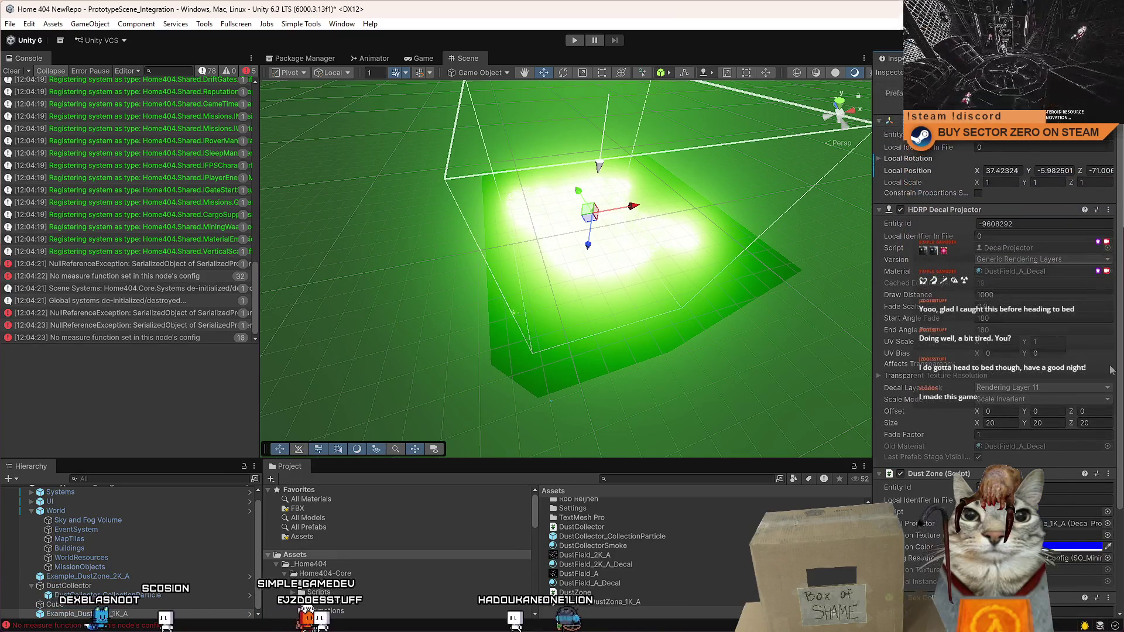
{"action": "left_click", "coordinate": [1045, 280]}
{"action": "left_click", "coordinate": [615, 575]}
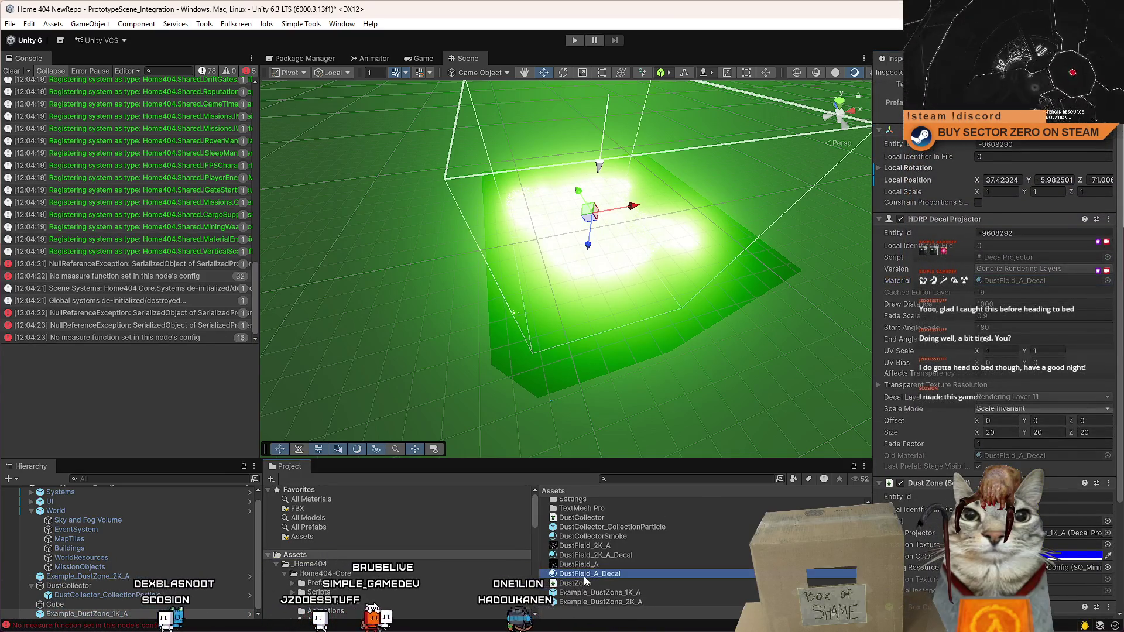
{"action": "left_click_drag", "start_coordinate": [1119, 343], "coordinate": [1121, 583]}
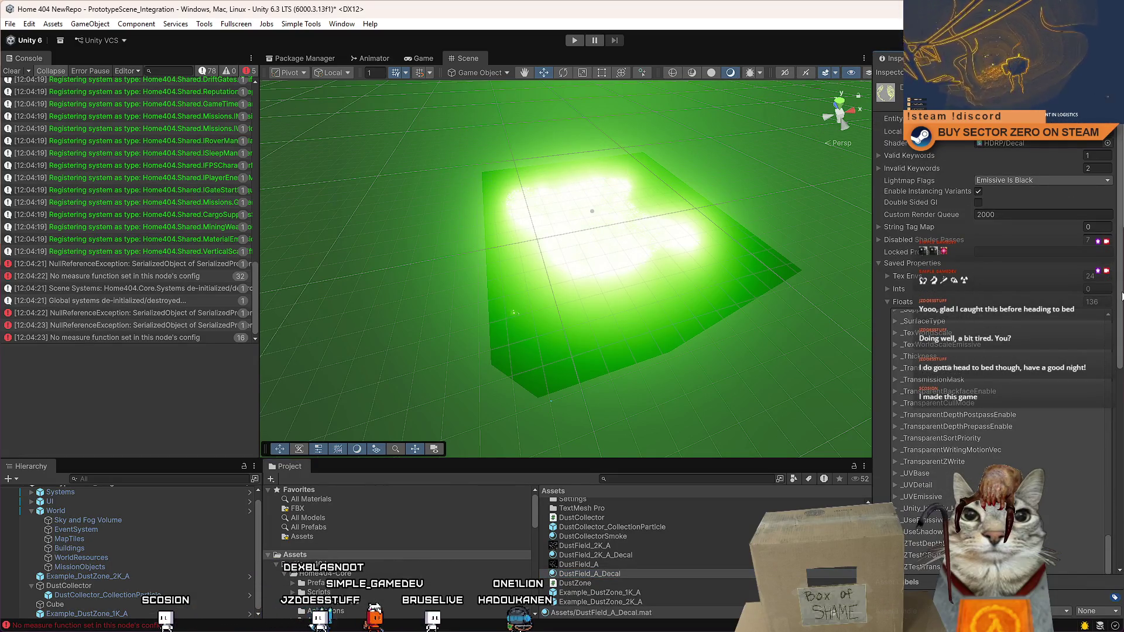
Step: Review the material's 136 saved floats and 16 colours, then show the DustField_A texture's import settings
{"action": "scroll", "coordinate": [1122, 295], "scroll_direction": "down", "scroll_amount": 10}
{"action": "scroll", "coordinate": [1091, 490], "scroll_direction": "down", "scroll_amount": 3}
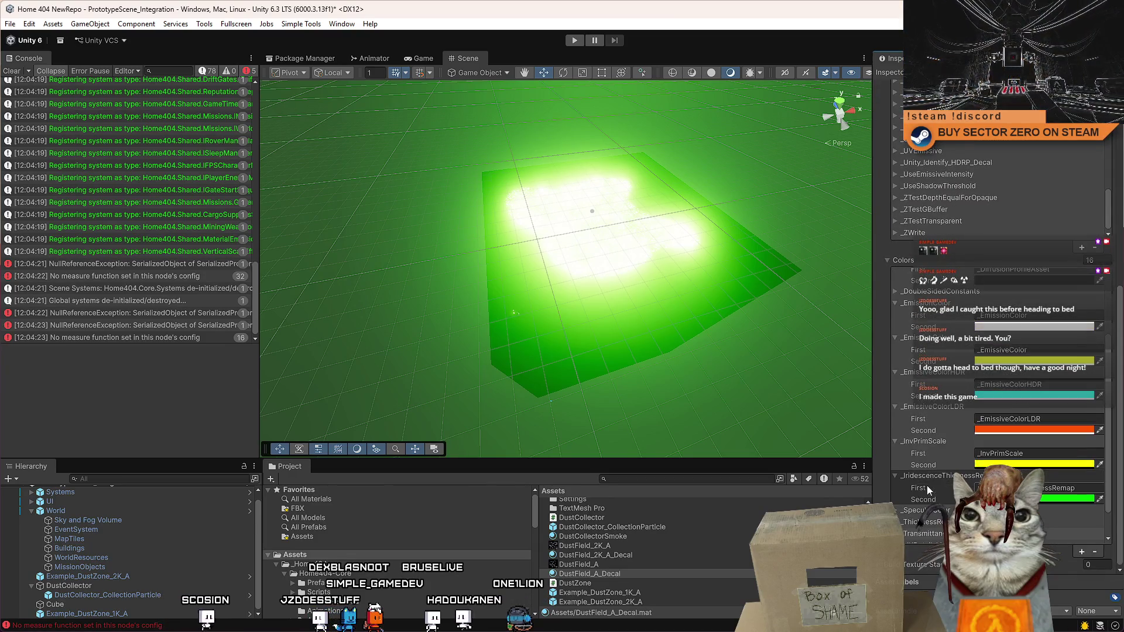
{"action": "scroll", "coordinate": [1038, 438], "scroll_direction": "up", "scroll_amount": 5}
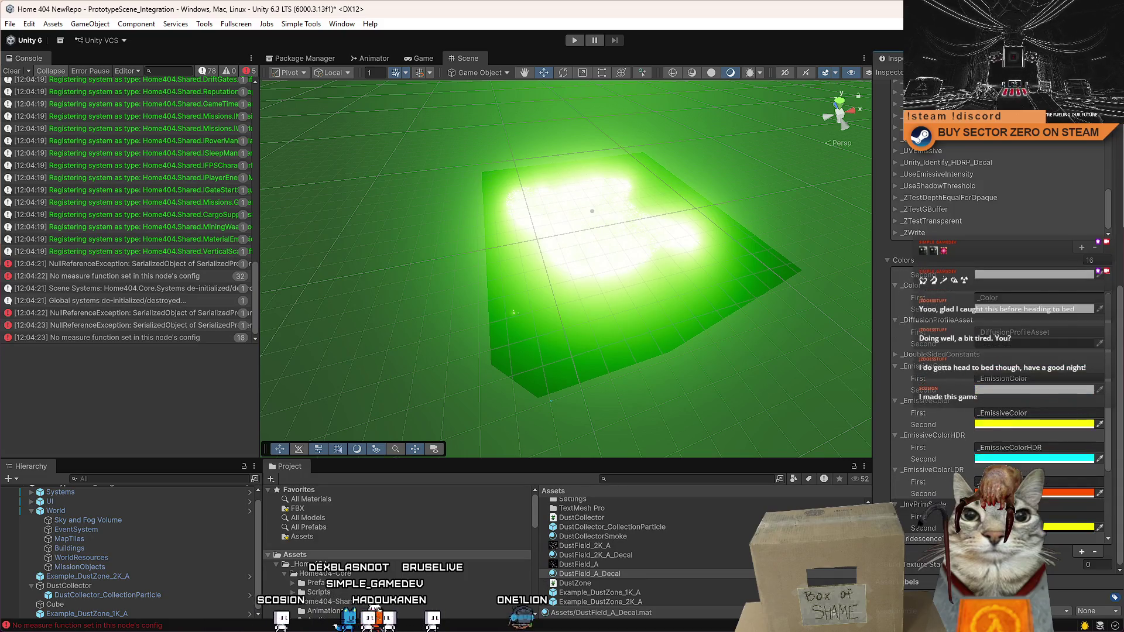
{"action": "scroll", "coordinate": [1041, 441], "scroll_direction": "up", "scroll_amount": 2}
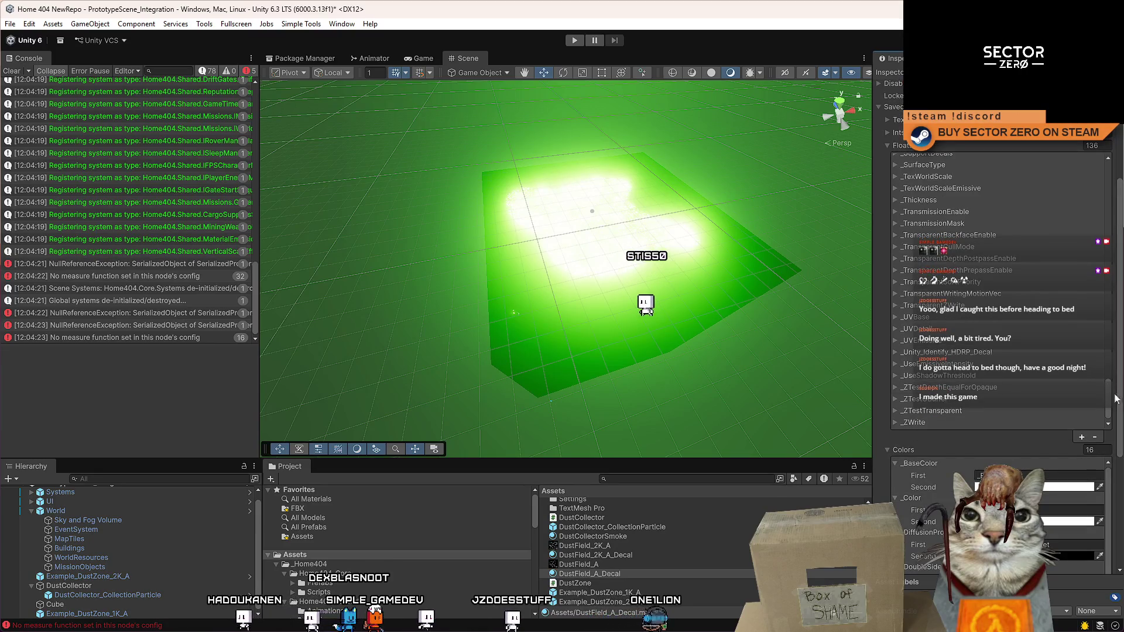
{"action": "scroll", "coordinate": [1001, 290], "scroll_direction": "up", "scroll_amount": 15}
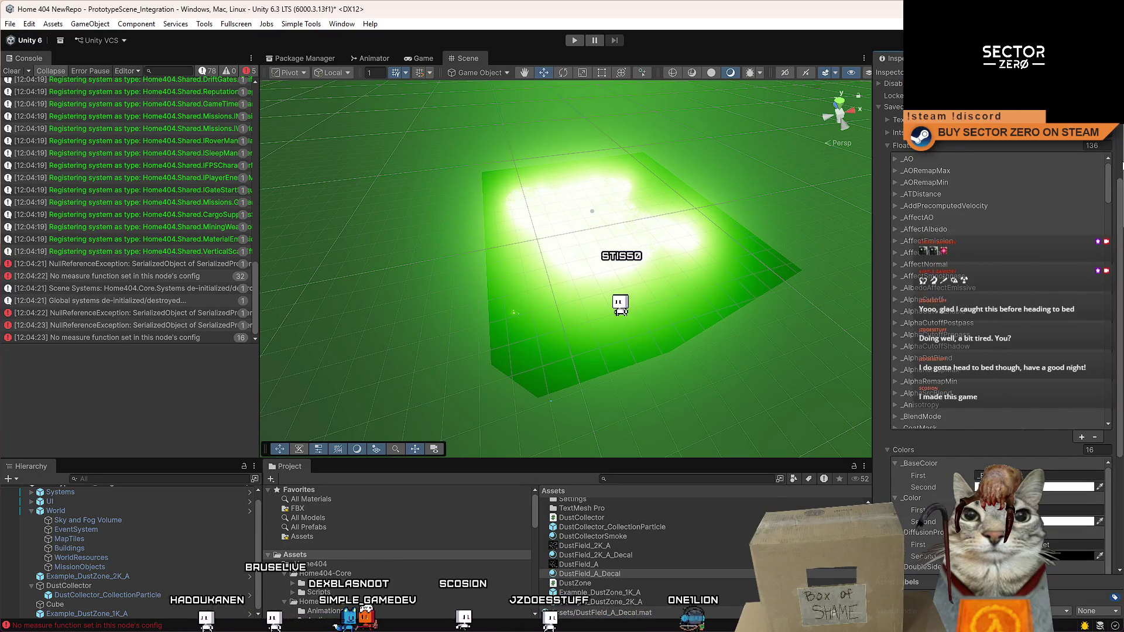
{"action": "left_click", "coordinate": [659, 563]}
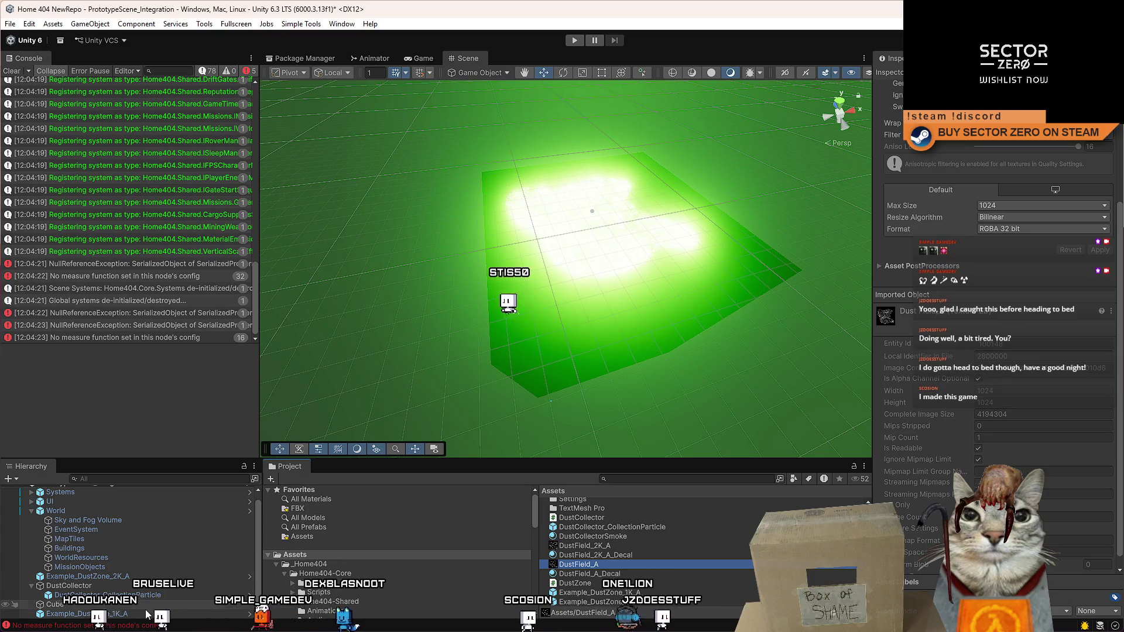
Step: Clear the console and bring back DustField_A_Decal's material settings, showing orange-red emission at 100000 intensity
{"action": "left_click", "coordinate": [12, 71]}
{"action": "left_click", "coordinate": [591, 234]}
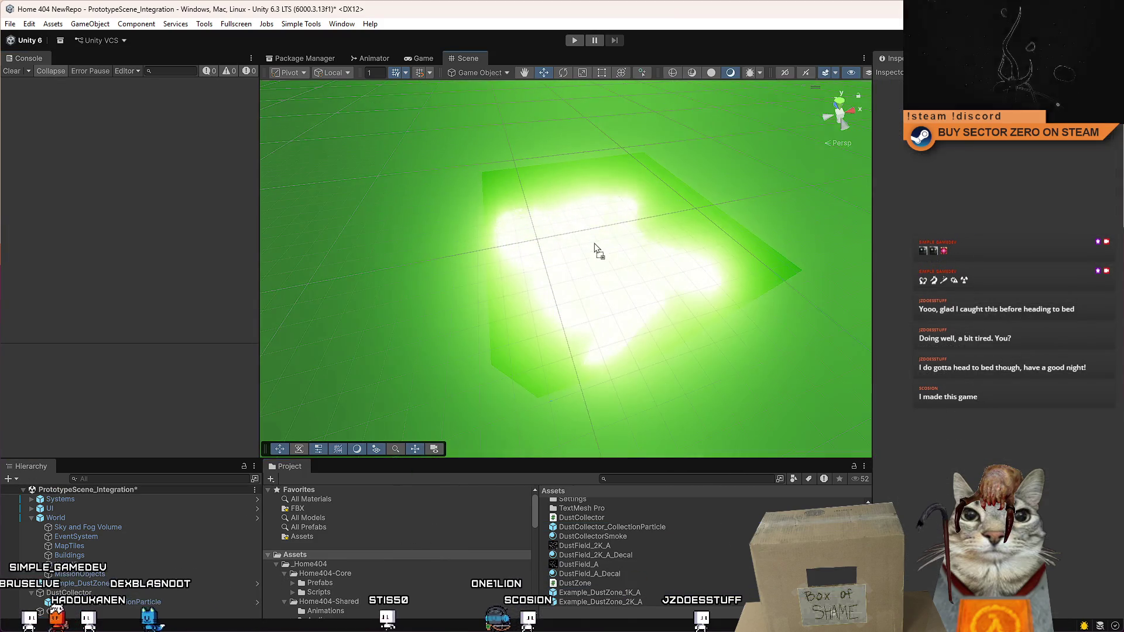
{"action": "left_click", "coordinate": [594, 244]}
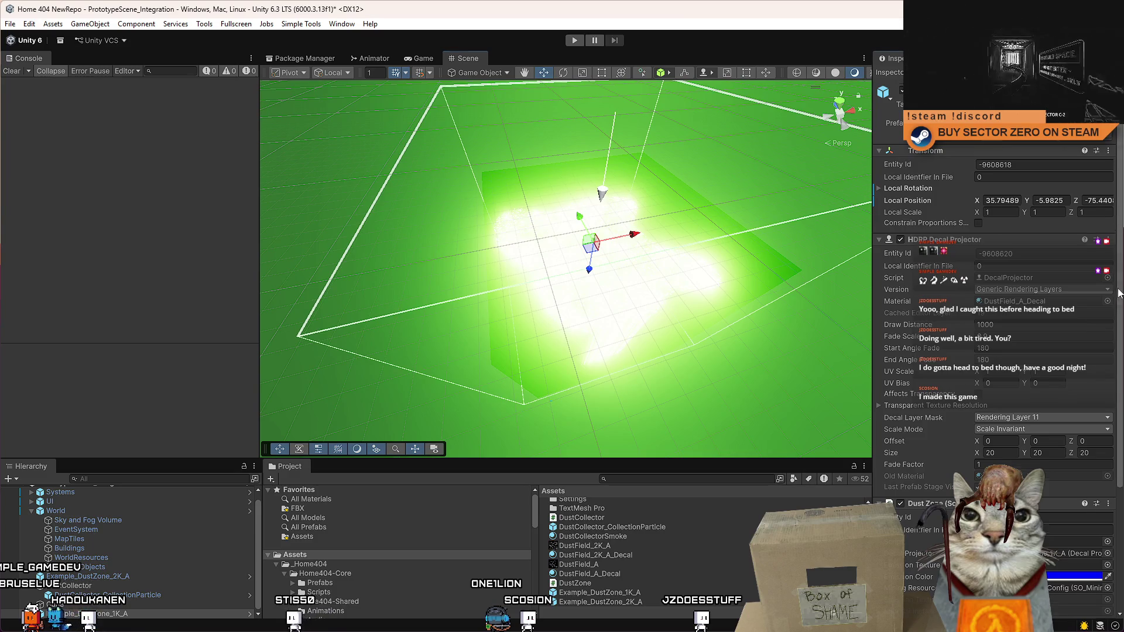
{"action": "scroll", "coordinate": [1119, 293], "scroll_direction": "down", "scroll_amount": 5}
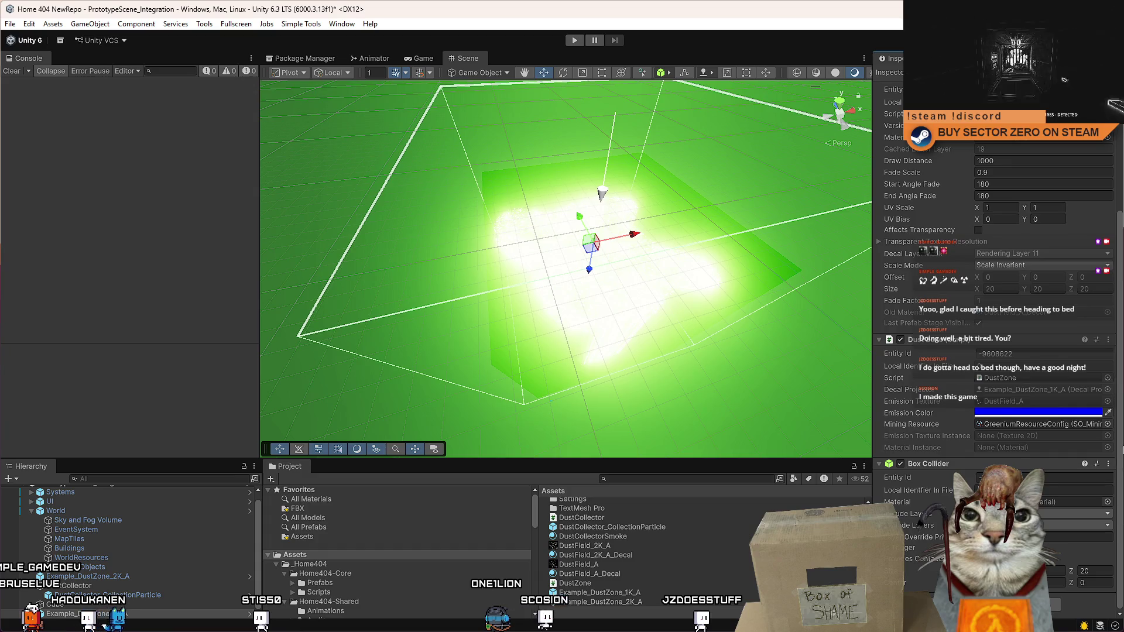
{"action": "scroll", "coordinate": [1083, 287], "scroll_direction": "up", "scroll_amount": 5}
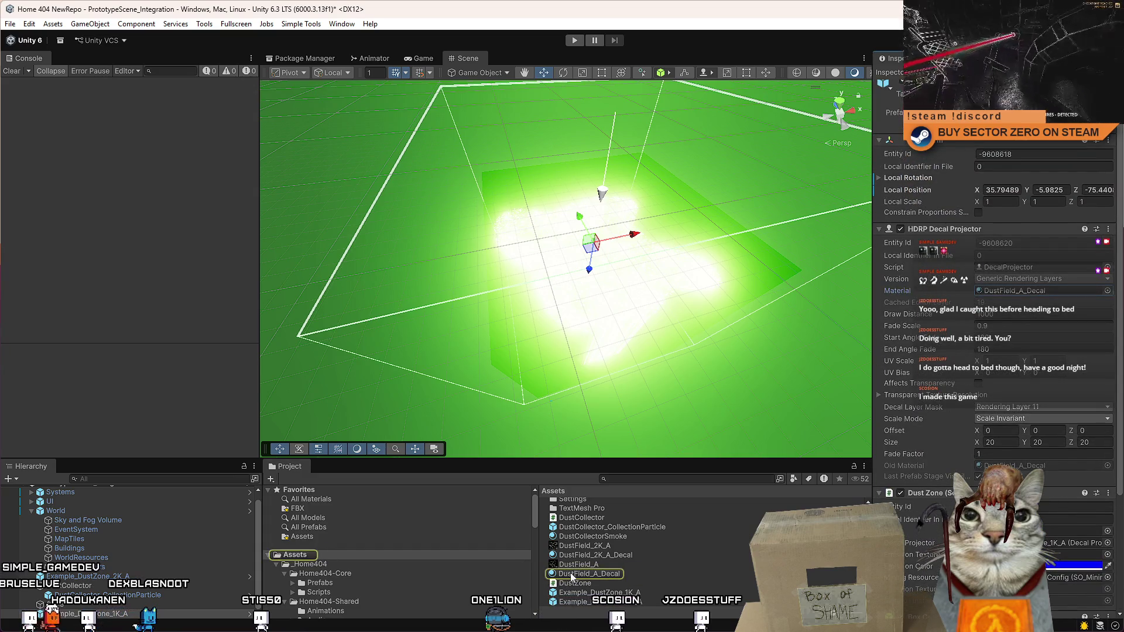
{"action": "left_click", "coordinate": [572, 577]}
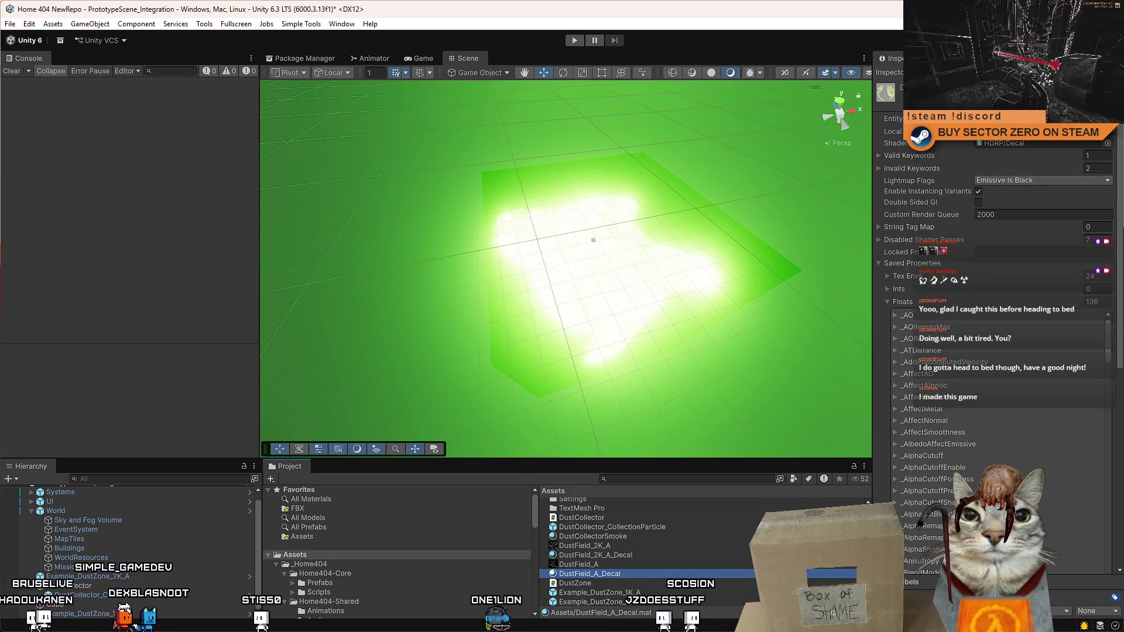
{"action": "left_click", "coordinate": [1118, 58]}
Step: In the Normal Inspector view, set the decal material's emission colour to bright green 45F600
{"action": "left_click", "coordinate": [966, 240]}
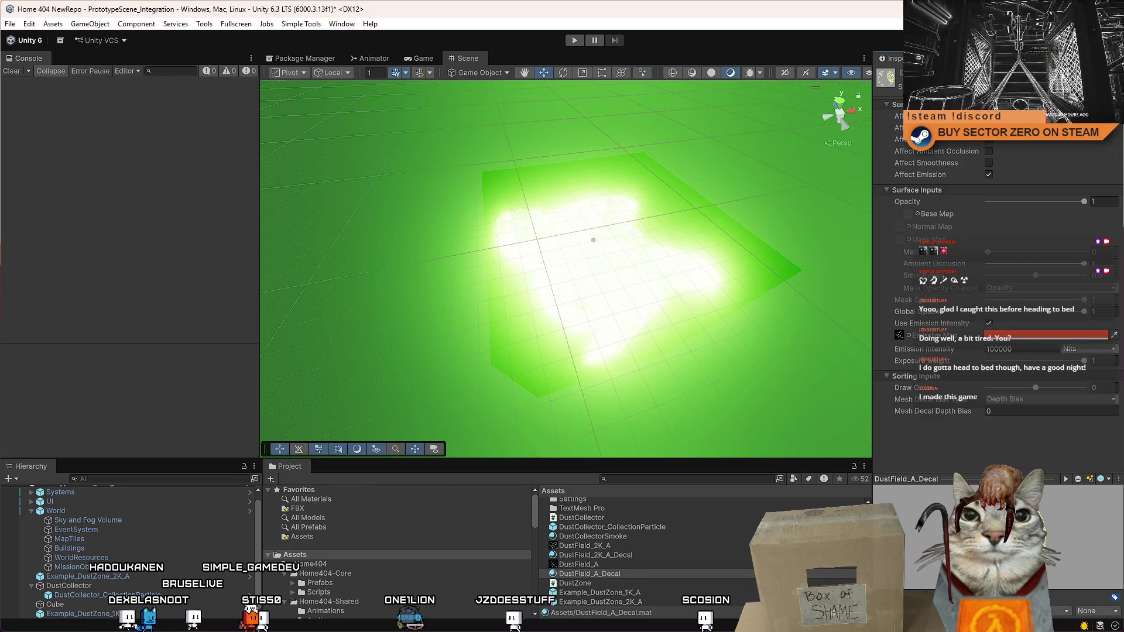
{"action": "left_click", "coordinate": [1019, 339]}
{"action": "left_click_drag", "start_coordinate": [1085, 315], "coordinate": [1118, 321]}
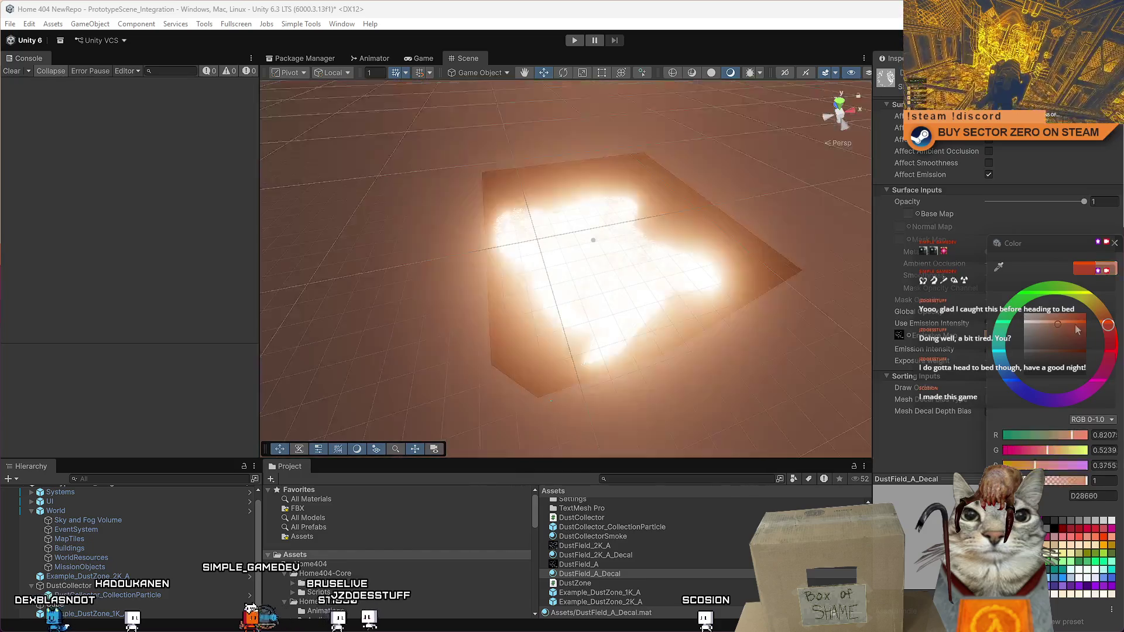
{"action": "left_click", "coordinate": [1047, 296]}
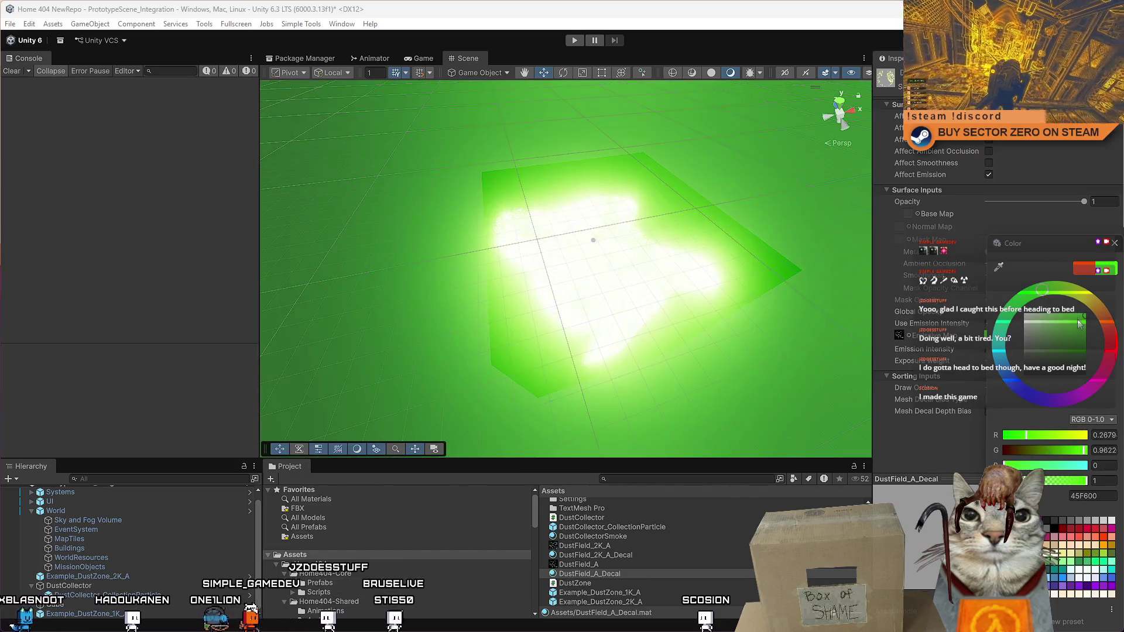
{"action": "left_click", "coordinate": [1114, 243]}
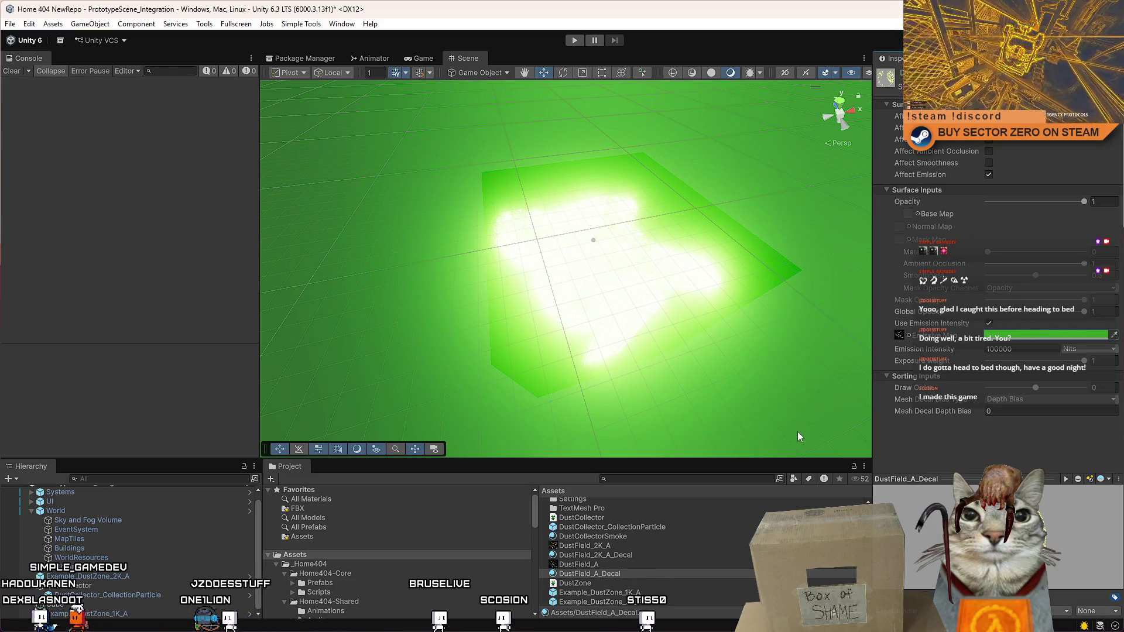
Step: Check the dust decal and the collection particle system, then switch to the DustZone script in Visual Studio
{"action": "left_click", "coordinate": [594, 243]}
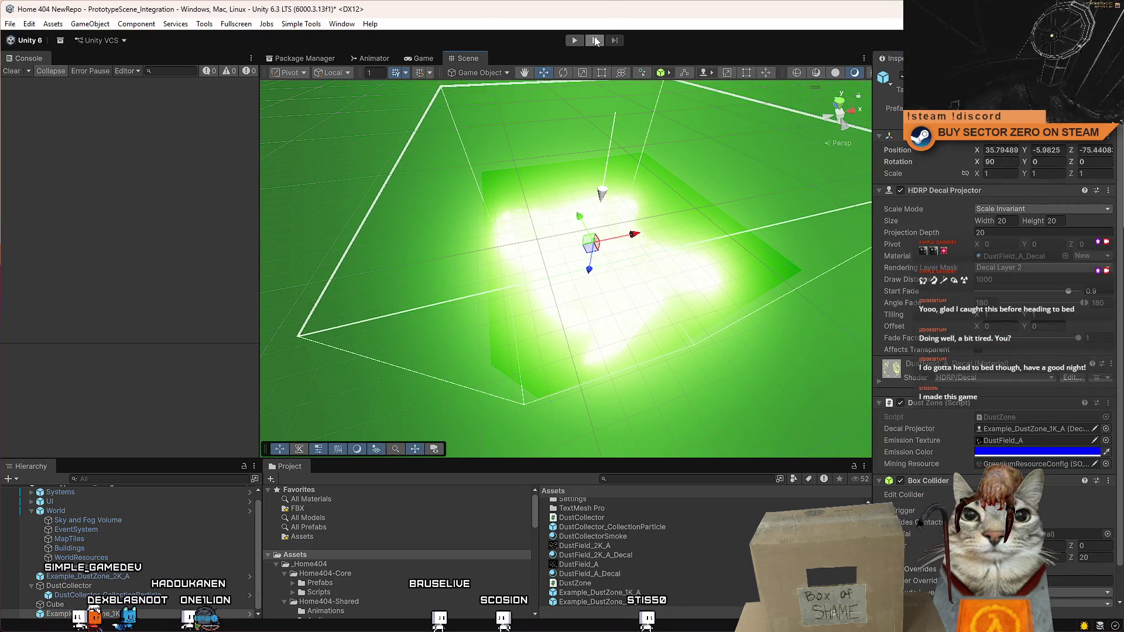
{"action": "left_click", "coordinate": [108, 595]}
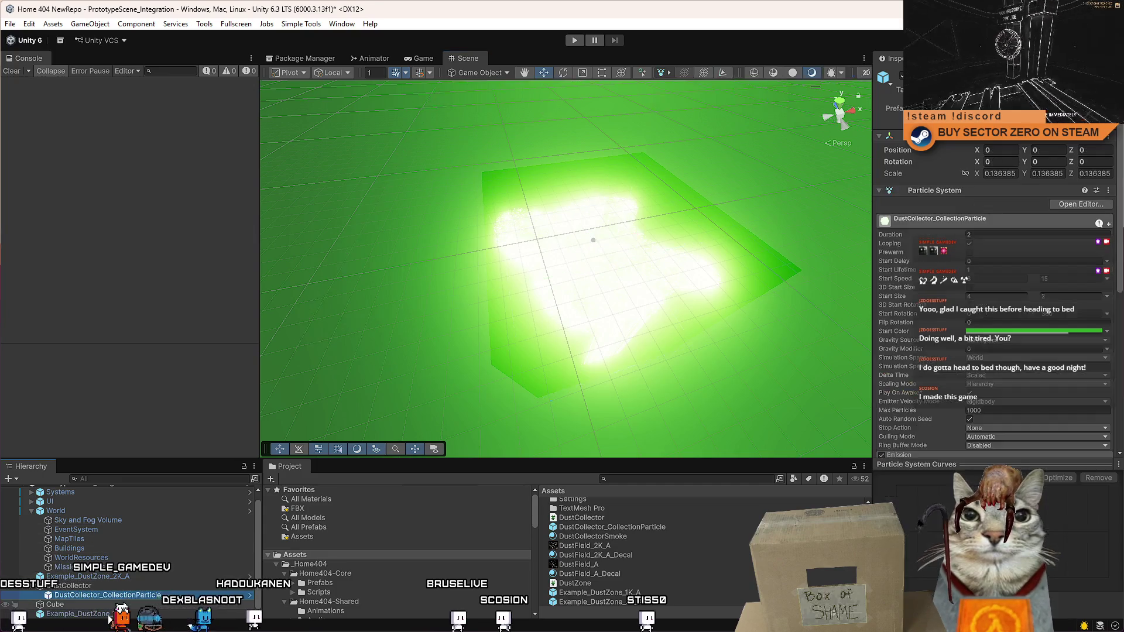
{"action": "left_click", "coordinate": [126, 239]}
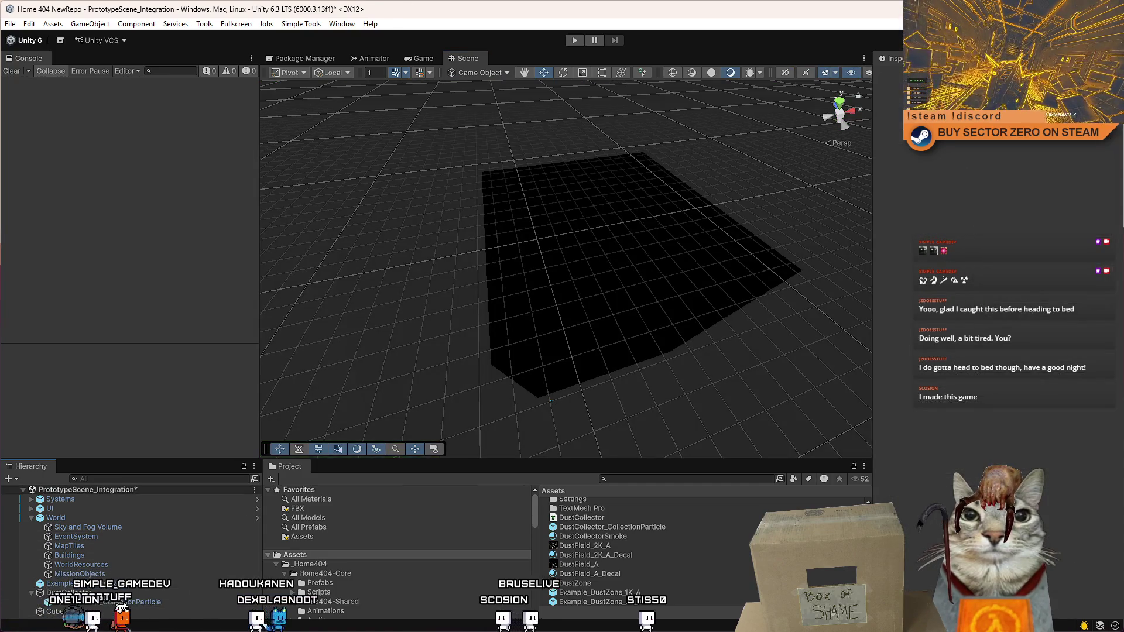
{"action": "key", "text": "alt+Tab"}
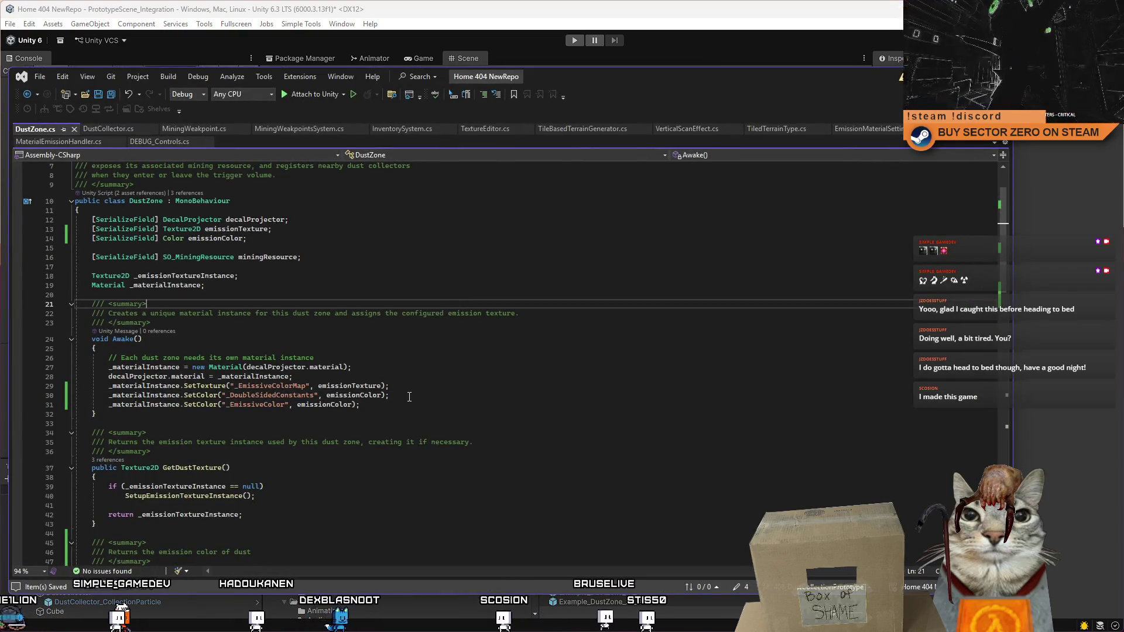
Step: Delete the _EmissiveColor SetColor line from Awake and comment out the _DoubleSidedConstants line
{"action": "left_click", "coordinate": [378, 406]}
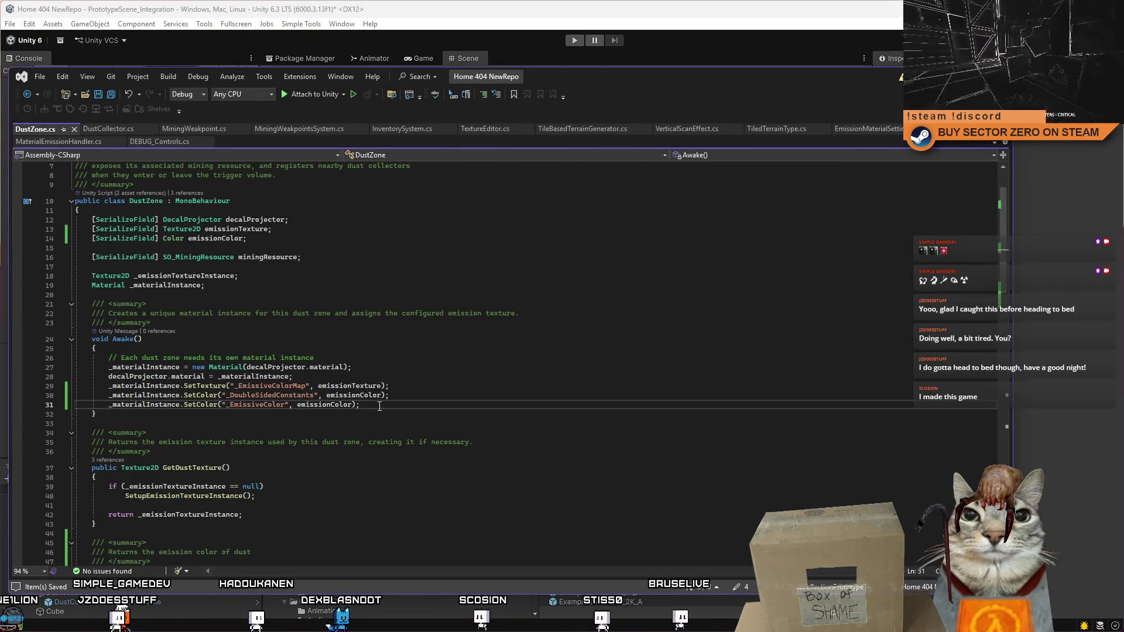
{"action": "key", "text": "shift+Home"}
{"action": "key", "text": "shift+Up"}
{"action": "key", "text": "shift+Up"}
{"action": "key", "text": "shift+Up"}
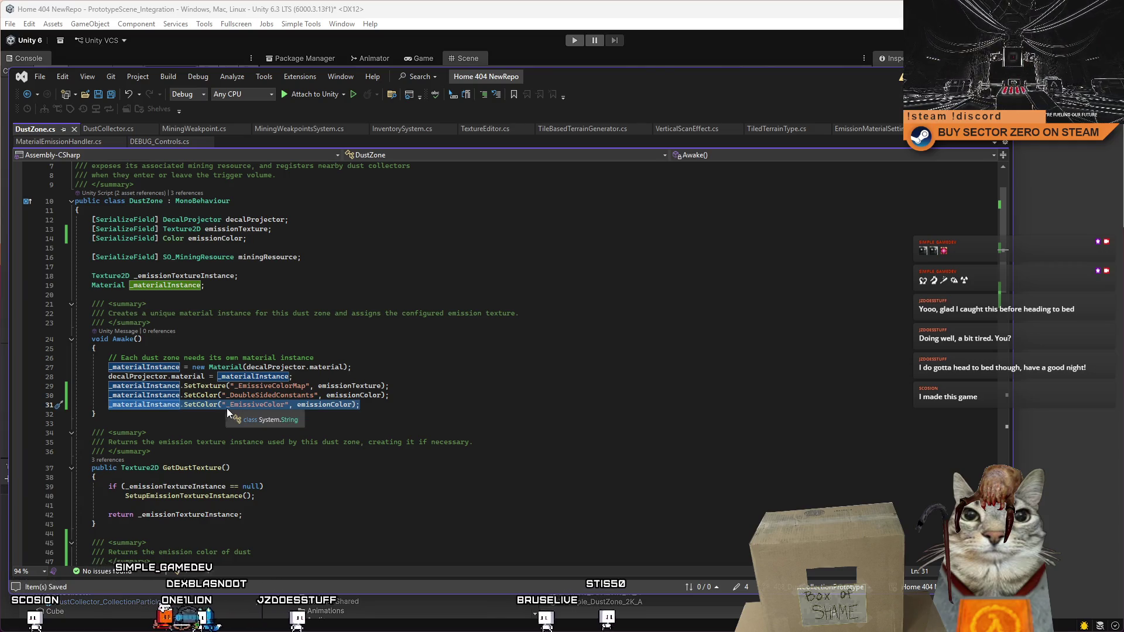
{"action": "key", "text": "BackSpace"}
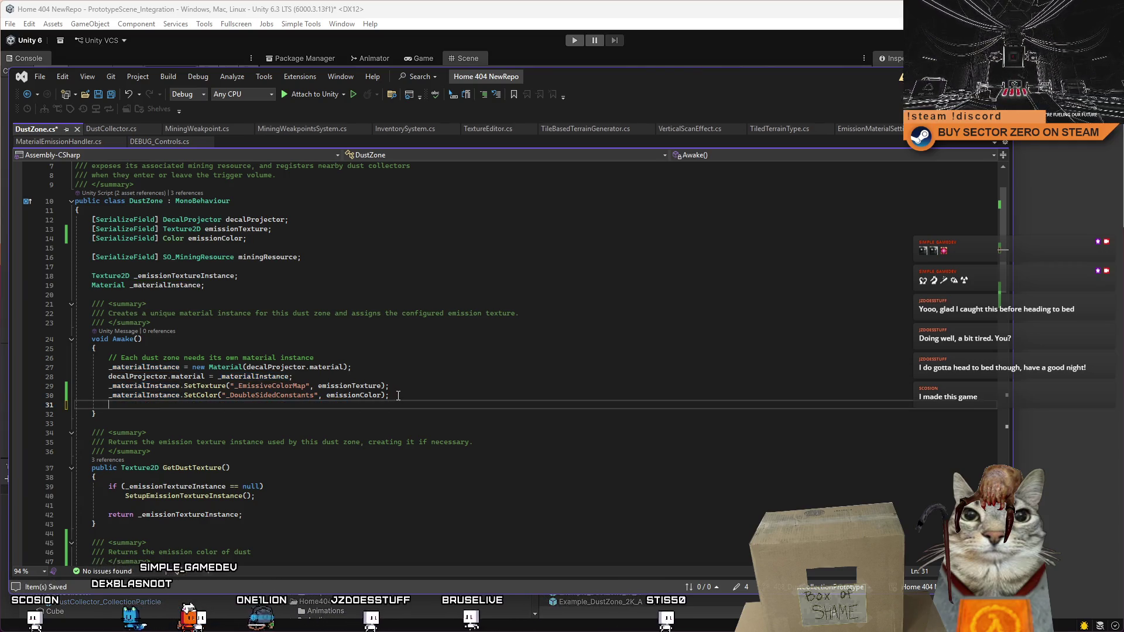
{"action": "left_click", "coordinate": [115, 395]}
{"action": "key", "text": "ctrl+k"}
{"action": "key", "text": "ctrl+c"}
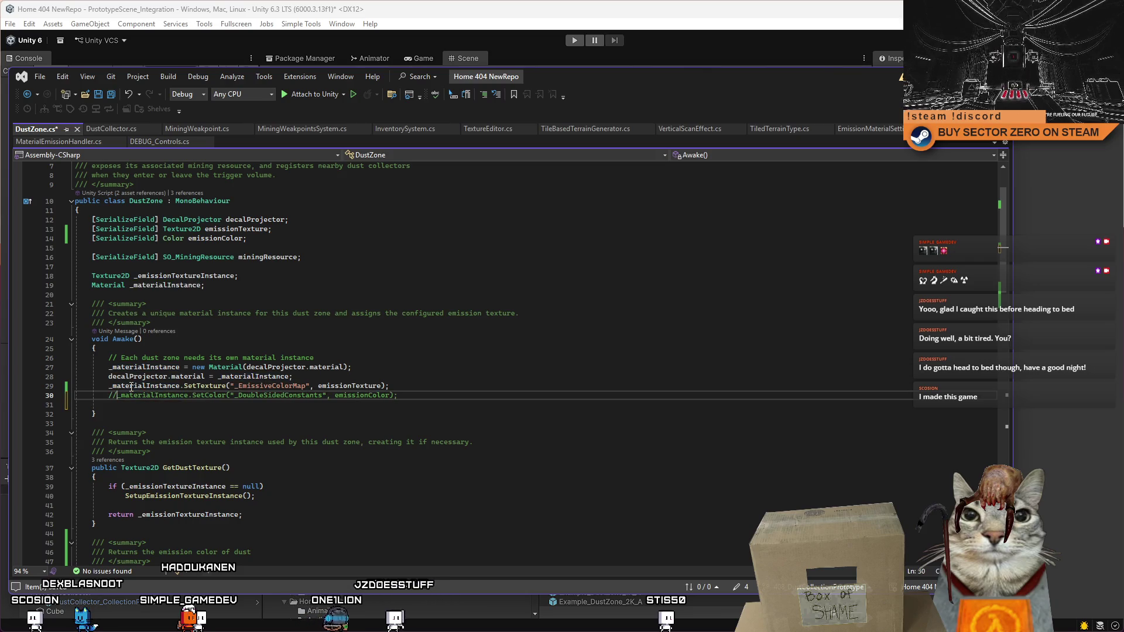
{"action": "scroll", "coordinate": [207, 444], "scroll_direction": "down", "scroll_amount": 1}
Step: Add a private void Update() method that calls SetColor("_EmissiveColor") each frame, then return to Unity
{"action": "left_click", "coordinate": [178, 390]}
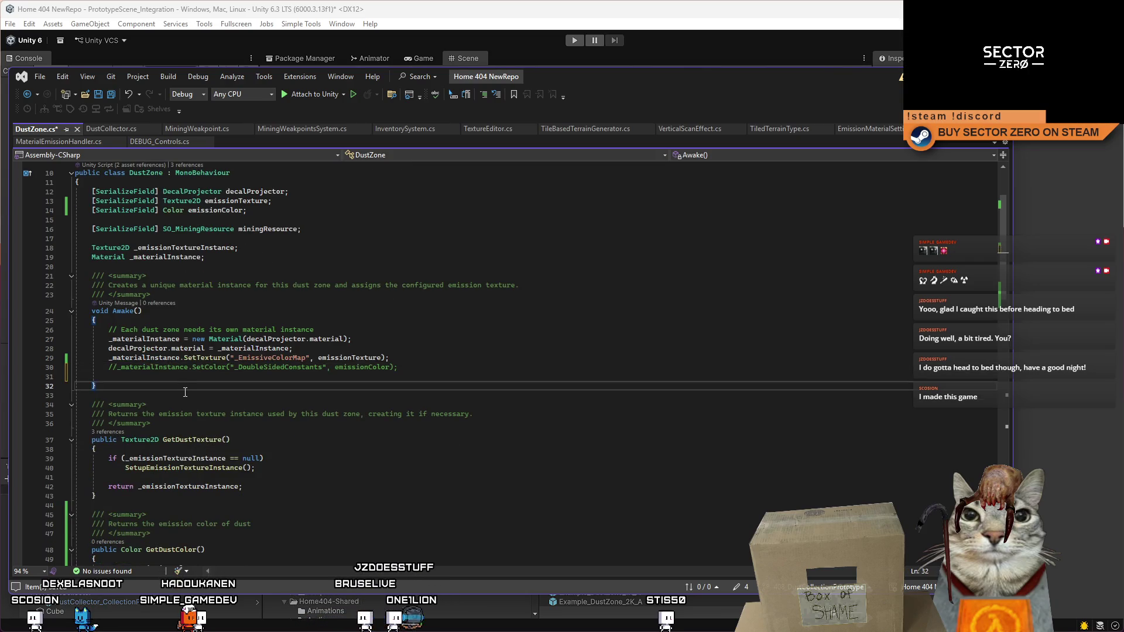
{"action": "key", "text": "Return"}
{"action": "key", "text": "Return"}
{"action": "scroll", "coordinate": [185, 392], "scroll_direction": "down", "scroll_amount": 3}
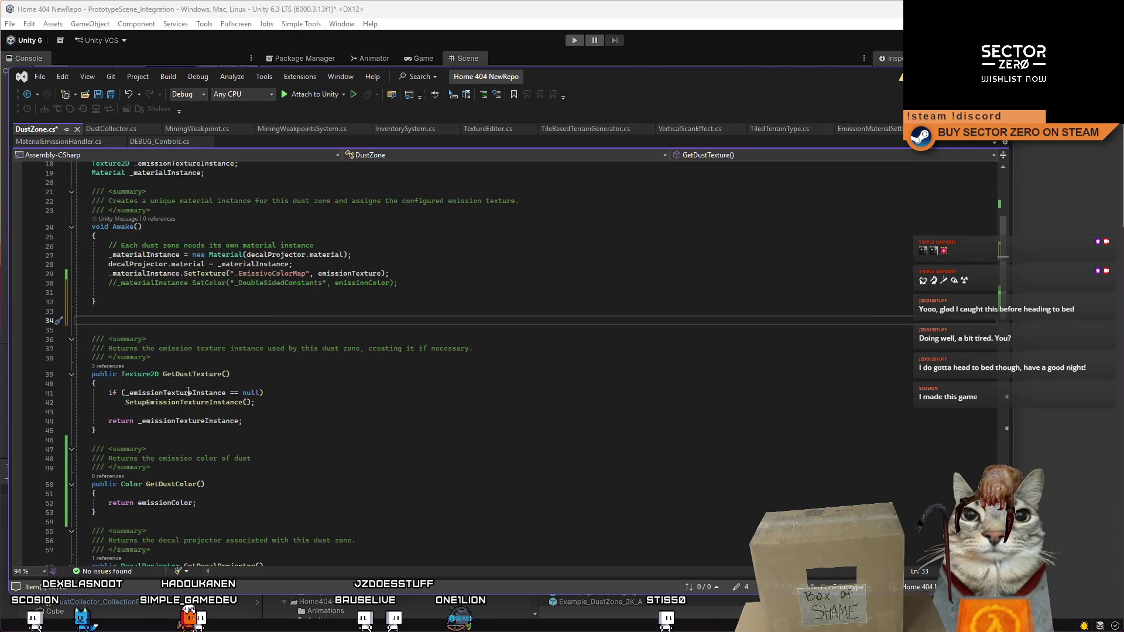
{"action": "type", "text": "Update"}
{"action": "key", "text": "Tab"}
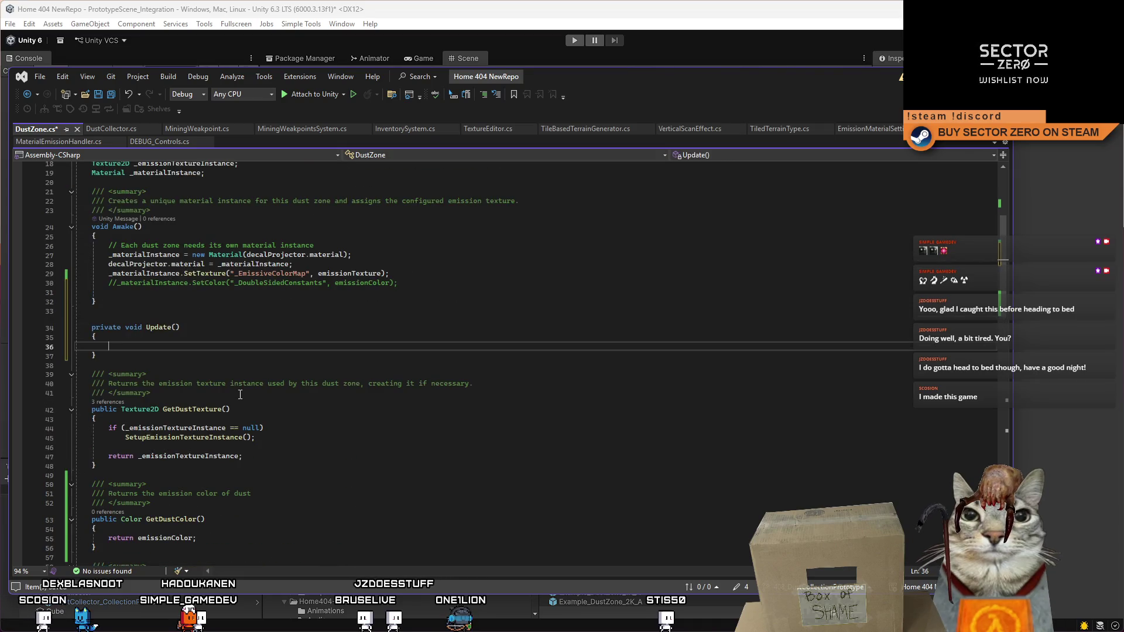
{"action": "left_click", "coordinate": [327, 373]}
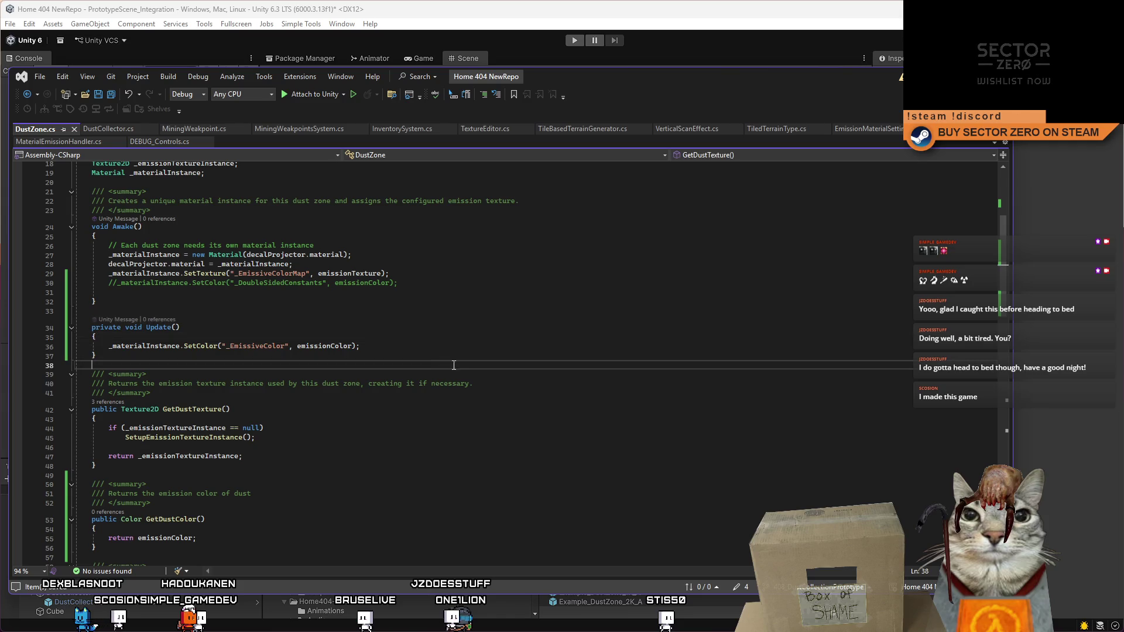
{"action": "scroll", "coordinate": [528, 363], "scroll_direction": "up", "scroll_amount": 4}
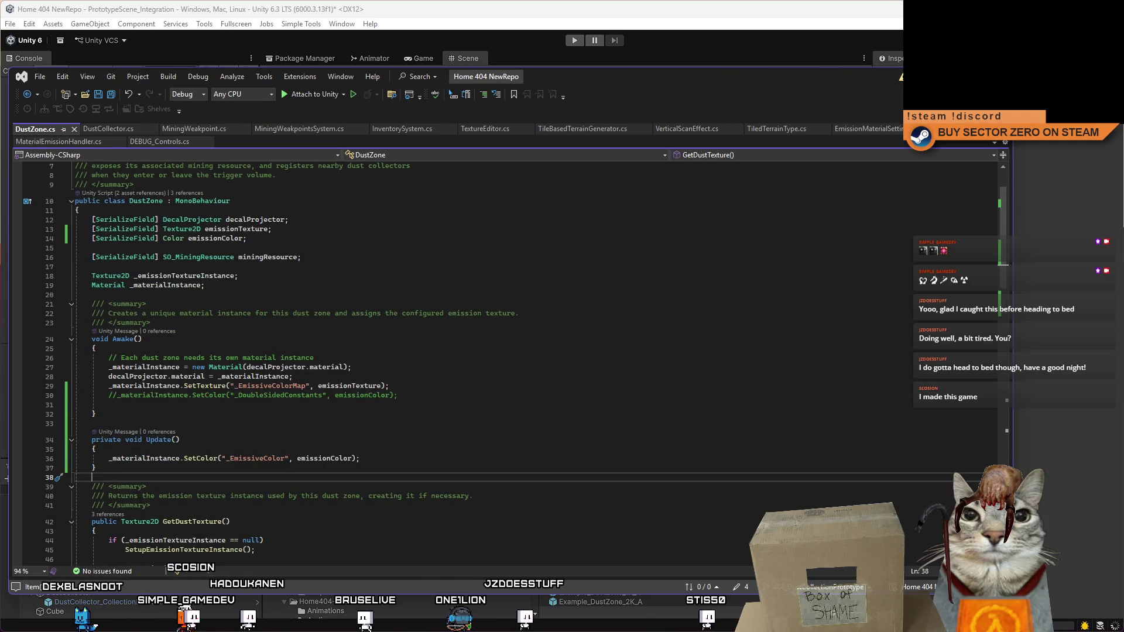
{"action": "key", "text": "alt+Tab"}
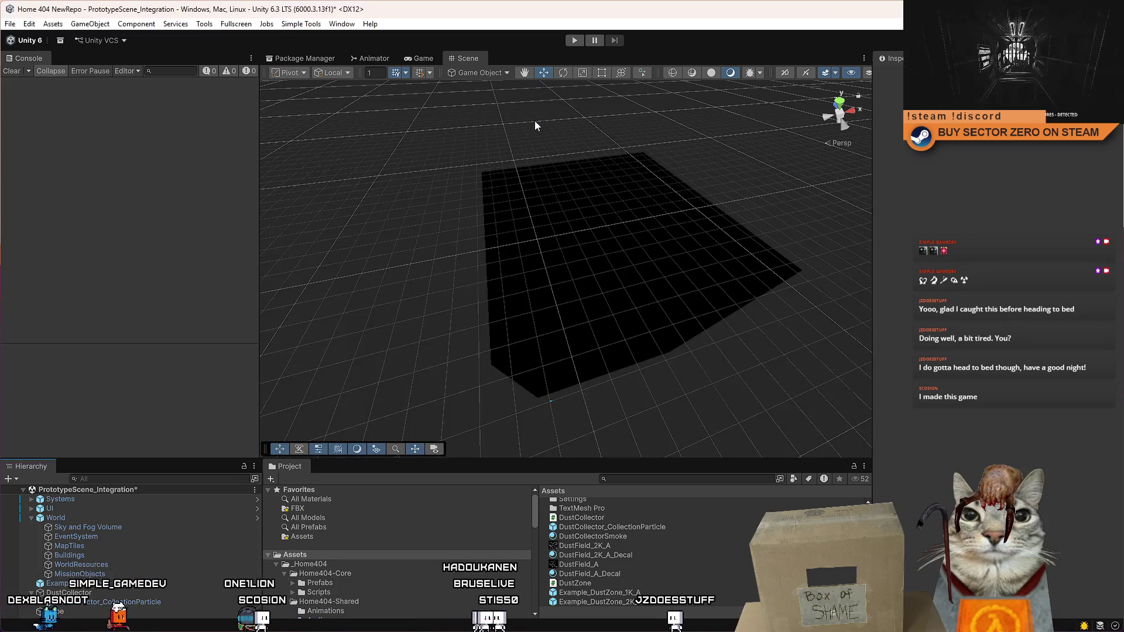
Step: Enter Play mode, start gameplay, pause, and view the faintly dark-red dust patch in the Scene
{"action": "left_click", "coordinate": [571, 42]}
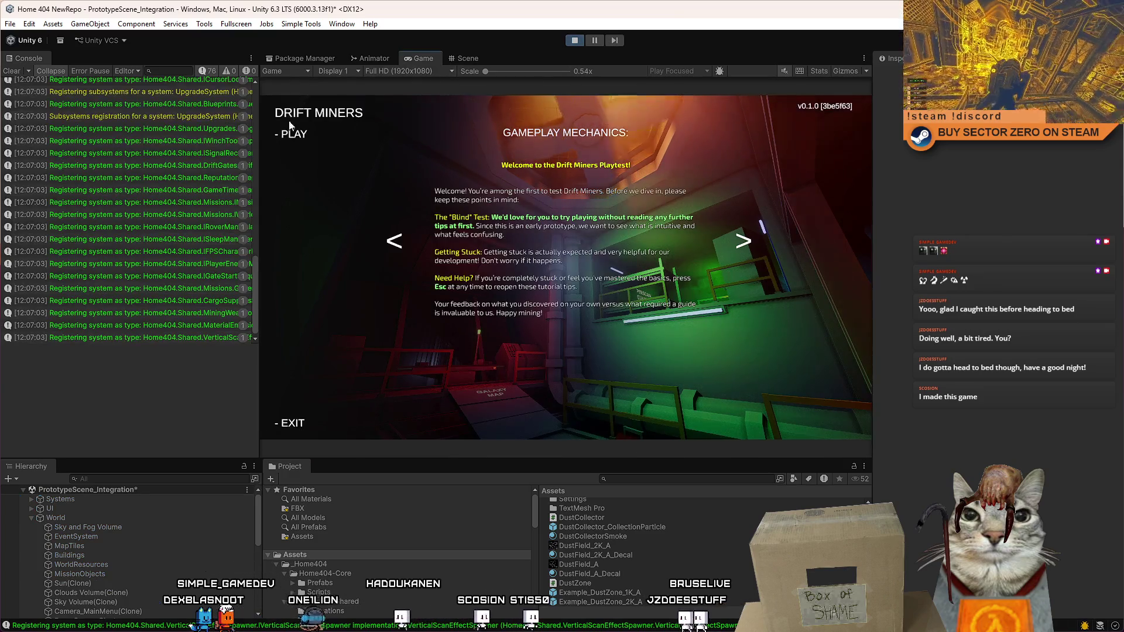
{"action": "left_click", "coordinate": [289, 132]}
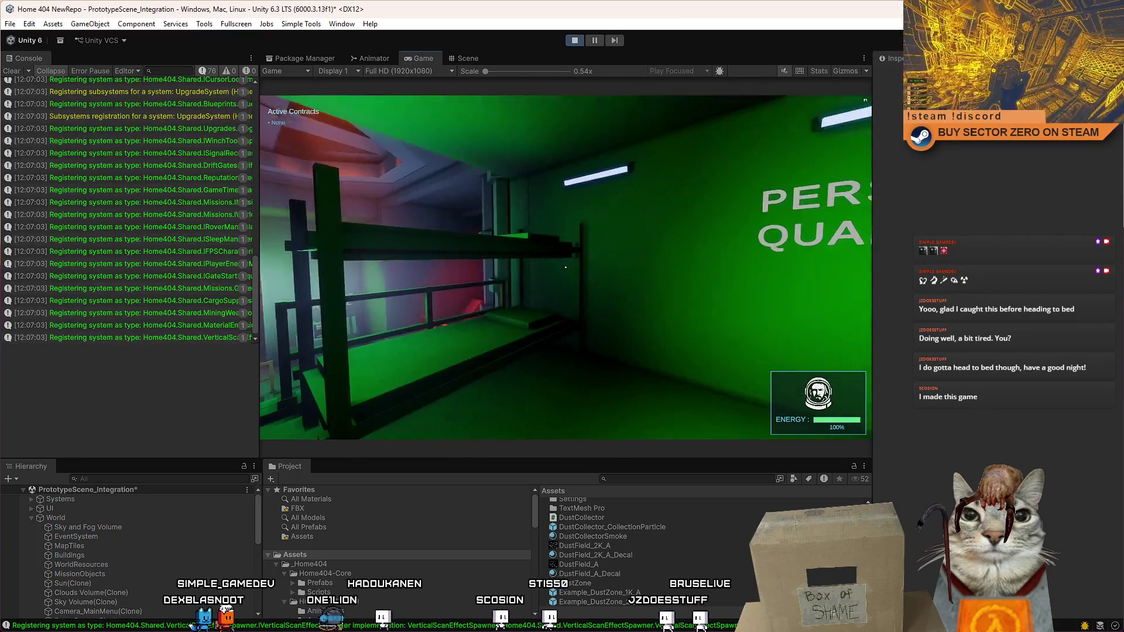
{"action": "key", "text": "Escape"}
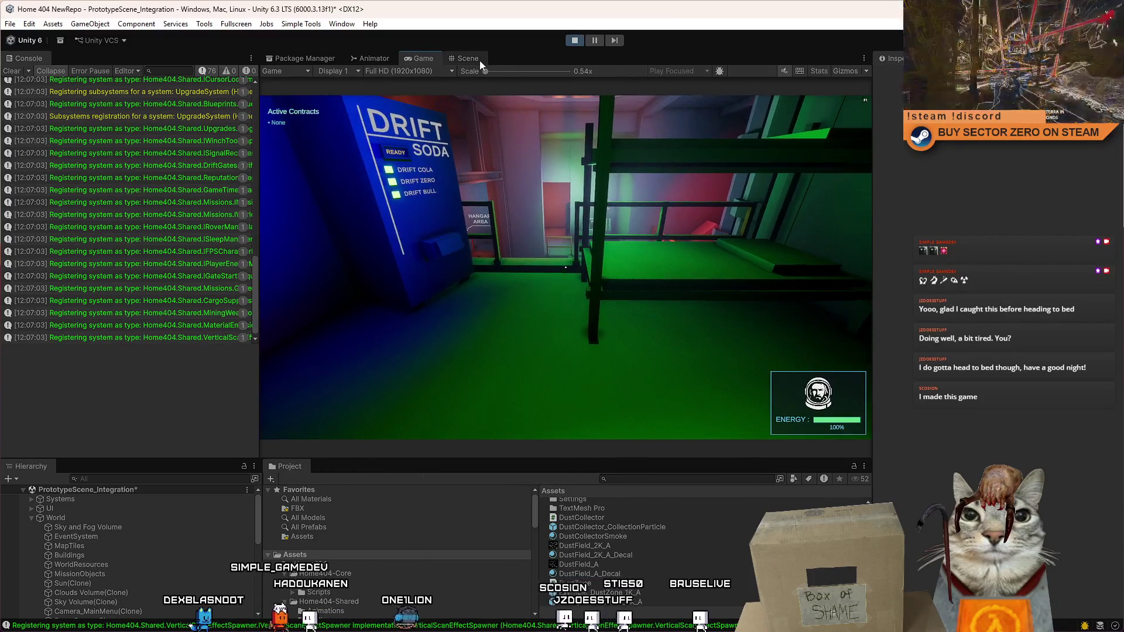
{"action": "left_click", "coordinate": [477, 59]}
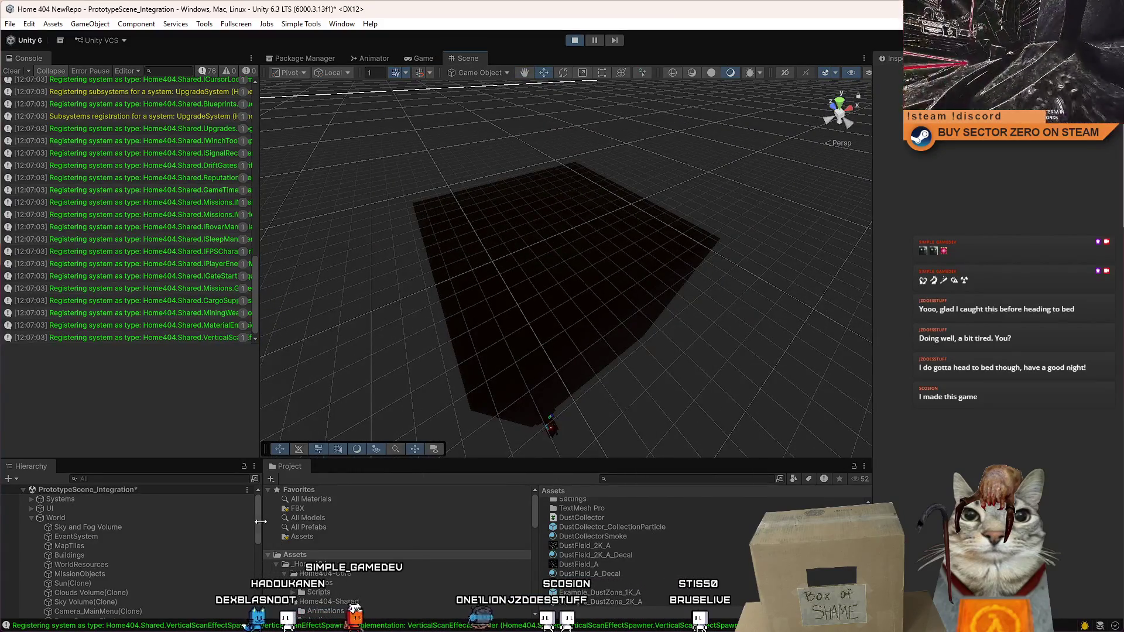
{"action": "left_click_drag", "start_coordinate": [261, 521], "coordinate": [261, 622]}
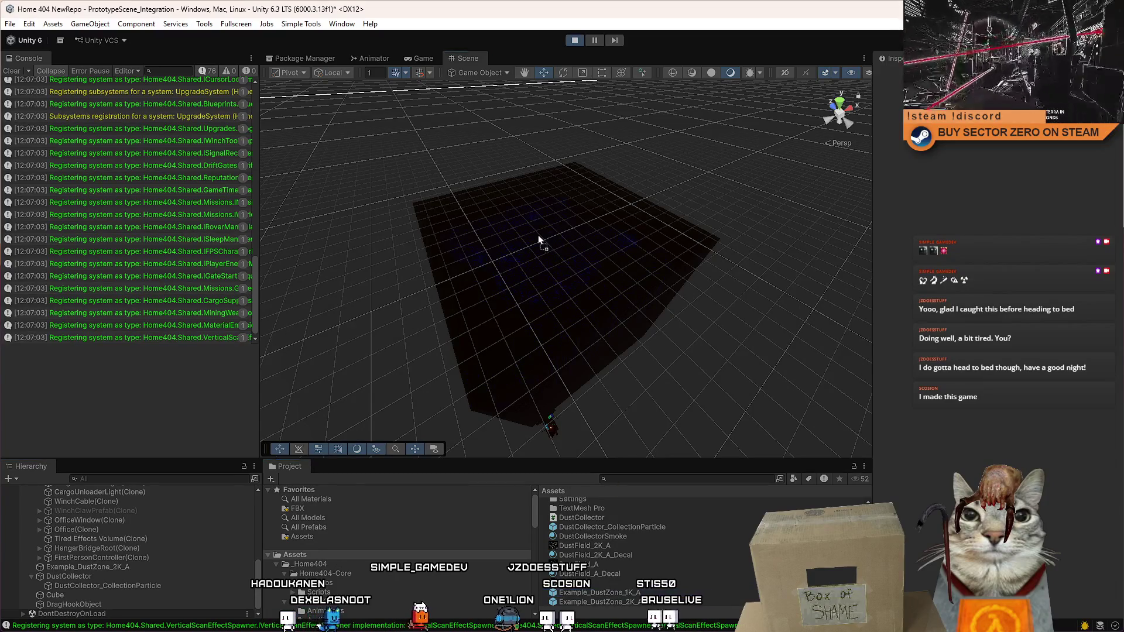
Step: Select Example_DustZone_1K_A(Clone) and set its emission colour to green, then to red FF1800
{"action": "left_click", "coordinate": [663, 308]}
{"action": "mouse_move", "coordinate": [663, 307]}
{"action": "left_mouse_down"}
{"action": "mouse_move", "coordinate": [654, 274]}
{"action": "mouse_move", "coordinate": [542, 303]}
{"action": "mouse_move", "coordinate": [609, 301]}
{"action": "mouse_move", "coordinate": [542, 302]}
{"action": "mouse_move", "coordinate": [602, 316]}
{"action": "mouse_move", "coordinate": [550, 324]}
{"action": "mouse_move", "coordinate": [606, 323]}
{"action": "left_mouse_up"}
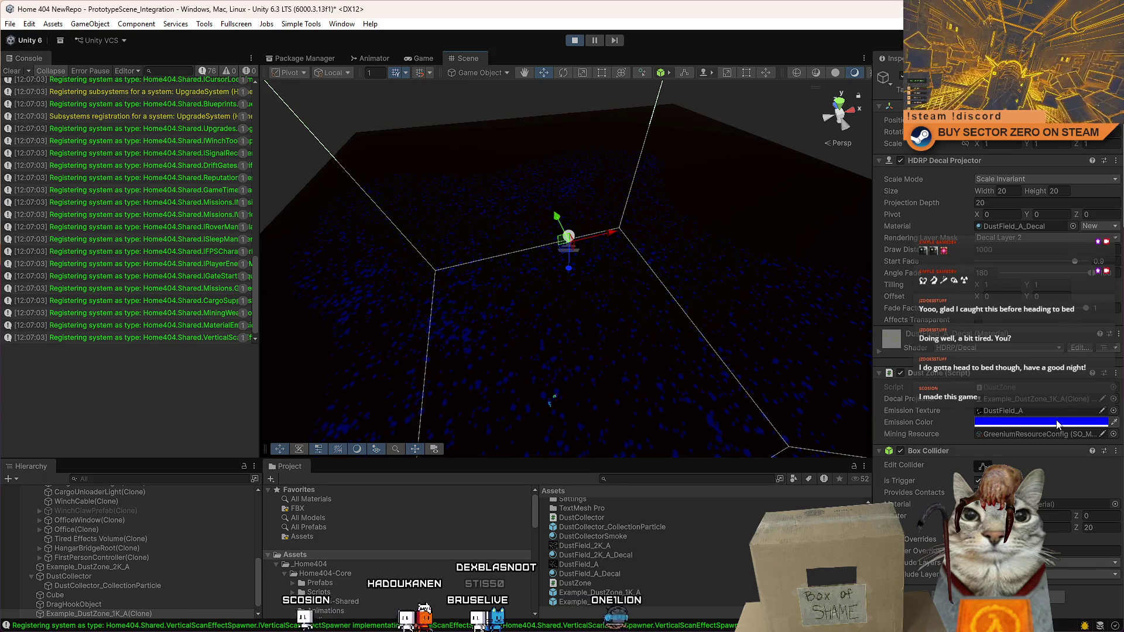
{"action": "mouse_move", "coordinate": [555, 172]}
{"action": "left_mouse_down"}
{"action": "mouse_move", "coordinate": [501, 230]}
{"action": "mouse_move", "coordinate": [538, 218]}
{"action": "left_mouse_up"}
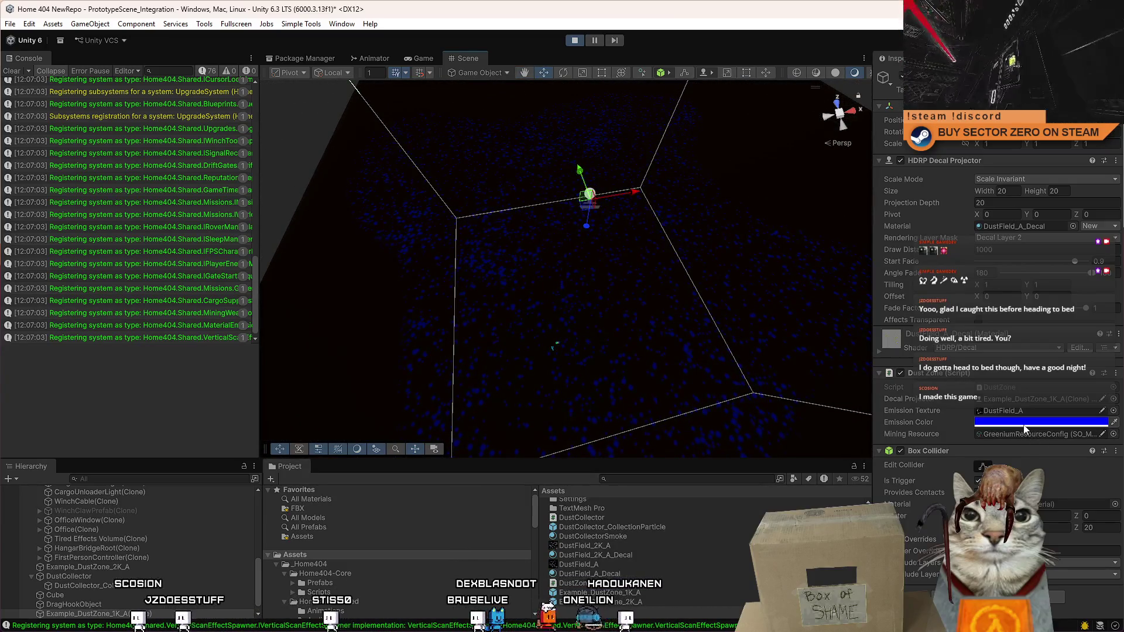
{"action": "left_click", "coordinate": [1031, 422]}
{"action": "left_click", "coordinate": [1034, 299]}
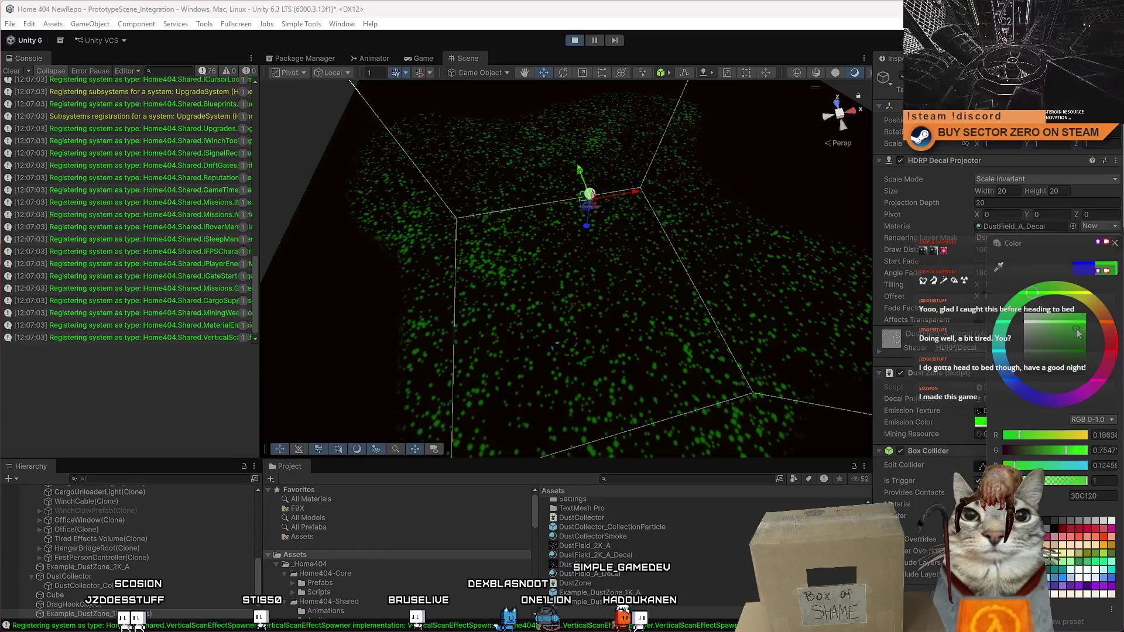
{"action": "left_click", "coordinate": [1115, 243]}
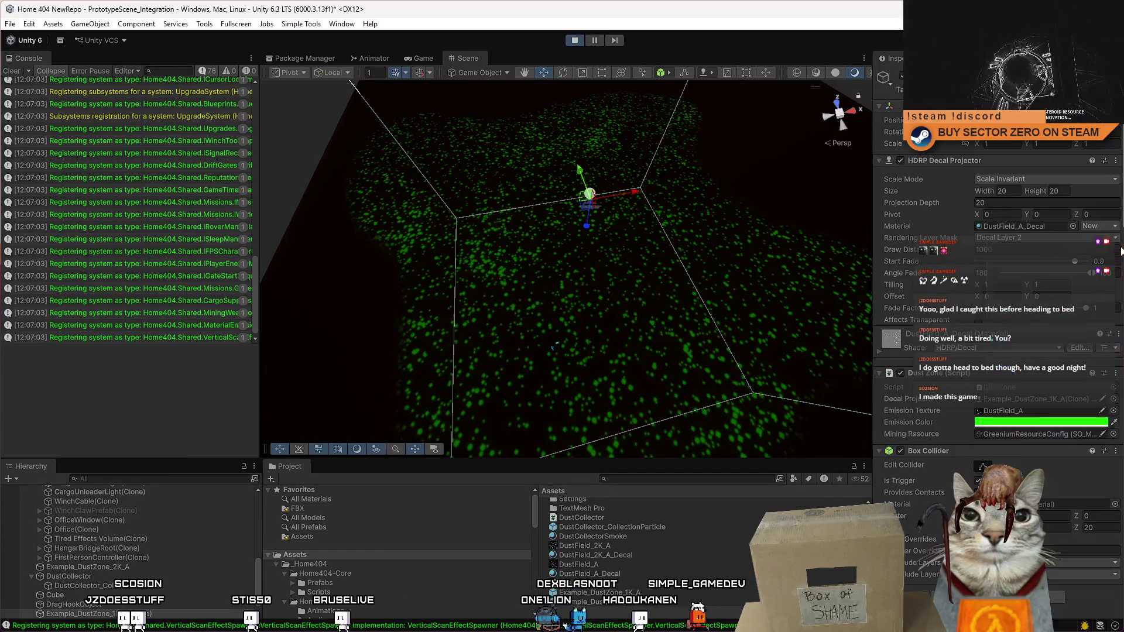
{"action": "left_click", "coordinate": [1042, 422]}
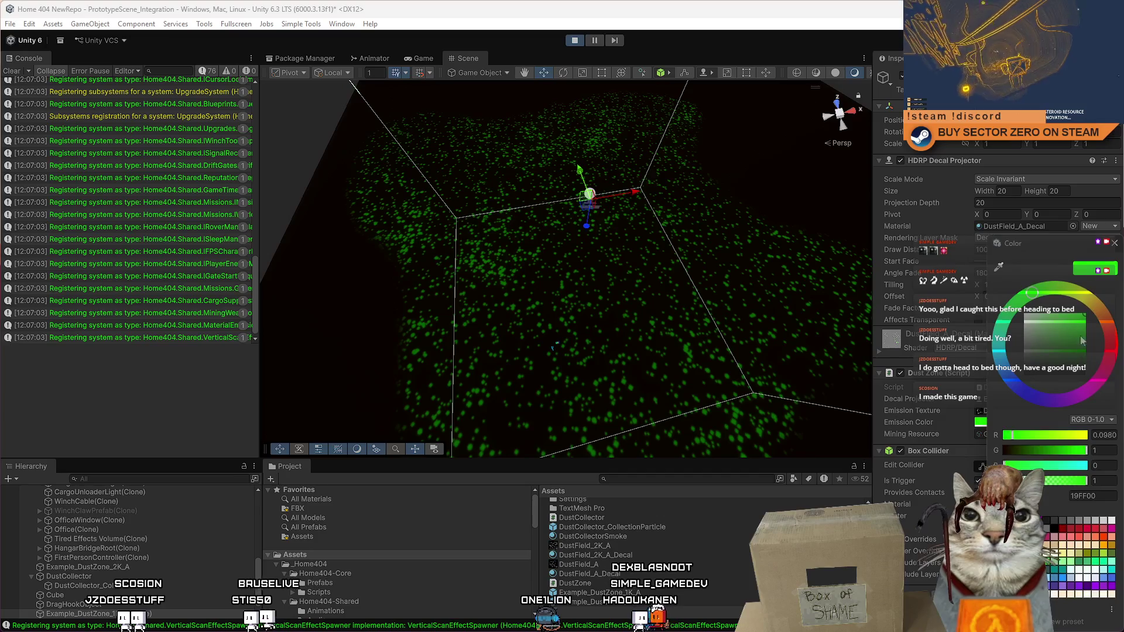
{"action": "left_click", "coordinate": [1114, 335]}
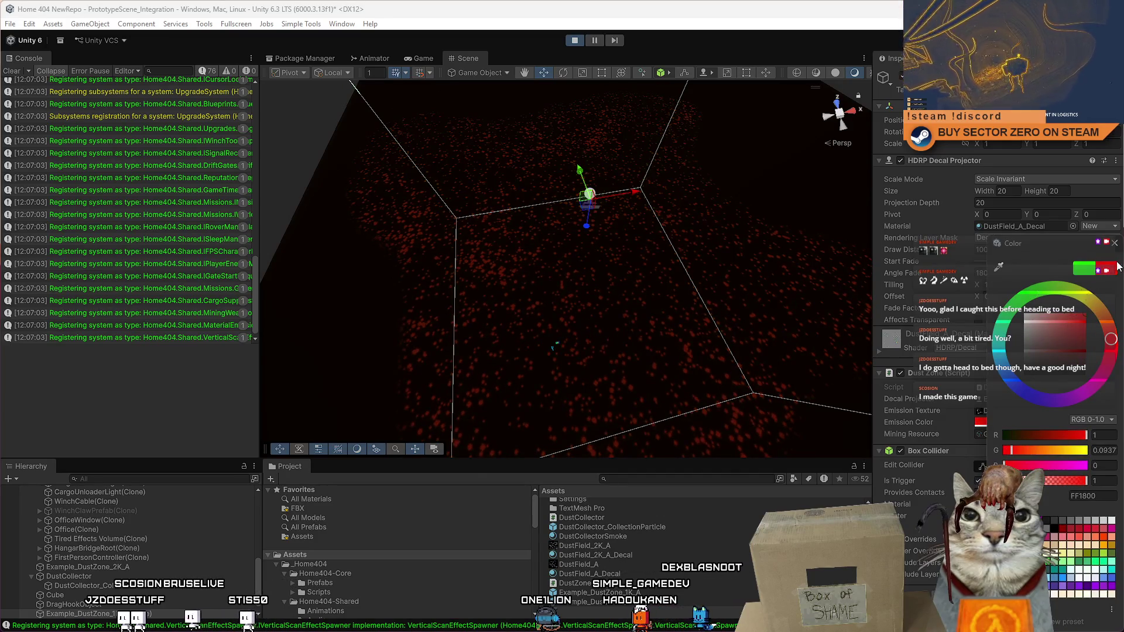
{"action": "left_click", "coordinate": [1114, 243]}
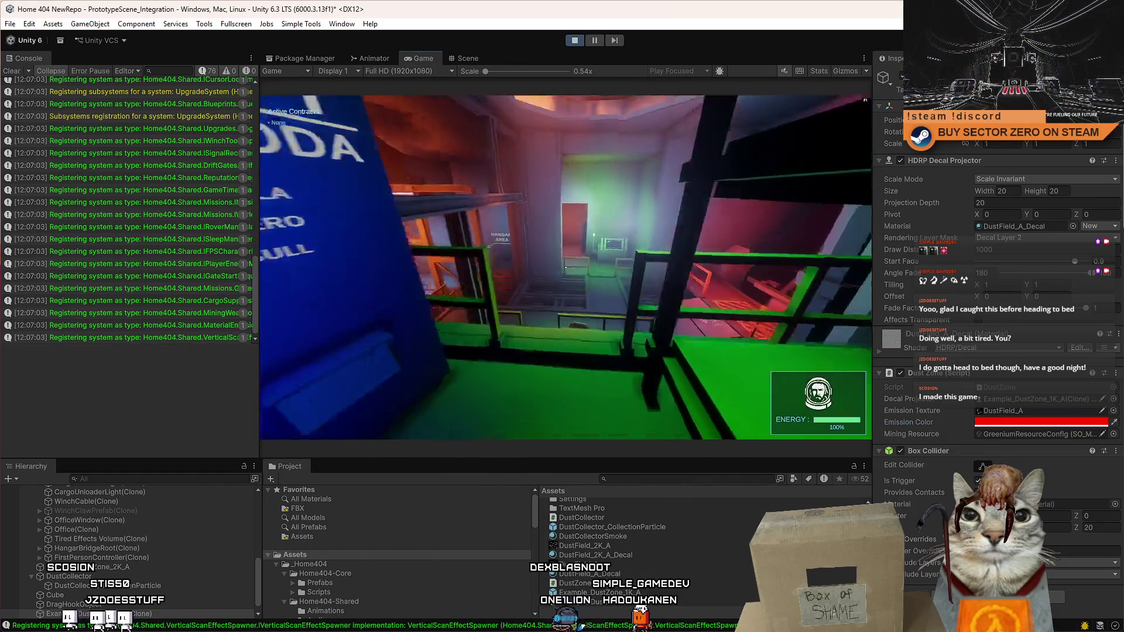
Step: Walk to the hangar, enter it, and drive the rover with boost through the red ring
{"action": "key", "text": "w"}
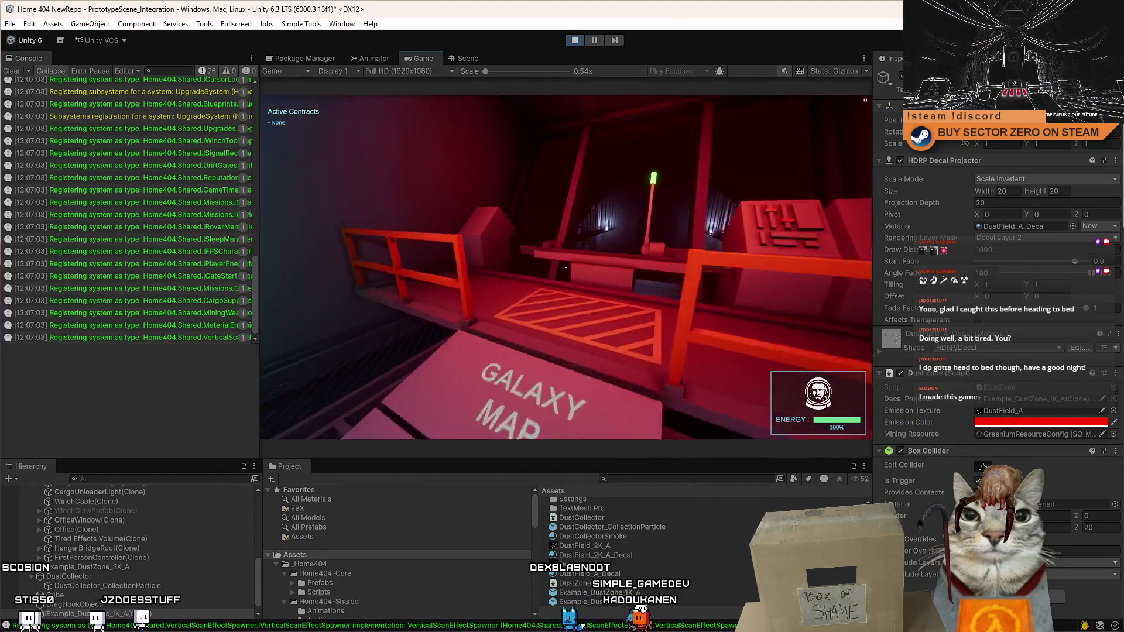
{"action": "key", "text": "w"}
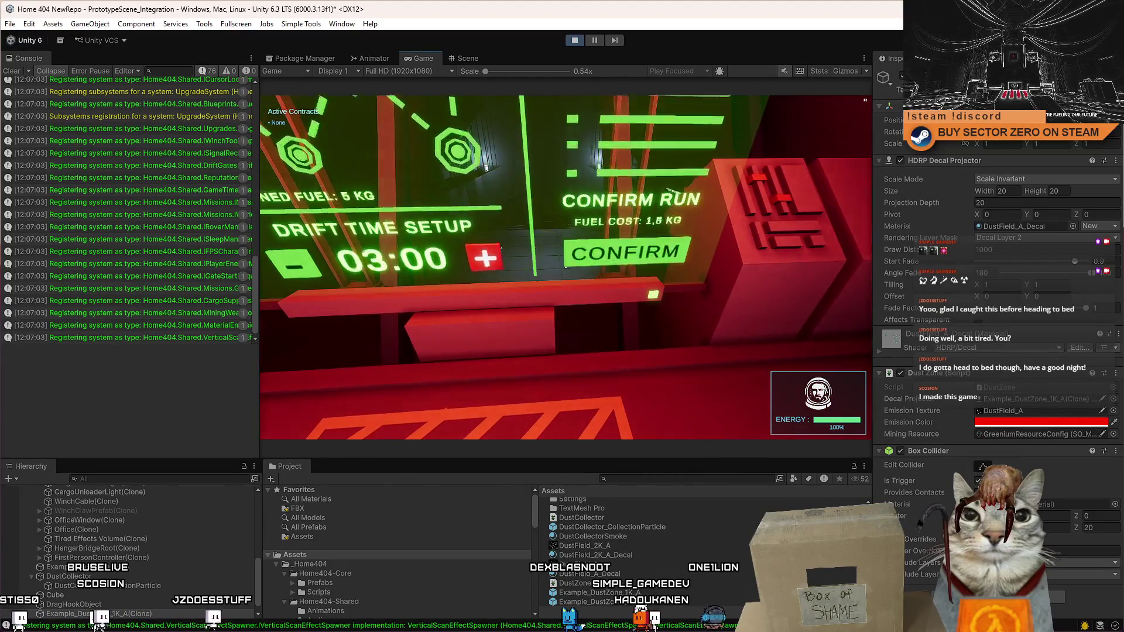
{"action": "key", "text": "w"}
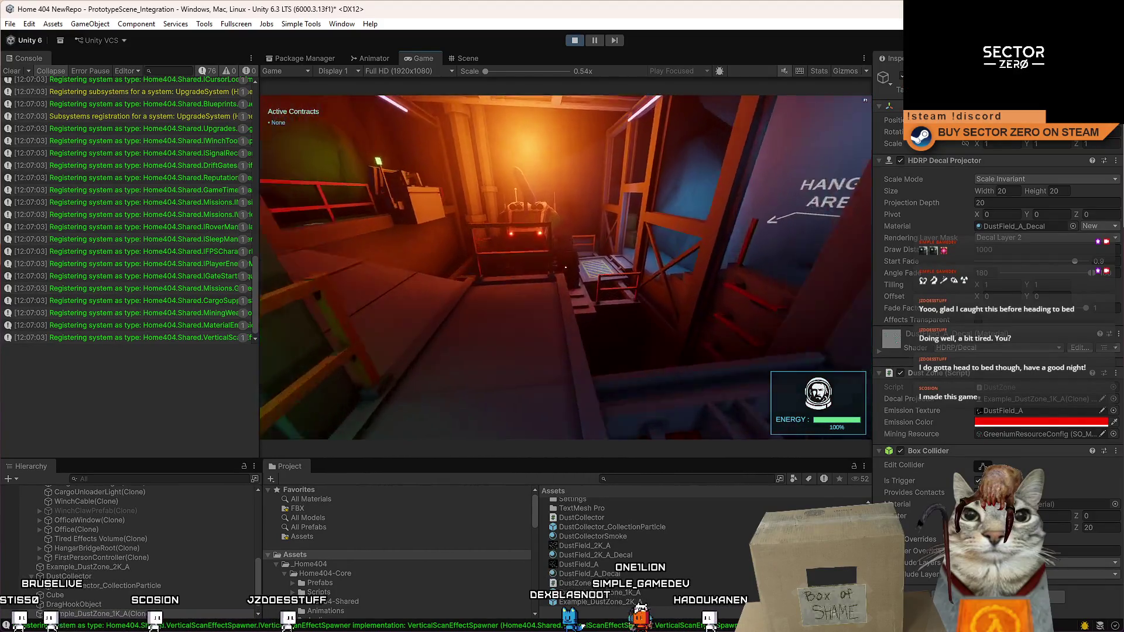
{"action": "key", "text": "w"}
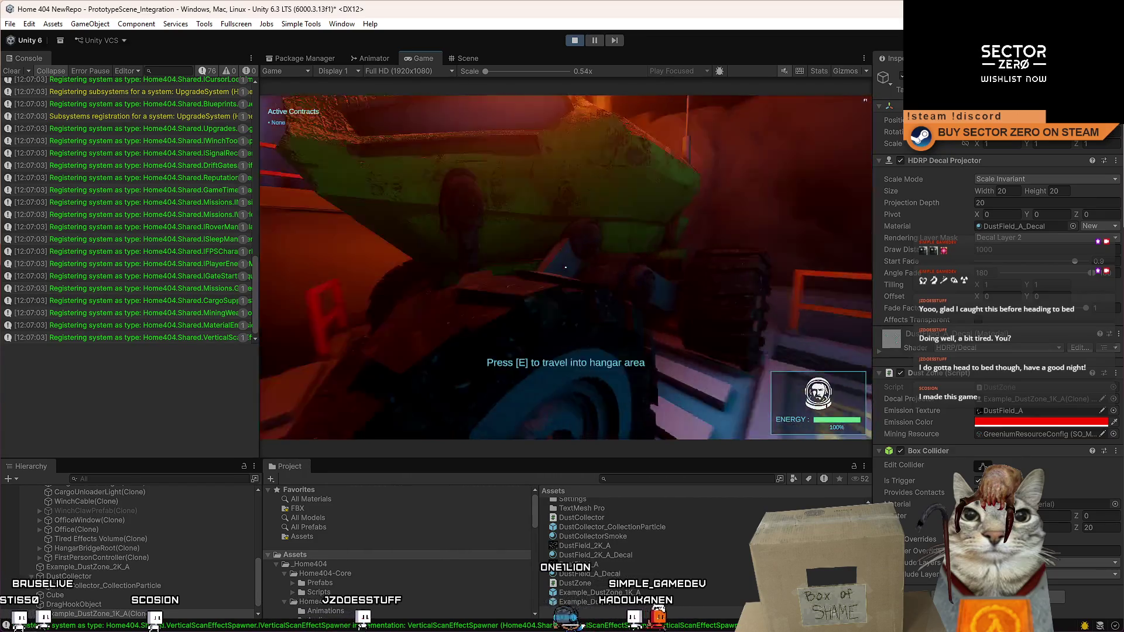
{"action": "key", "text": "e"}
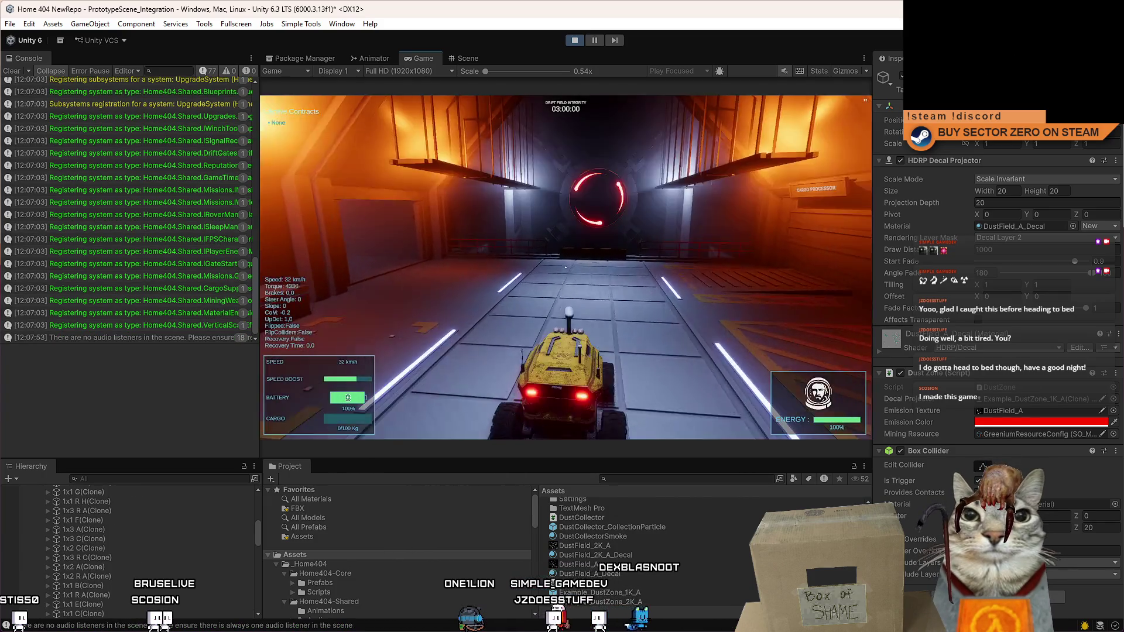
{"action": "key", "text": "s"}
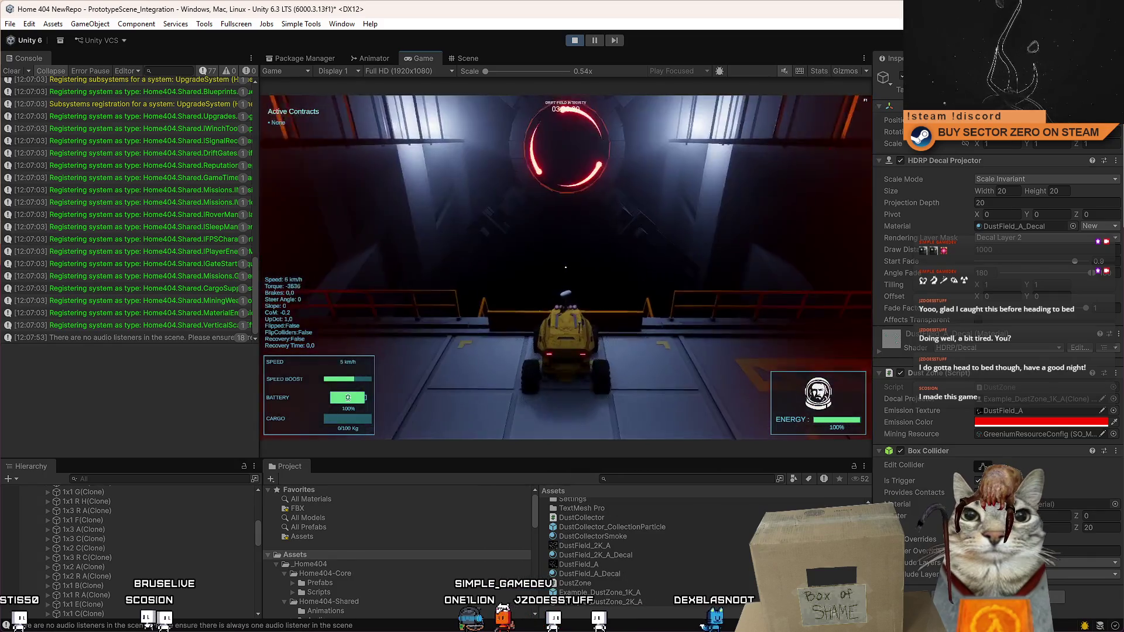
{"action": "key", "text": "w"}
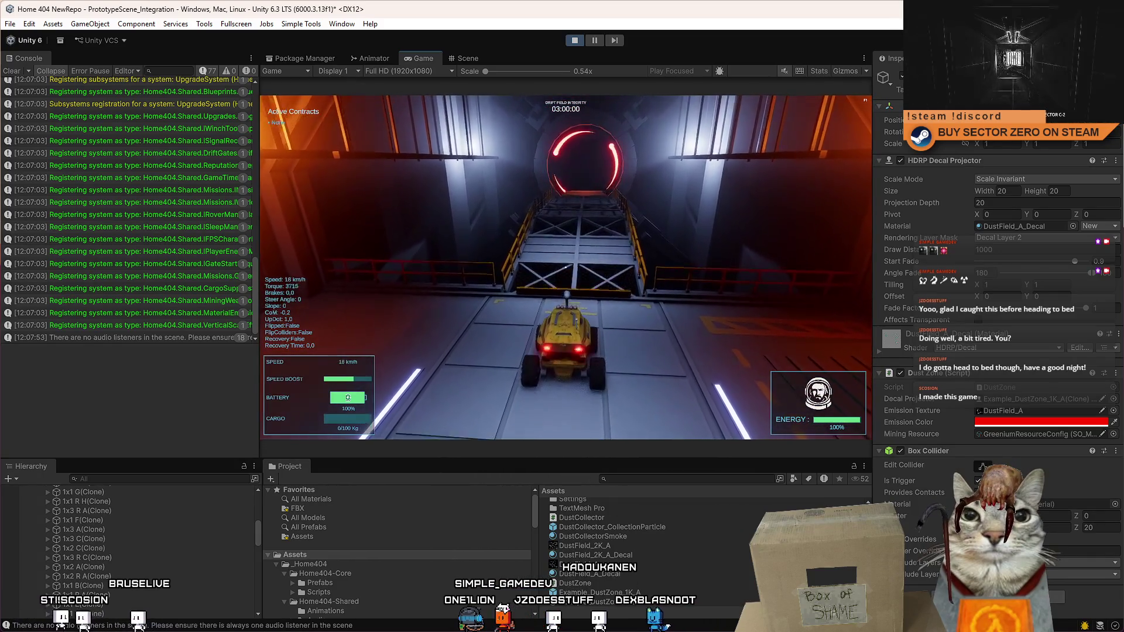
{"action": "key", "text": "shift"}
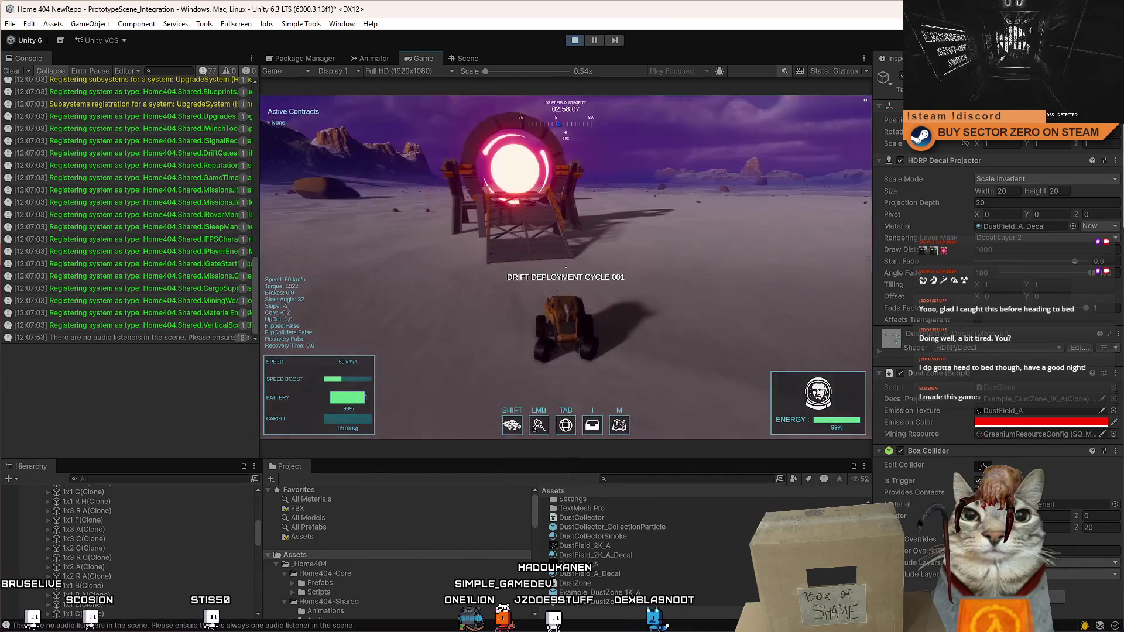
Step: Stop the rover on the desert and return to the Scene view looking toward the mountains
{"action": "key", "text": "d"}
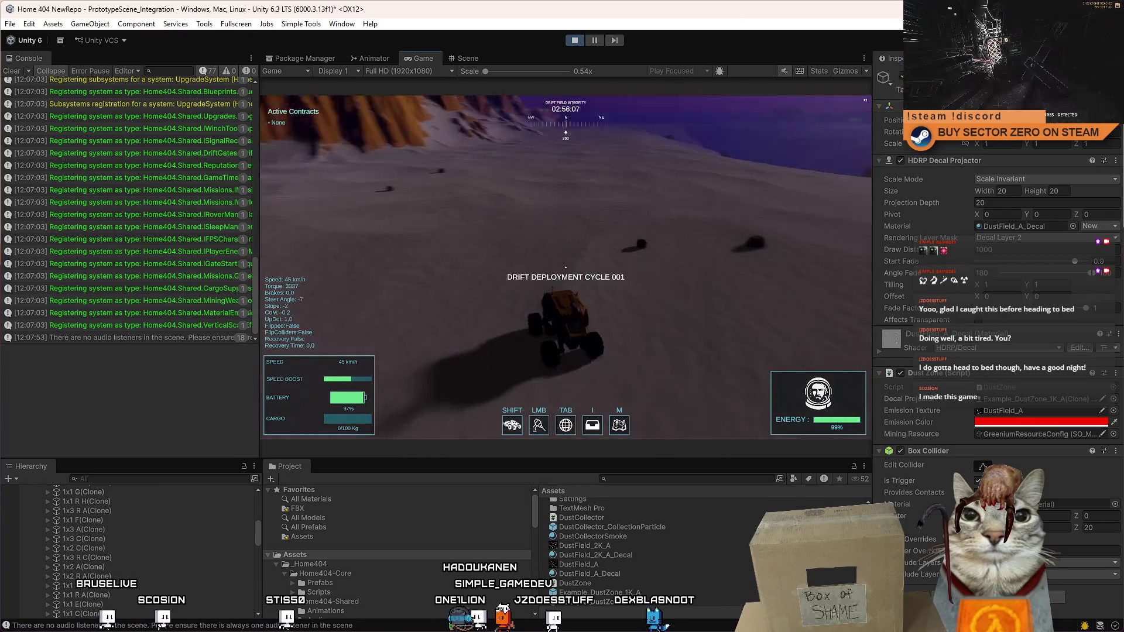
{"action": "key", "text": "s"}
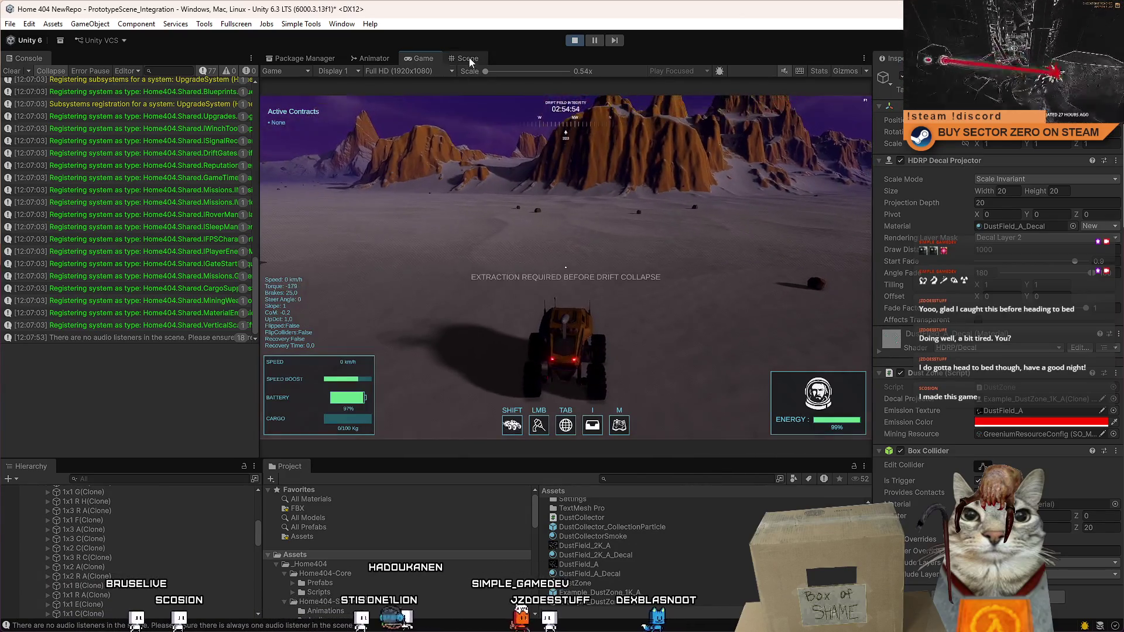
{"action": "left_click", "coordinate": [469, 57]}
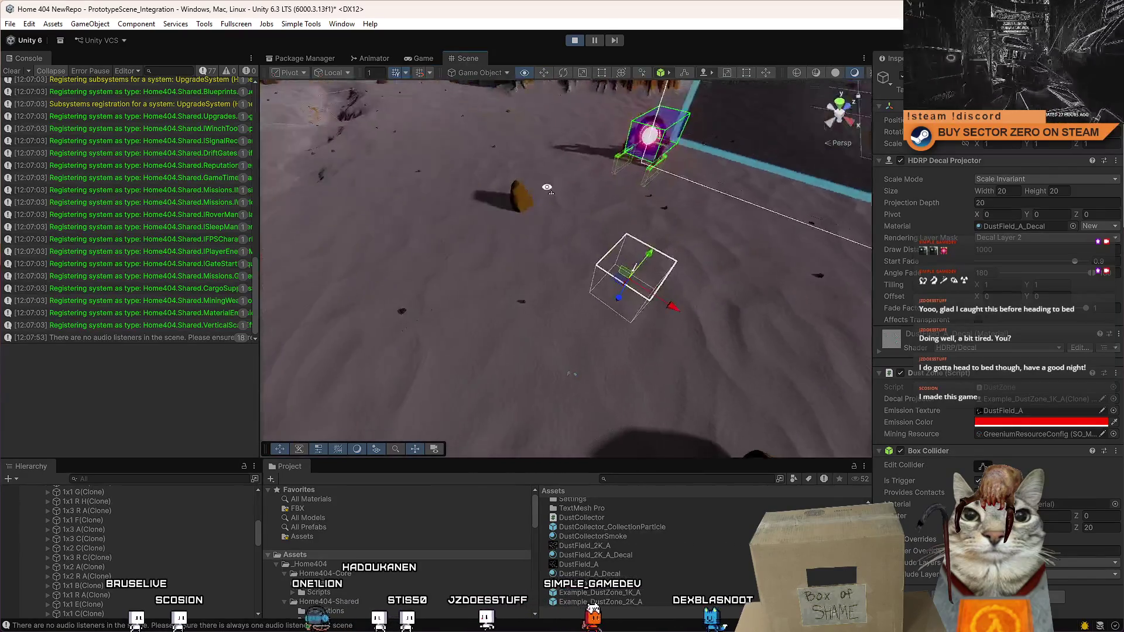
{"action": "mouse_move", "coordinate": [547, 188]}
{"action": "left_mouse_down"}
{"action": "mouse_move", "coordinate": [462, 81]}
{"action": "mouse_move", "coordinate": [474, 135]}
{"action": "left_mouse_up"}
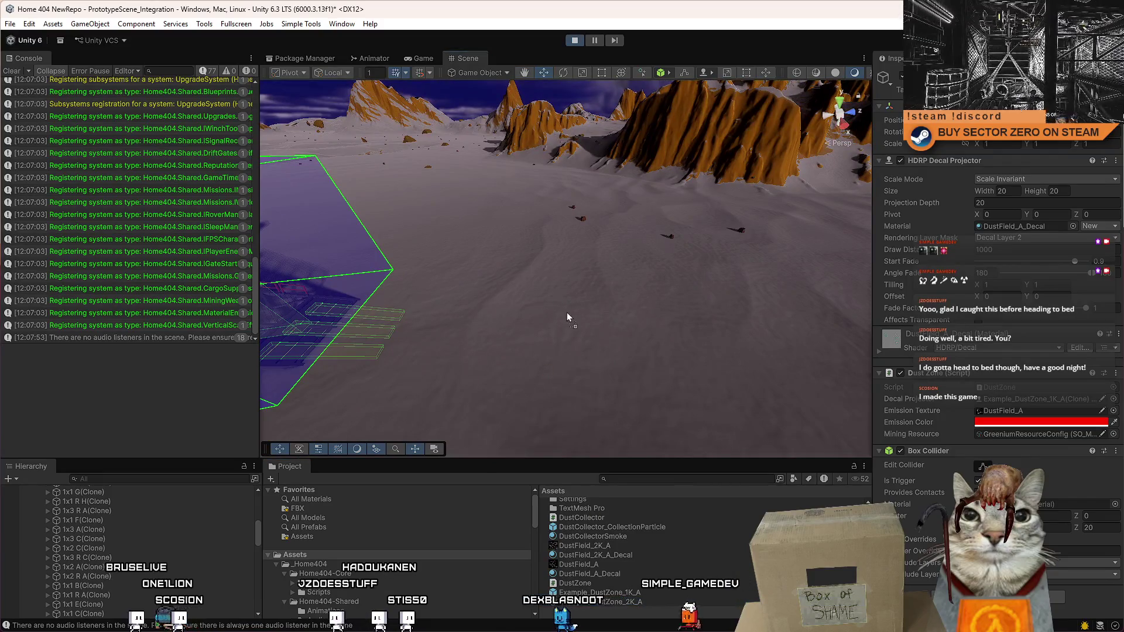
Step: Drop Example_DustZone_2K_A onto the desert and select the blue-emission 1K_A zone beside it
{"action": "mouse_move", "coordinate": [567, 318]}
{"action": "left_mouse_down"}
{"action": "mouse_move", "coordinate": [586, 388]}
{"action": "mouse_move", "coordinate": [587, 357]}
{"action": "mouse_move", "coordinate": [617, 326]}
{"action": "mouse_move", "coordinate": [547, 333]}
{"action": "mouse_move", "coordinate": [589, 296]}
{"action": "left_mouse_up"}
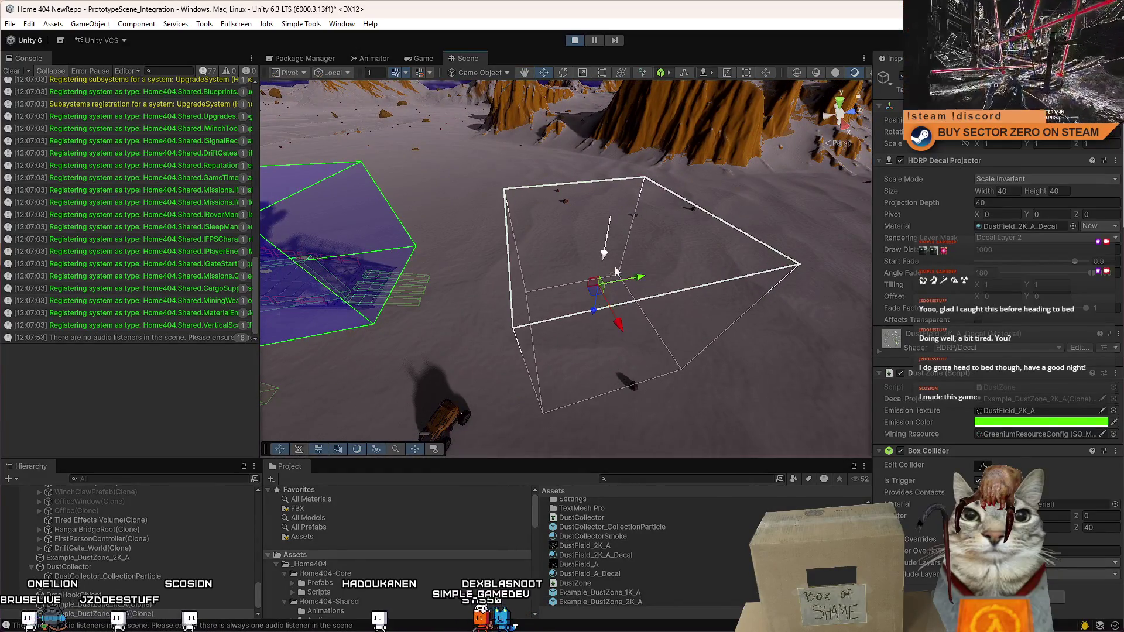
{"action": "scroll", "coordinate": [601, 234], "scroll_direction": "up", "scroll_amount": 3}
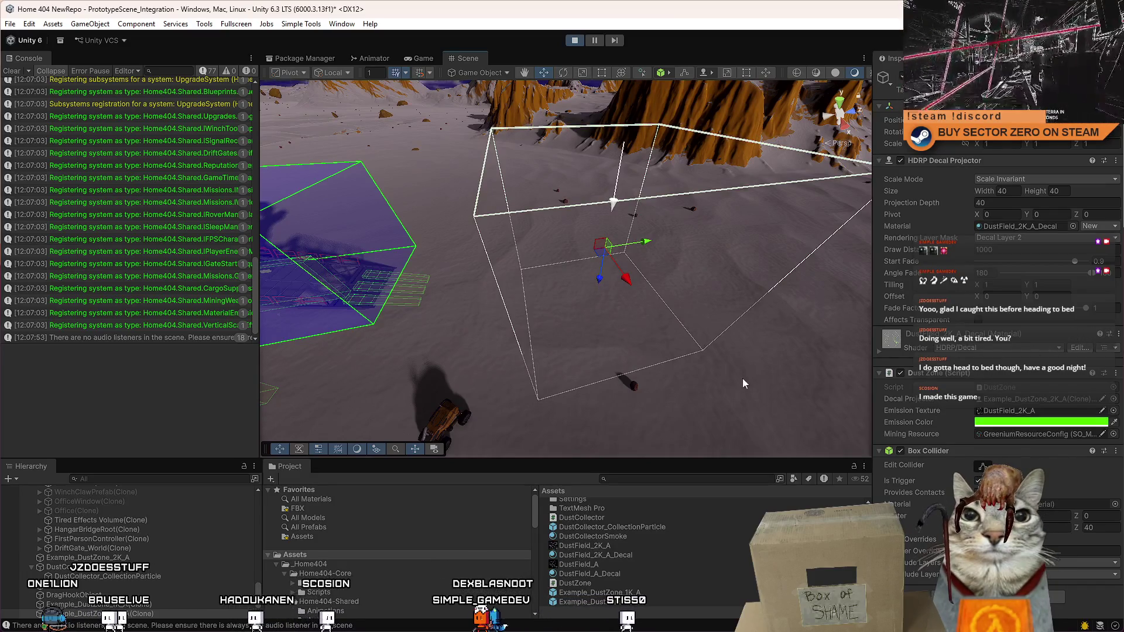
{"action": "left_click", "coordinate": [563, 281]}
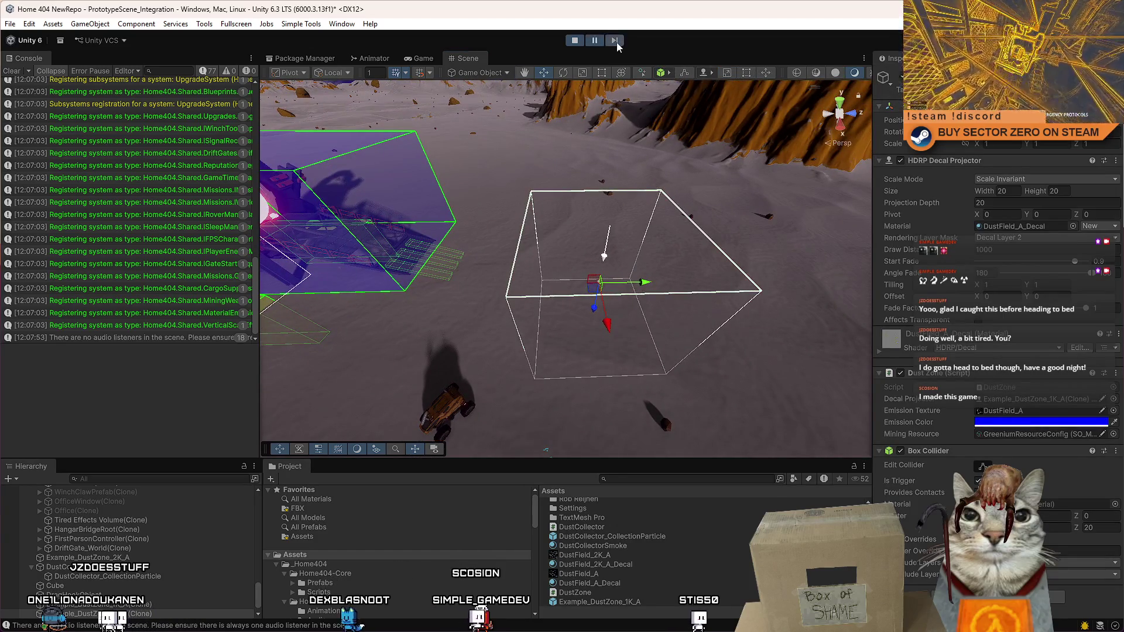
{"action": "mouse_move", "coordinate": [621, 283]}
{"action": "left_mouse_down"}
{"action": "mouse_move", "coordinate": [595, 293]}
{"action": "mouse_move", "coordinate": [597, 259]}
{"action": "mouse_move", "coordinate": [710, 246]}
{"action": "mouse_move", "coordinate": [699, 252]}
{"action": "left_mouse_up"}
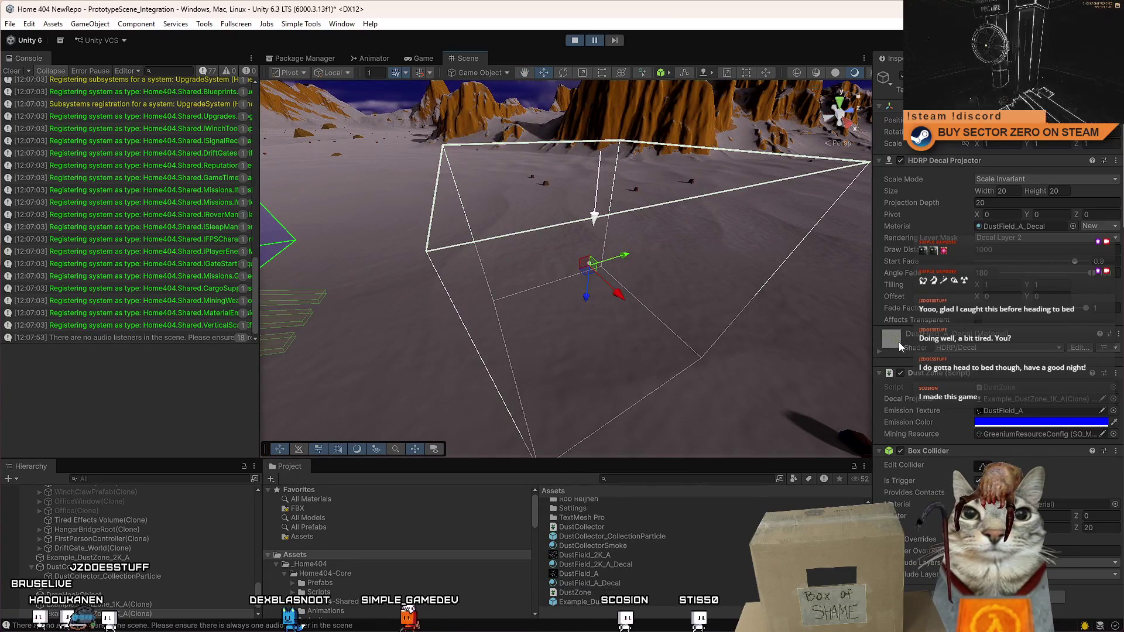
Step: Expand the decal material's settings and toggle its Affect Base Color option on and off several times
{"action": "left_click", "coordinate": [1035, 422]}
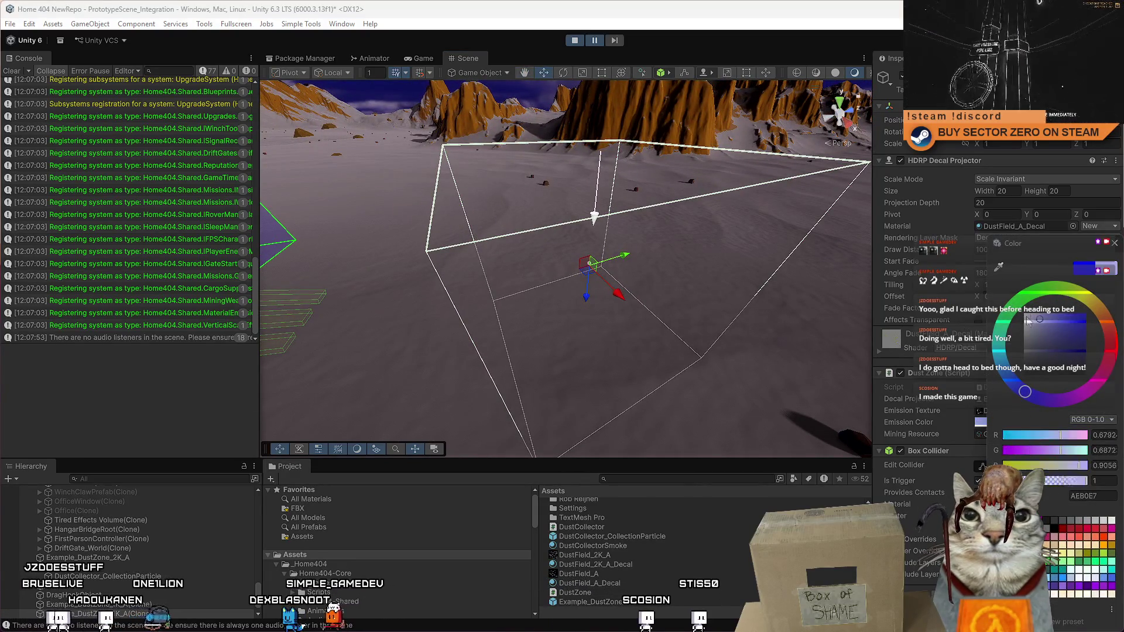
{"action": "left_click", "coordinate": [1114, 243]}
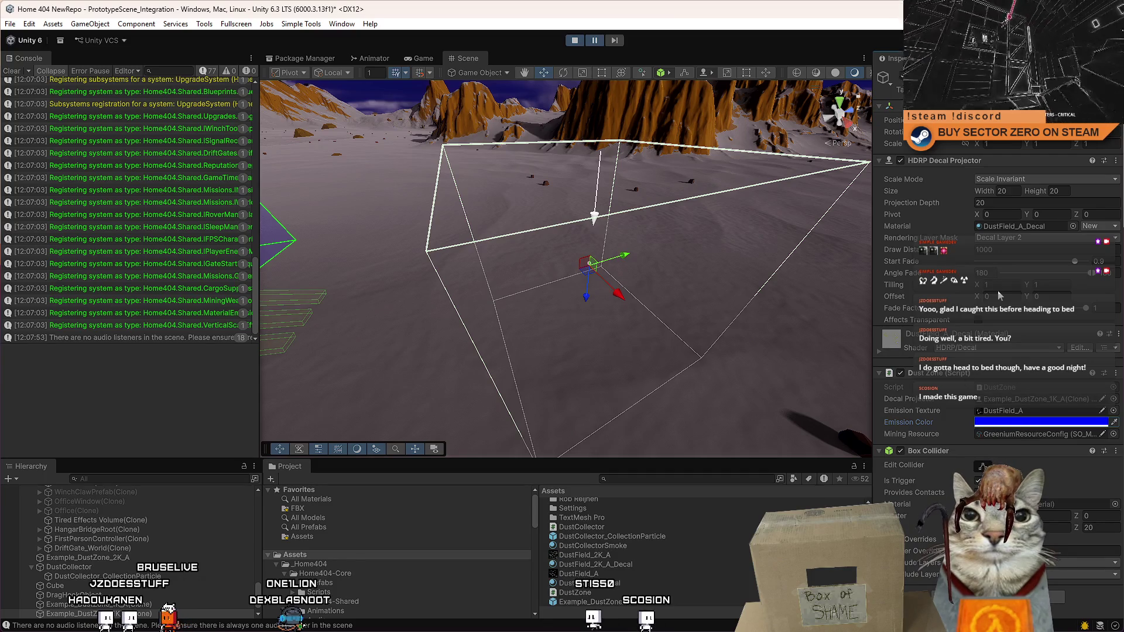
{"action": "left_click", "coordinate": [881, 350]}
{"action": "left_click", "coordinate": [982, 381]}
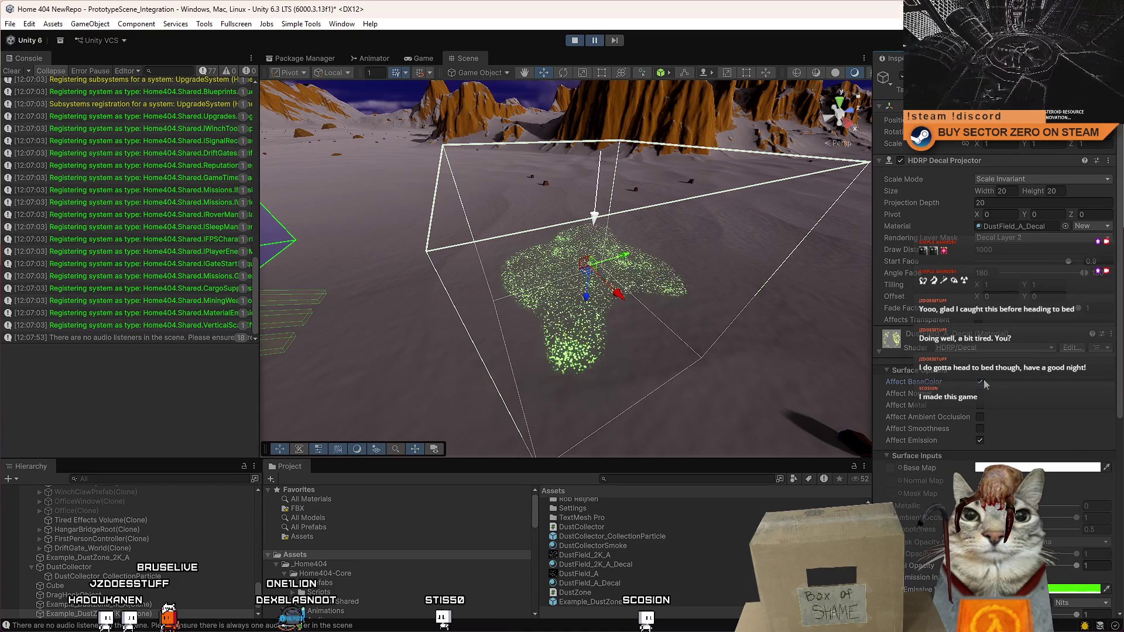
{"action": "left_click", "coordinate": [983, 381]}
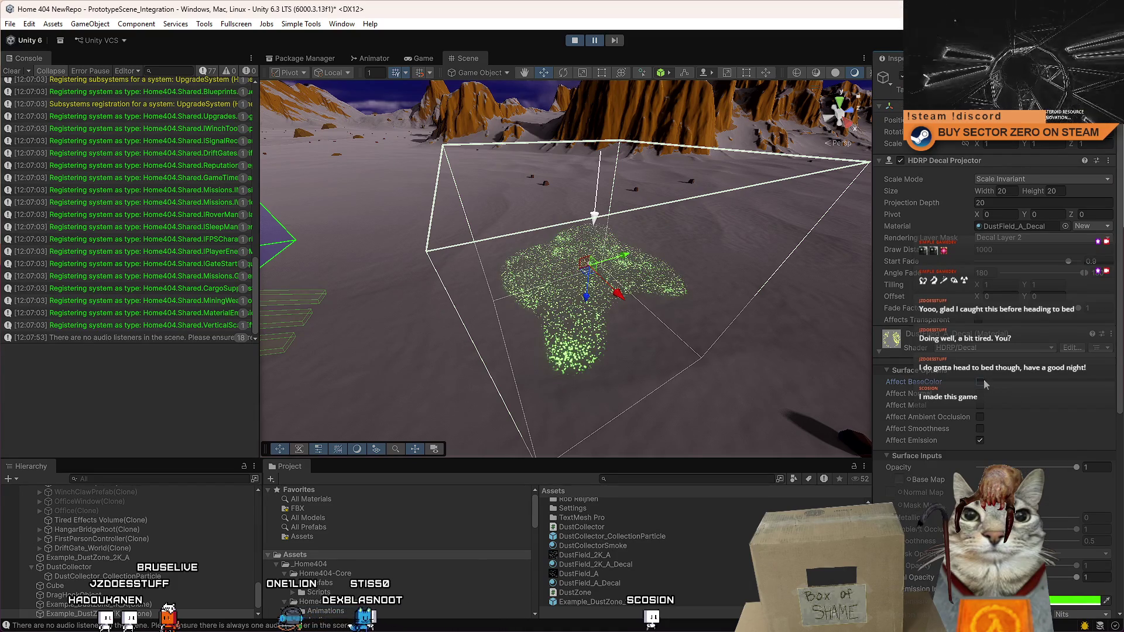
{"action": "left_click", "coordinate": [982, 381]}
{"action": "left_click", "coordinate": [981, 381]}
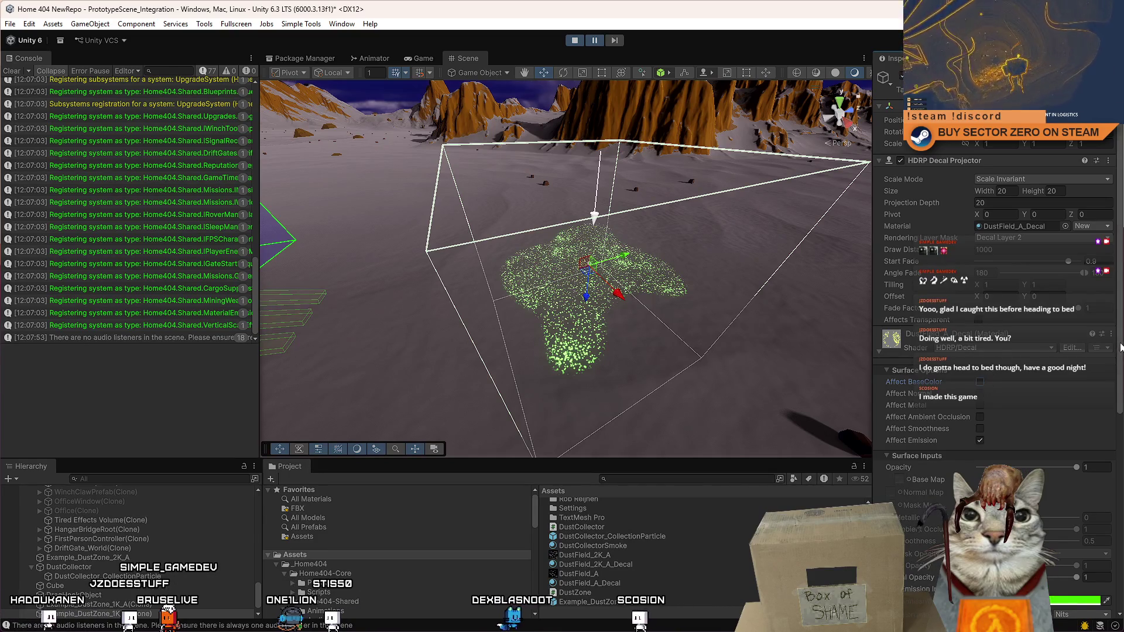
{"action": "left_click", "coordinate": [982, 382]}
{"action": "left_click_drag", "start_coordinate": [1121, 378], "coordinate": [1115, 497]}
Step: Inspect the material's blue colour, toggle Affect Base Color, and set the Dust Zone colour to bright green 70FF00
{"action": "left_click", "coordinate": [1071, 542]}
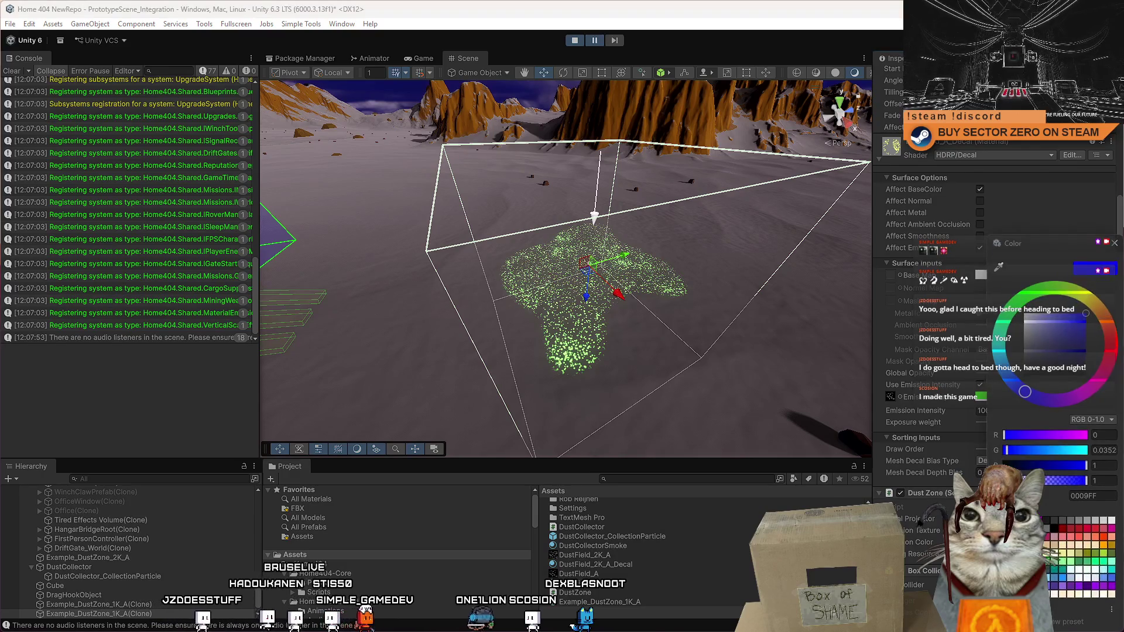
{"action": "left_click", "coordinate": [1115, 244]}
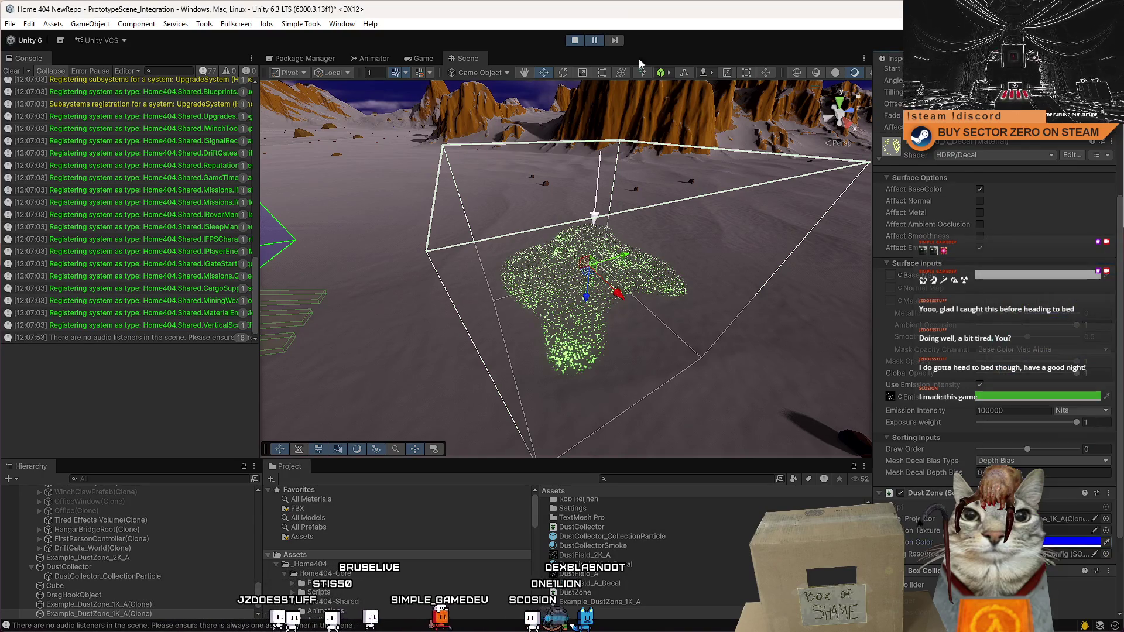
{"action": "key", "text": "ctrl+2"}
{"action": "key", "text": "ctrl+1"}
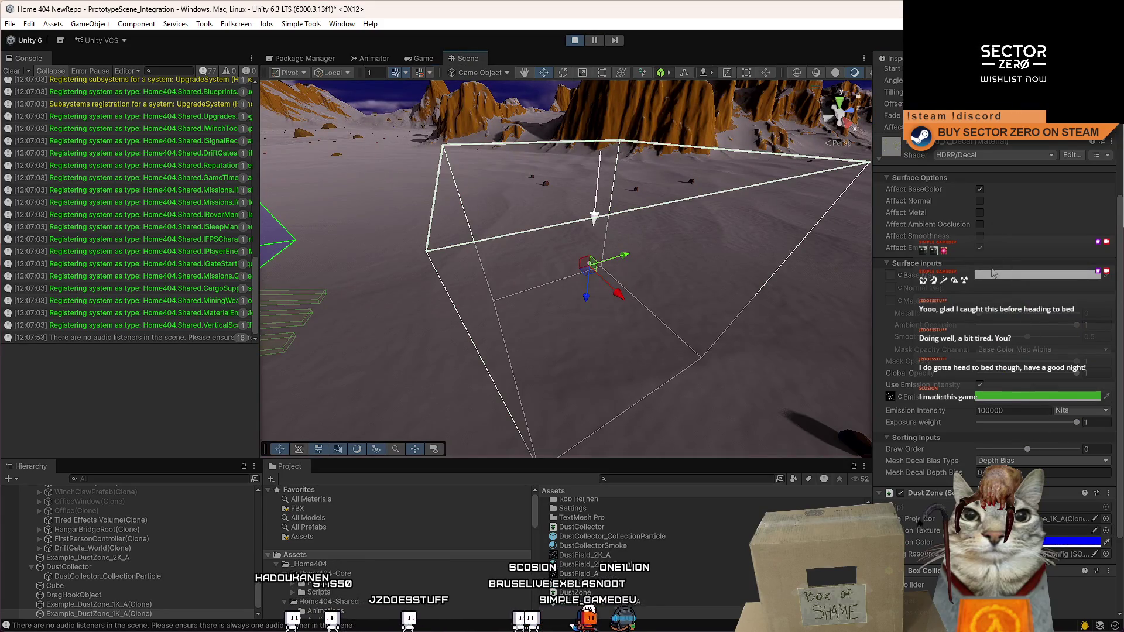
{"action": "left_click", "coordinate": [981, 191]}
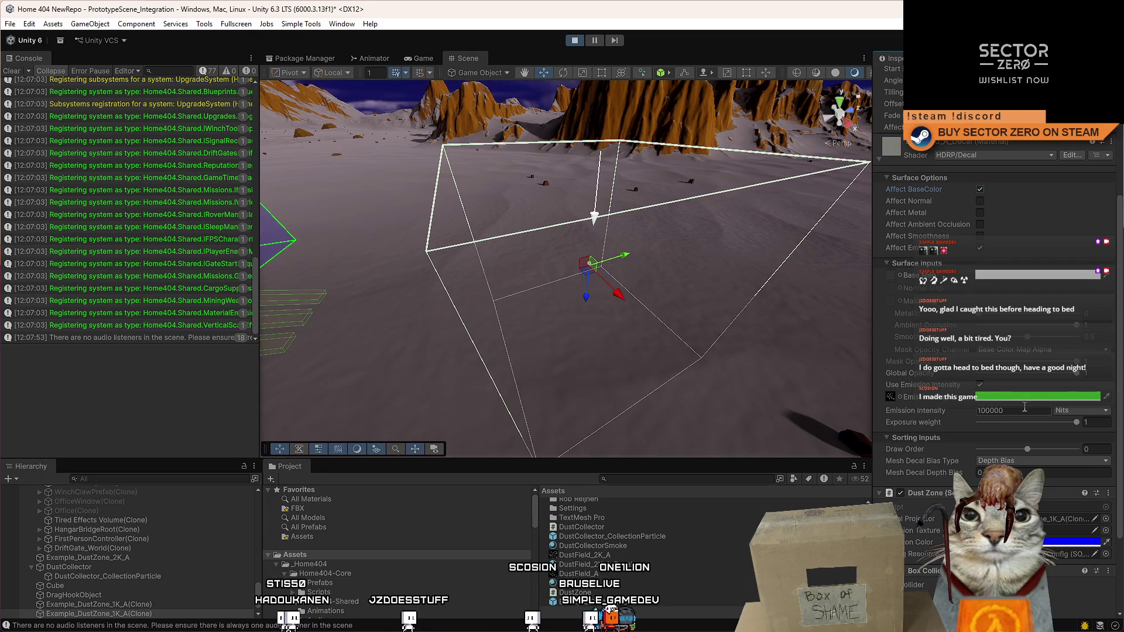
{"action": "left_click", "coordinate": [1071, 541]}
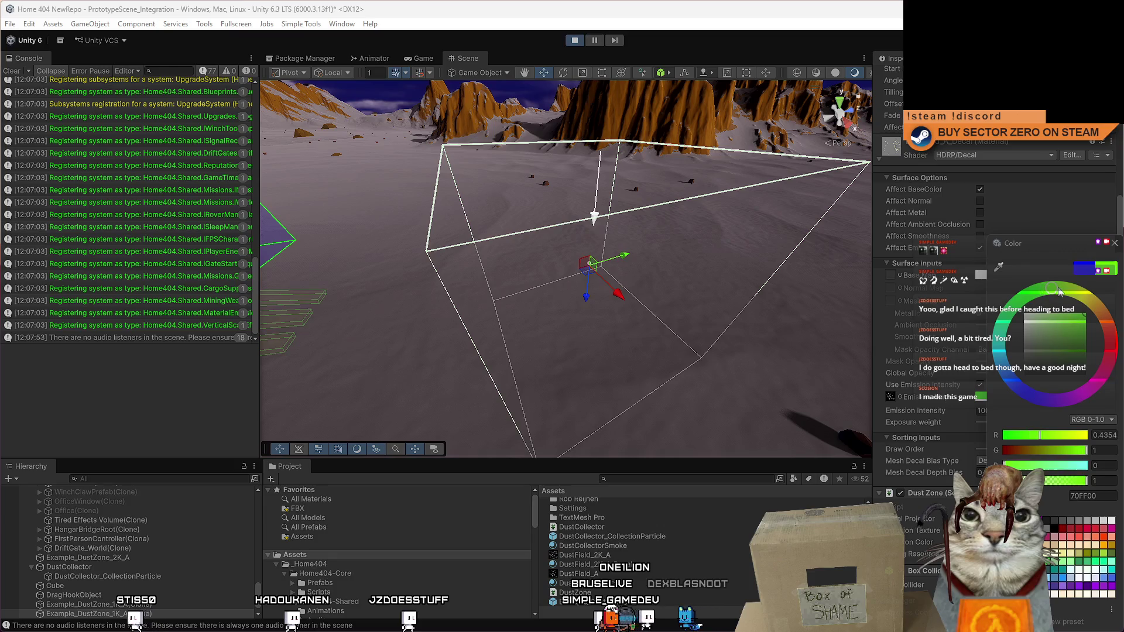
{"action": "left_click", "coordinate": [1114, 243]}
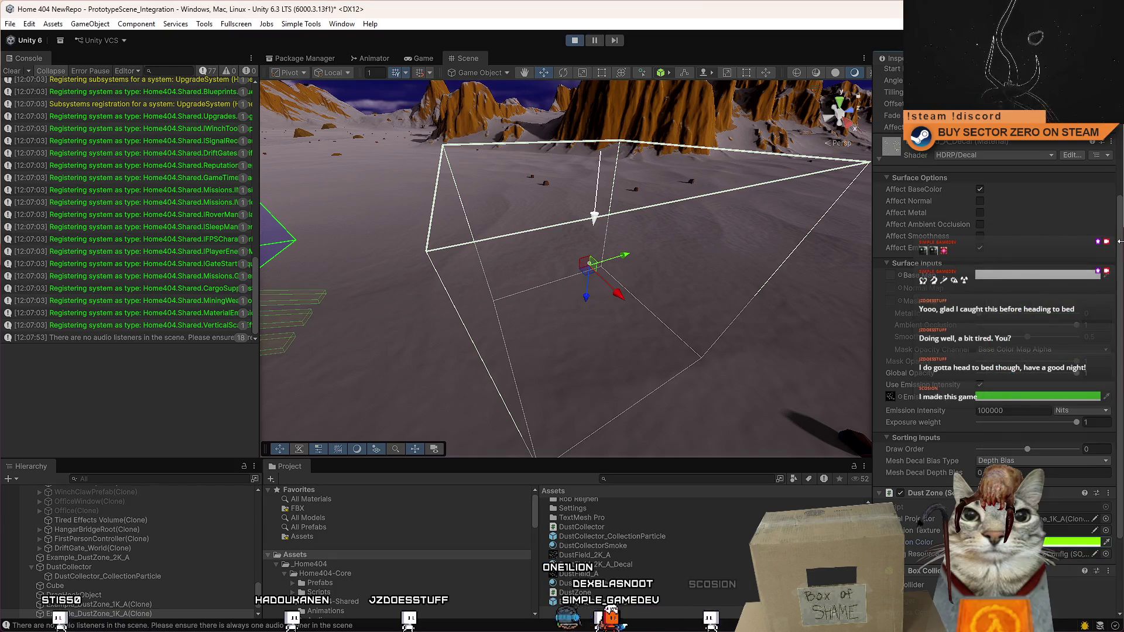
{"action": "left_click_drag", "start_coordinate": [1120, 237], "coordinate": [1120, 316]}
{"action": "scroll", "coordinate": [1017, 194], "scroll_direction": "up", "scroll_amount": 10}
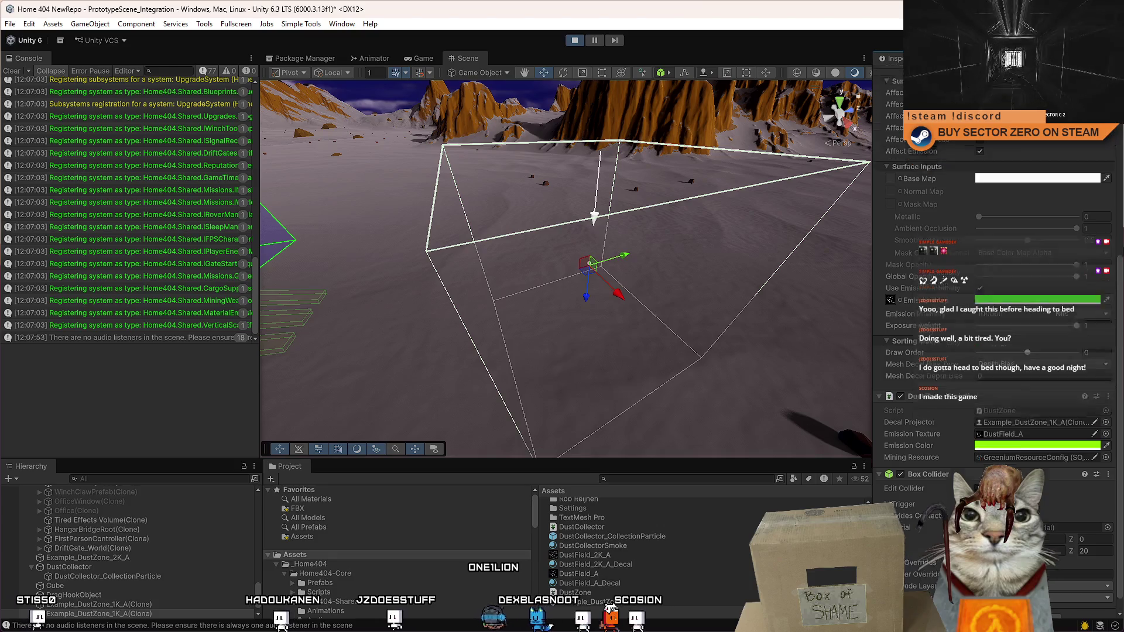
Step: Set the Decal Projector's Rendering Layer Mask to Everything
{"action": "left_click", "coordinate": [1017, 194]}
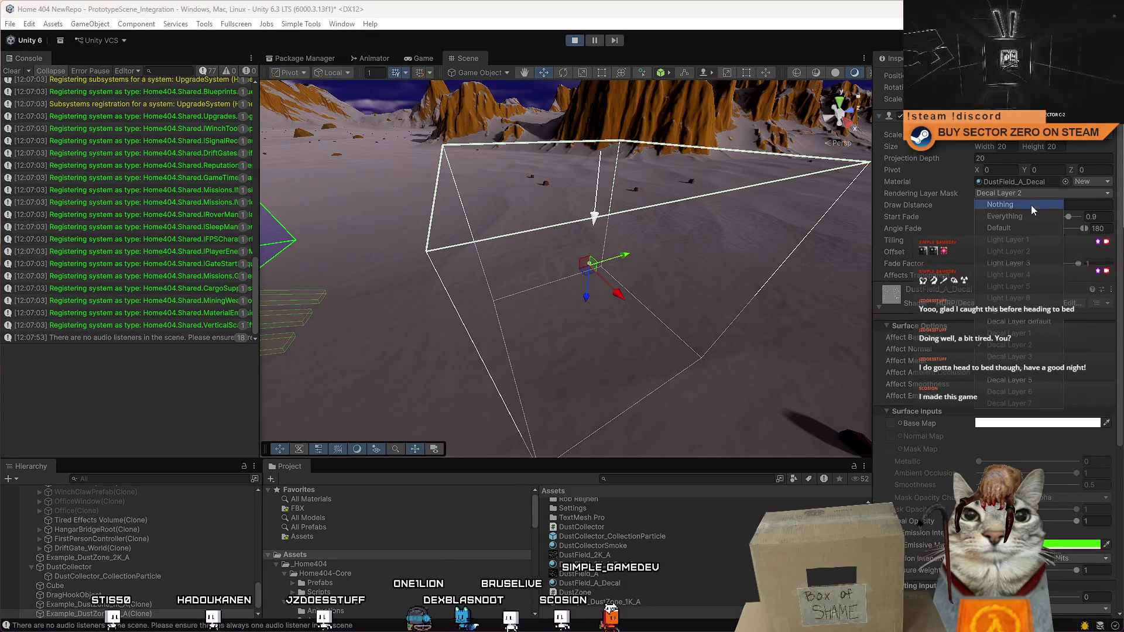
{"action": "left_click", "coordinate": [1005, 216]}
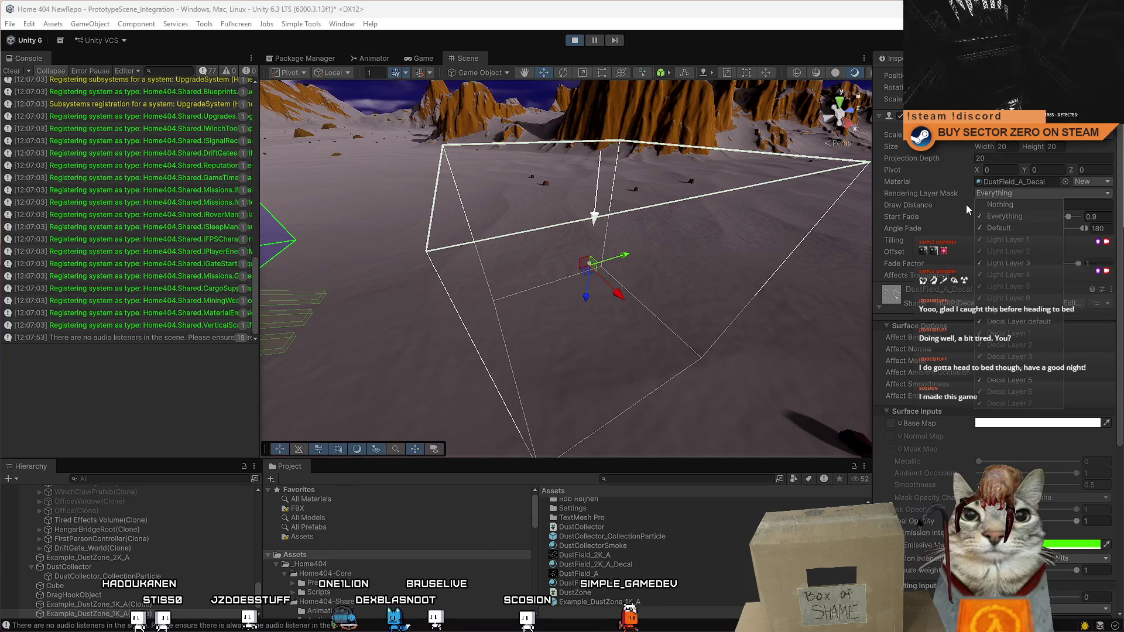
{"action": "key", "text": "Escape"}
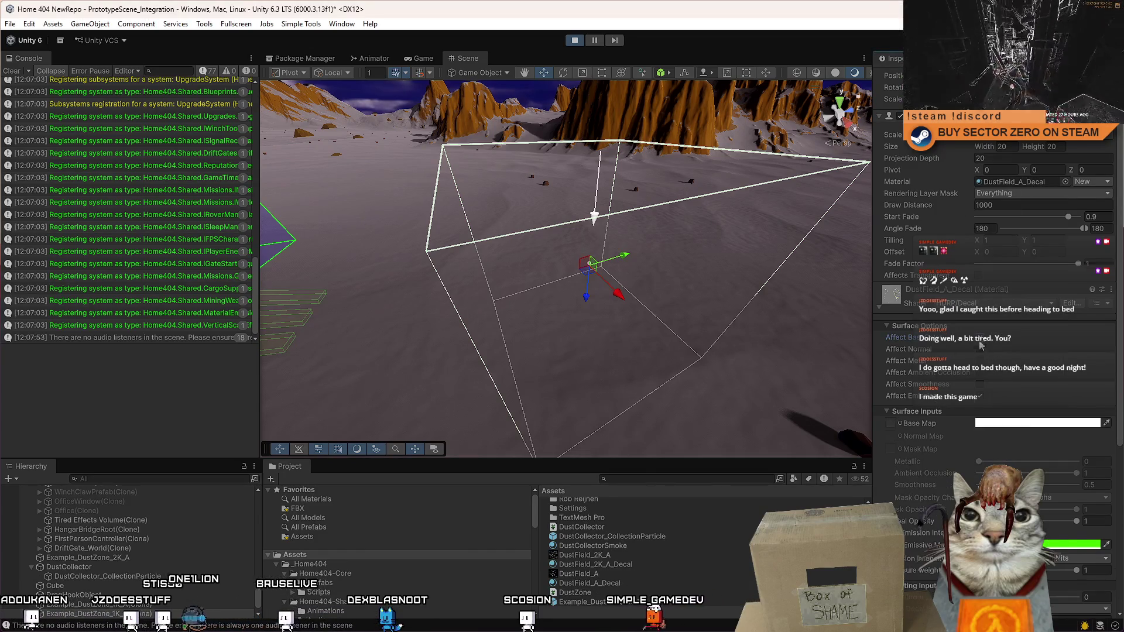
Step: Uncheck Affect BaseColor on the decal material and adjust its Exposure weight slider
{"action": "left_click", "coordinate": [981, 338]}
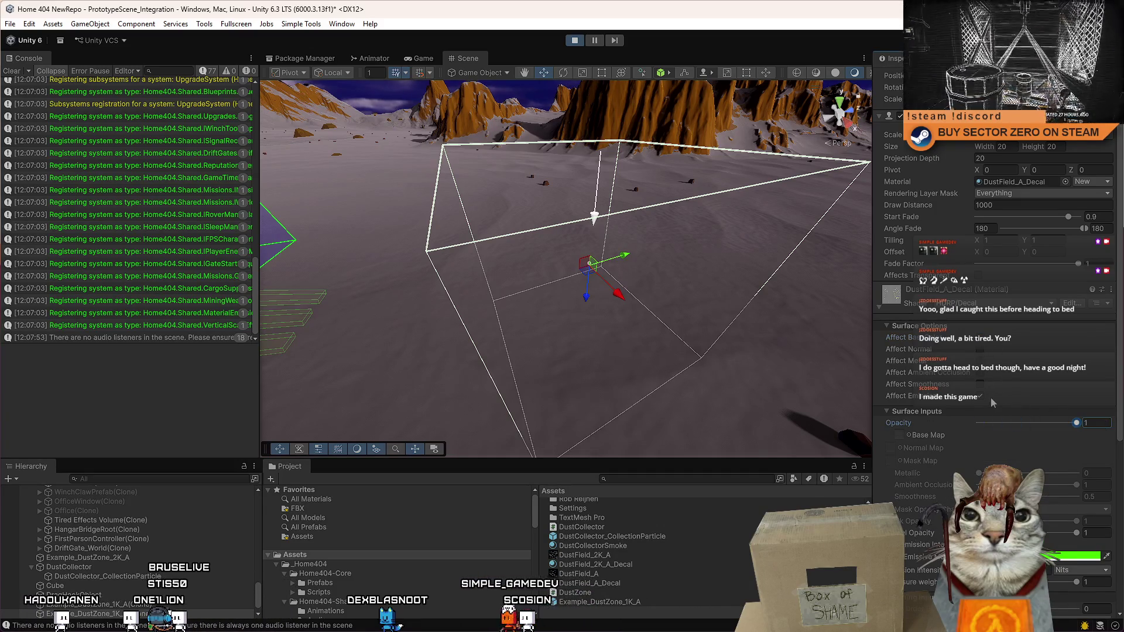
{"action": "left_click", "coordinate": [984, 340]}
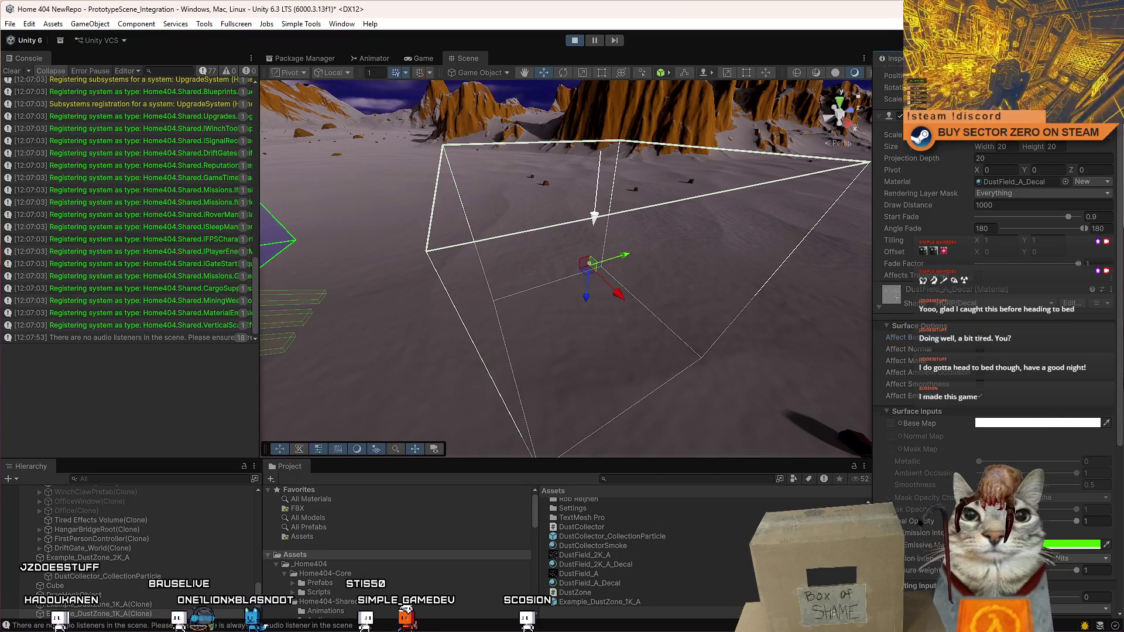
{"action": "scroll", "coordinate": [995, 351], "scroll_direction": "down", "scroll_amount": 5}
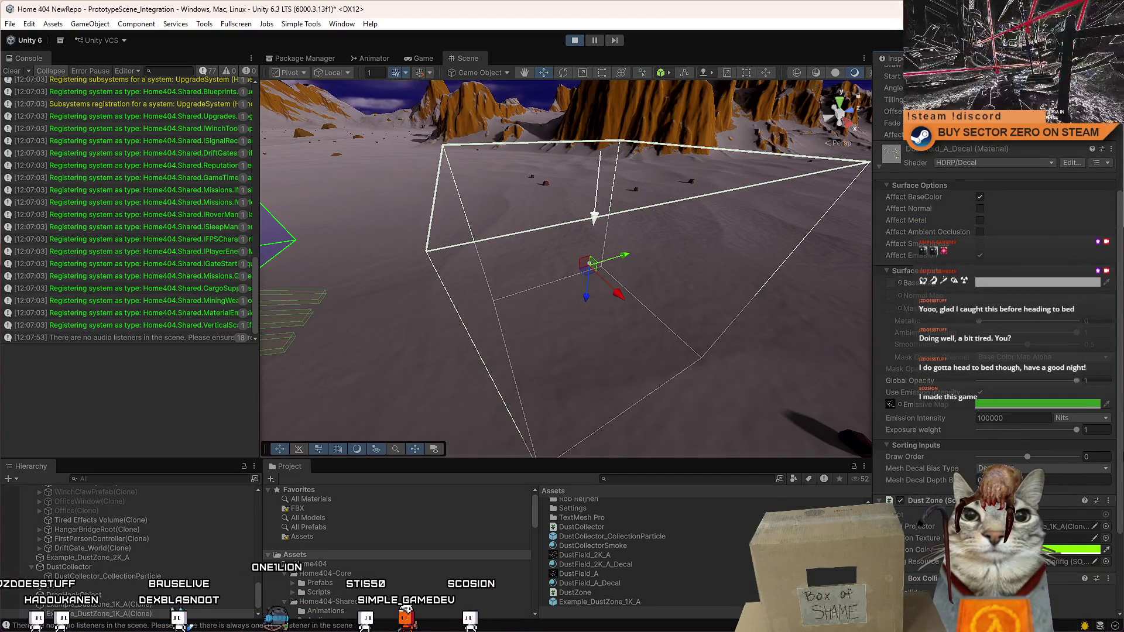
{"action": "mouse_move", "coordinate": [943, 431]}
{"action": "left_mouse_down"}
{"action": "mouse_move", "coordinate": [1024, 431]}
{"action": "mouse_move", "coordinate": [923, 429]}
{"action": "mouse_move", "coordinate": [1121, 436]}
{"action": "mouse_move", "coordinate": [924, 431]}
{"action": "mouse_move", "coordinate": [1076, 430]}
{"action": "mouse_move", "coordinate": [947, 441]}
{"action": "left_mouse_up"}
{"action": "left_click", "coordinate": [985, 198]}
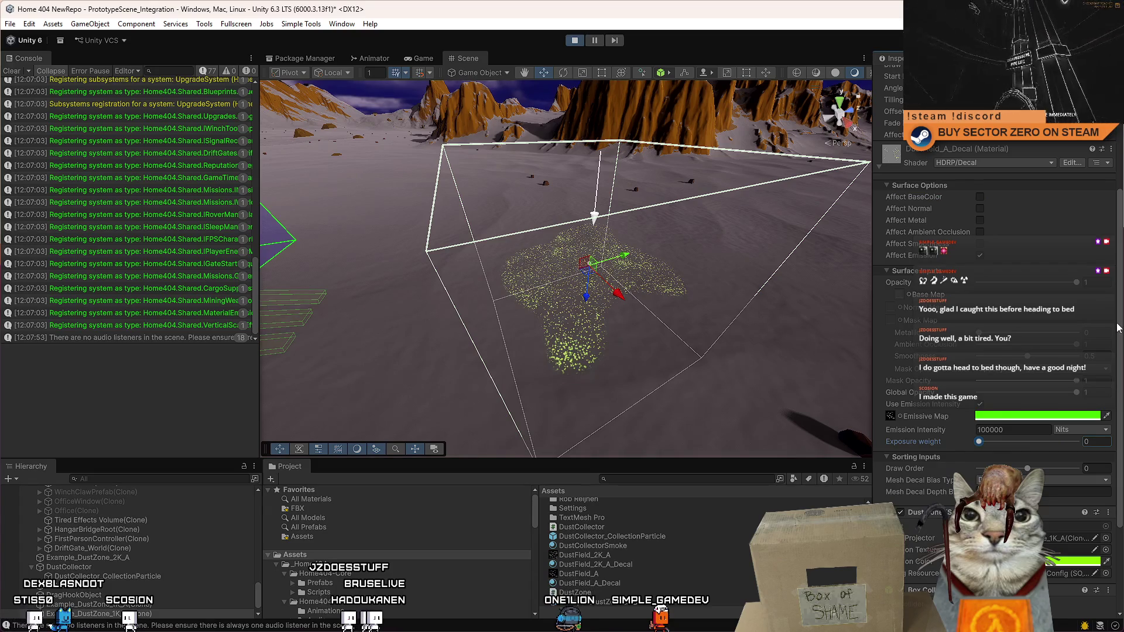
{"action": "left_click_drag", "start_coordinate": [1118, 327], "coordinate": [1118, 401]}
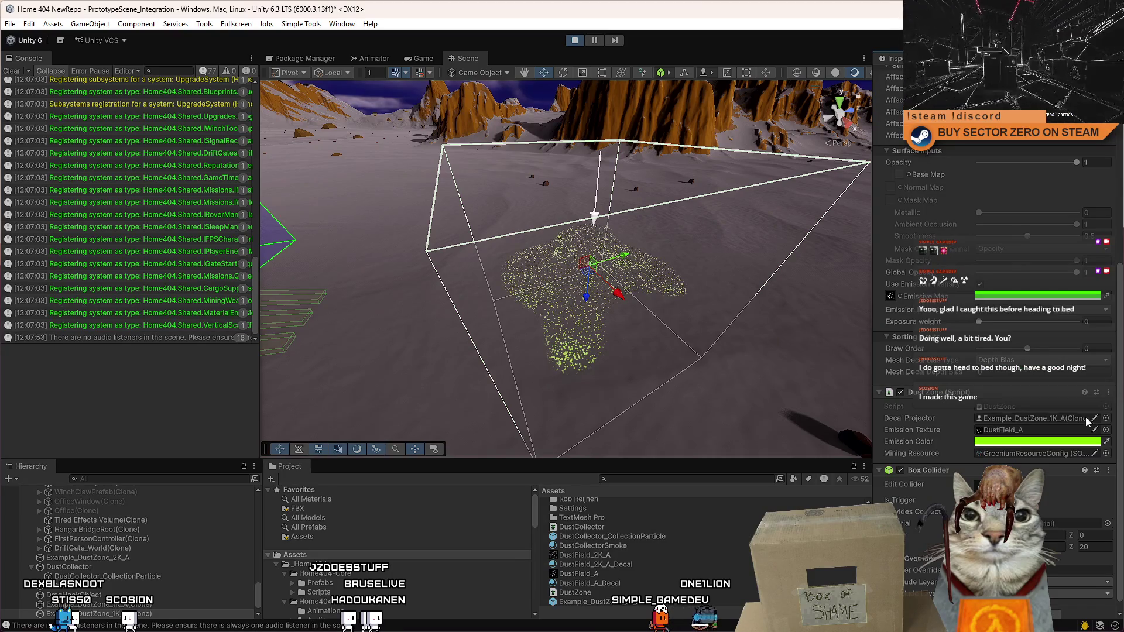
Step: Try red and purple emission hues, settle on green 4DFF00, and show the Game view
{"action": "left_click", "coordinate": [1033, 444]}
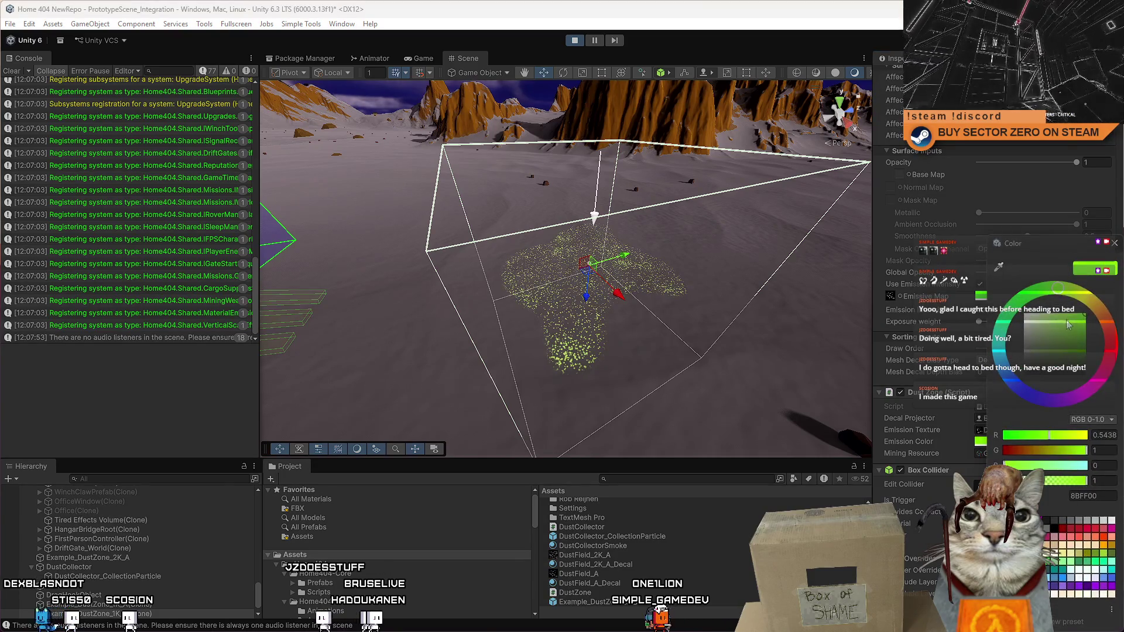
{"action": "mouse_move", "coordinate": [1114, 338]}
{"action": "left_mouse_down"}
{"action": "mouse_move", "coordinate": [1098, 381]}
{"action": "mouse_move", "coordinate": [1033, 397]}
{"action": "left_mouse_up"}
{"action": "left_click", "coordinate": [1044, 289]}
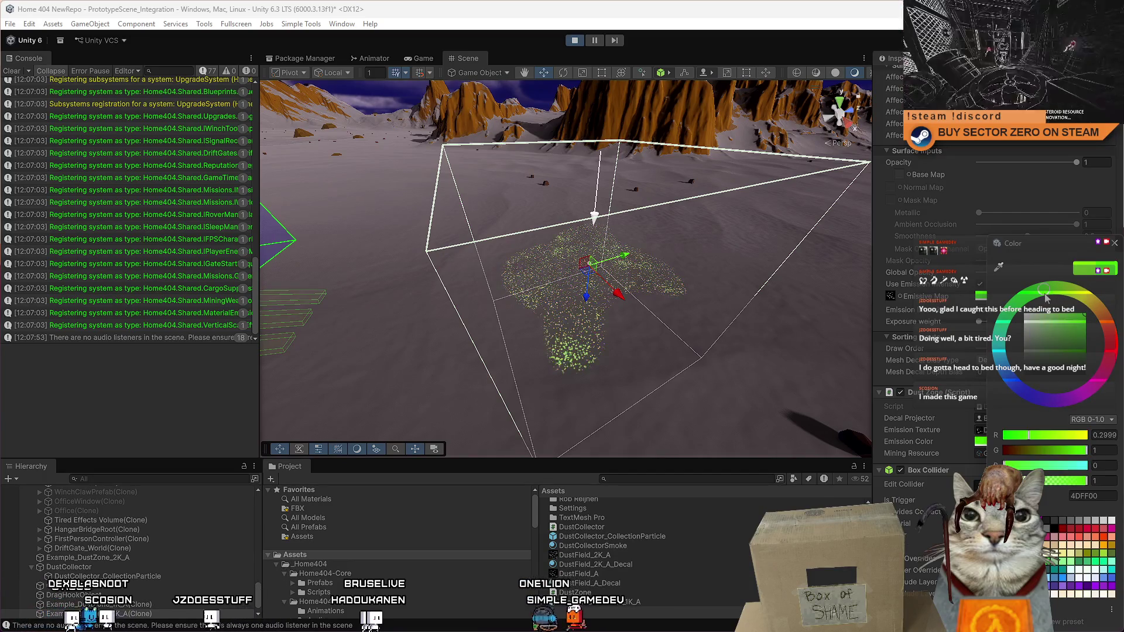
{"action": "left_click", "coordinate": [1116, 245]}
{"action": "left_click", "coordinate": [420, 58]}
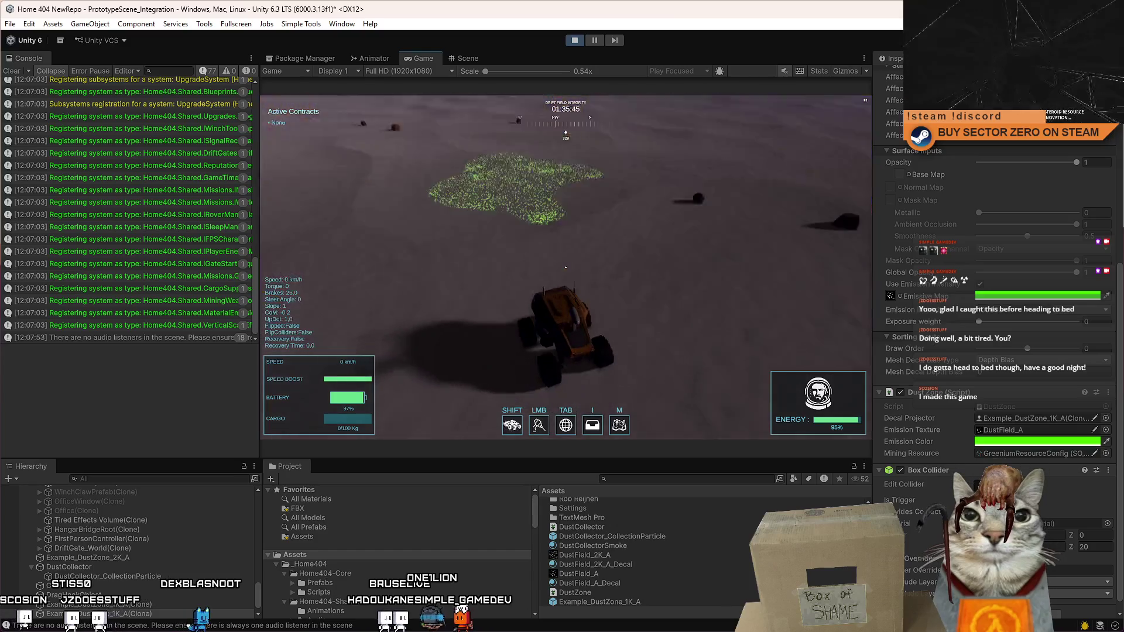
Step: Drive the rover in Play mode, set exposure weight near 0.83, then pause into Scene view
{"action": "key", "text": "F10"}
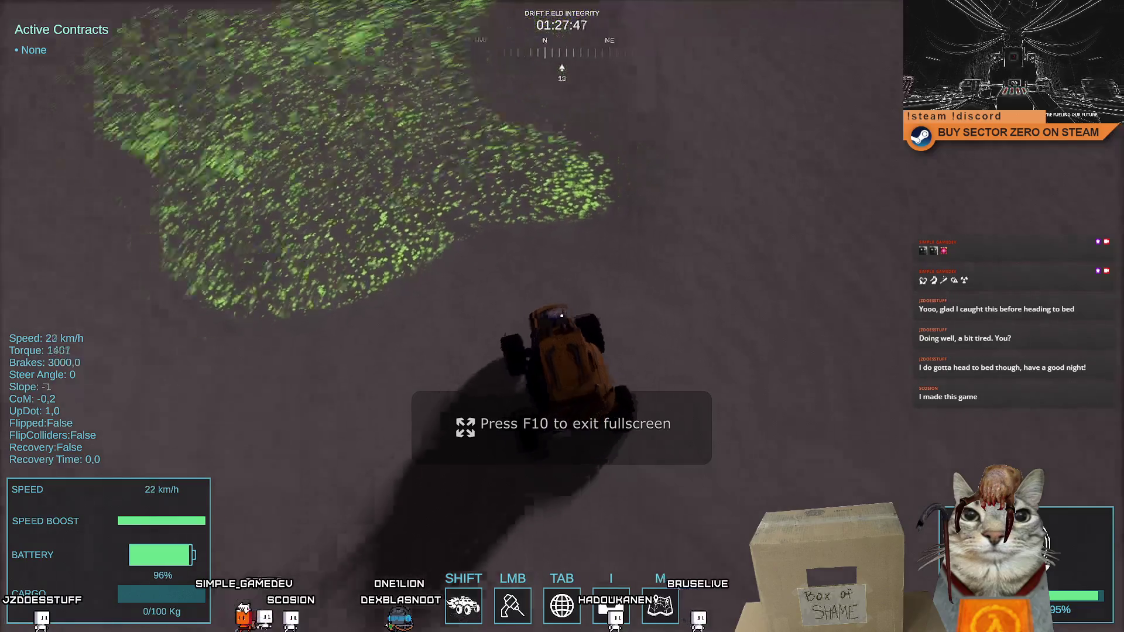
{"action": "key", "text": "F10"}
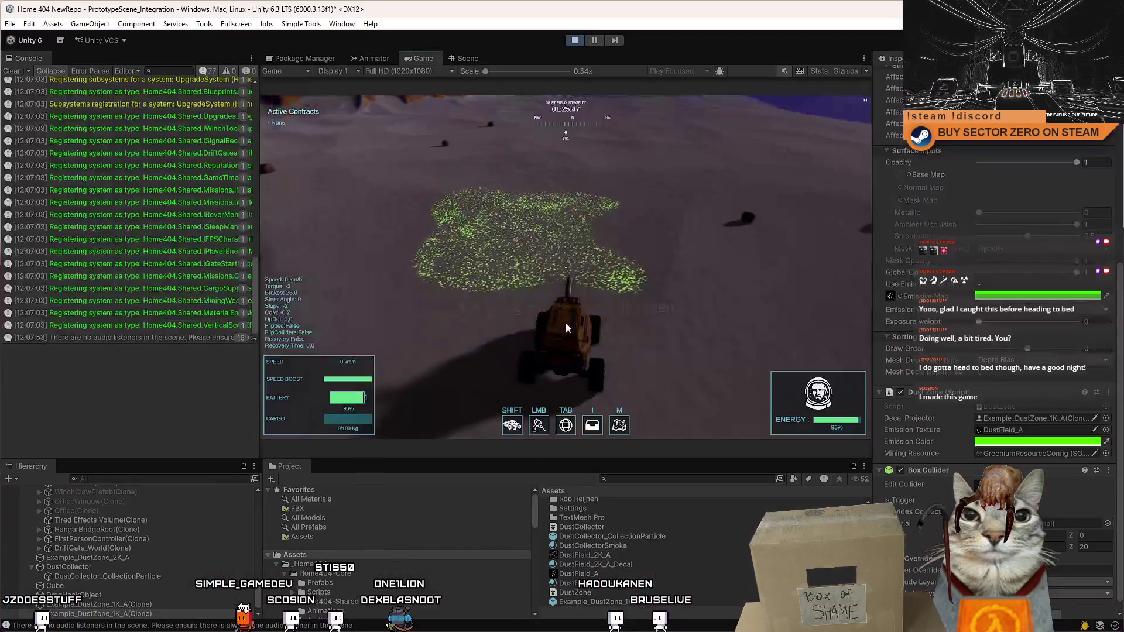
{"action": "key", "text": "Escape"}
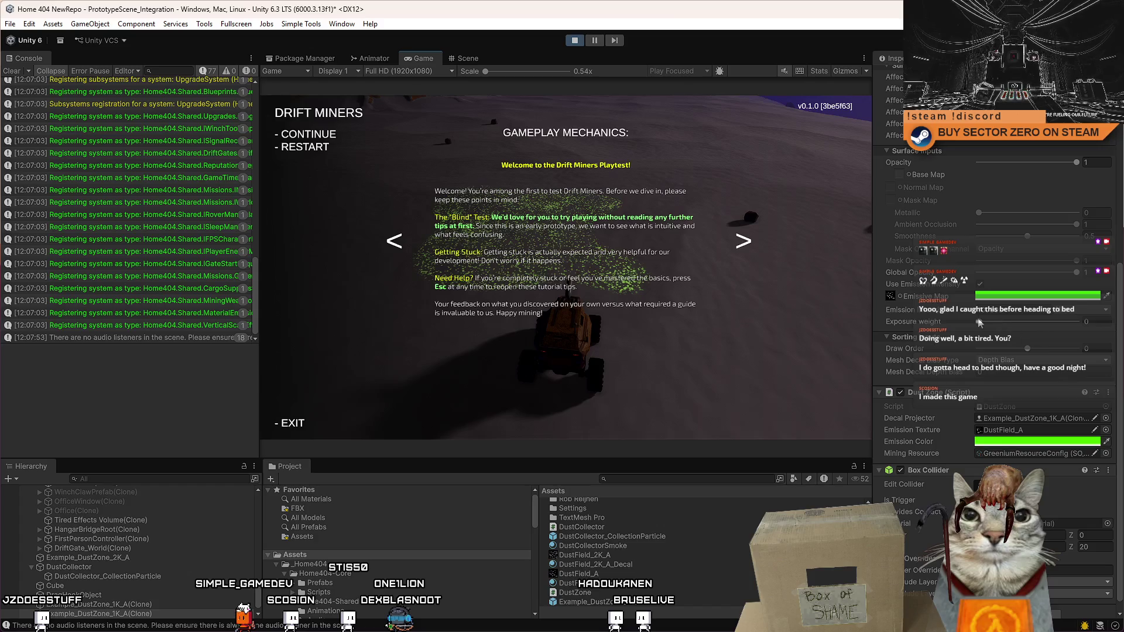
{"action": "key", "text": "Escape"}
{"action": "left_click_drag", "start_coordinate": [980, 321], "coordinate": [1061, 324]}
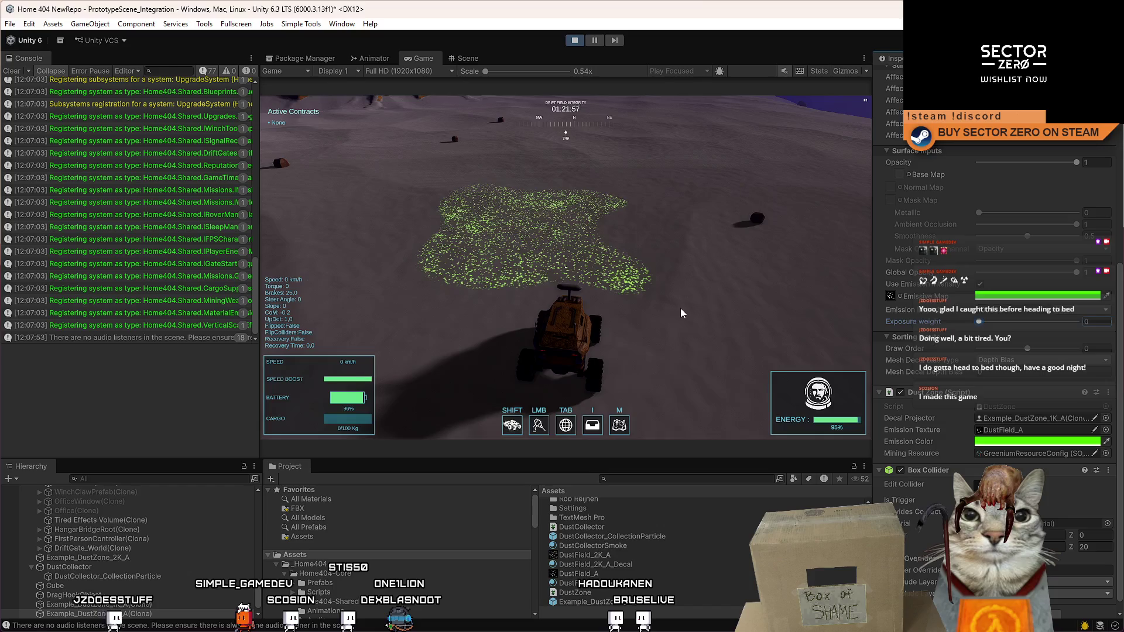
{"action": "key", "text": "s"}
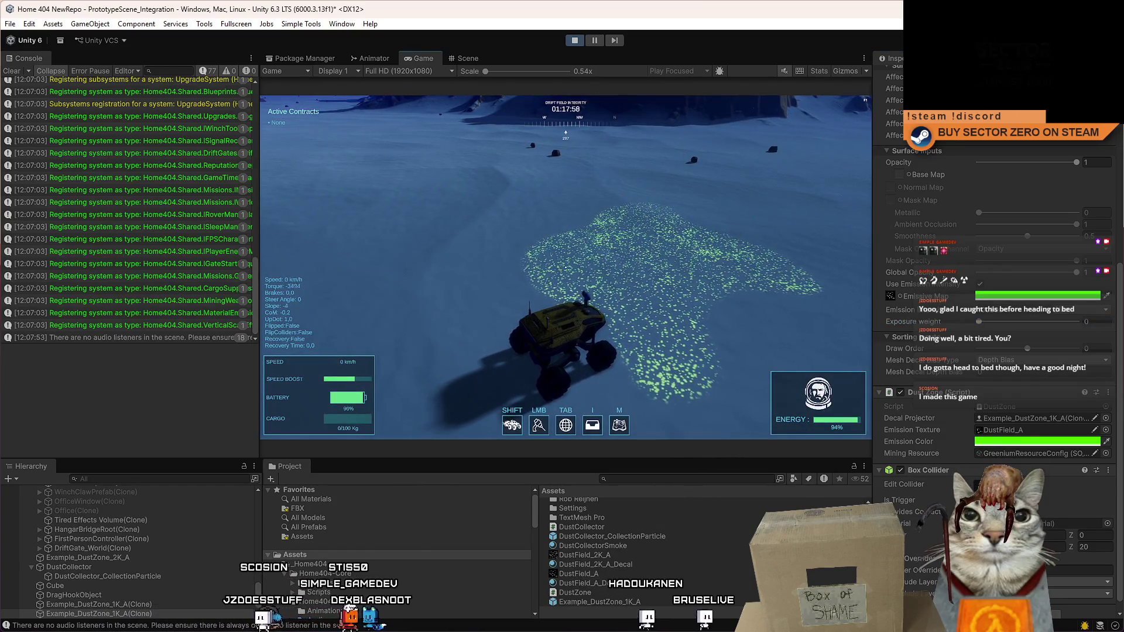
{"action": "key", "text": "F10"}
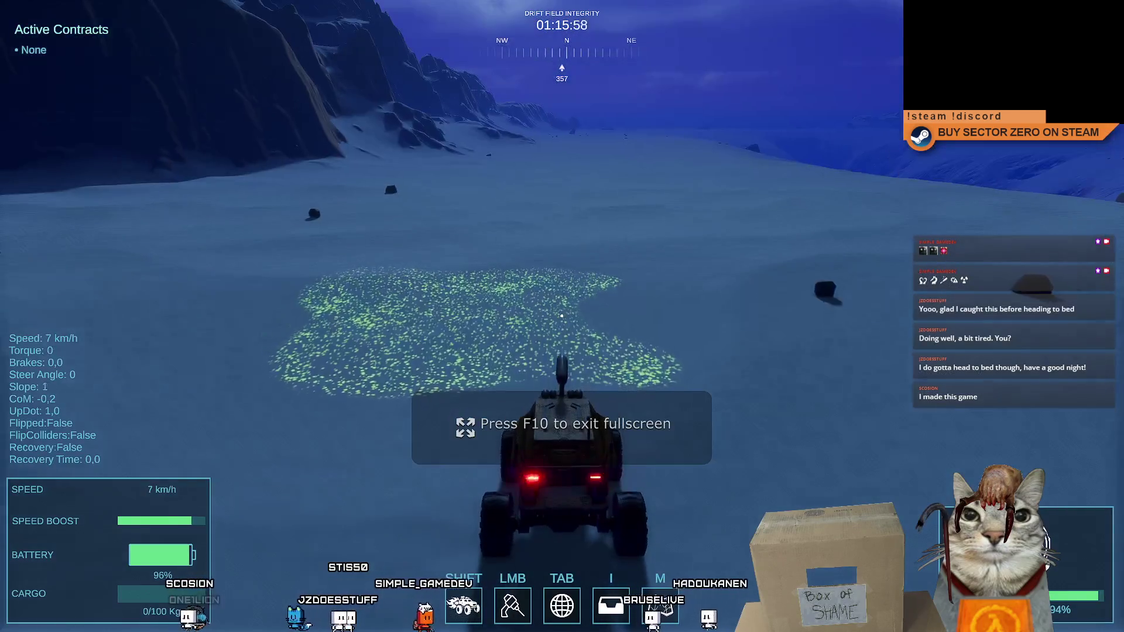
{"action": "key", "text": "F10"}
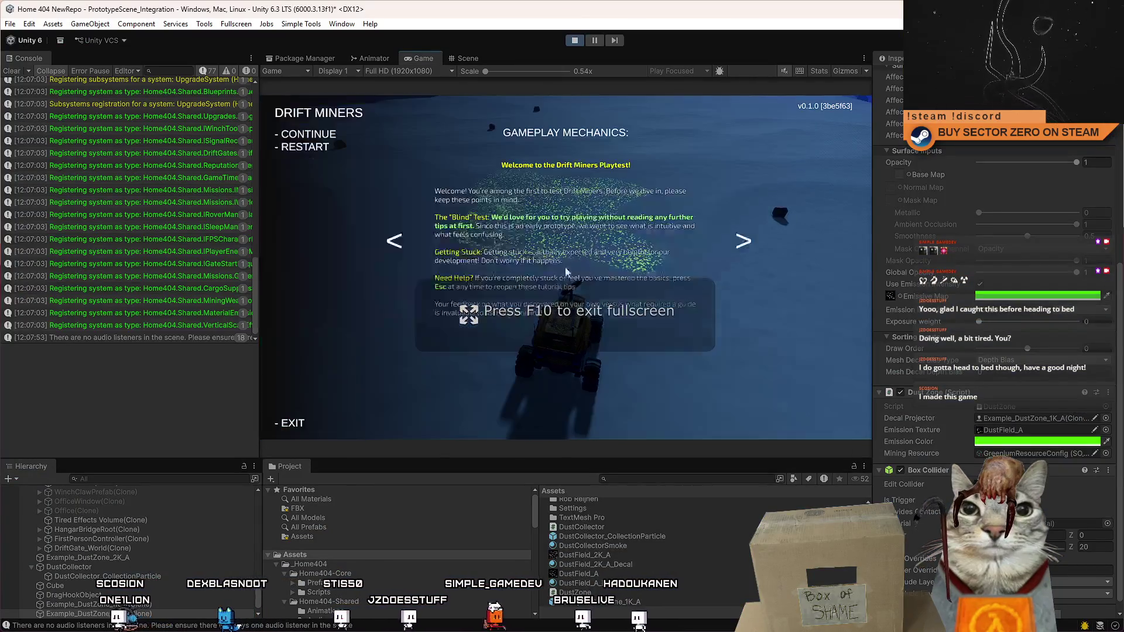
{"action": "left_click", "coordinate": [594, 40]}
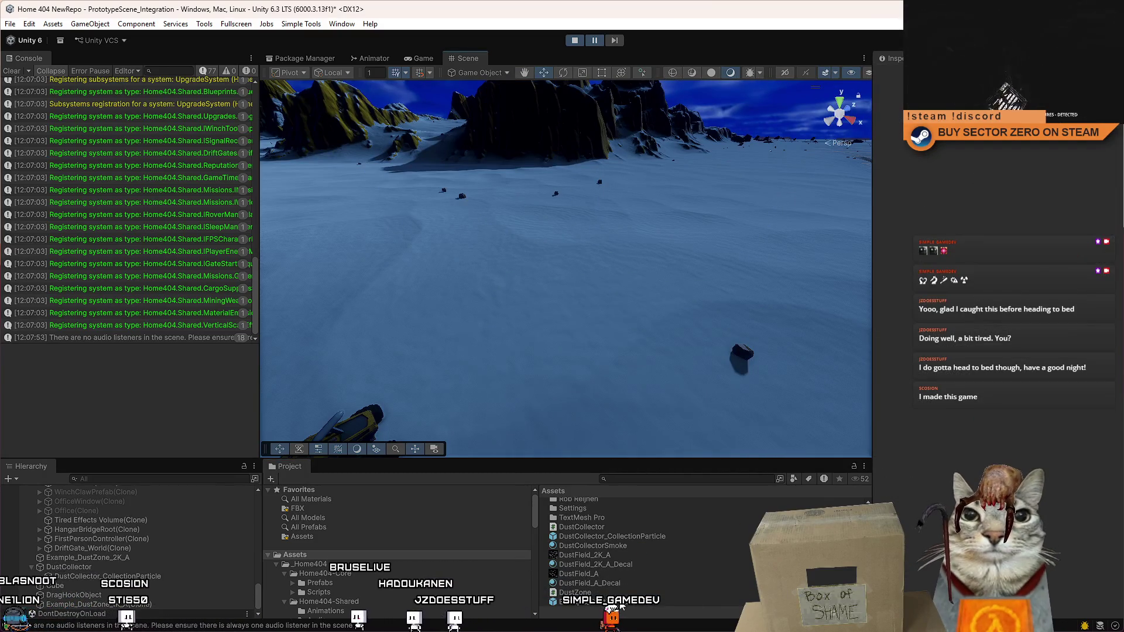
Step: Select the dust zone clone and drop the decal material's exposure weight to 0
{"action": "left_click", "coordinate": [582, 258]}
{"action": "left_click", "coordinate": [429, 58]}
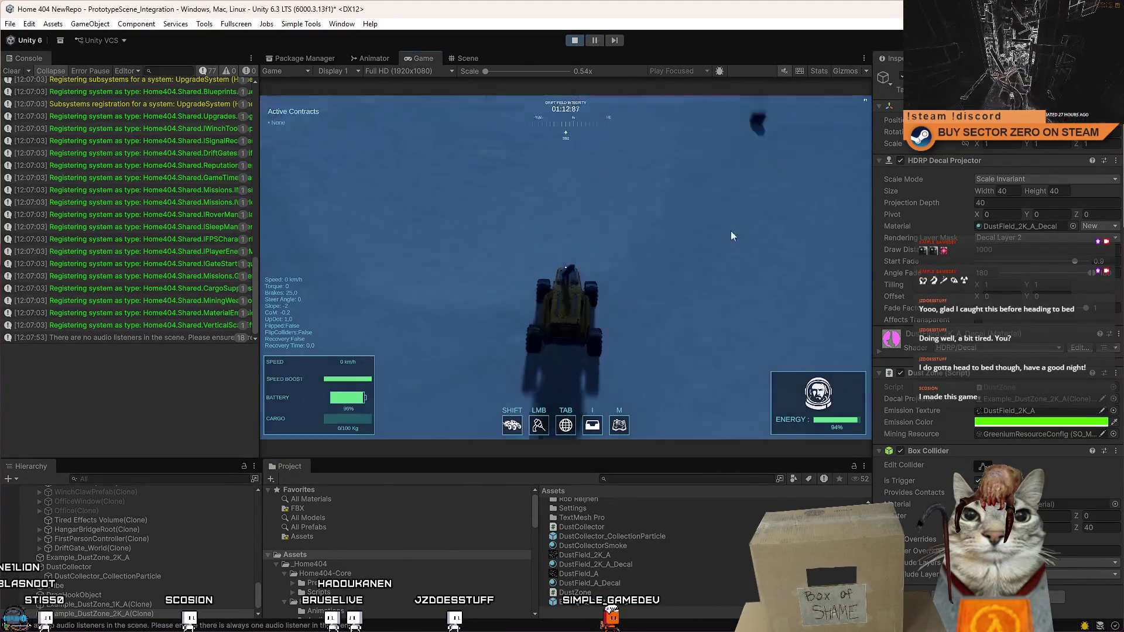
{"action": "key", "text": "Escape"}
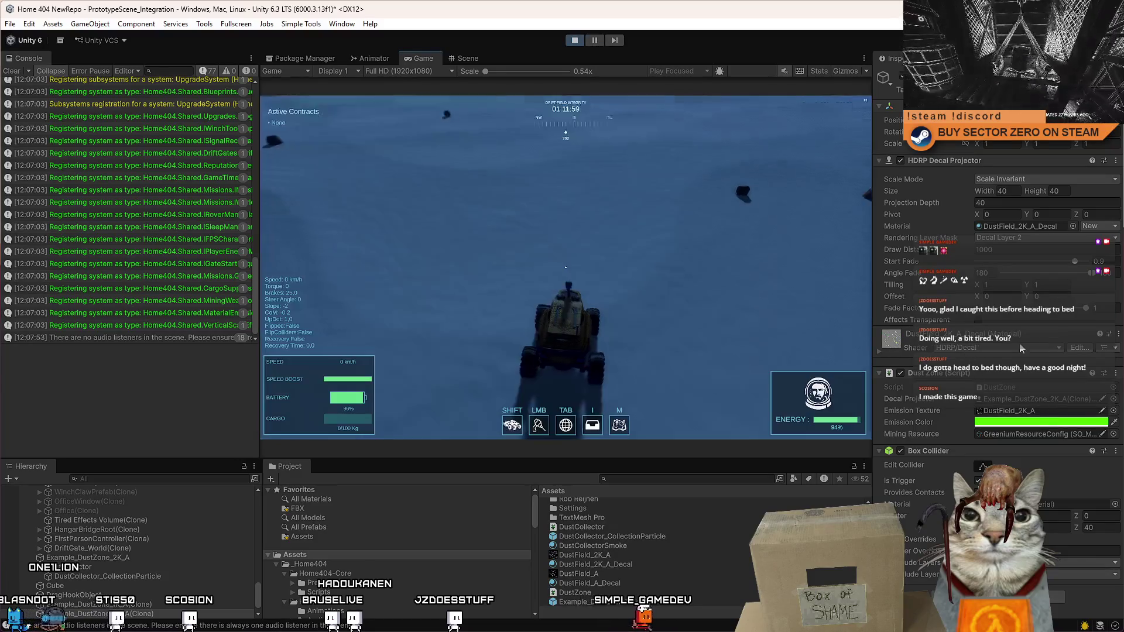
{"action": "key", "text": "Escape"}
{"action": "key", "text": "Escape"}
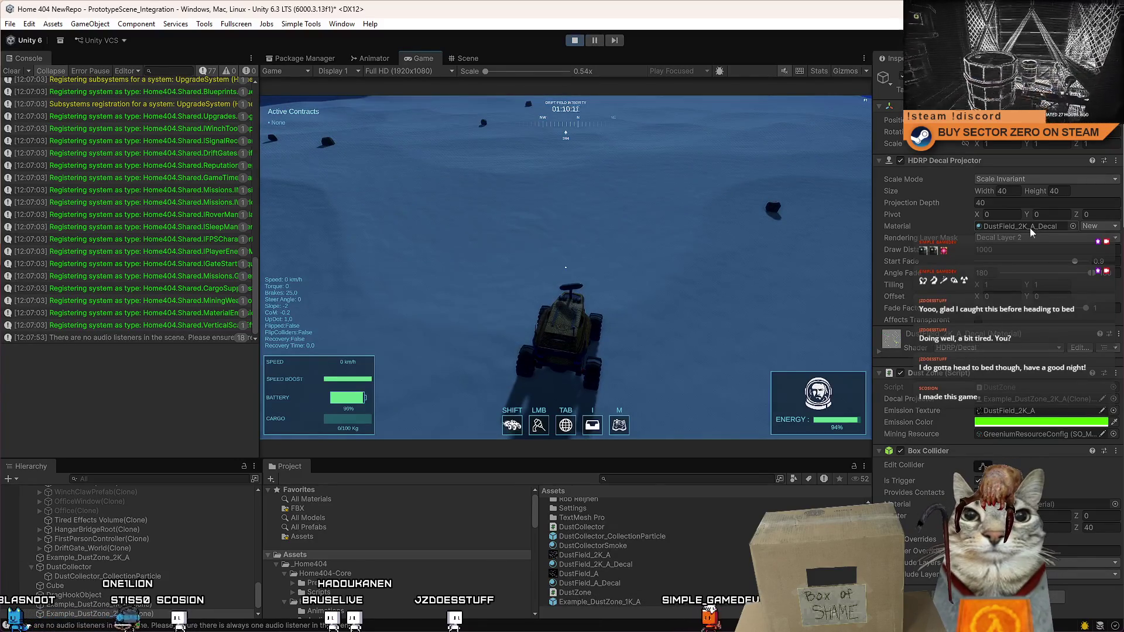
{"action": "left_click", "coordinate": [878, 352]}
{"action": "scroll", "coordinate": [1034, 398], "scroll_direction": "down", "scroll_amount": 5}
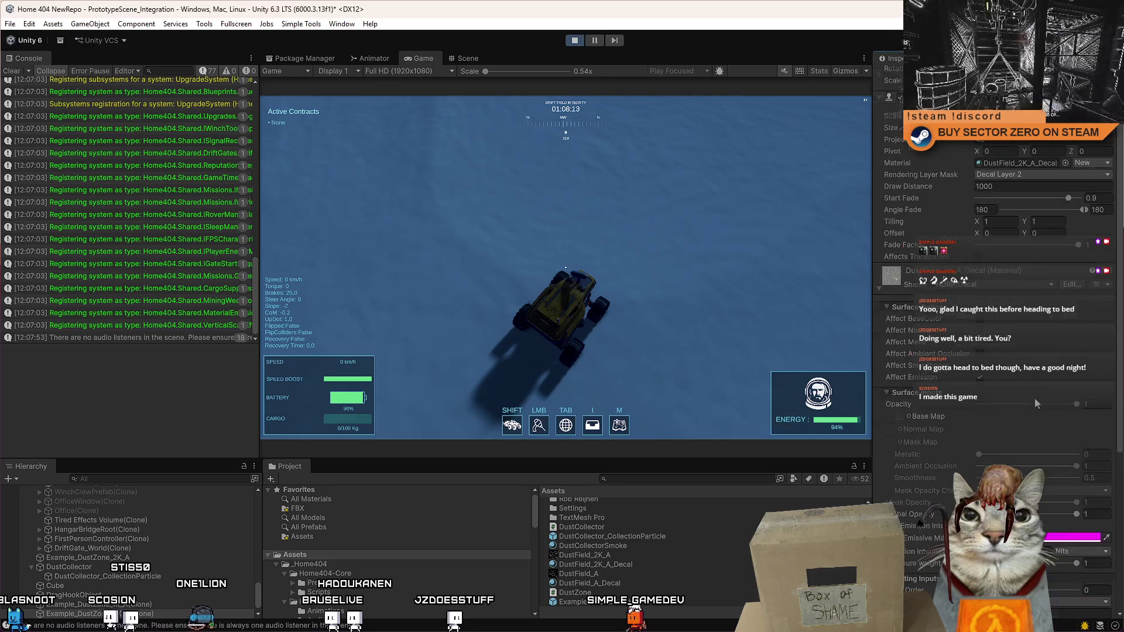
{"action": "left_click_drag", "start_coordinate": [1042, 468], "coordinate": [911, 458]}
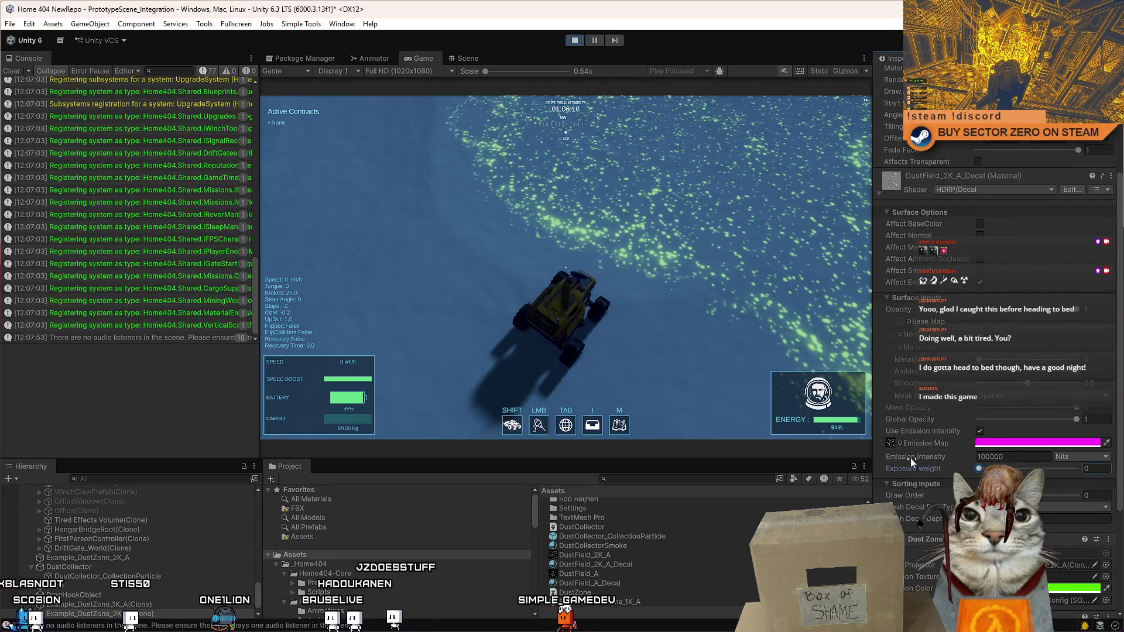
Step: Resume the game, nudge exposure weight up from 0, and bring up the emissive colour picker
{"action": "left_click", "coordinate": [566, 272]}
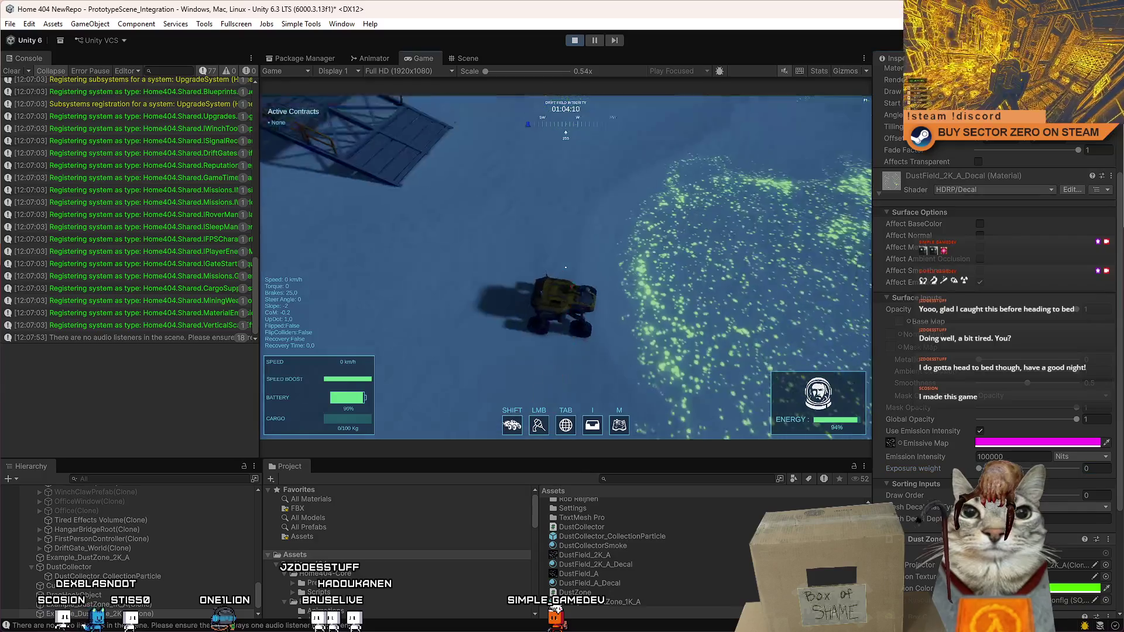
{"action": "key", "text": "Escape"}
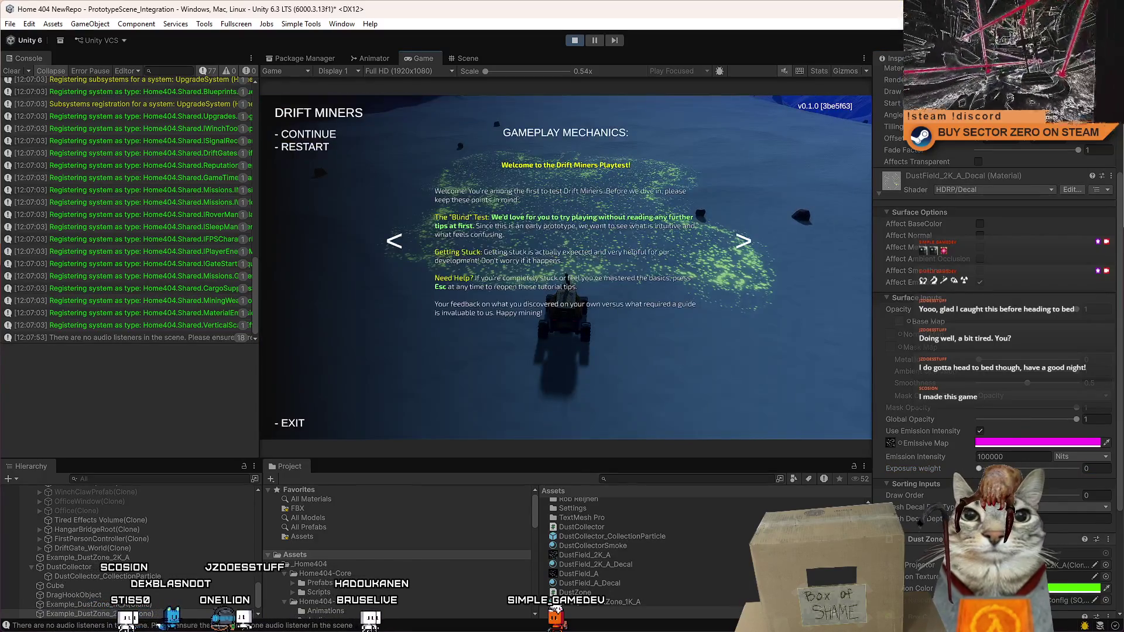
{"action": "key", "text": "Escape"}
{"action": "key", "text": "Escape"}
{"action": "key", "text": "Escape"}
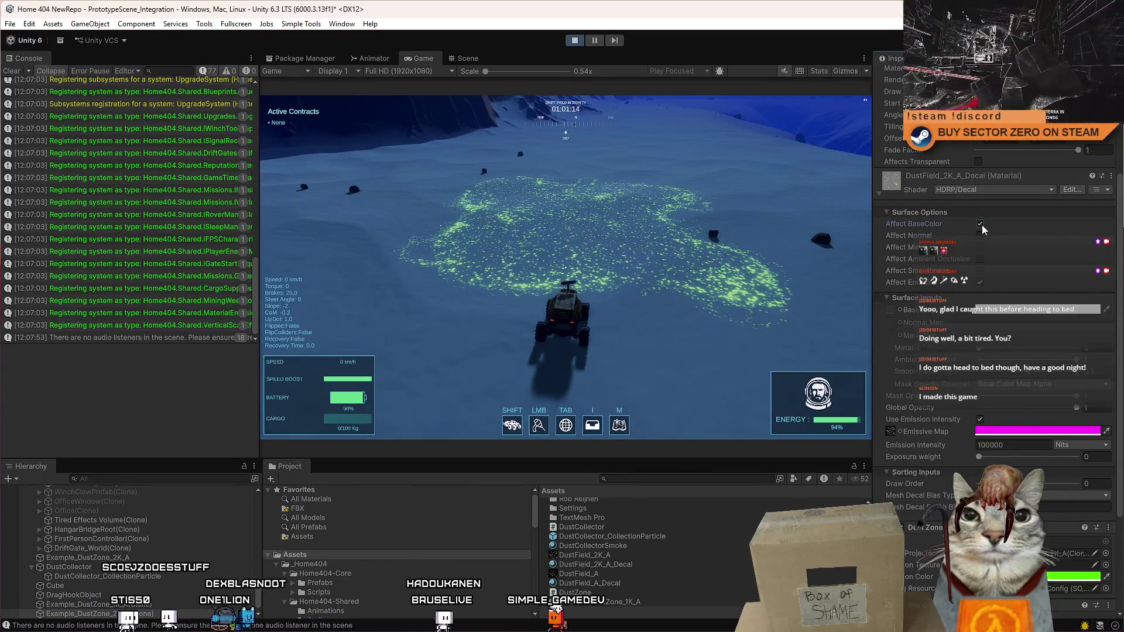
{"action": "left_click_drag", "start_coordinate": [979, 468], "coordinate": [977, 468]}
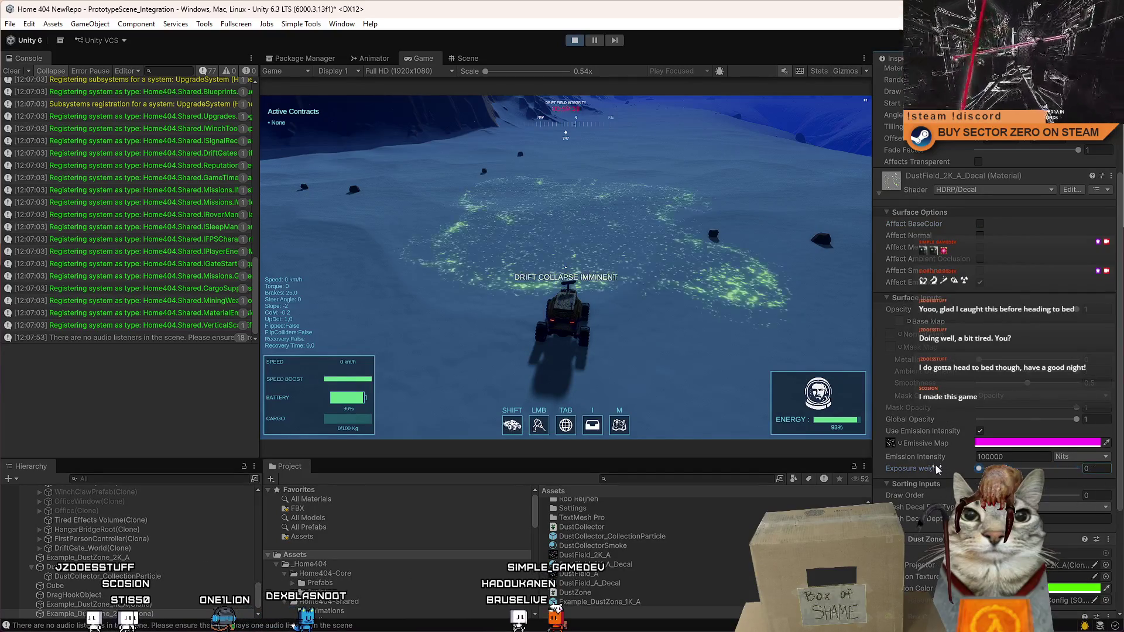
{"action": "scroll", "coordinate": [996, 410], "scroll_direction": "down", "scroll_amount": 1}
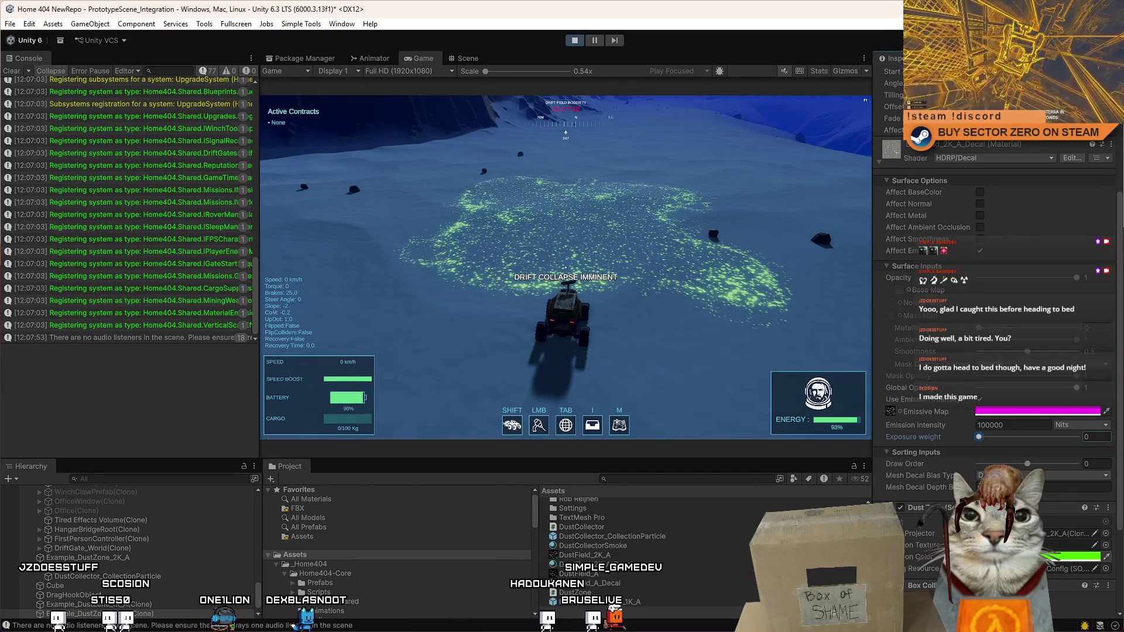
{"action": "left_click", "coordinate": [1038, 411]}
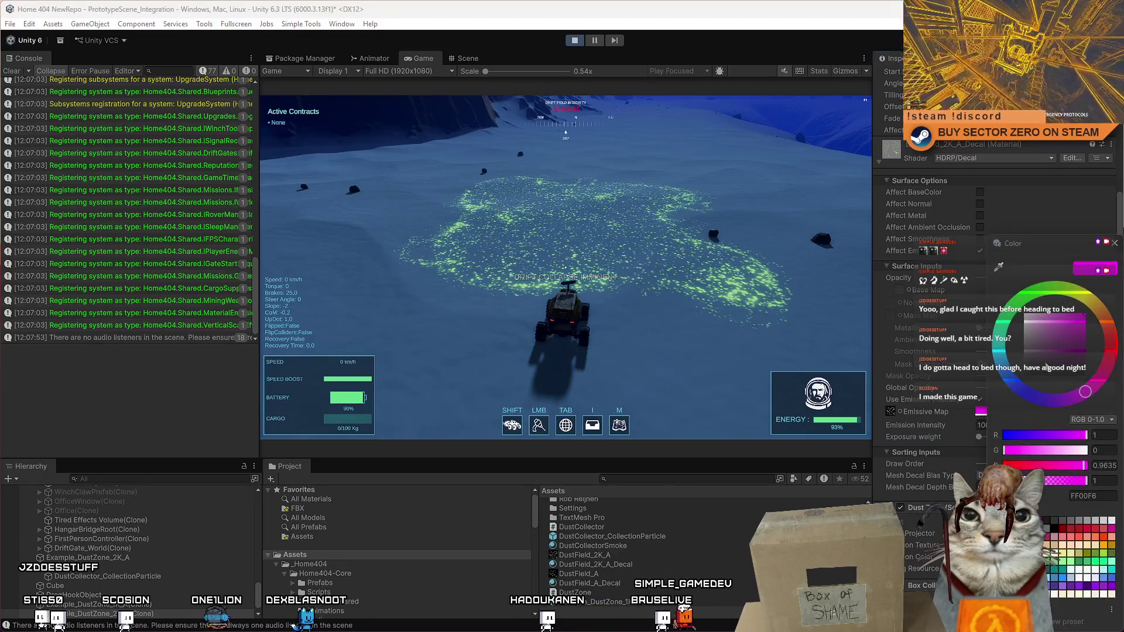
Step: Swing the emissive colour to purple and back to green, then raise exposure weight to about 0.54
{"action": "left_click", "coordinate": [1064, 481]}
{"action": "left_click", "coordinate": [1052, 411]}
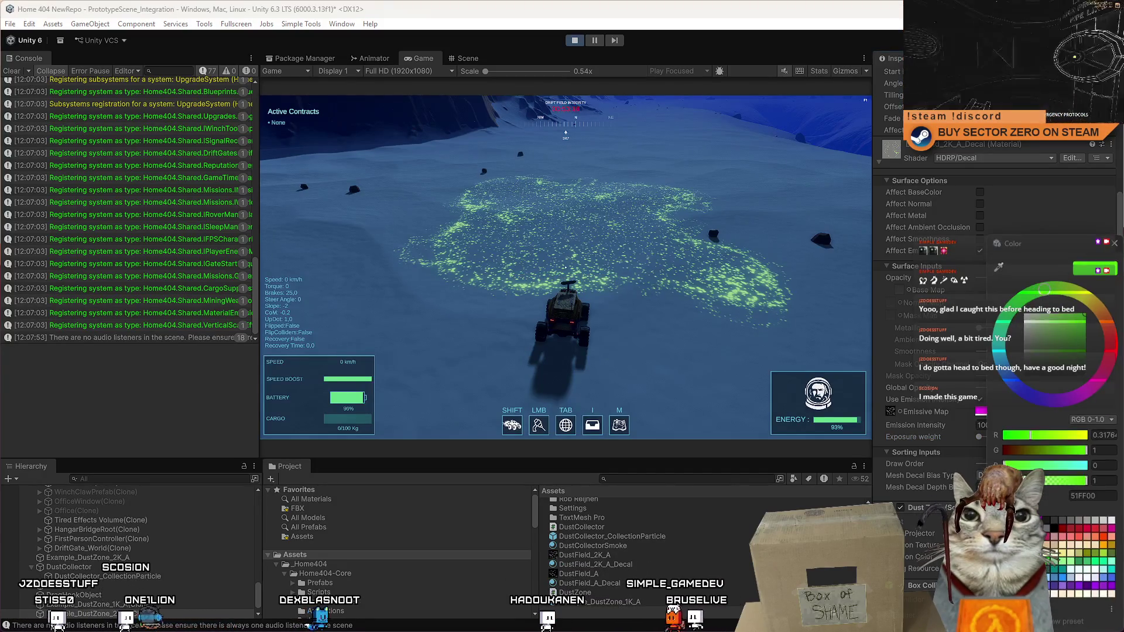
{"action": "left_click", "coordinate": [1031, 396]}
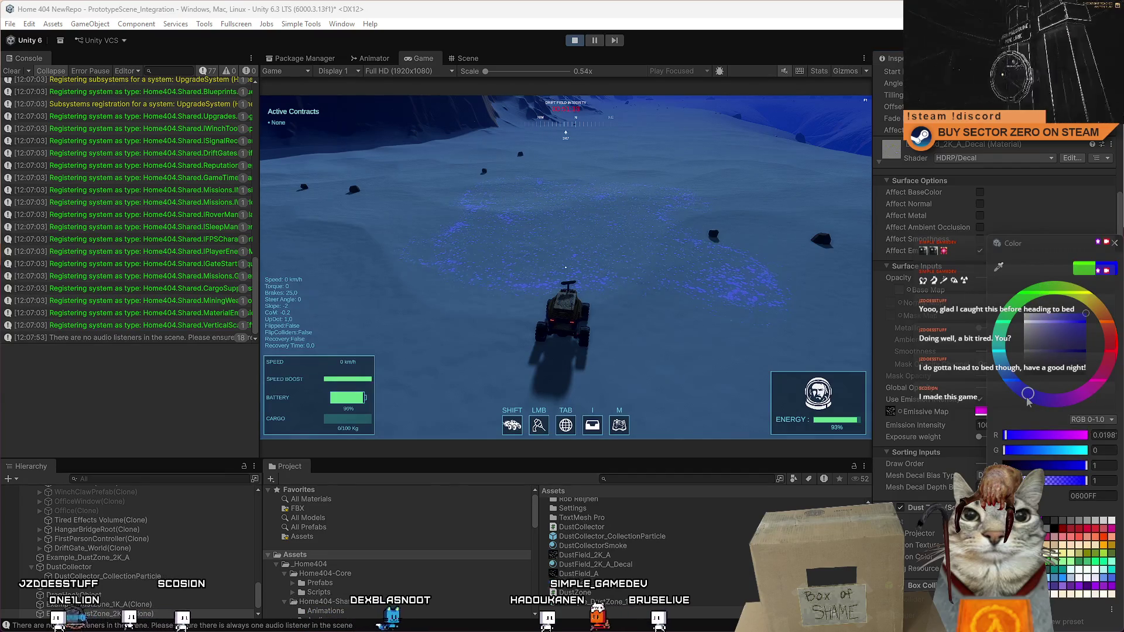
{"action": "mouse_move", "coordinate": [1027, 403]}
{"action": "left_mouse_down"}
{"action": "mouse_move", "coordinate": [1002, 378]}
{"action": "mouse_move", "coordinate": [998, 331]}
{"action": "mouse_move", "coordinate": [1031, 291]}
{"action": "mouse_move", "coordinate": [1063, 281]}
{"action": "left_mouse_up"}
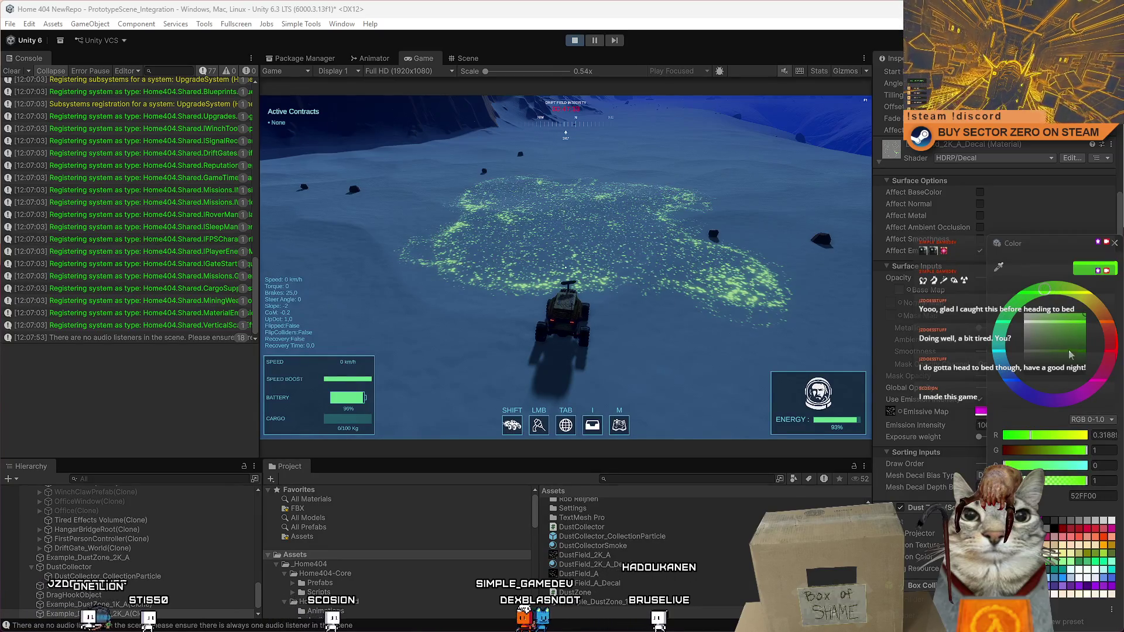
{"action": "key", "text": "Escape"}
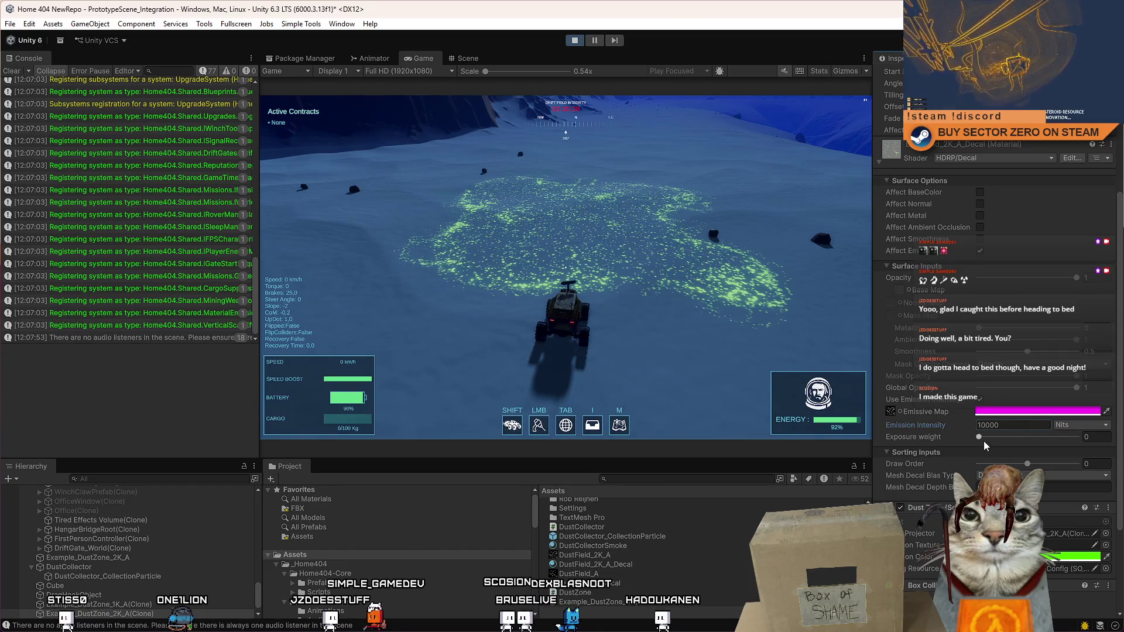
{"action": "left_click_drag", "start_coordinate": [984, 441], "coordinate": [1037, 449]}
Step: Settle the decal material's exposure weight at 0.581 for a dimmer green glow
{"action": "left_click", "coordinate": [711, 170]}
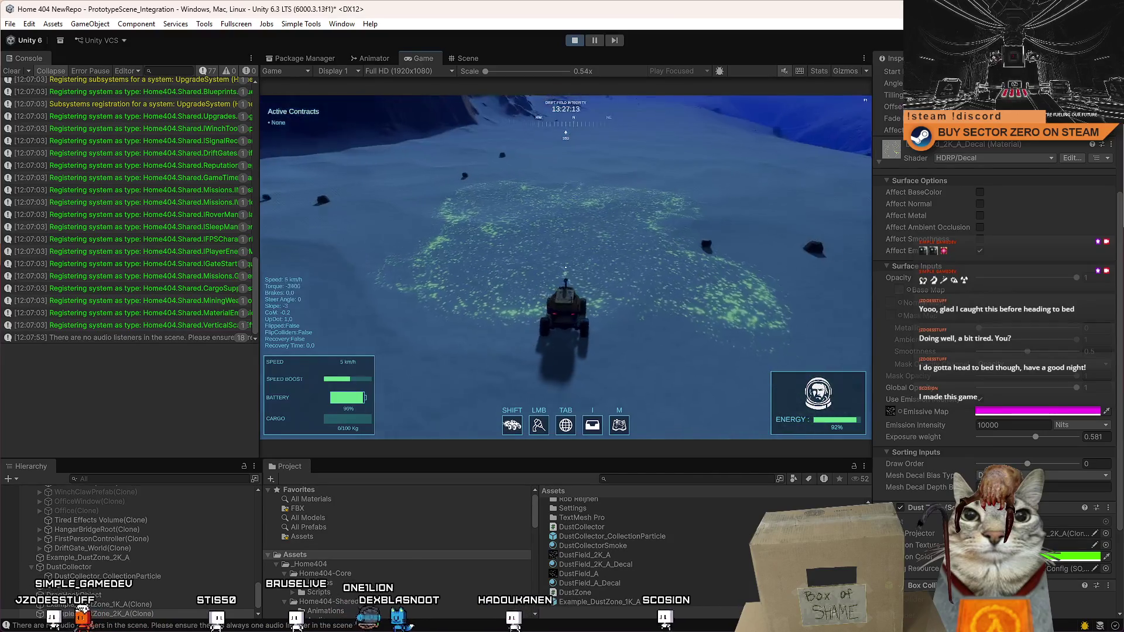
{"action": "key", "text": "Escape"}
{"action": "key", "text": "Escape"}
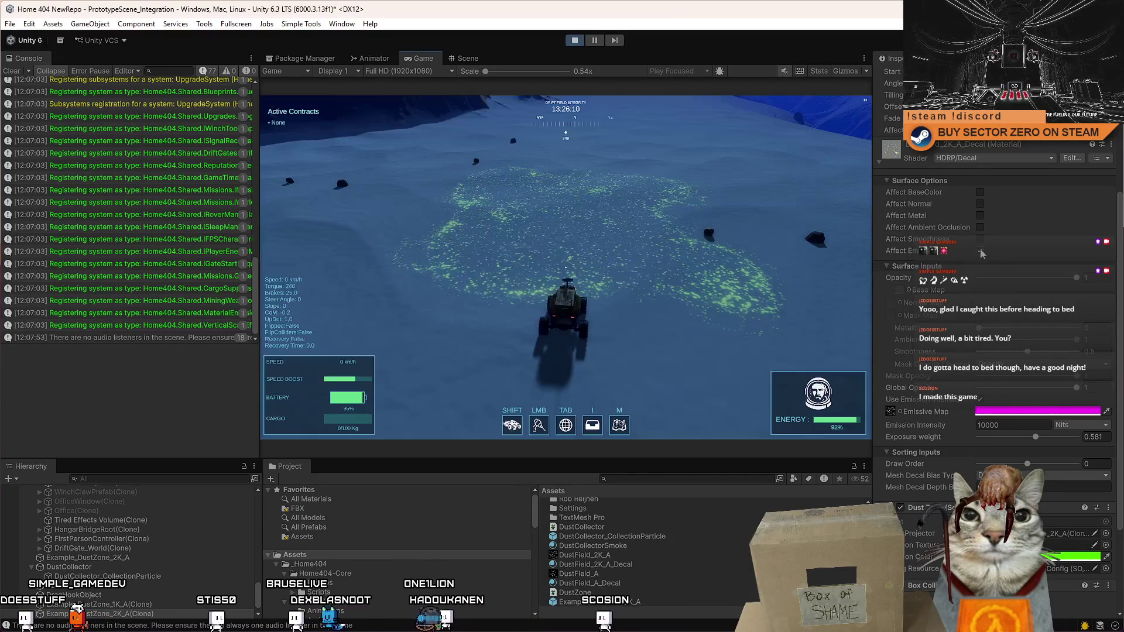
{"action": "left_click", "coordinate": [980, 252]}
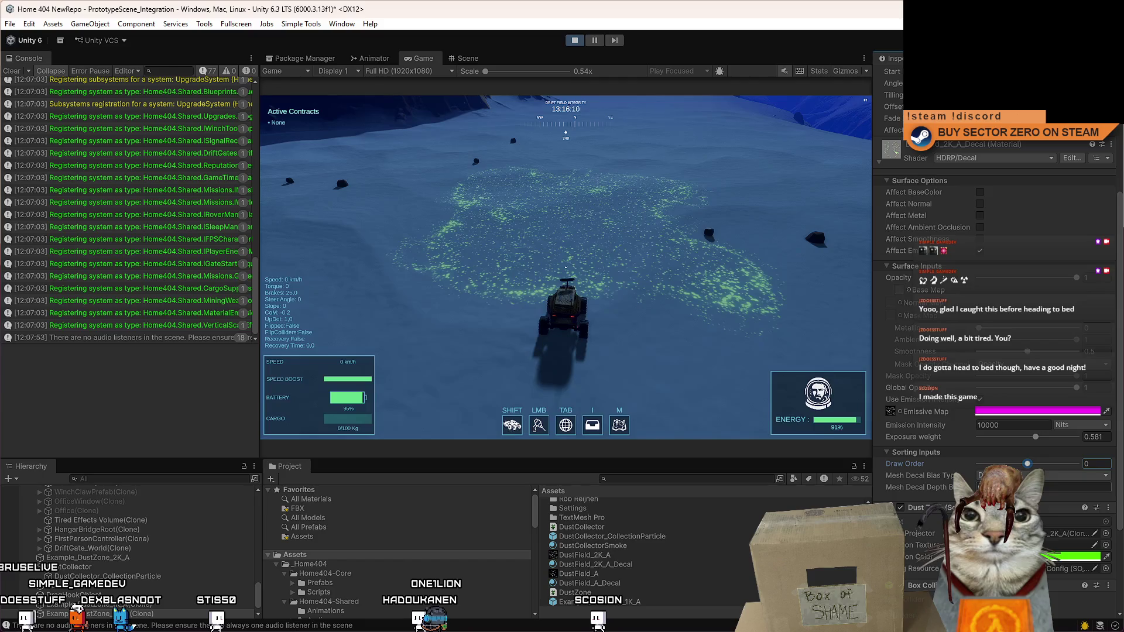
Step: Toggle Affect BaseColor off again and switch Affect Emission off then back on
{"action": "scroll", "coordinate": [1029, 467], "scroll_direction": "down", "scroll_amount": 5}
{"action": "scroll", "coordinate": [1029, 466], "scroll_direction": "up", "scroll_amount": 5}
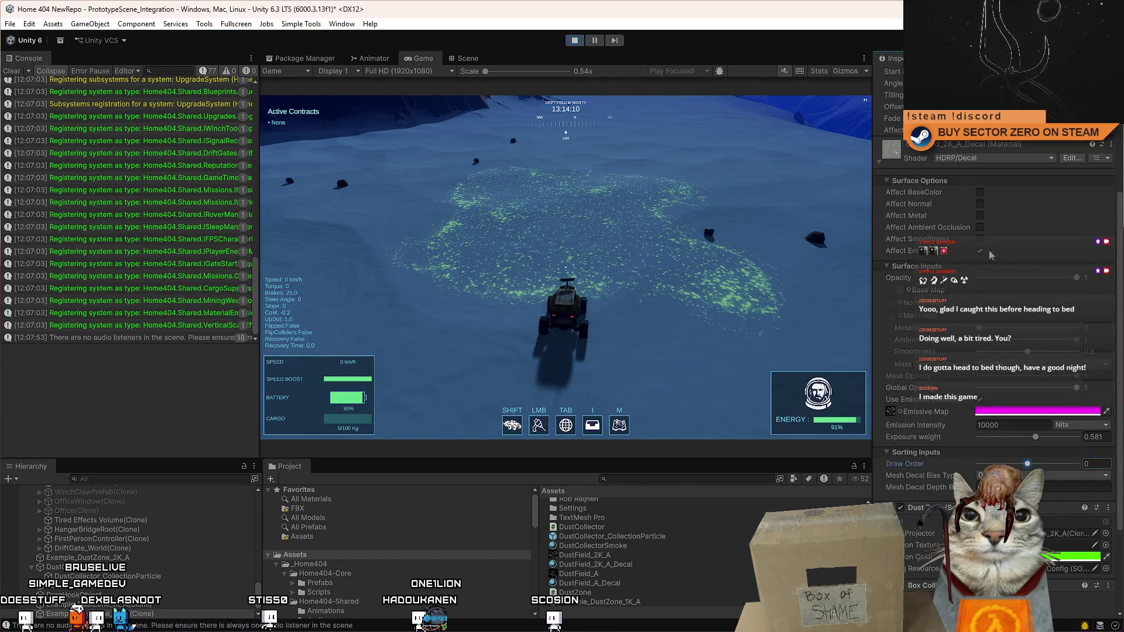
{"action": "left_click", "coordinate": [980, 192]}
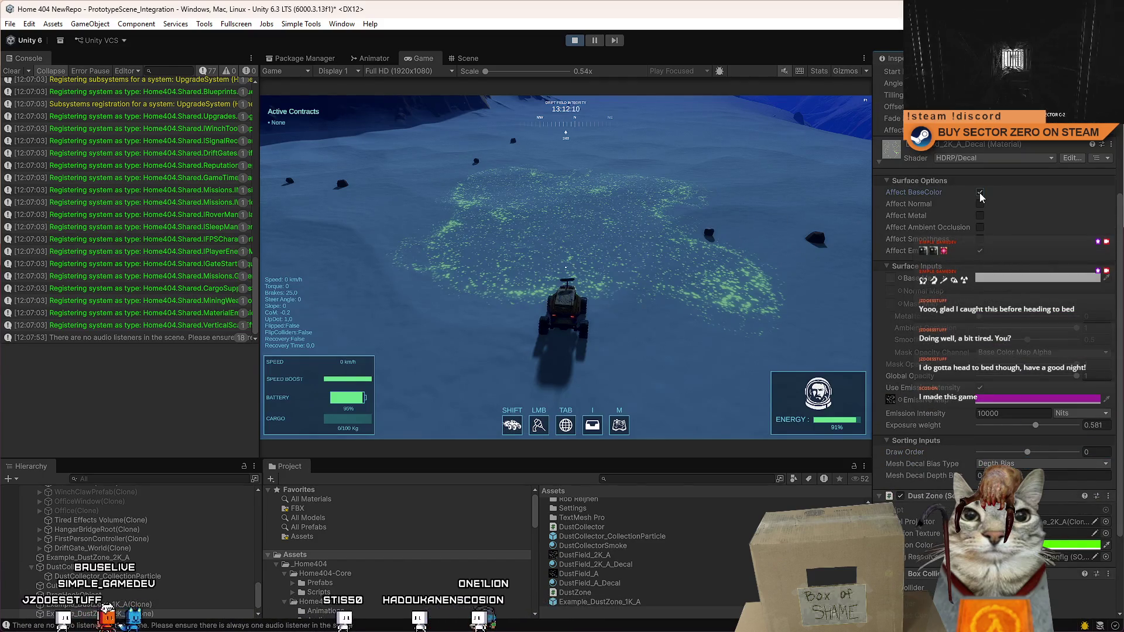
{"action": "left_click", "coordinate": [980, 192]}
{"action": "left_click", "coordinate": [980, 250]}
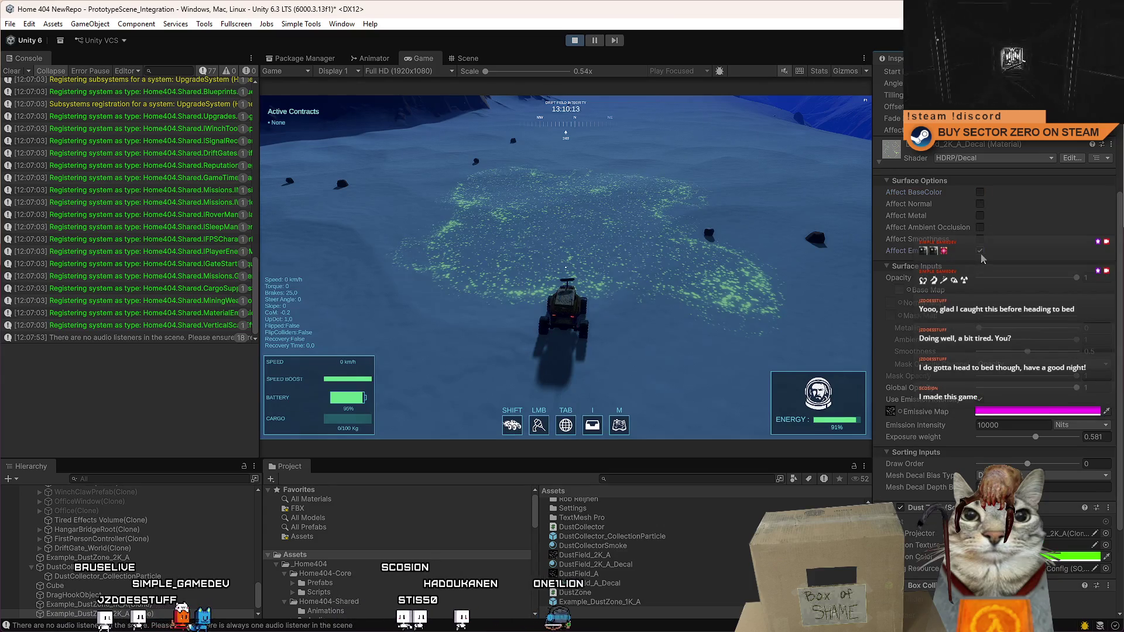
{"action": "left_click", "coordinate": [980, 252]}
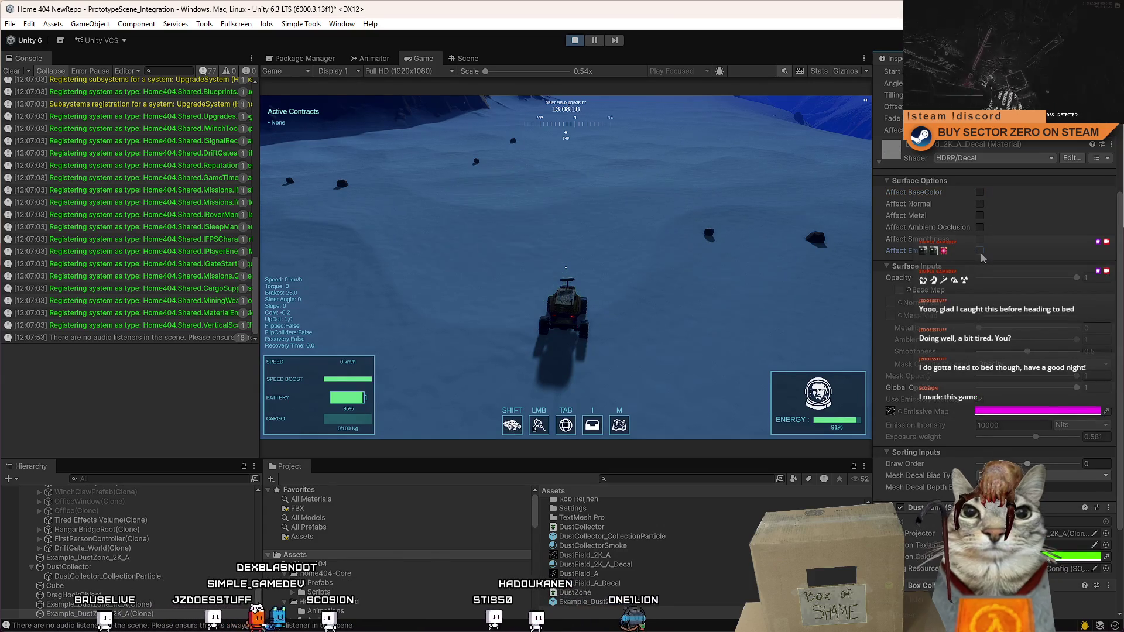
Step: Toggle Use Emission Intensity, leaving it enabled, and bring up the emissive colour picker
{"action": "left_click", "coordinate": [982, 400]}
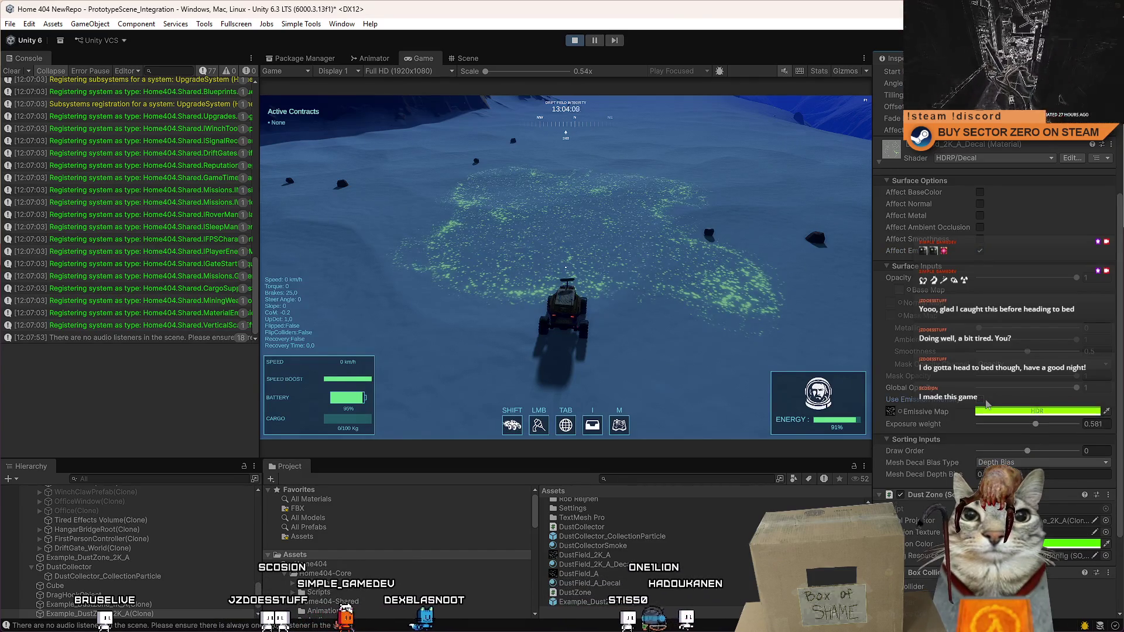
{"action": "left_click", "coordinate": [983, 400]}
{"action": "left_click", "coordinate": [987, 403]}
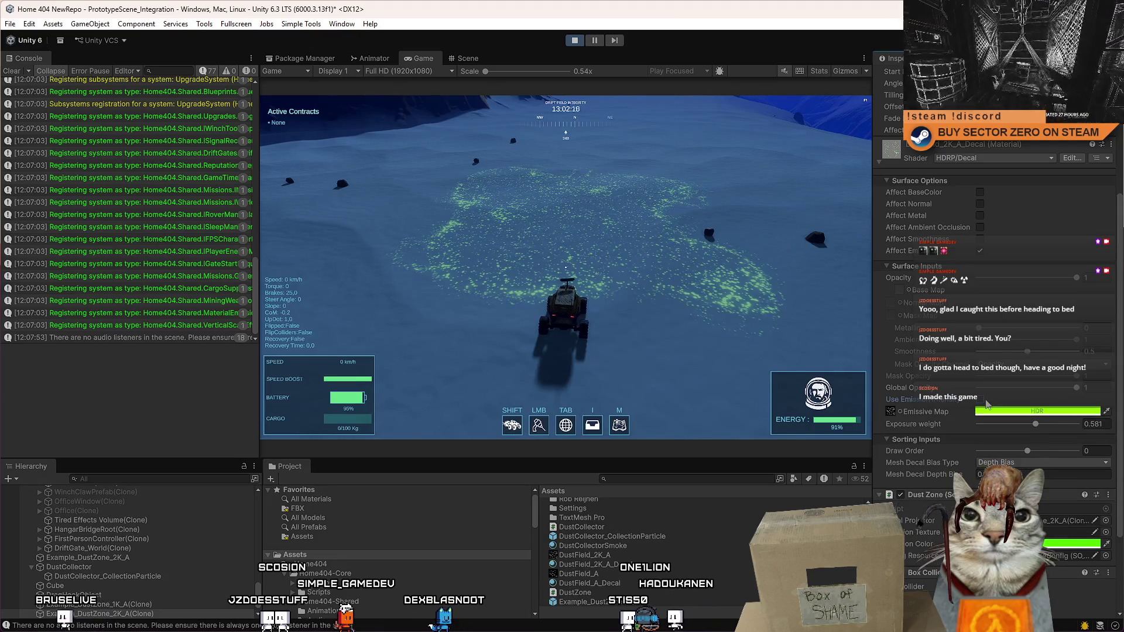
{"action": "left_click", "coordinate": [983, 403]}
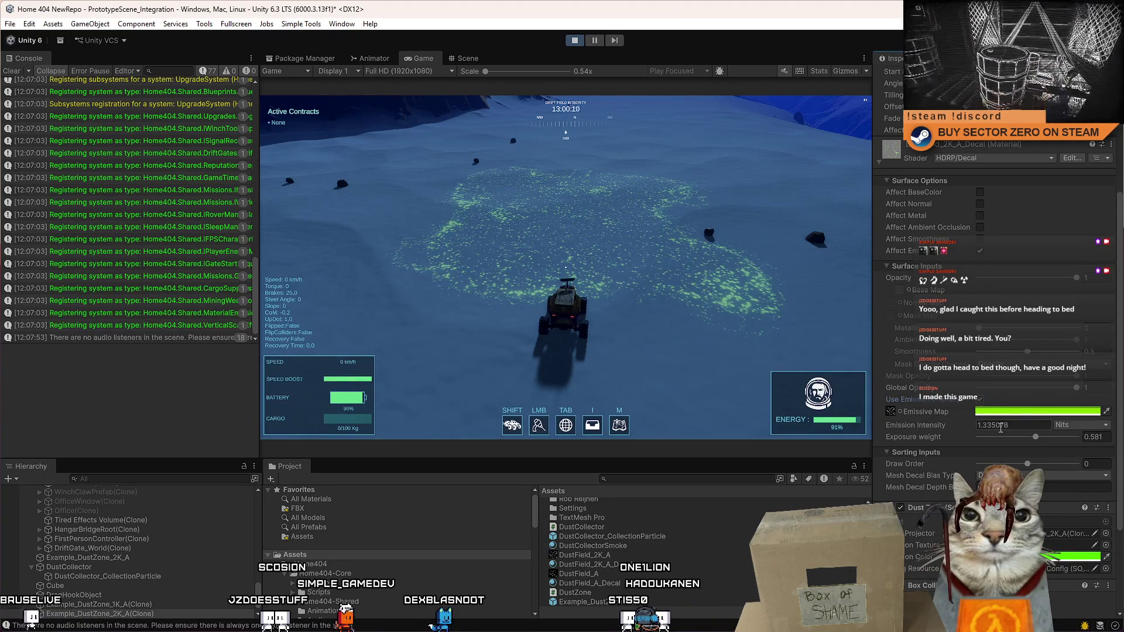
{"action": "left_click", "coordinate": [1007, 412]}
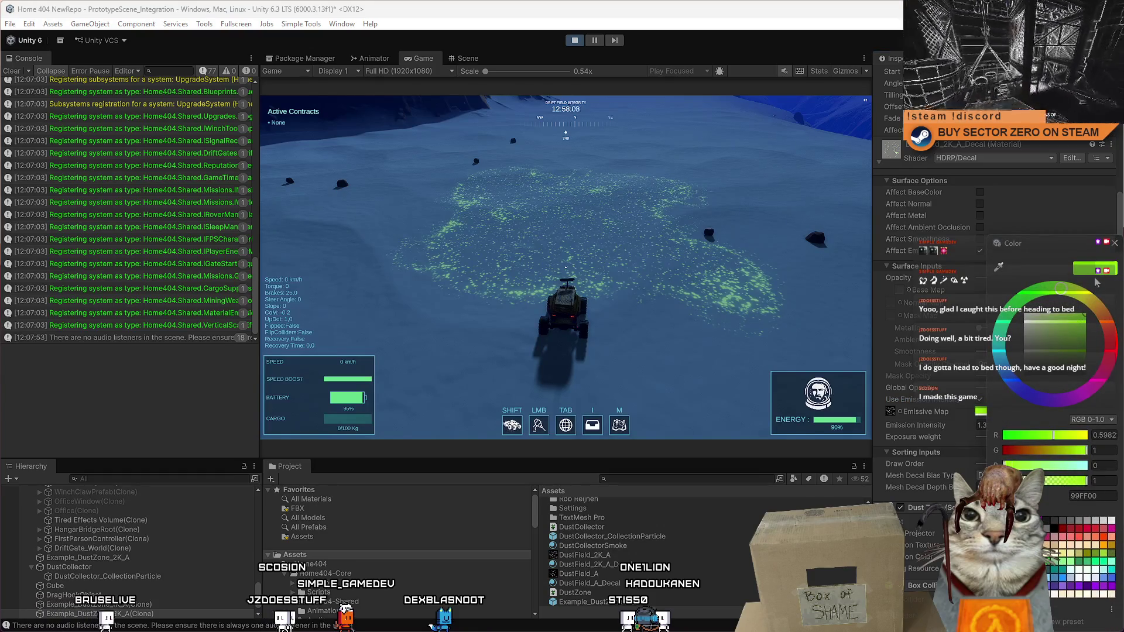
Step: Make the emissive map colour orange, then try orange and pink dust glow before returning to green
{"action": "left_click_drag", "start_coordinate": [1095, 299], "coordinate": [1102, 319]}
{"action": "left_click", "coordinate": [1114, 243]}
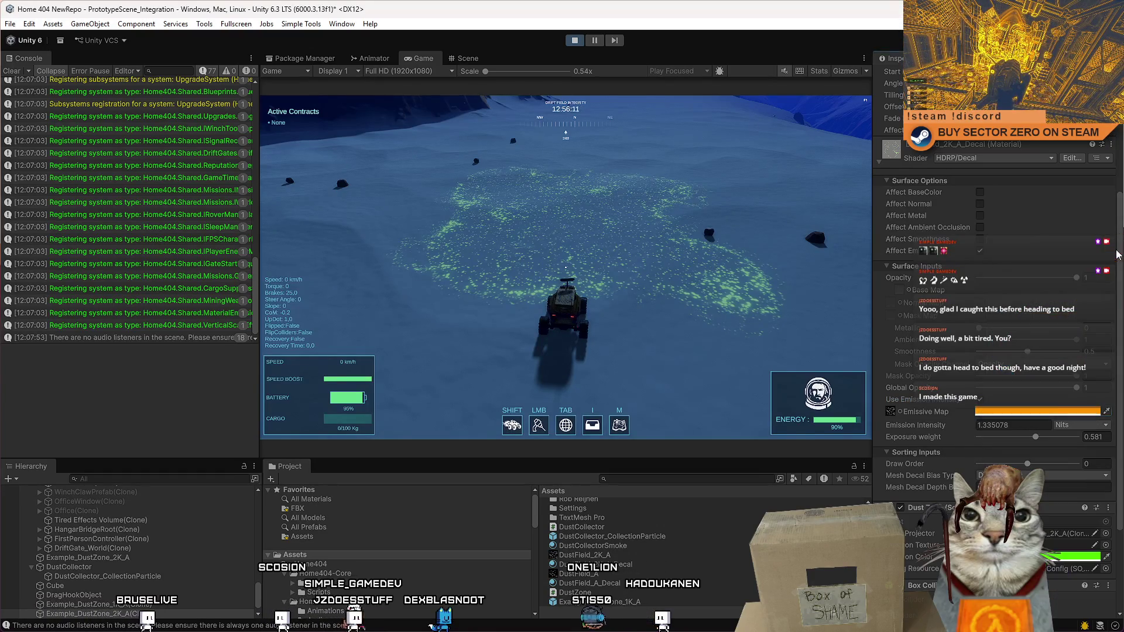
{"action": "left_click", "coordinate": [1040, 412]}
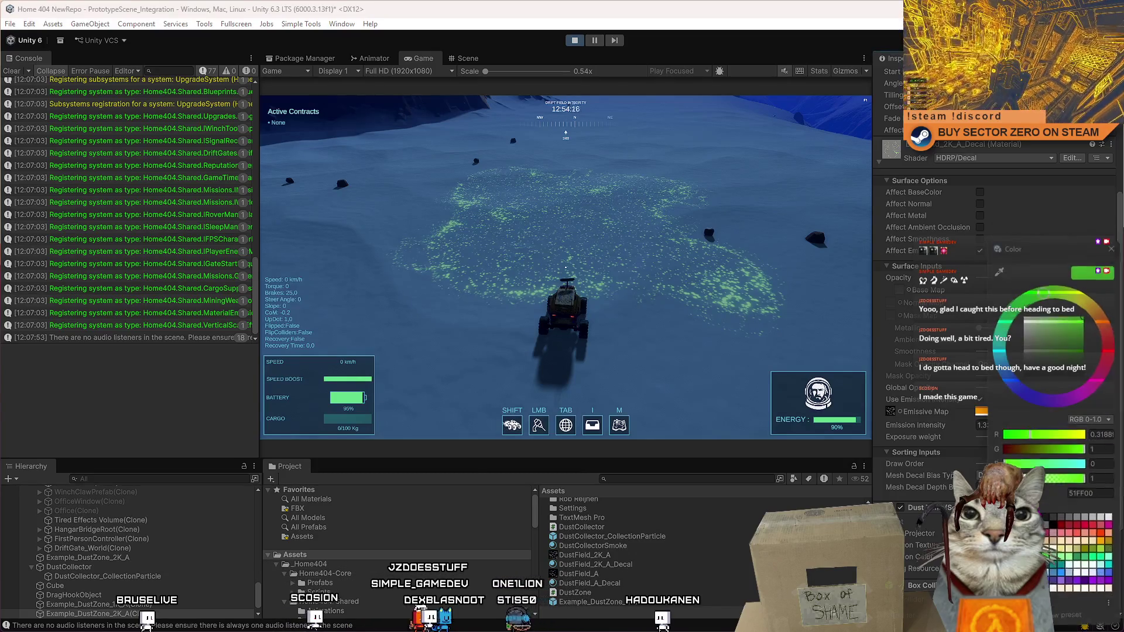
{"action": "left_click", "coordinate": [1086, 346]}
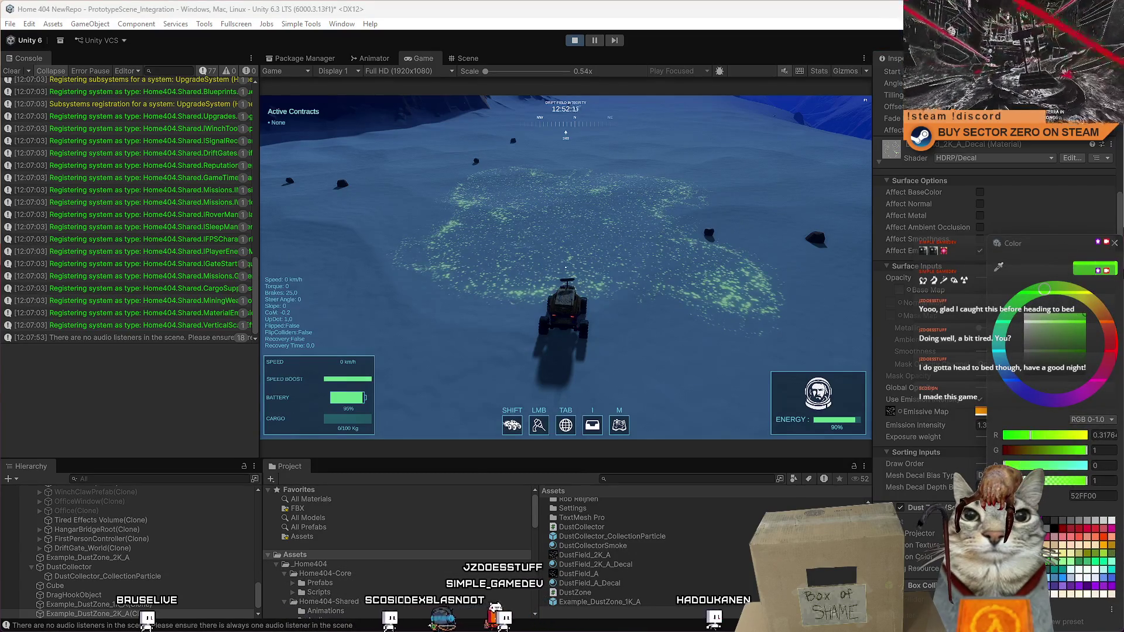
{"action": "mouse_move", "coordinate": [1069, 295]}
{"action": "left_mouse_down"}
{"action": "mouse_move", "coordinate": [1095, 327]}
{"action": "mouse_move", "coordinate": [1101, 375]}
{"action": "mouse_move", "coordinate": [1018, 392]}
{"action": "mouse_move", "coordinate": [1029, 267]}
{"action": "left_mouse_up"}
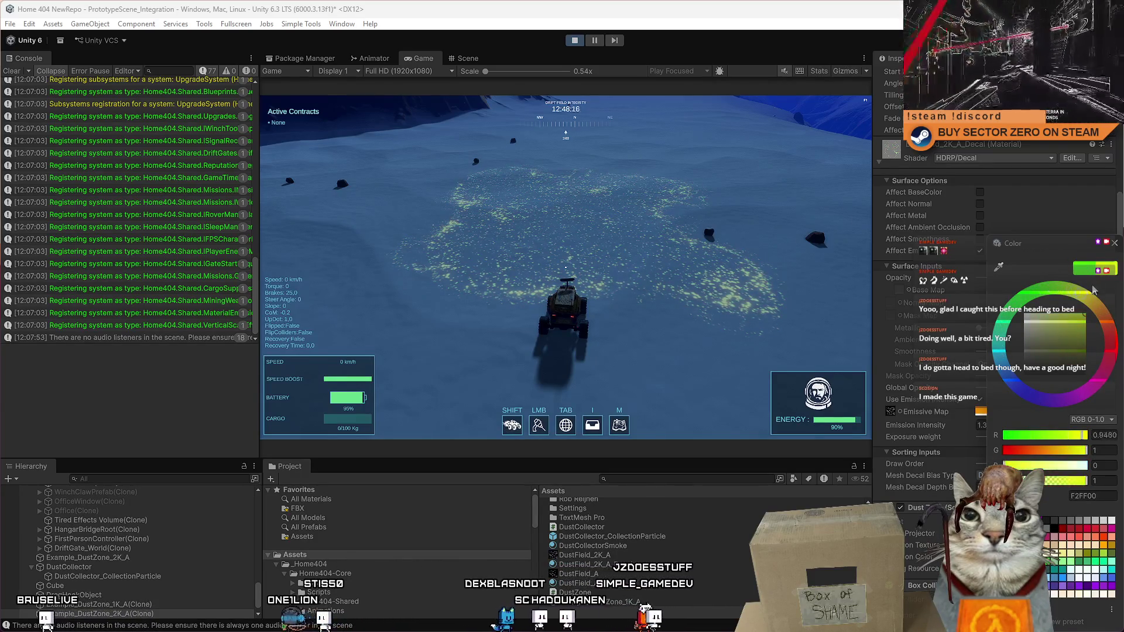
{"action": "left_click", "coordinate": [1108, 327]}
{"action": "mouse_move", "coordinate": [1099, 347]}
{"action": "left_mouse_down"}
{"action": "mouse_move", "coordinate": [1108, 358]}
{"action": "mouse_move", "coordinate": [1083, 384]}
{"action": "left_mouse_up"}
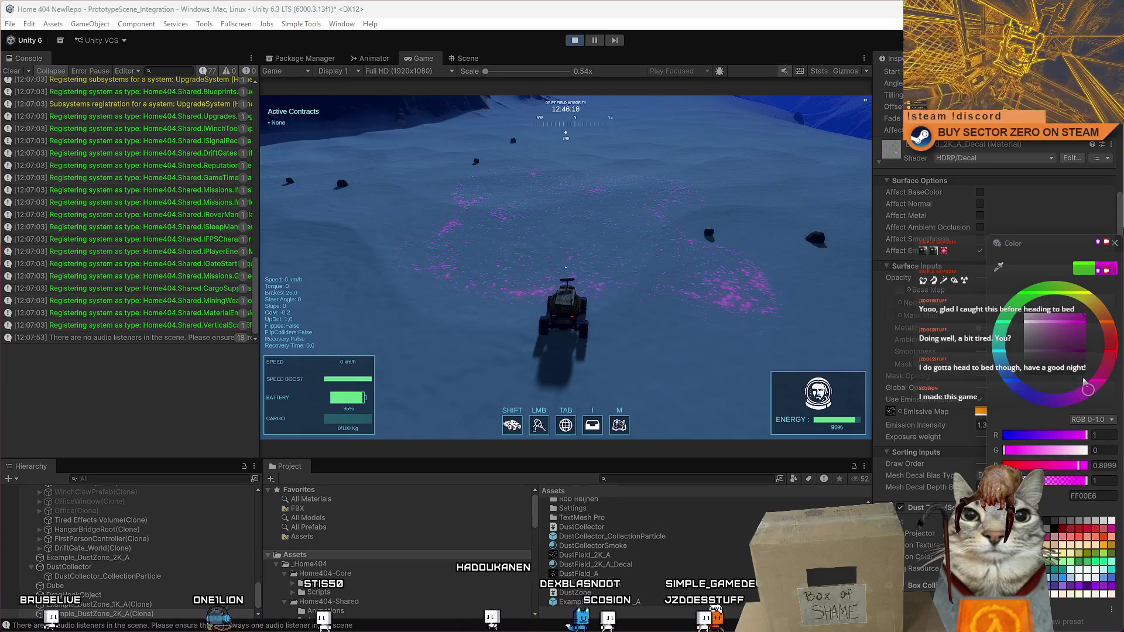
{"action": "left_click", "coordinate": [1033, 299]}
{"action": "left_click", "coordinate": [1114, 243]}
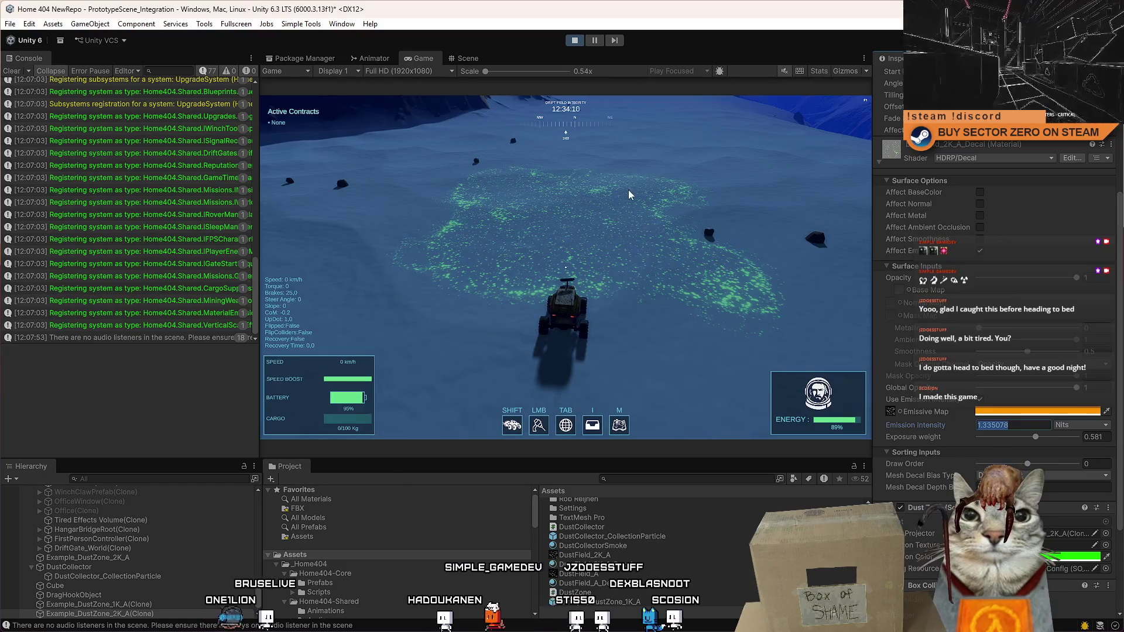
Step: Stop Play mode and switch to the DustZone script in Visual Studio
{"action": "left_click", "coordinate": [1040, 428]}
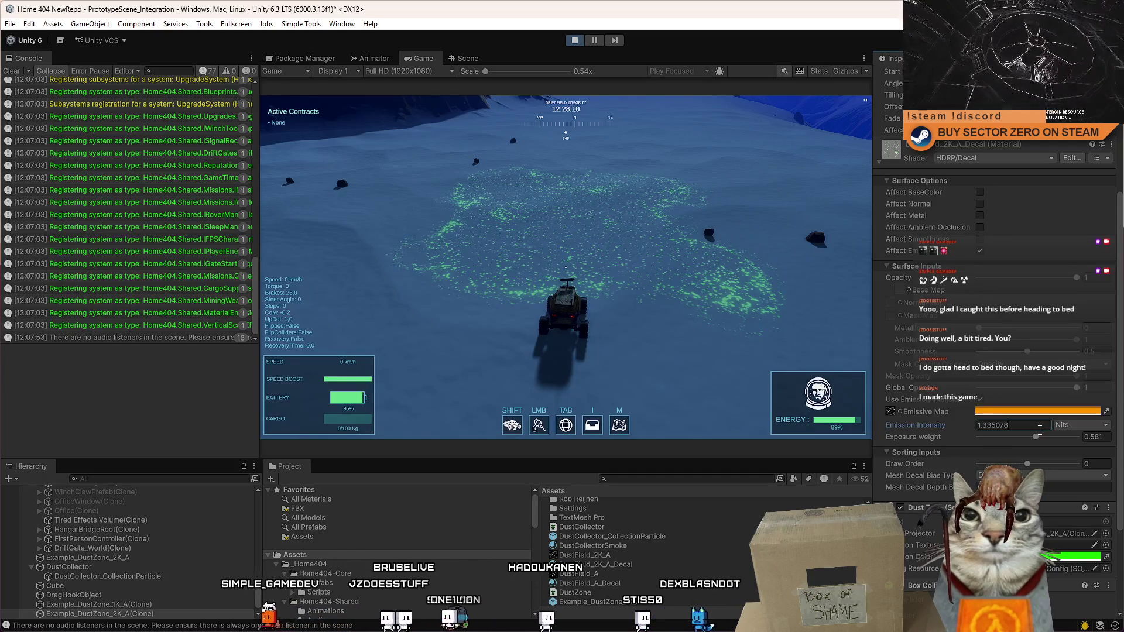
{"action": "left_click", "coordinate": [571, 42]}
{"action": "key", "text": "alt+Tab"}
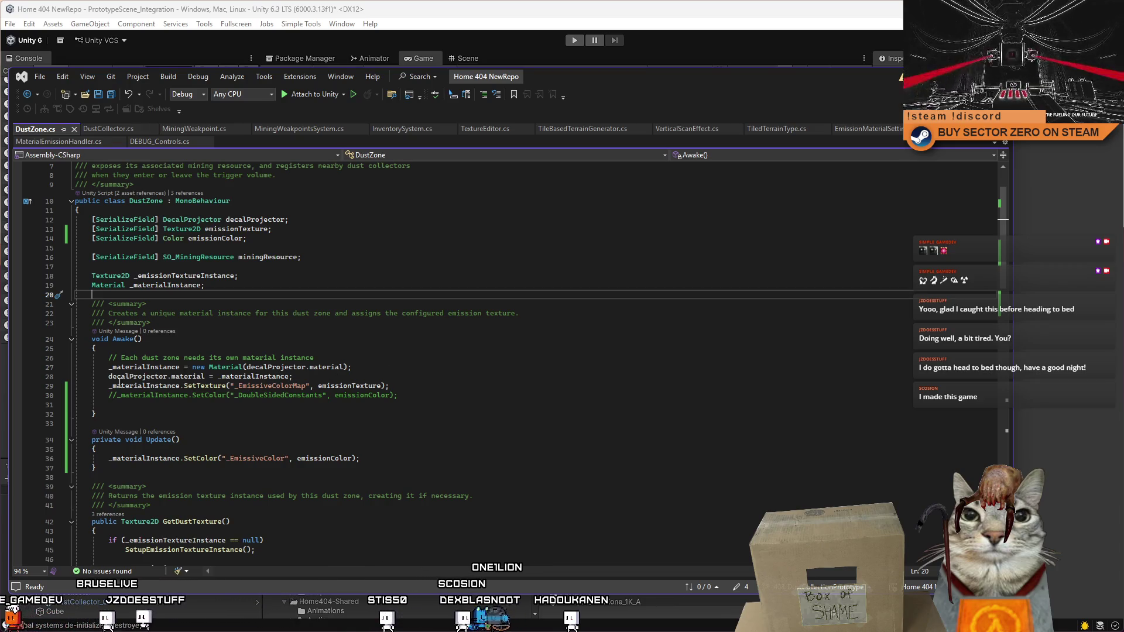
Step: Cut the _EmissiveColorMap SetTexture line from Awake and paste it under SetColor in Update
{"action": "left_click_drag", "start_coordinate": [108, 386], "coordinate": [452, 387]}
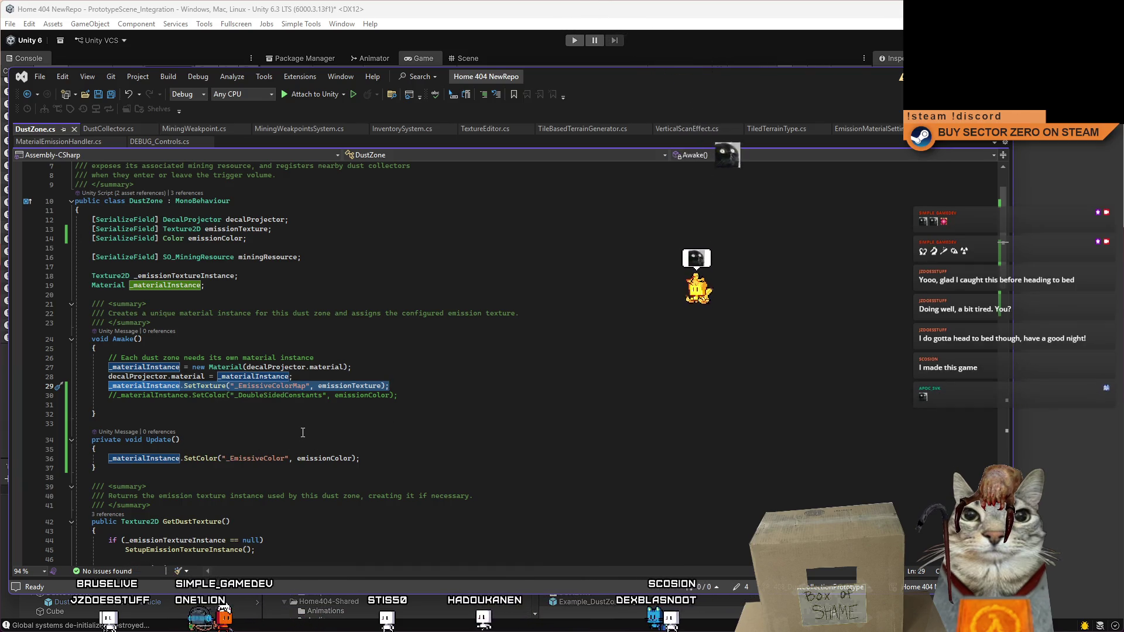
{"action": "key", "text": "Delete"}
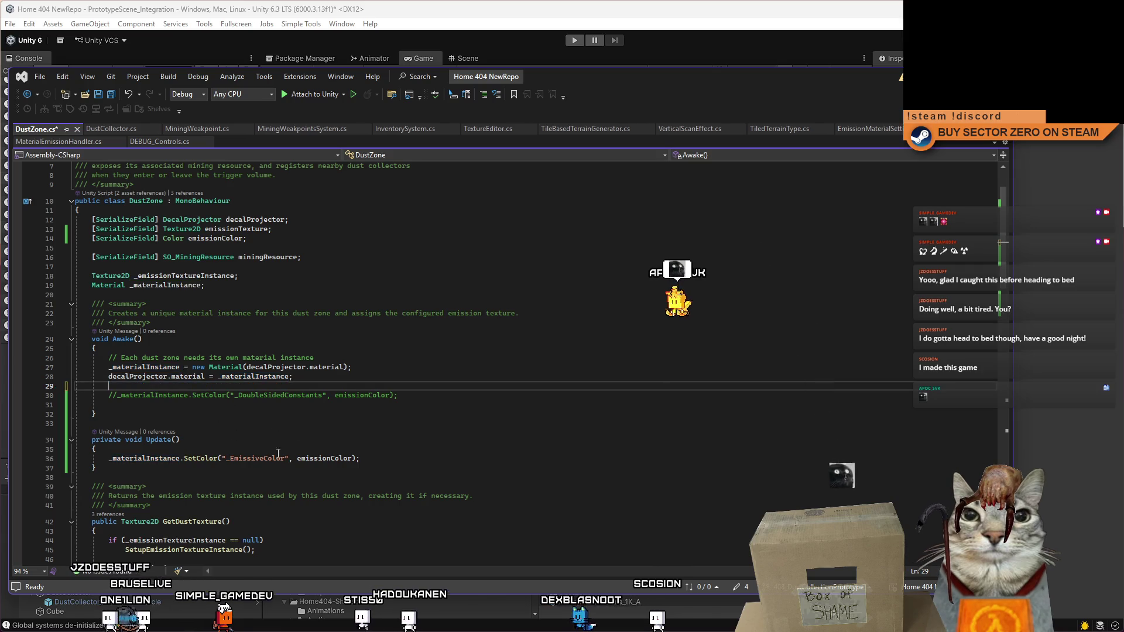
{"action": "left_click", "coordinate": [396, 457]}
{"action": "key", "text": "Return"}
{"action": "type", "text": "_materialInstance.SetTexture(\"_EmissiveColorMap\", emissionTexture);"}
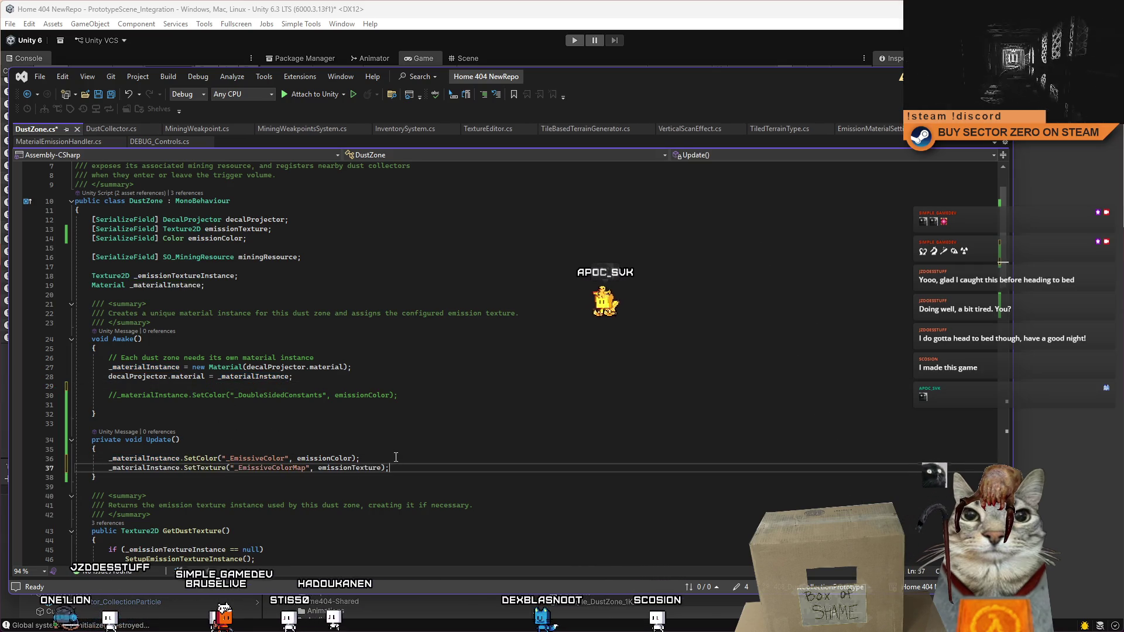
{"action": "key", "text": "Return"}
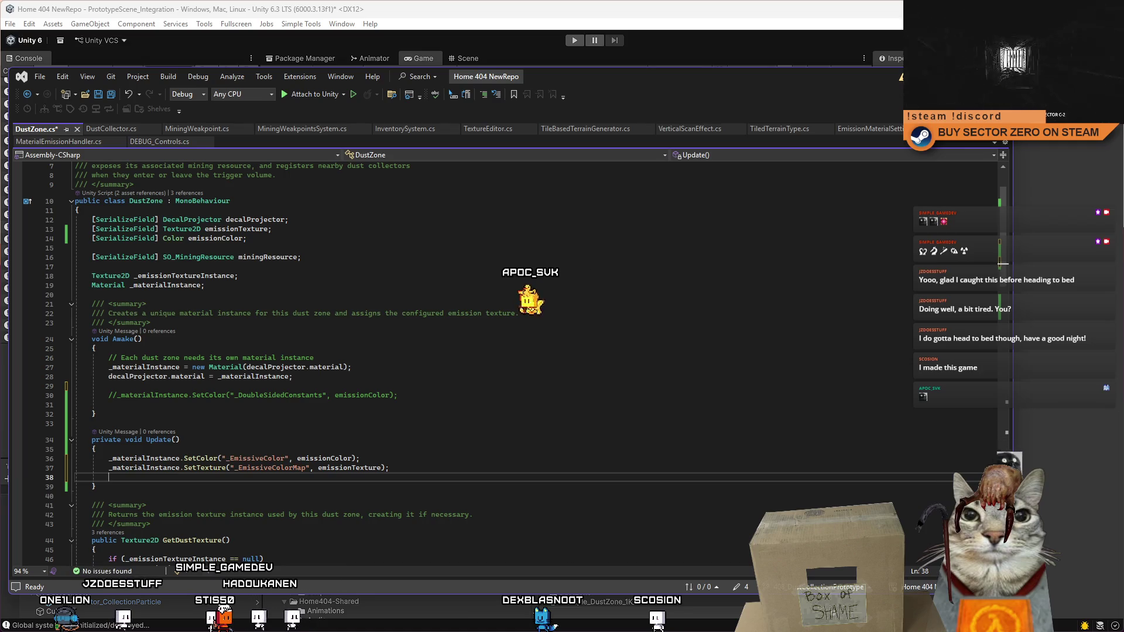
{"action": "key", "text": "alt+Tab"}
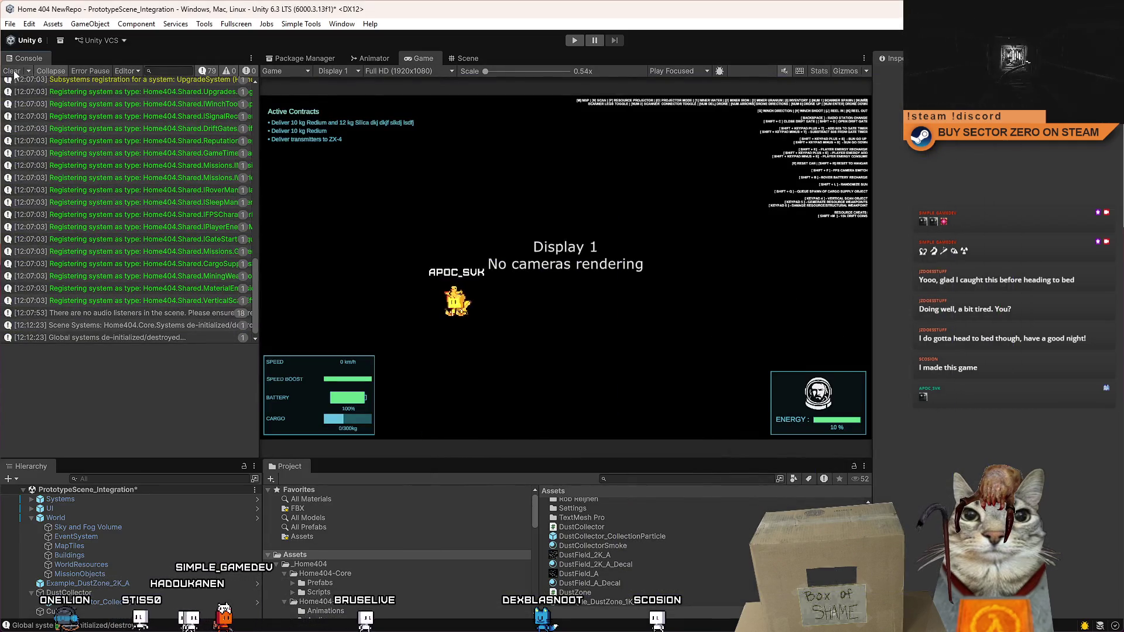
Step: Clear the Unity console, check the Scene and Game views, then return to the script
{"action": "left_click", "coordinate": [12, 71]}
{"action": "left_click", "coordinate": [464, 57]}
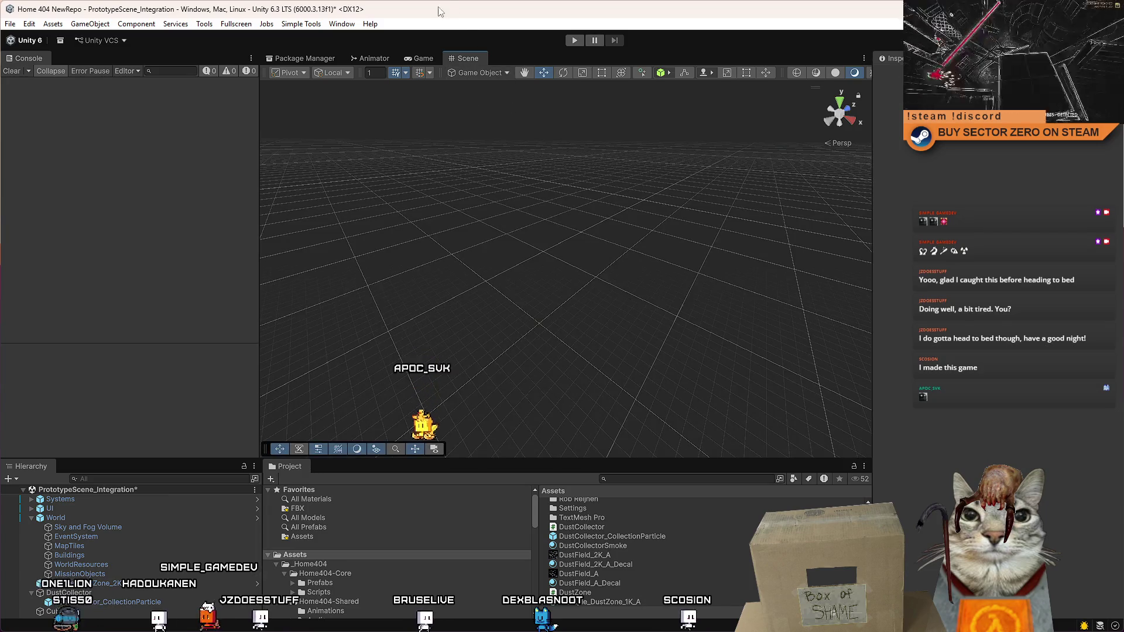
{"action": "left_click", "coordinate": [411, 56]}
{"action": "key", "text": "alt+Tab"}
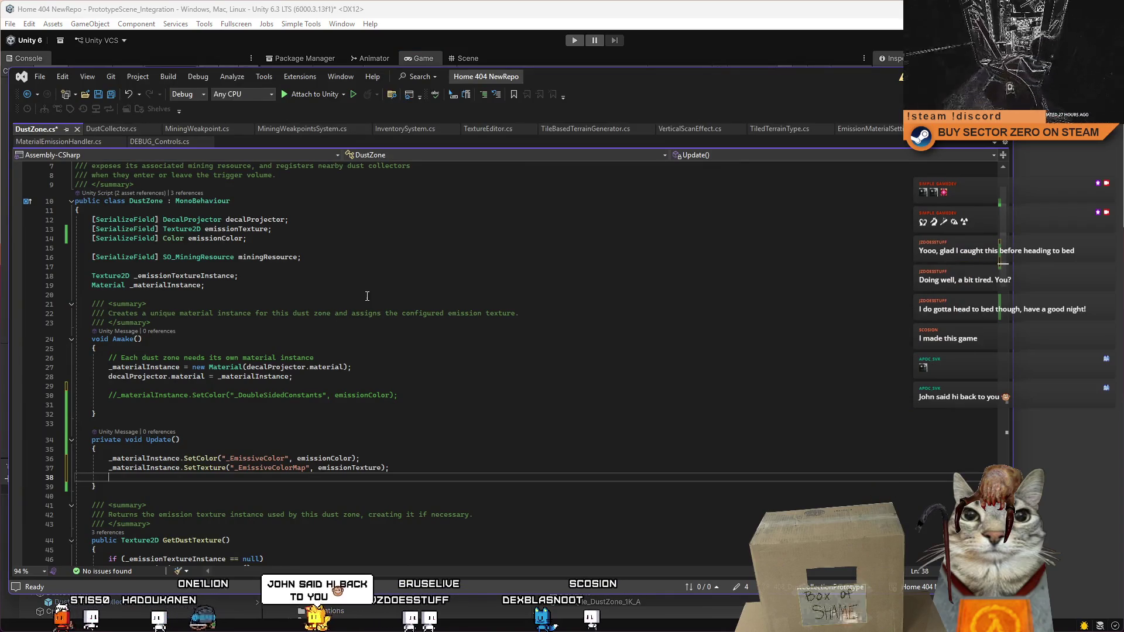
Step: Review the DustZone field declarations, adding and removing a blank line after emissionColor, then return to Unity
{"action": "left_click", "coordinate": [298, 286]}
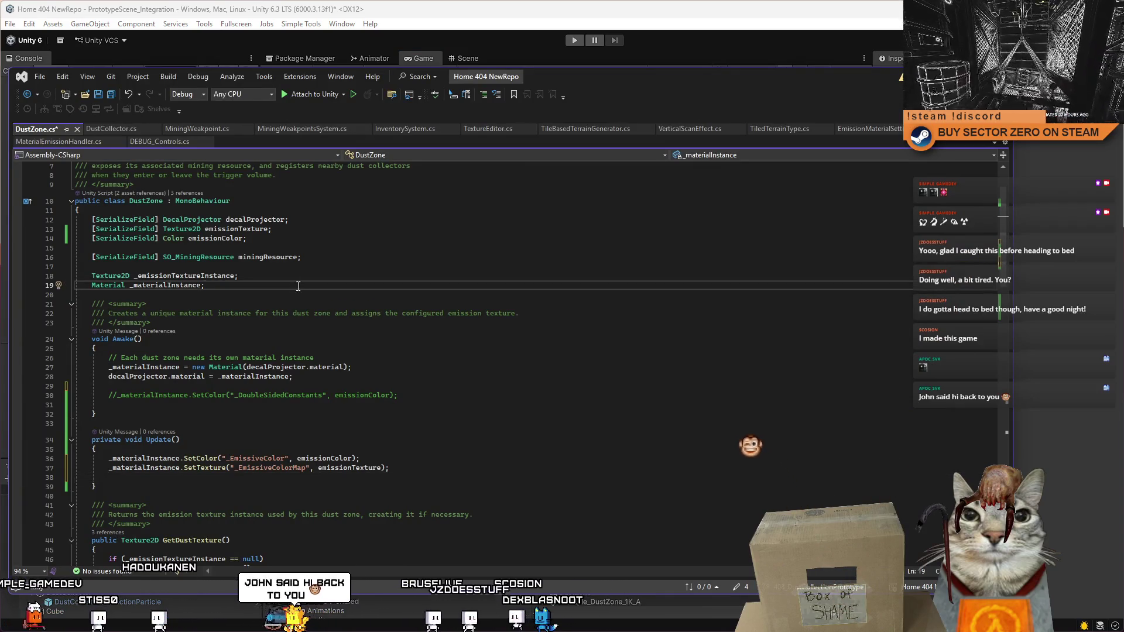
{"action": "left_click", "coordinate": [302, 244]}
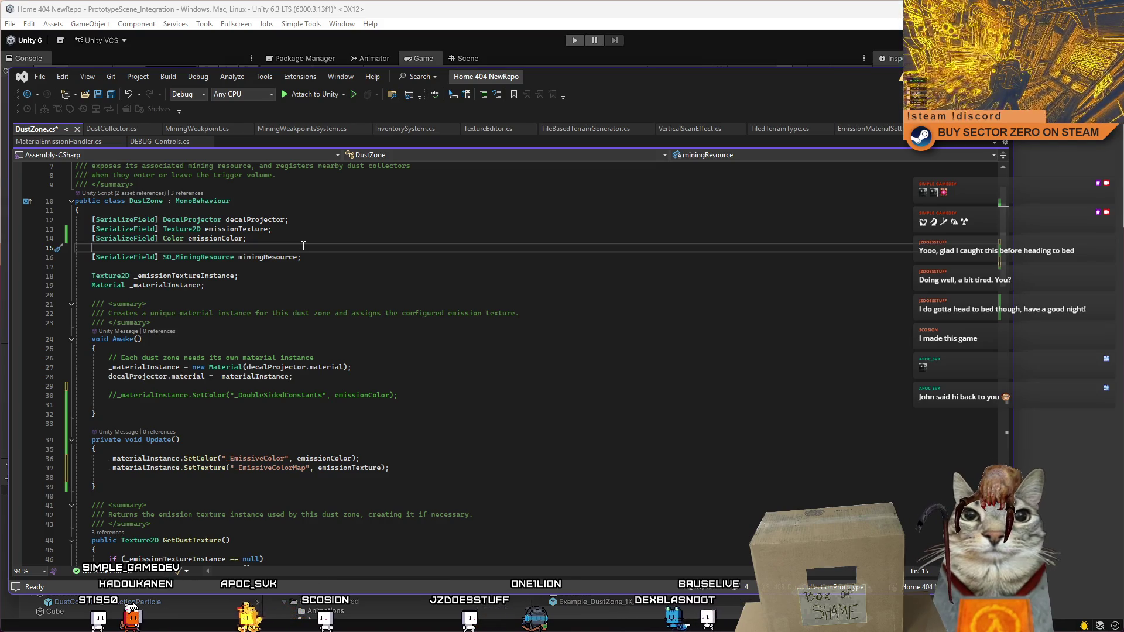
{"action": "left_click", "coordinate": [269, 296]}
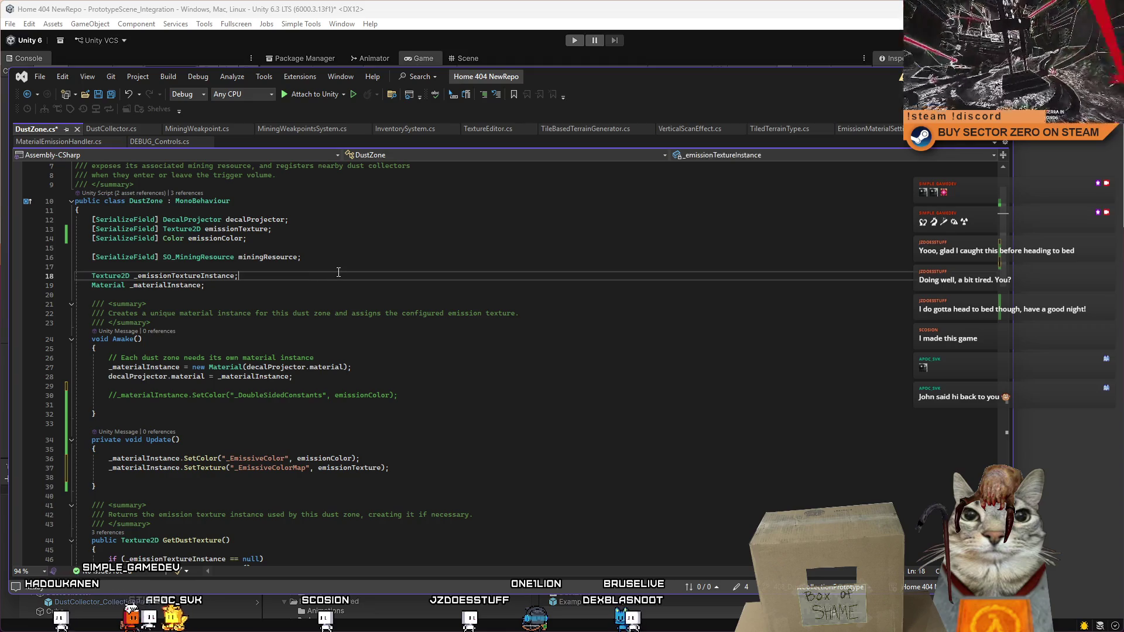
{"action": "left_click", "coordinate": [312, 269]}
{"action": "left_click", "coordinate": [298, 277]}
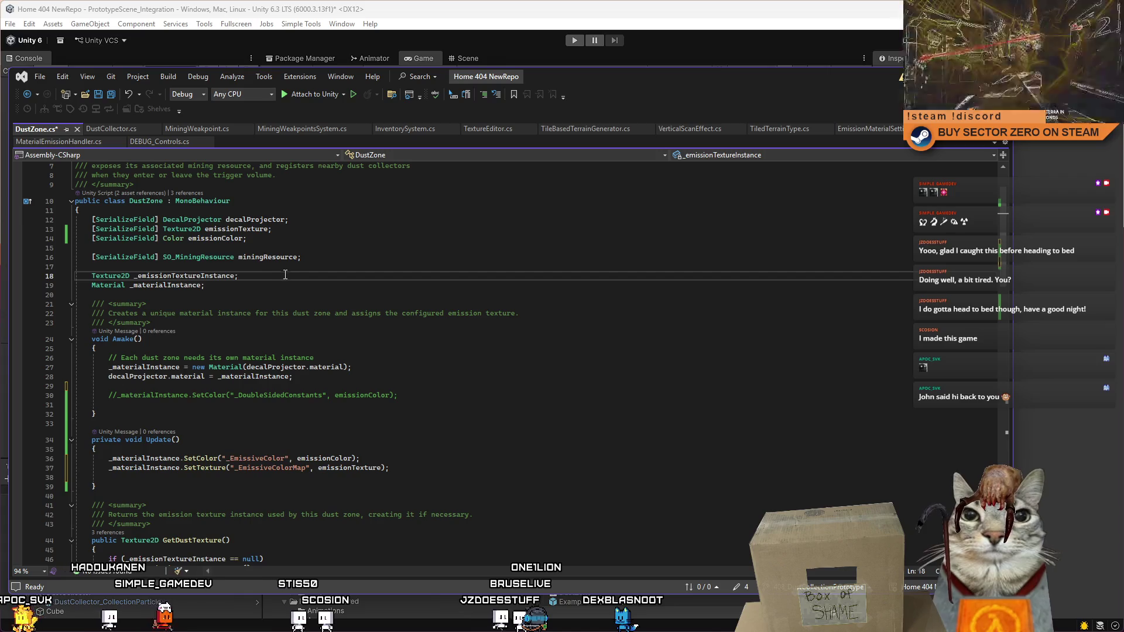
{"action": "left_click", "coordinate": [275, 284]}
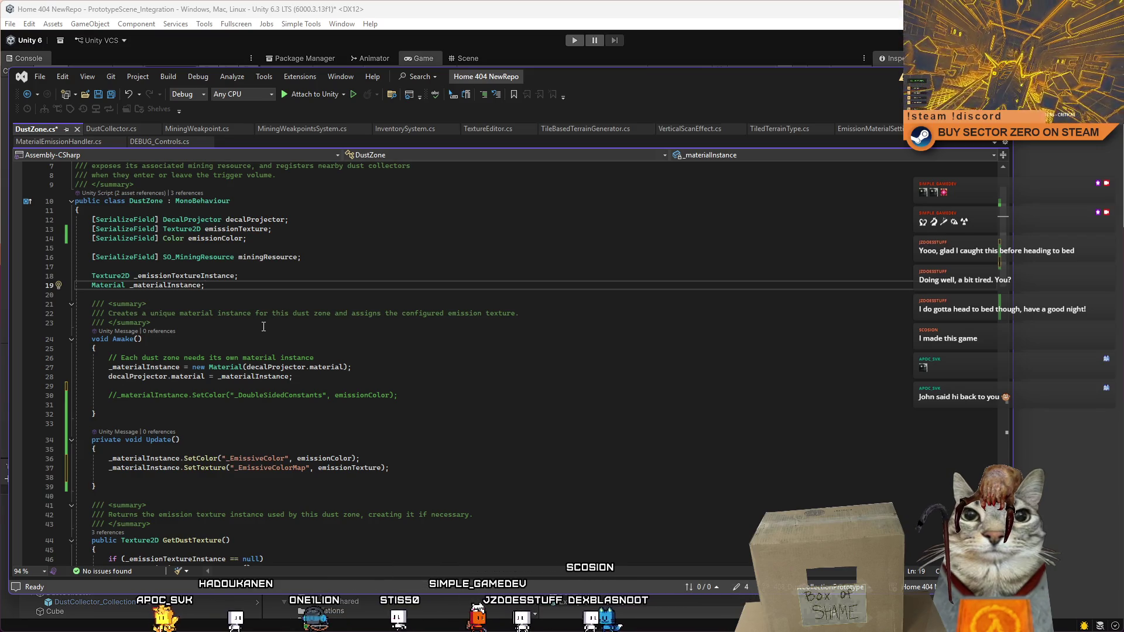
{"action": "left_click", "coordinate": [267, 244]}
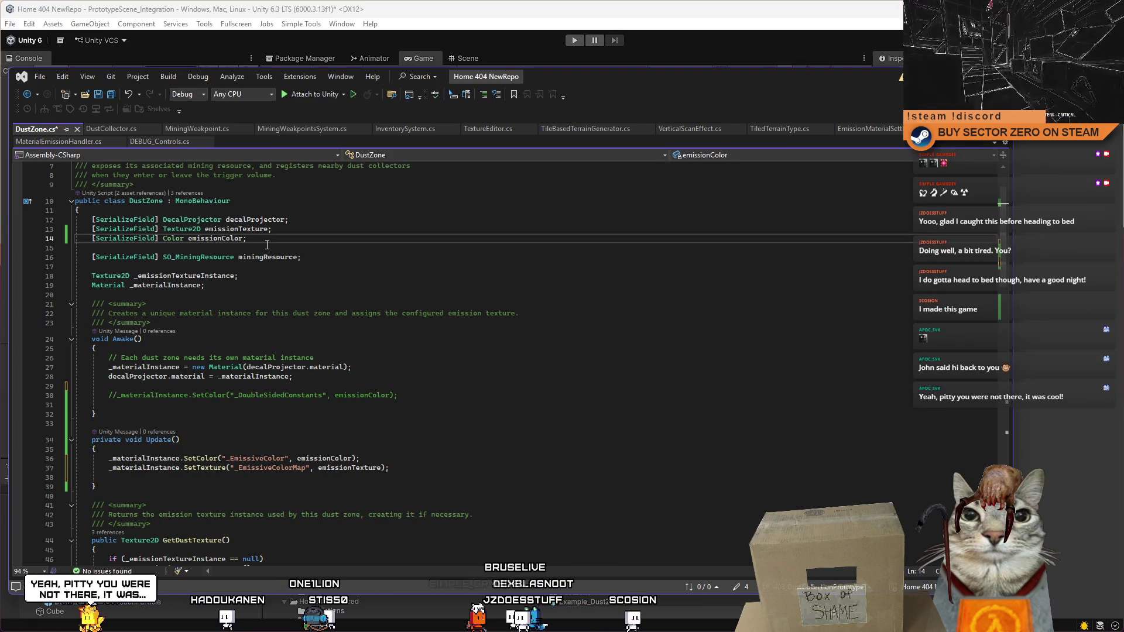
{"action": "left_click_drag", "start_coordinate": [90, 239], "coordinate": [261, 241]}
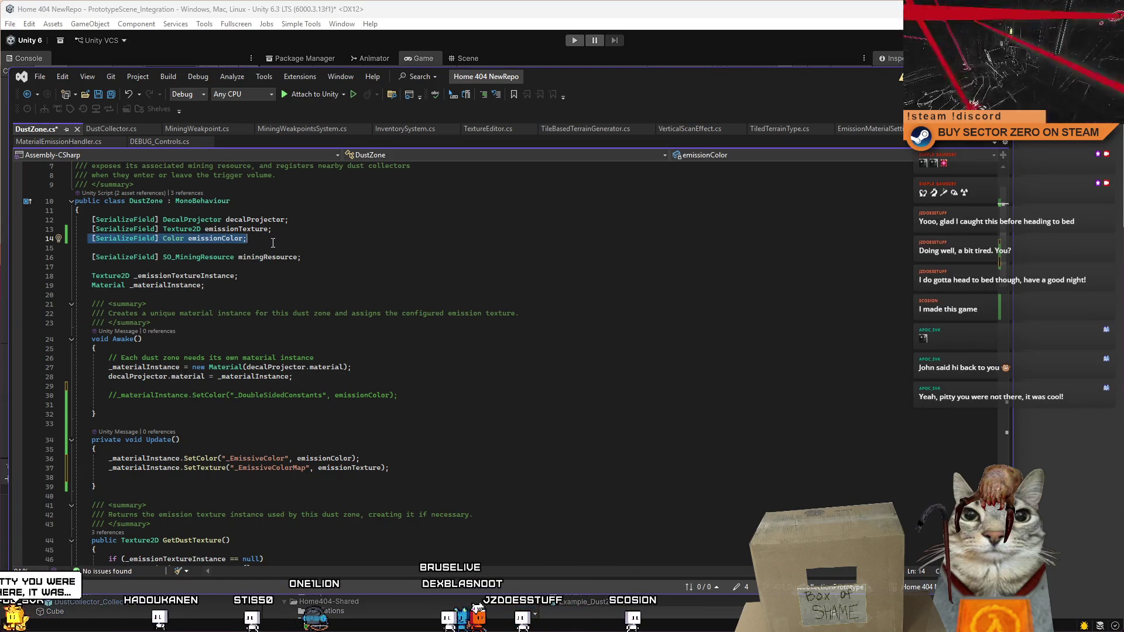
{"action": "key", "text": "End"}
{"action": "key", "text": "Return"}
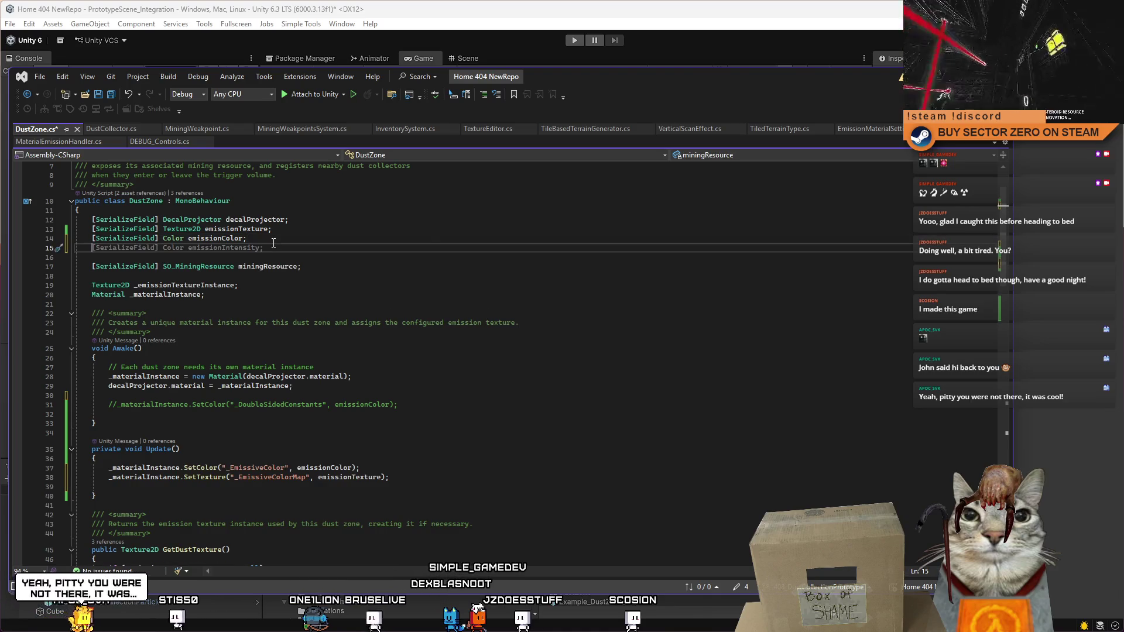
{"action": "key", "text": "BackSpace"}
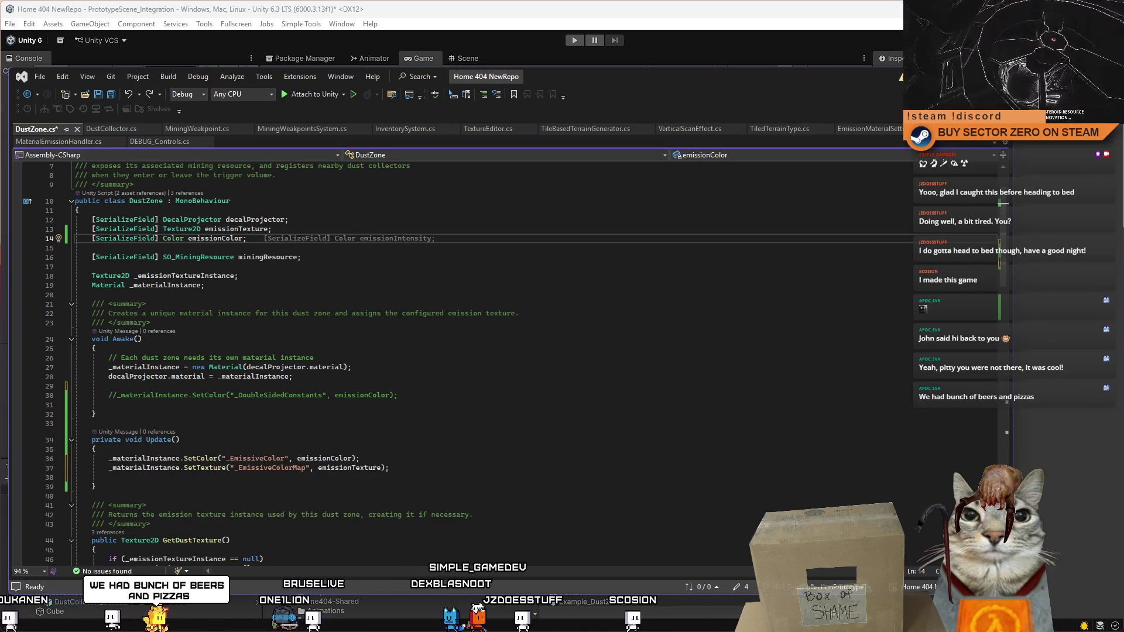
{"action": "key", "text": "alt+Tab"}
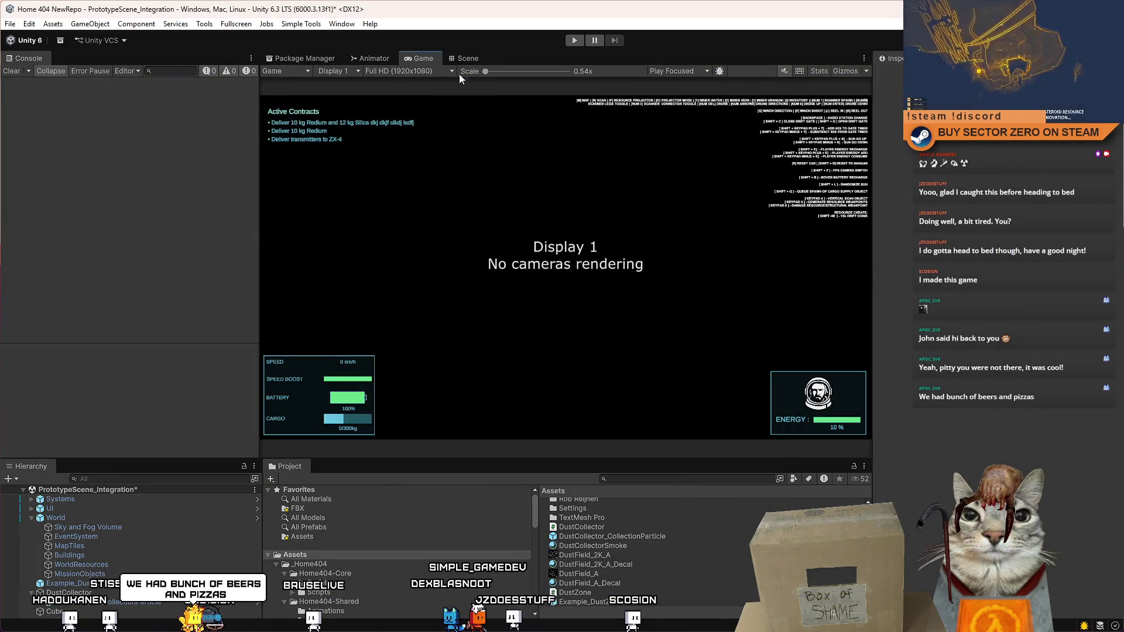
Step: Show the Scene view and inspect the DustField_2K_A_Decal material's emission colour
{"action": "left_click", "coordinate": [463, 59]}
{"action": "left_click", "coordinate": [420, 57]}
{"action": "left_click", "coordinate": [458, 58]}
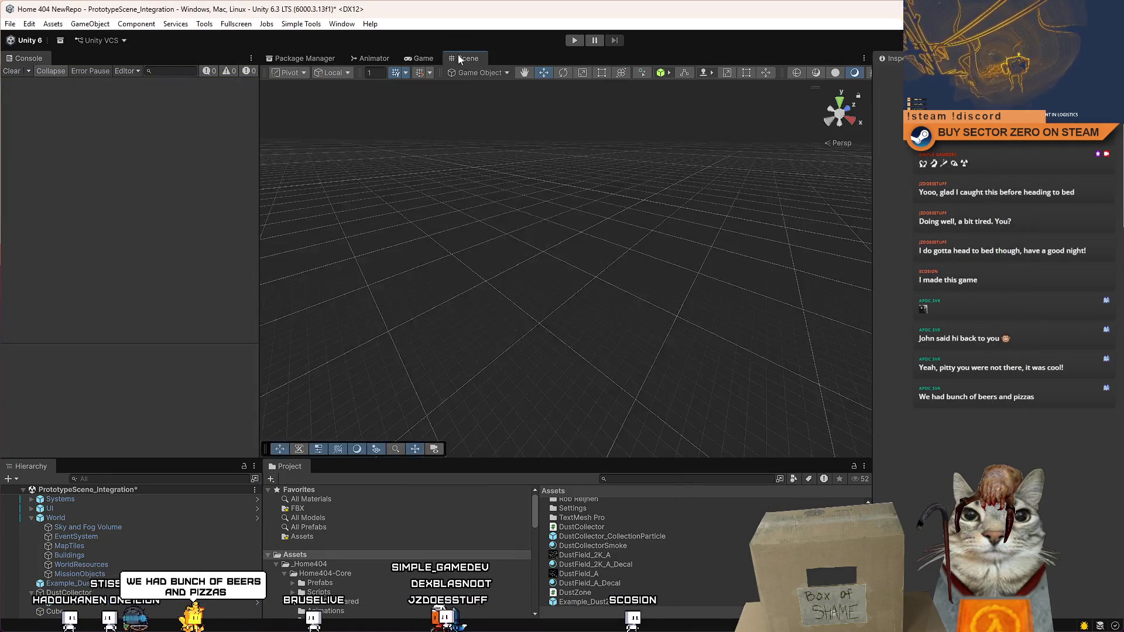
{"action": "left_click", "coordinate": [626, 565]}
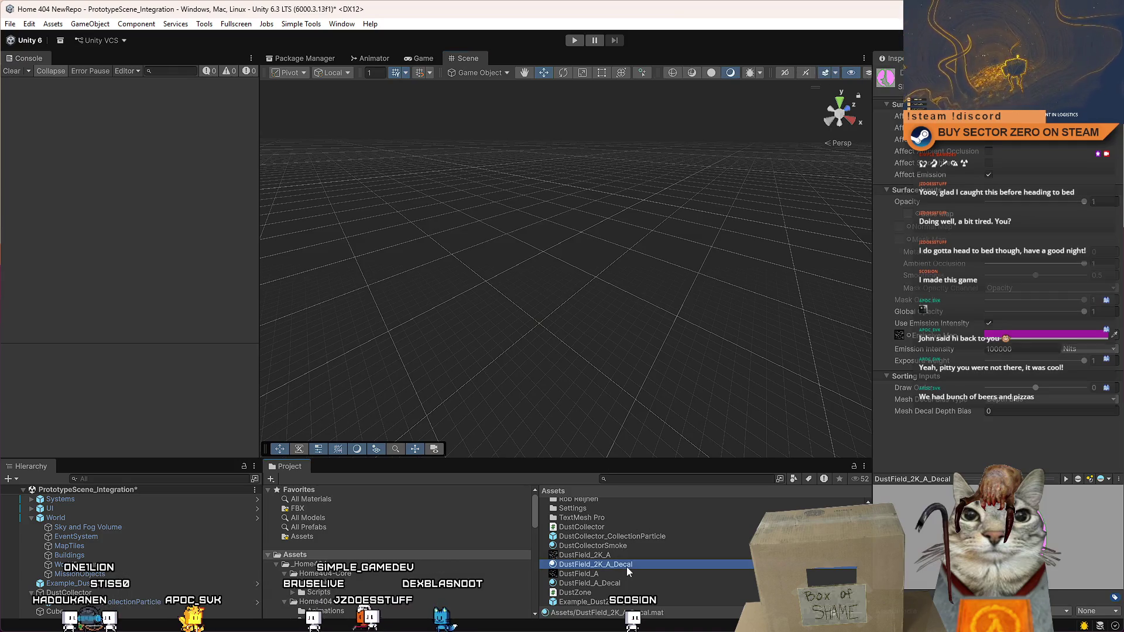
{"action": "left_click", "coordinate": [1030, 336]}
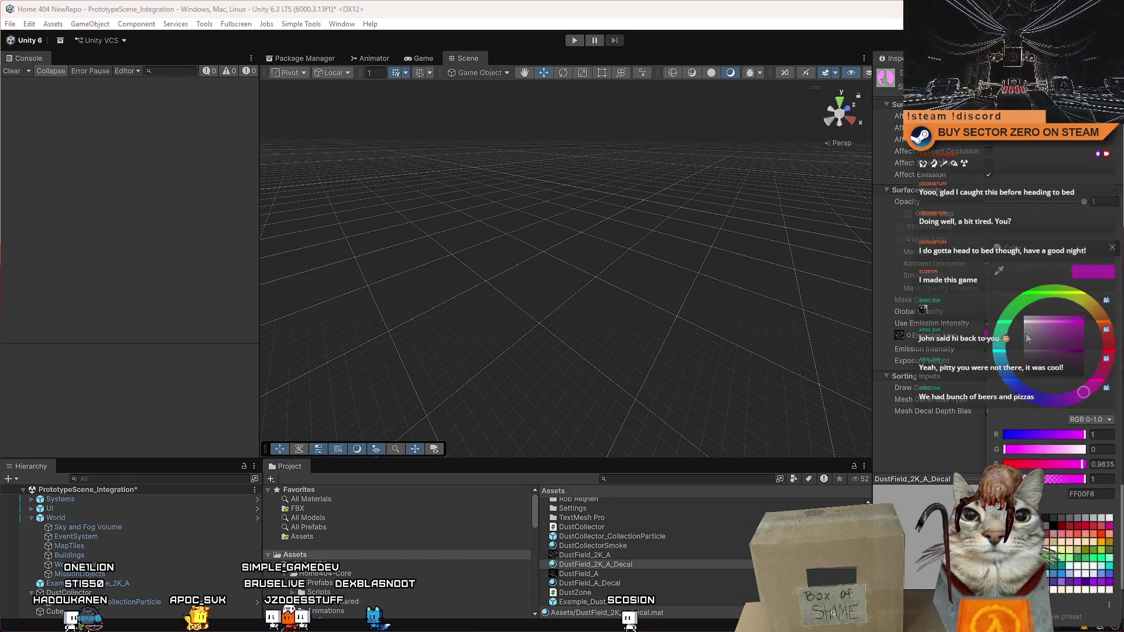
{"action": "left_click", "coordinate": [1116, 243]}
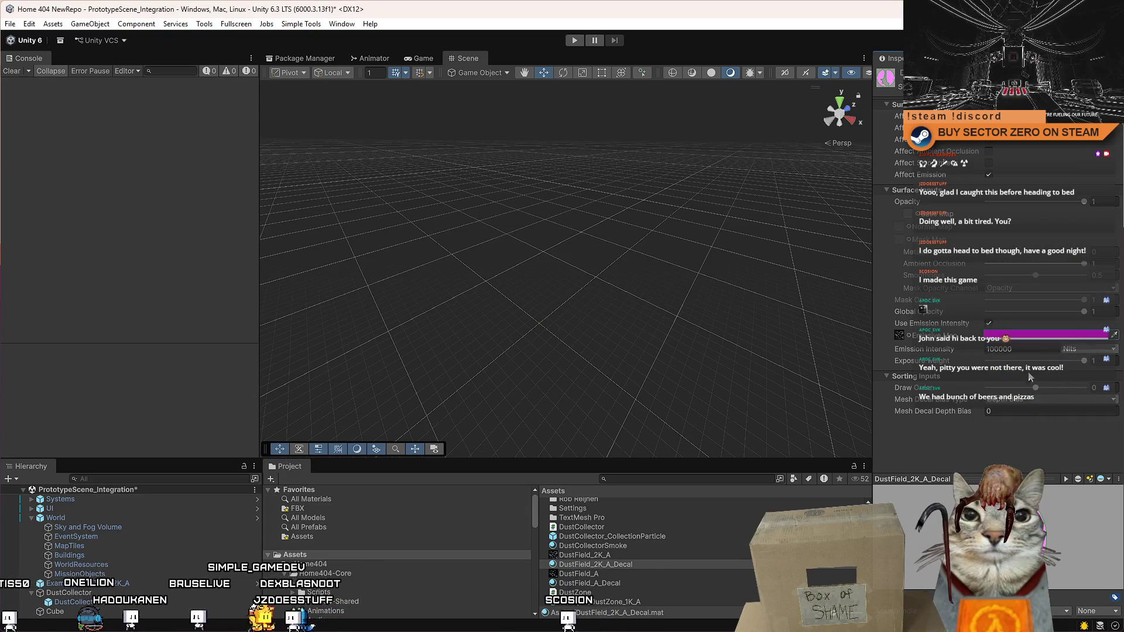
Step: Turn off Use Emission Intensity and review the HDR emissive colour before returning to DustZone.cs
{"action": "left_click", "coordinate": [989, 324]}
{"action": "left_click", "coordinate": [1007, 336]}
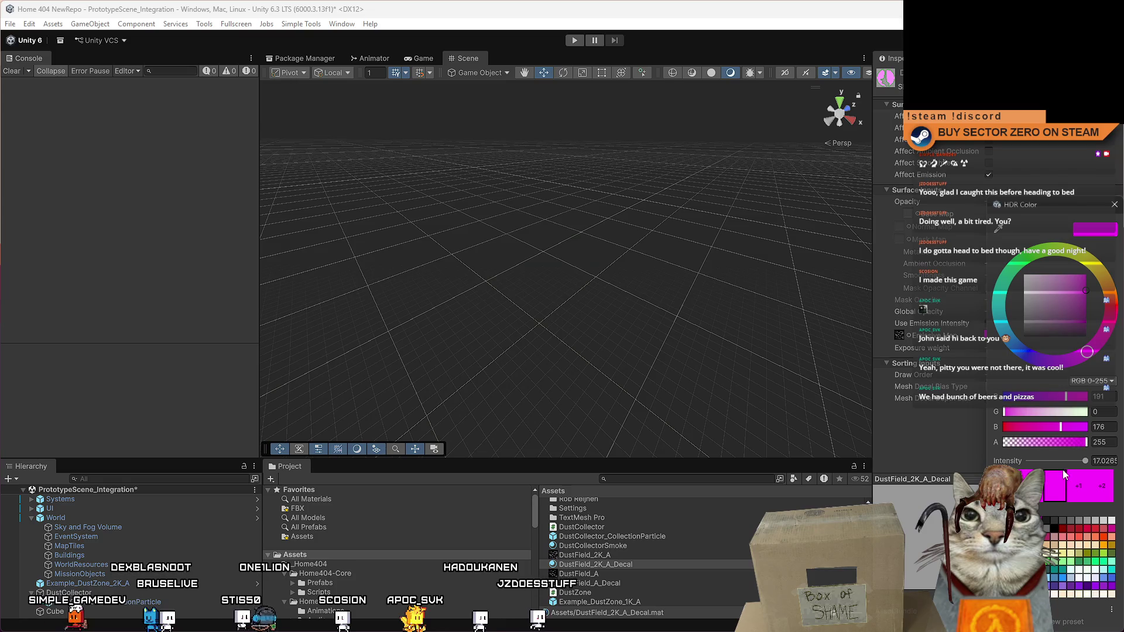
{"action": "key", "text": "Return"}
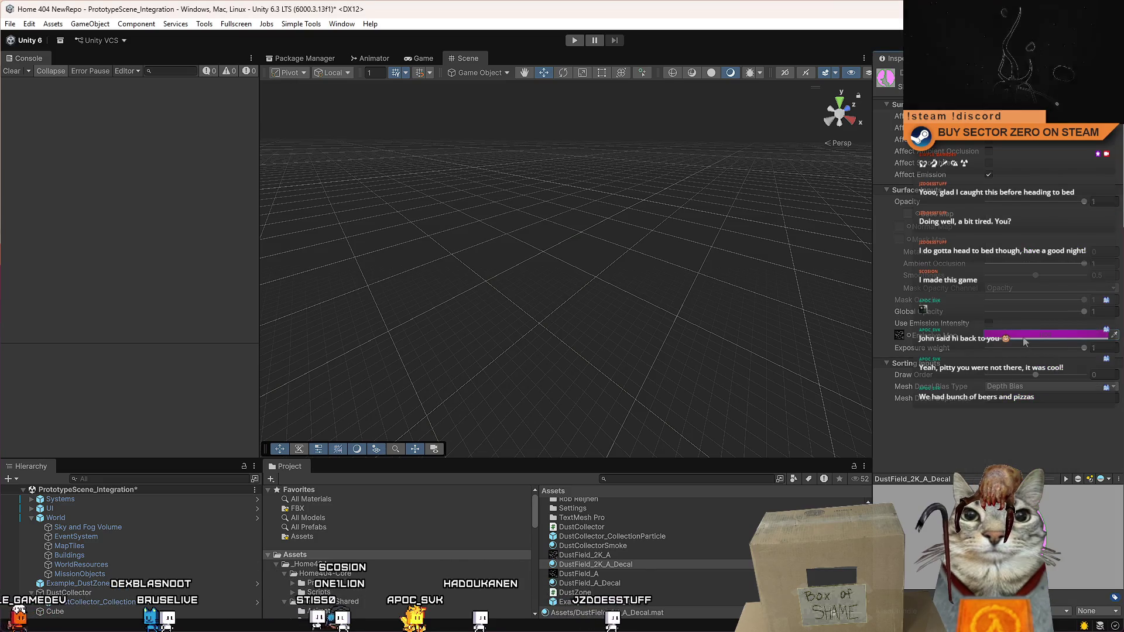
{"action": "left_click", "coordinate": [1024, 339]}
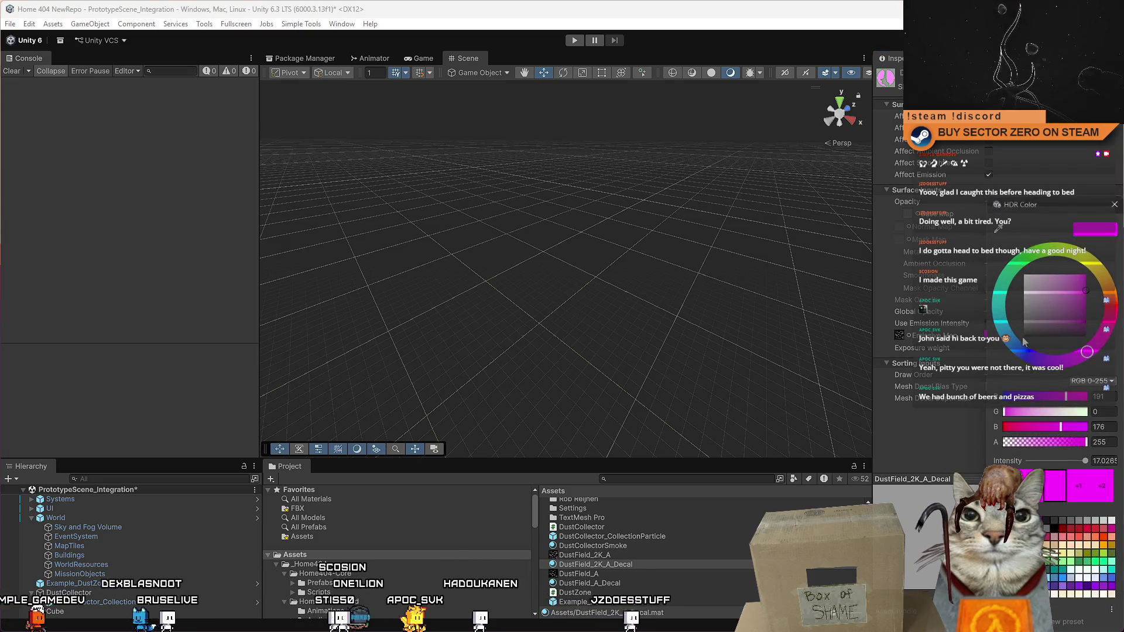
{"action": "left_click", "coordinate": [1111, 205]}
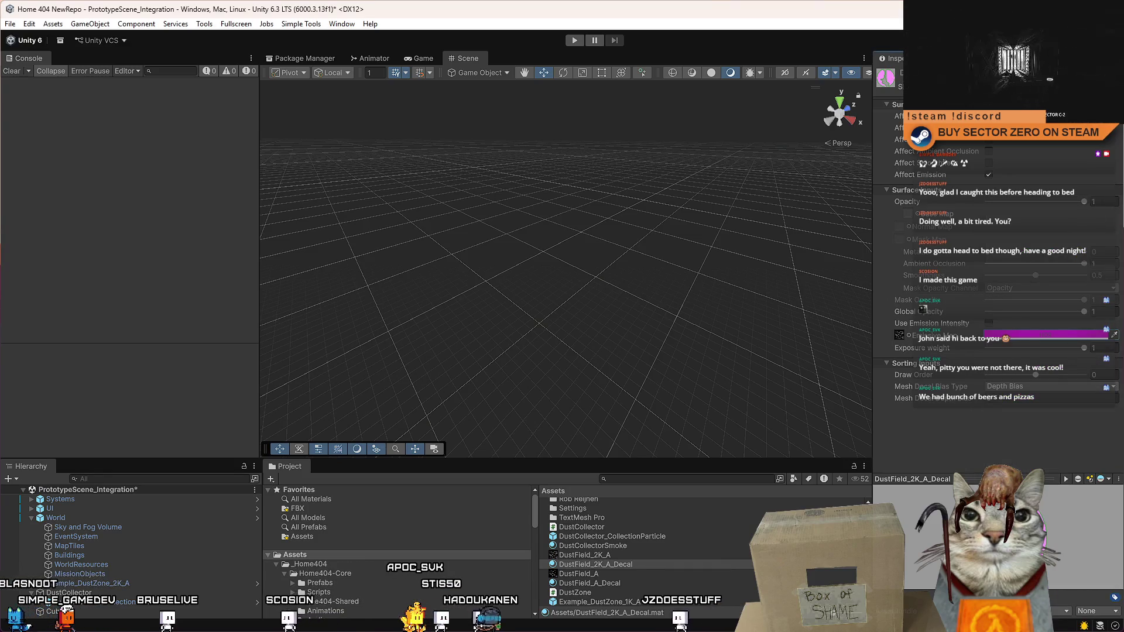
{"action": "key", "text": "alt+Tab"}
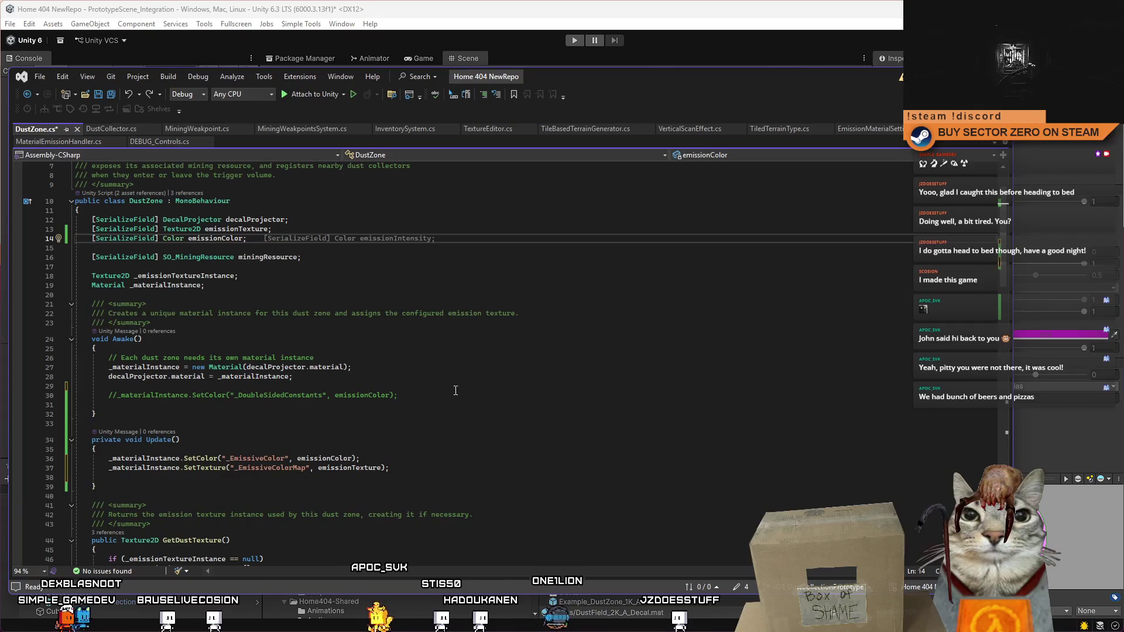
Step: Change the emissionColor field's type from Color to HDRColorspace in DustZone.cs
{"action": "left_click", "coordinate": [331, 276]}
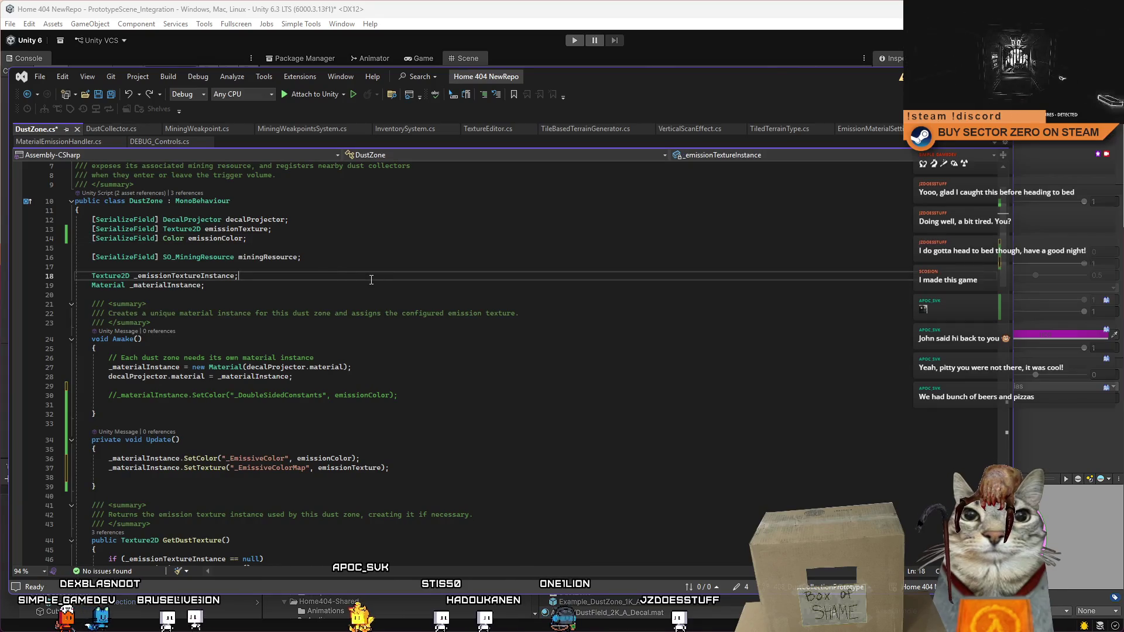
{"action": "double_click", "coordinate": [173, 238]}
{"action": "type", "text": "HDRColor"}
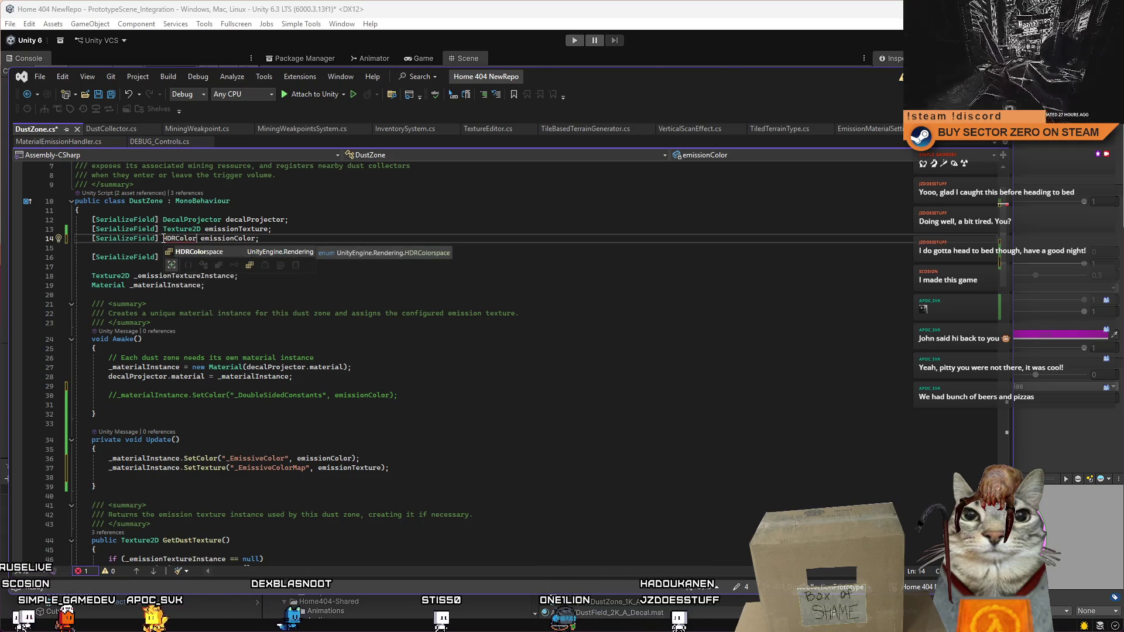
{"action": "key", "text": "Tab"}
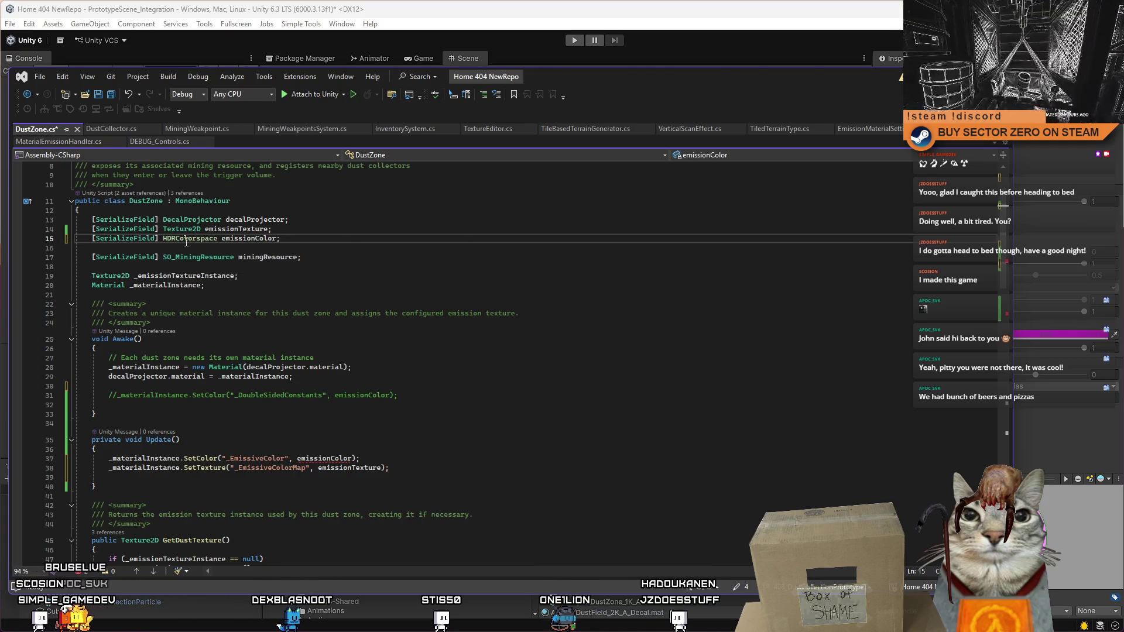
{"action": "key", "text": "Down"}
Step: Recompile in Unity, select the Example_DustZone_2K_A prefab, then return to the script
{"action": "key", "text": "alt+Tab"}
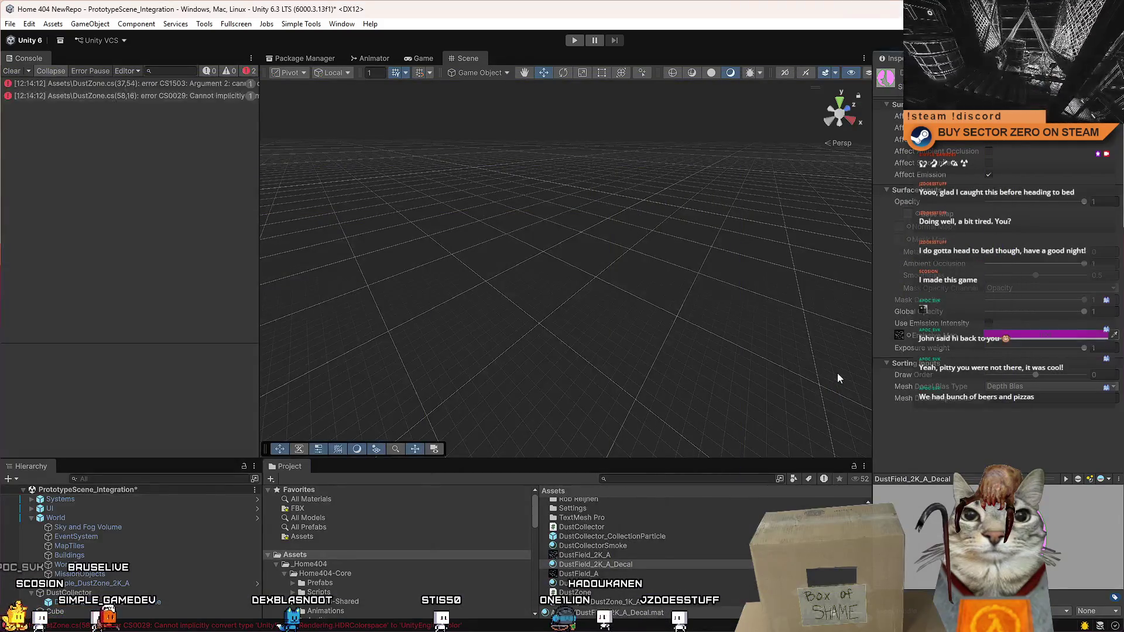
{"action": "scroll", "coordinate": [601, 568], "scroll_direction": "down", "scroll_amount": 1}
{"action": "left_click", "coordinate": [603, 601]}
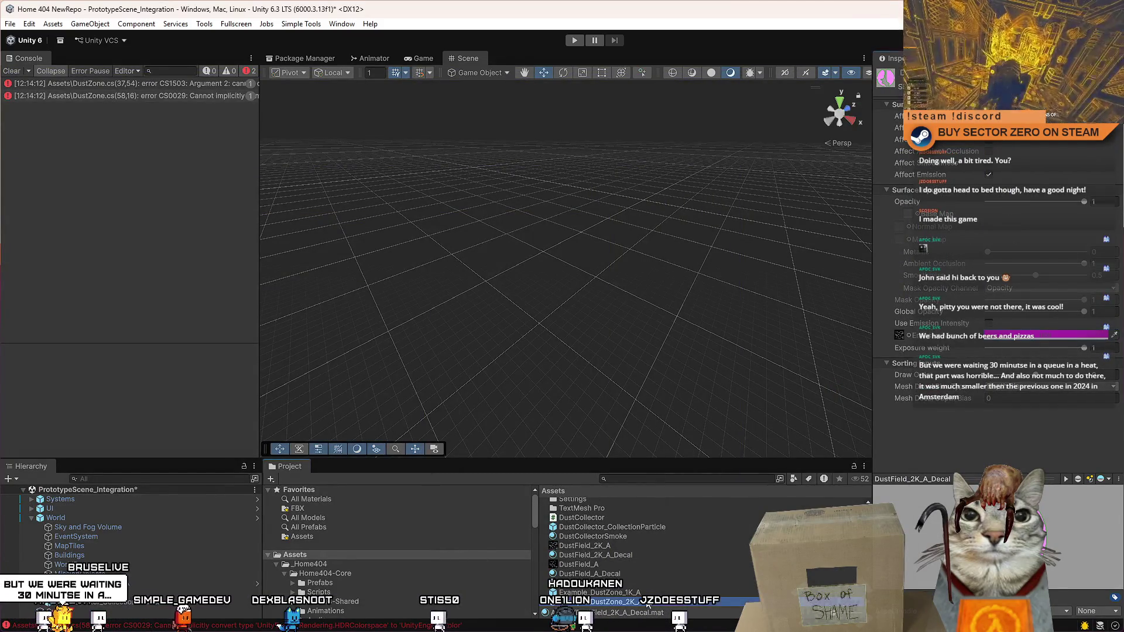
{"action": "scroll", "coordinate": [1054, 351], "scroll_direction": "down", "scroll_amount": 10}
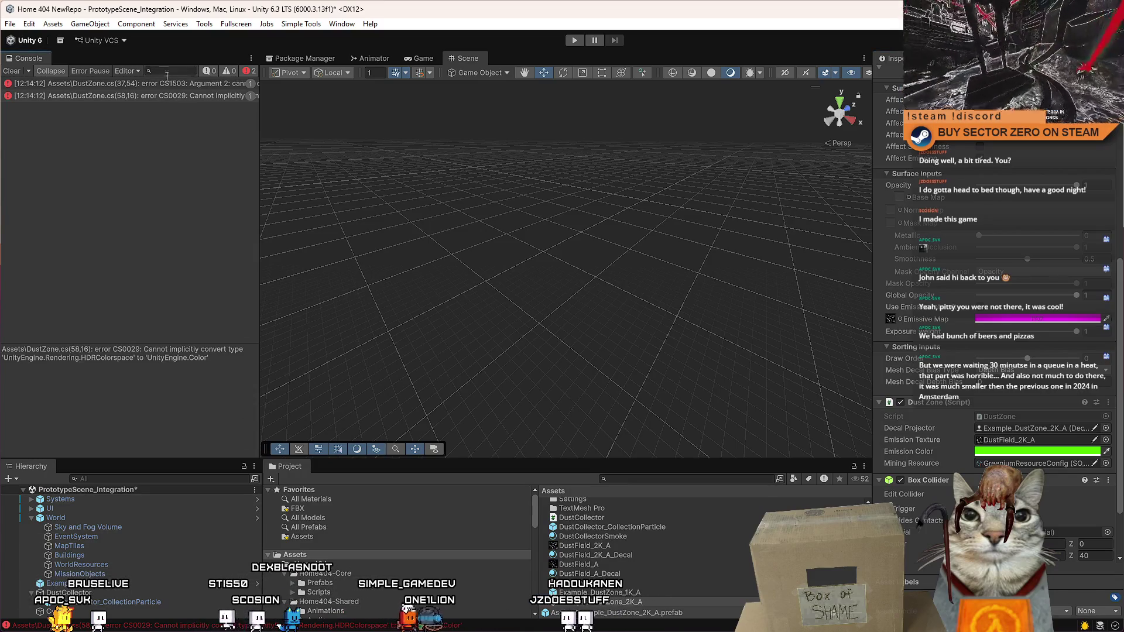
{"action": "key", "text": "alt+Tab"}
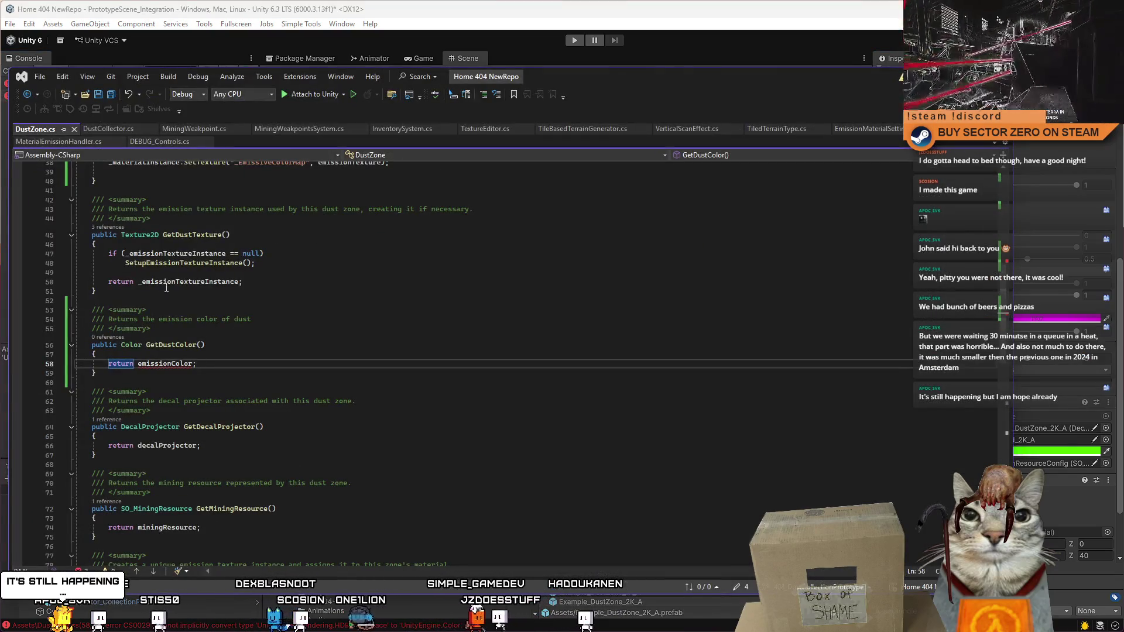
{"action": "left_click", "coordinate": [260, 308]}
{"action": "scroll", "coordinate": [305, 369], "scroll_direction": "up", "scroll_amount": 2}
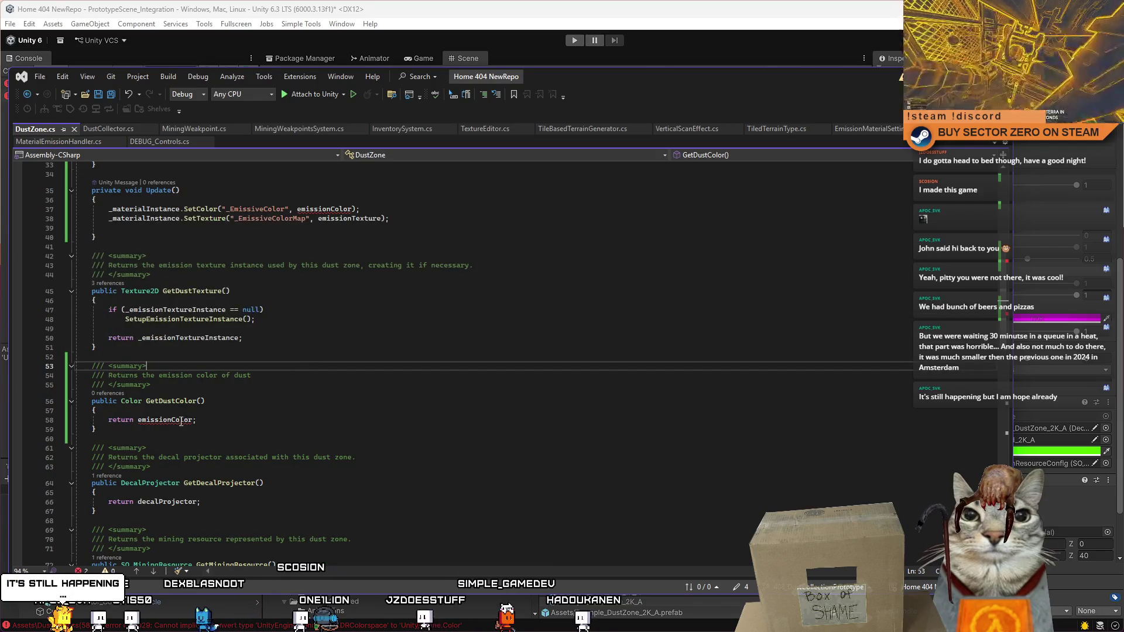
{"action": "scroll", "coordinate": [267, 345], "scroll_direction": "up", "scroll_amount": 7}
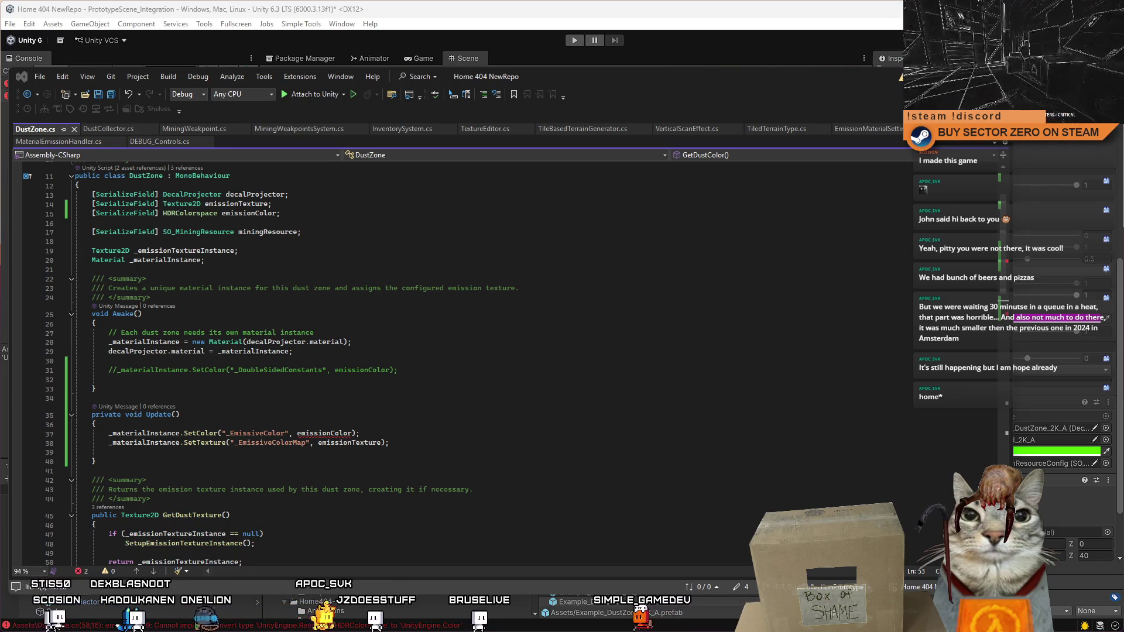
{"action": "left_click", "coordinate": [228, 214]}
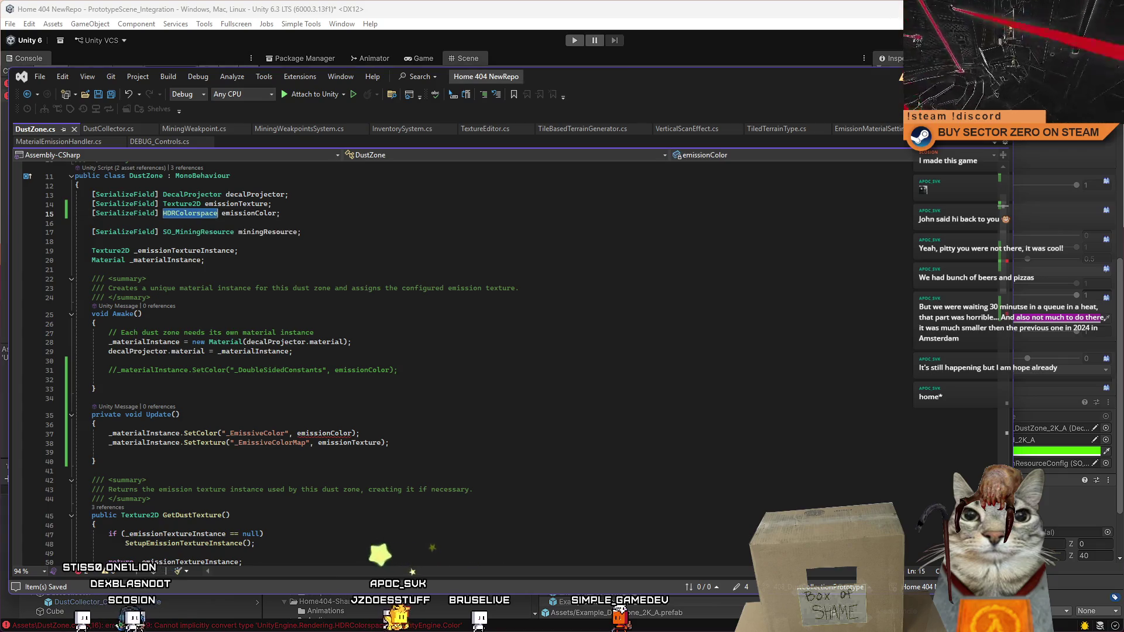
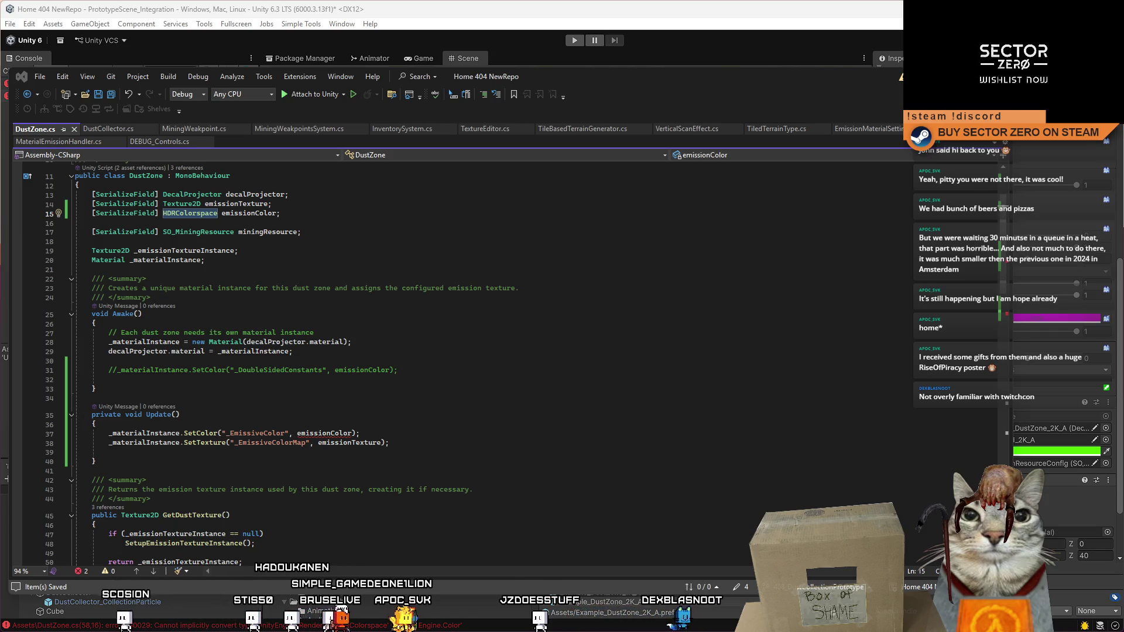
Step: Add the suggested SetColor line at the end of DustZone's Update()
{"action": "left_click", "coordinate": [485, 346]}
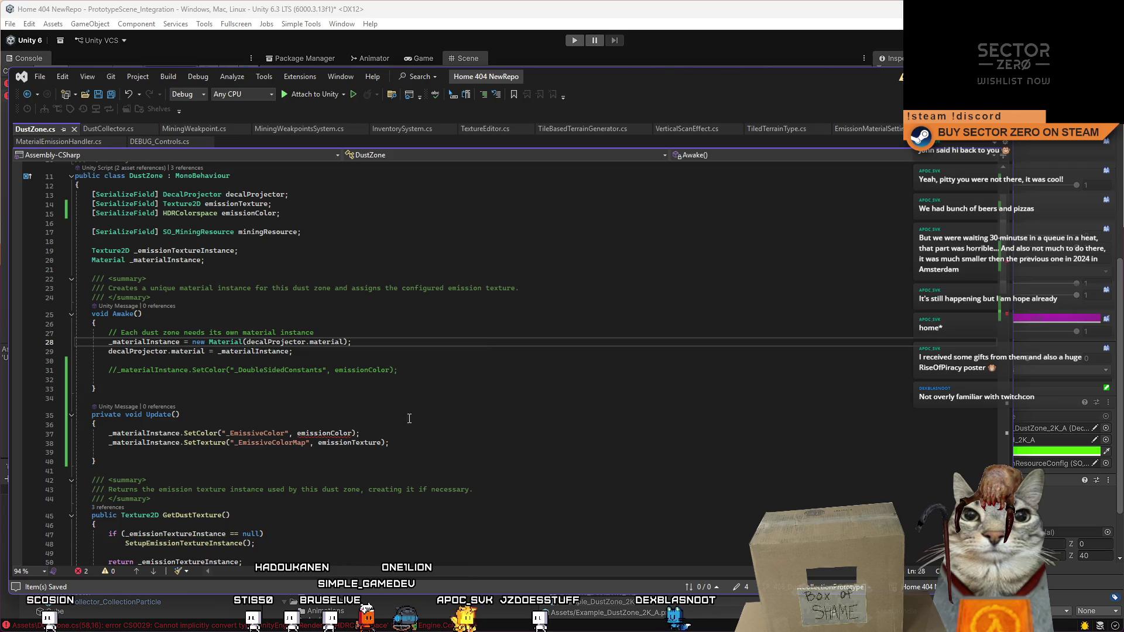
{"action": "left_click", "coordinate": [436, 443]}
{"action": "key", "text": "Return"}
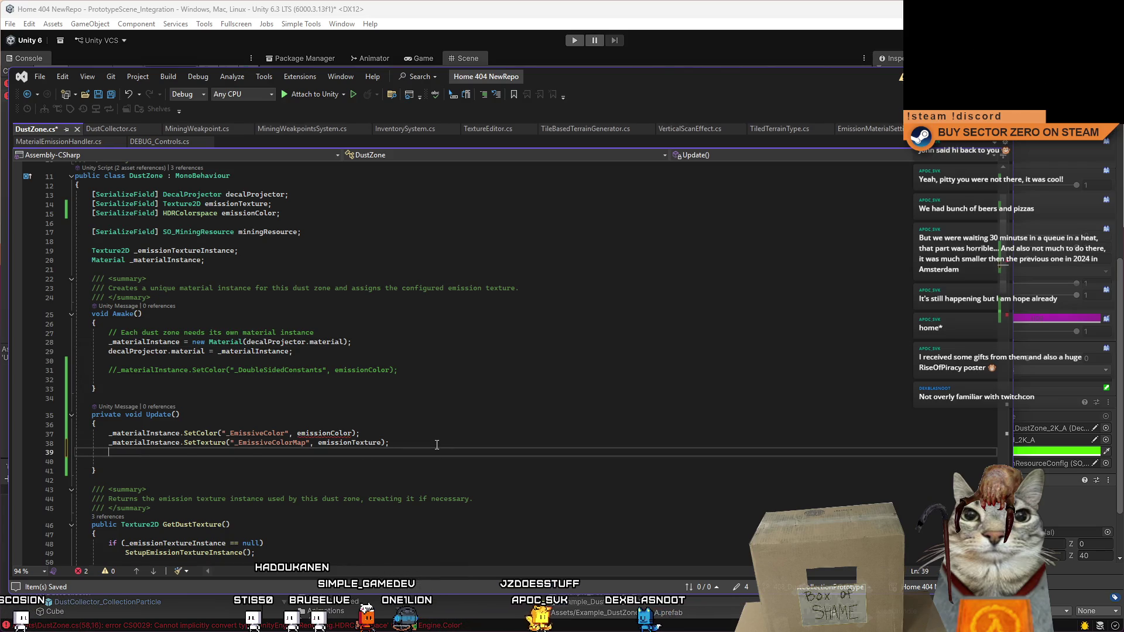
{"action": "key", "text": "Tab"}
Step: Correct the new line's names to _materialInstance and emissionColor
{"action": "double_click", "coordinate": [140, 444]}
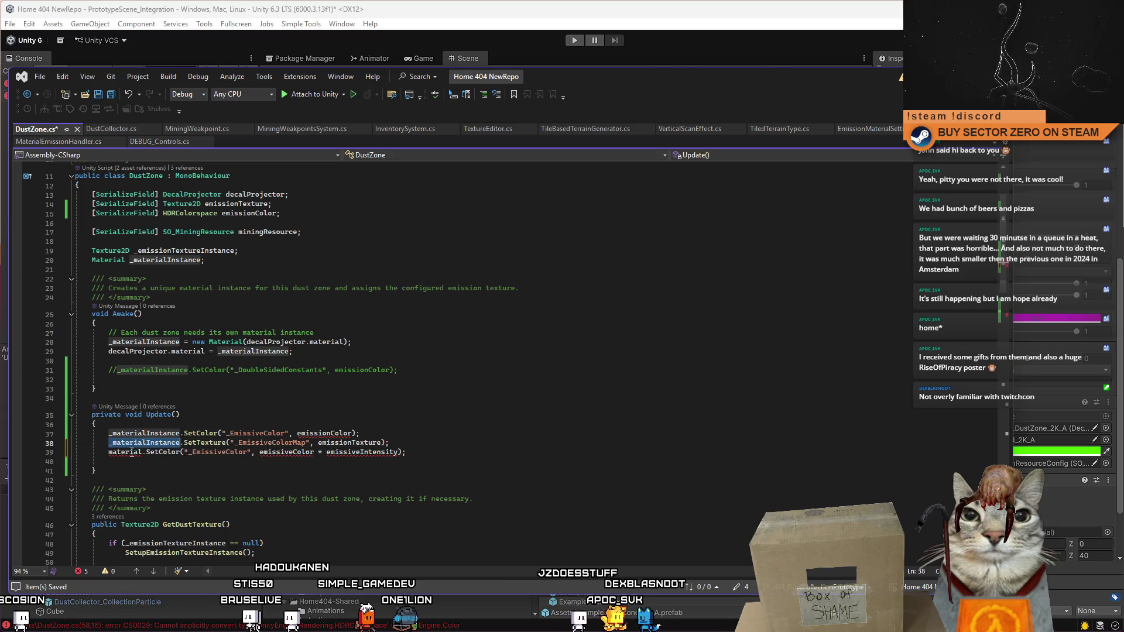
{"action": "key", "text": "ctrl+c"}
{"action": "double_click", "coordinate": [132, 453]}
{"action": "key", "text": "ctrl+v"}
{"action": "left_click", "coordinate": [498, 434]}
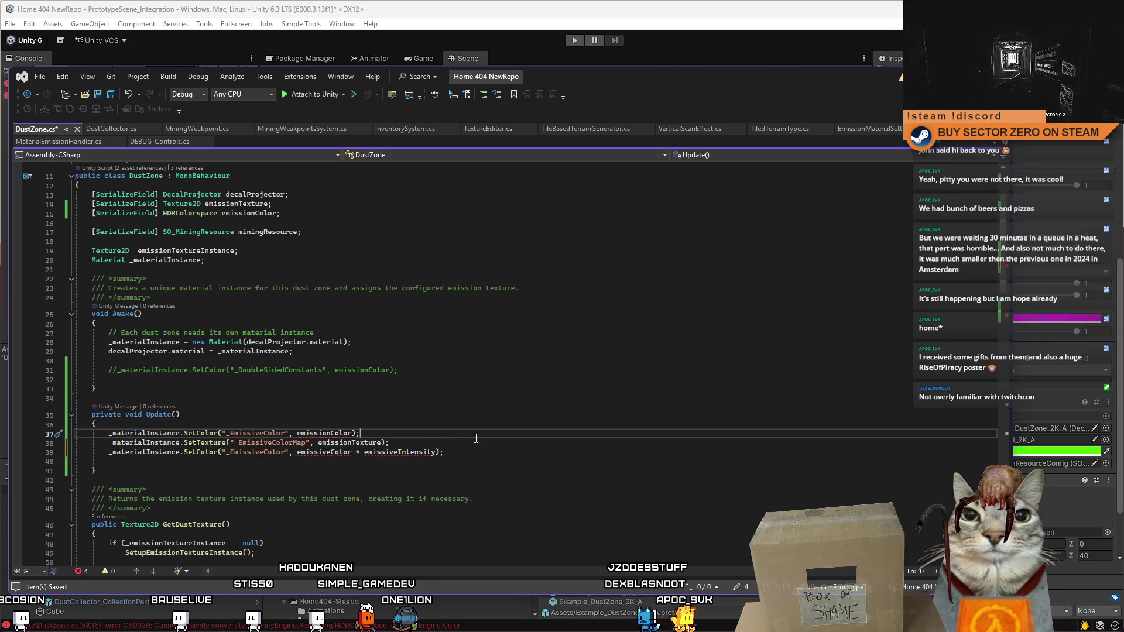
{"action": "double_click", "coordinate": [328, 434]}
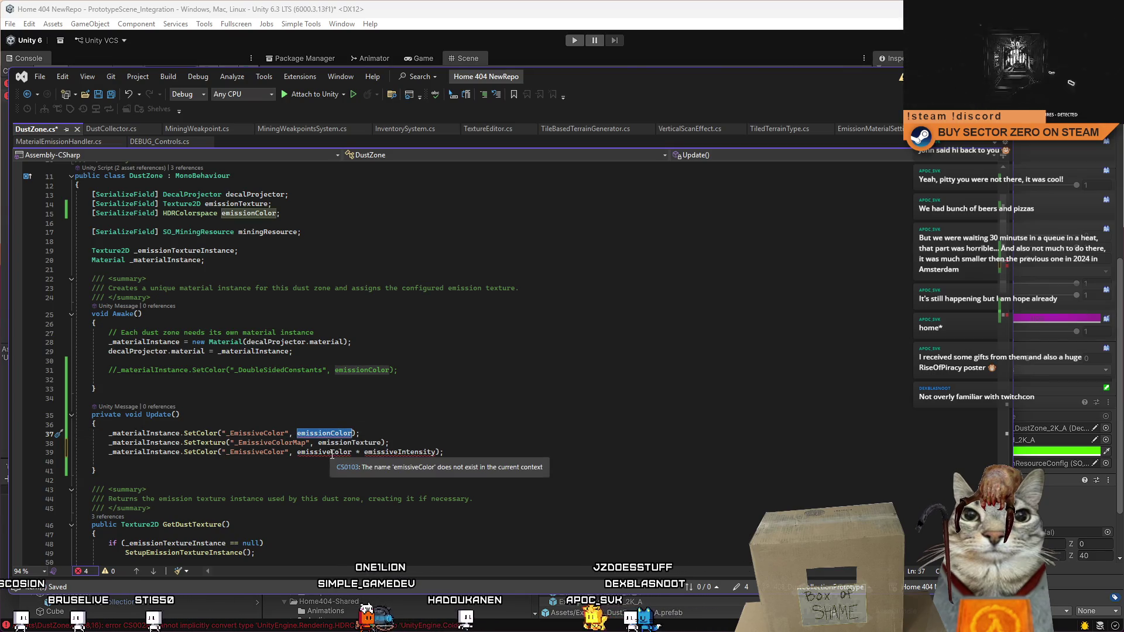
{"action": "key", "text": "ctrl+c"}
{"action": "double_click", "coordinate": [332, 453]}
{"action": "key", "text": "ctrl+v"}
Step: Delete the old SetColor and SetTexture lines, leaving only the _EmissiveColor call
{"action": "left_click_drag", "start_coordinate": [389, 443], "coordinate": [130, 435]}
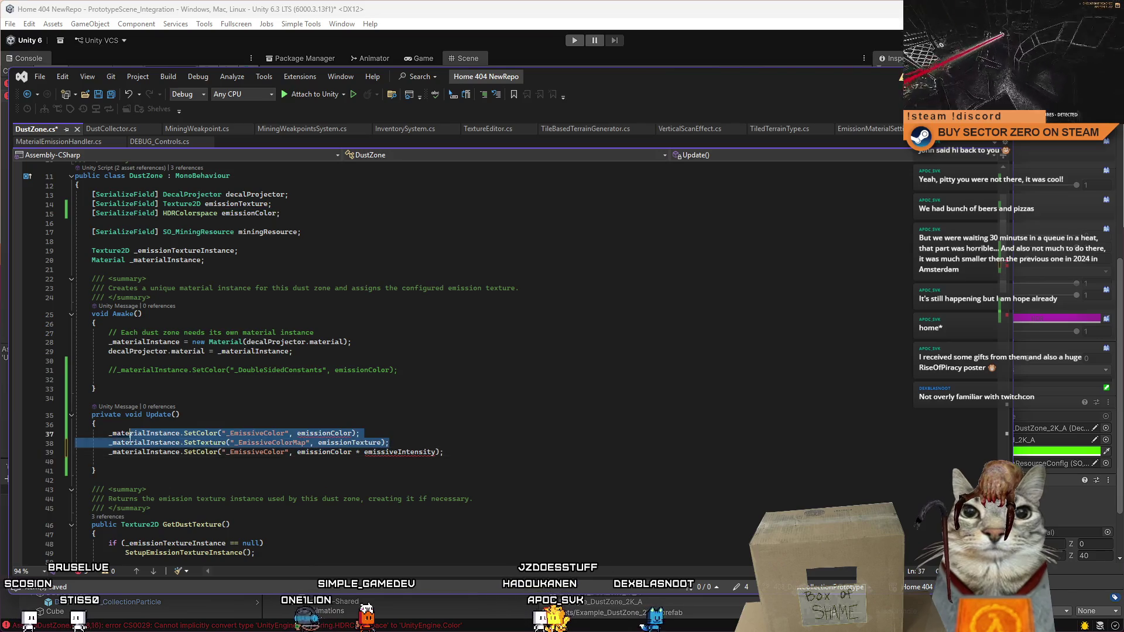
{"action": "key", "text": "Delete"}
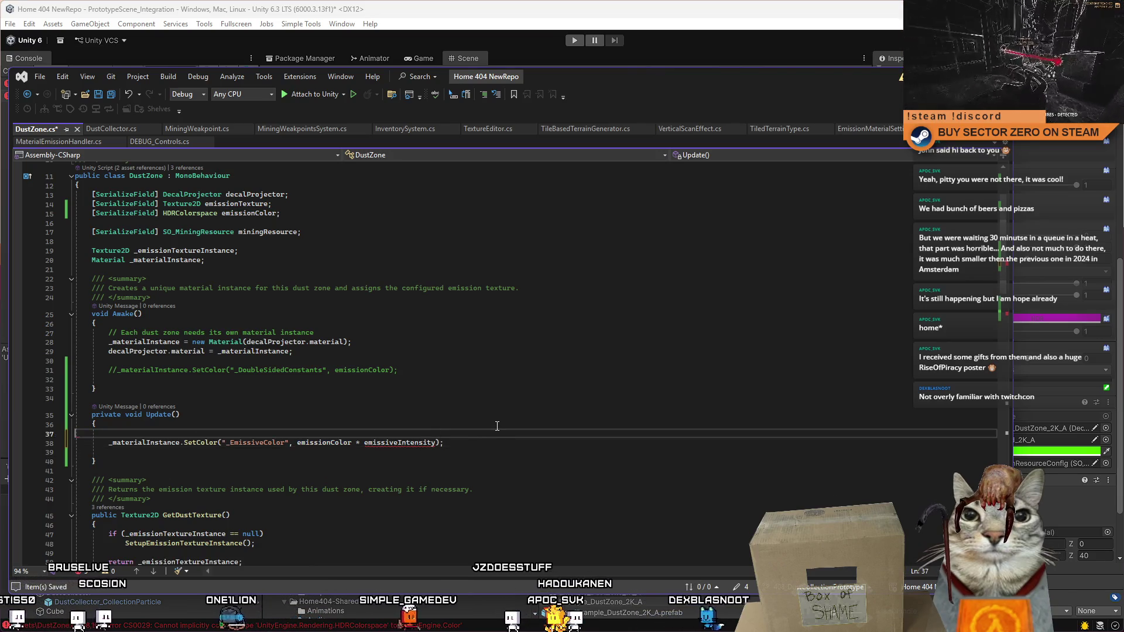
{"action": "key", "text": "Delete"}
{"action": "double_click", "coordinate": [400, 433]}
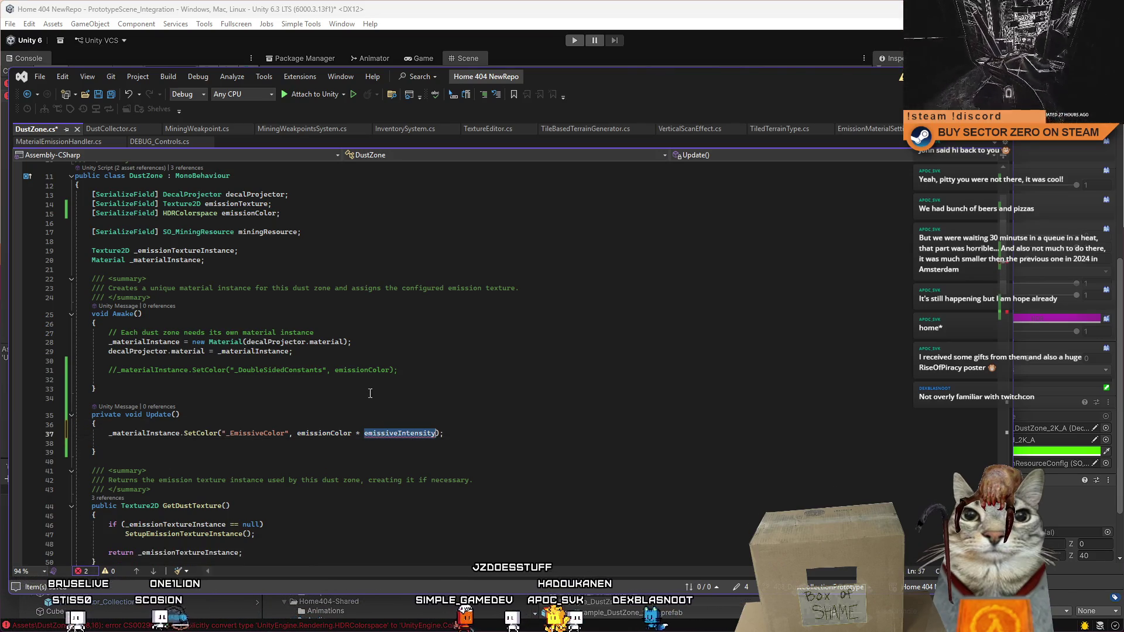
{"action": "left_click", "coordinate": [342, 229]}
{"action": "left_click", "coordinate": [350, 215]}
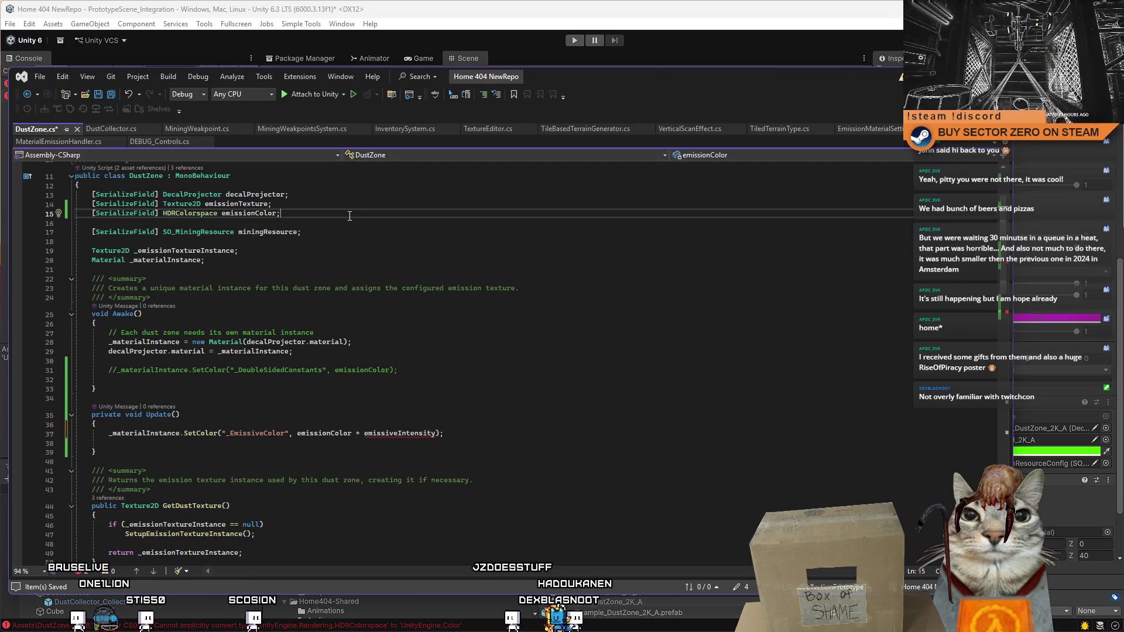
Step: Add a '[SerializeField] float emissiveIntensity;' field below the emissionColor declaration
{"action": "key", "text": "Return"}
{"action": "type", "text": "[SerializeField]"}
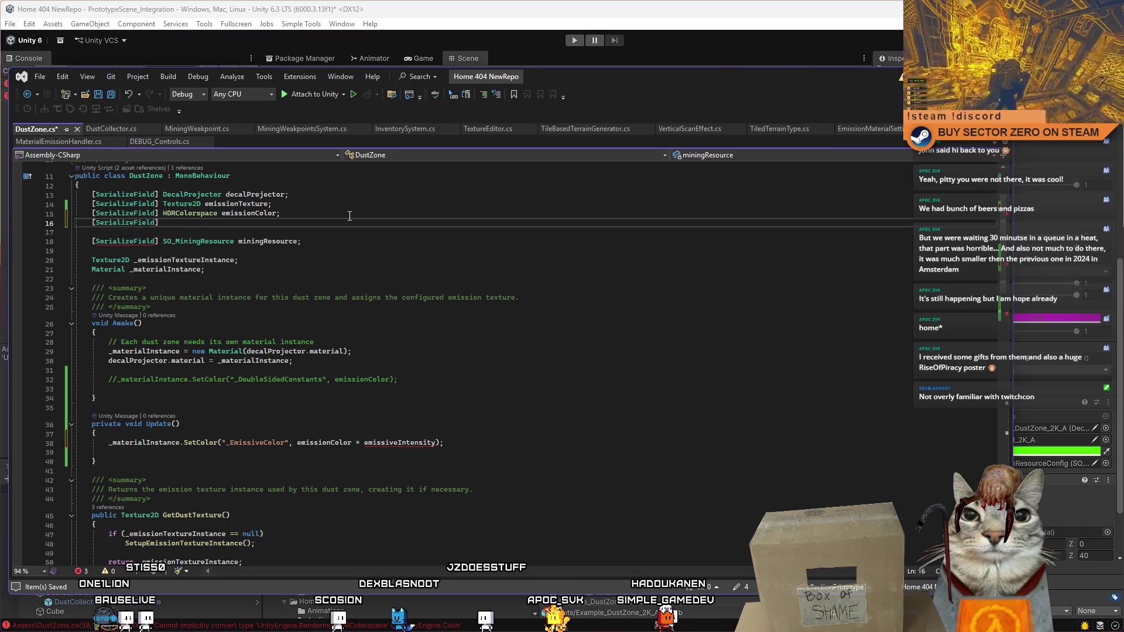
{"action": "type", "text": "float emi"}
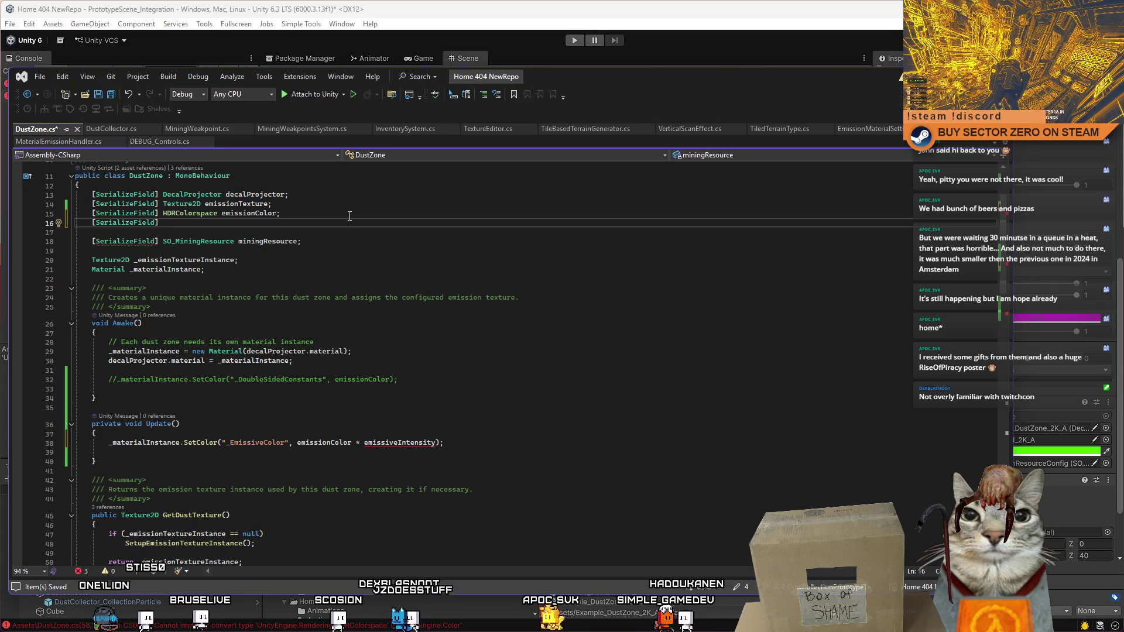
{"action": "type", "text": "ssiv"}
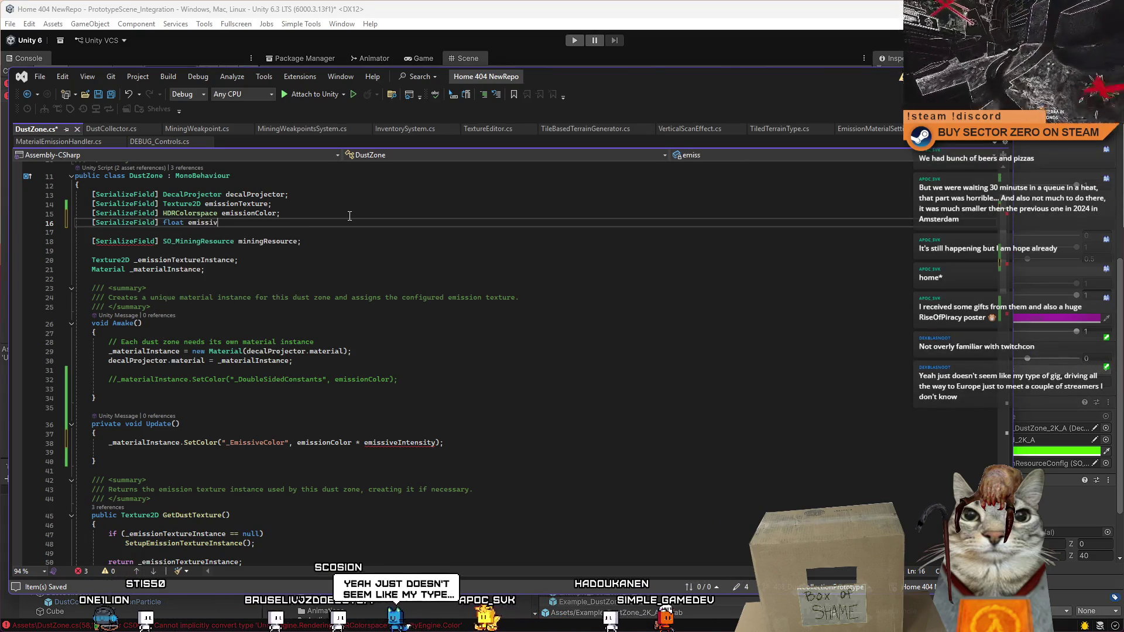
{"action": "type", "text": "eIntensity;"}
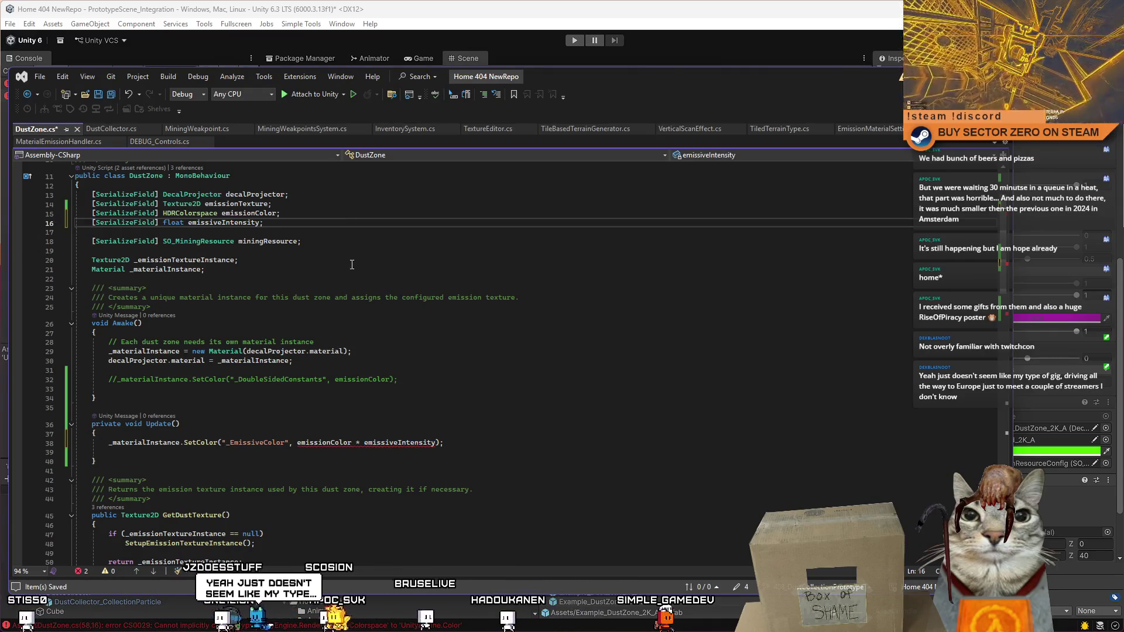
{"action": "double_click", "coordinate": [324, 443]}
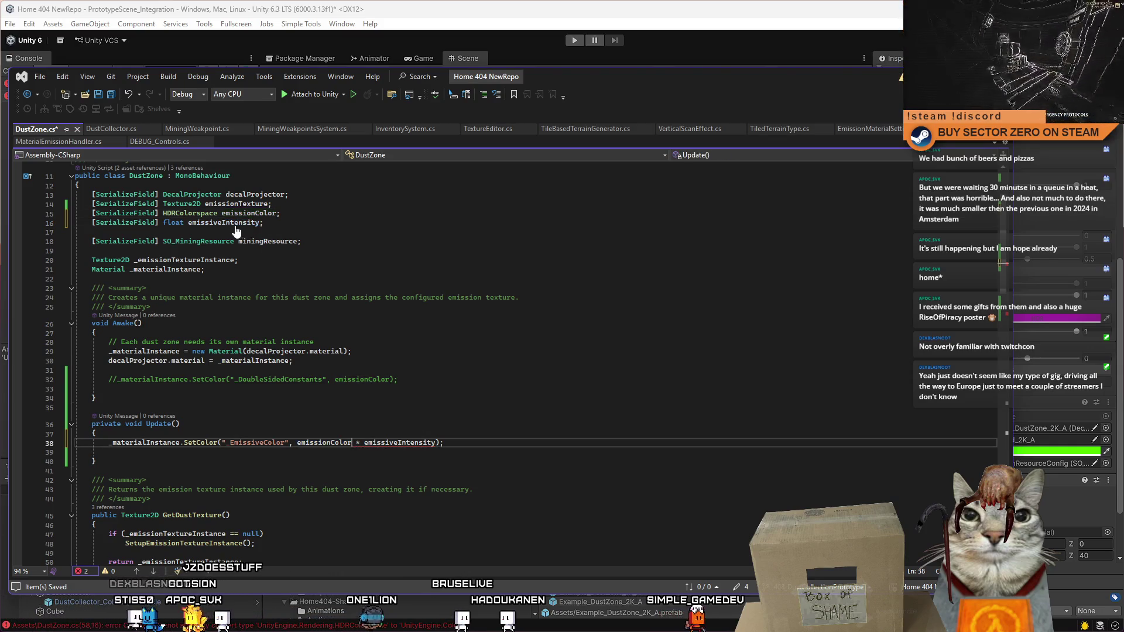
Step: Change emissionColor's type from HDRColorspace to Color, then minimize Visual Studio
{"action": "double_click", "coordinate": [190, 213]}
{"action": "type", "text": "CX"}
{"action": "key", "text": "BackSpace"}
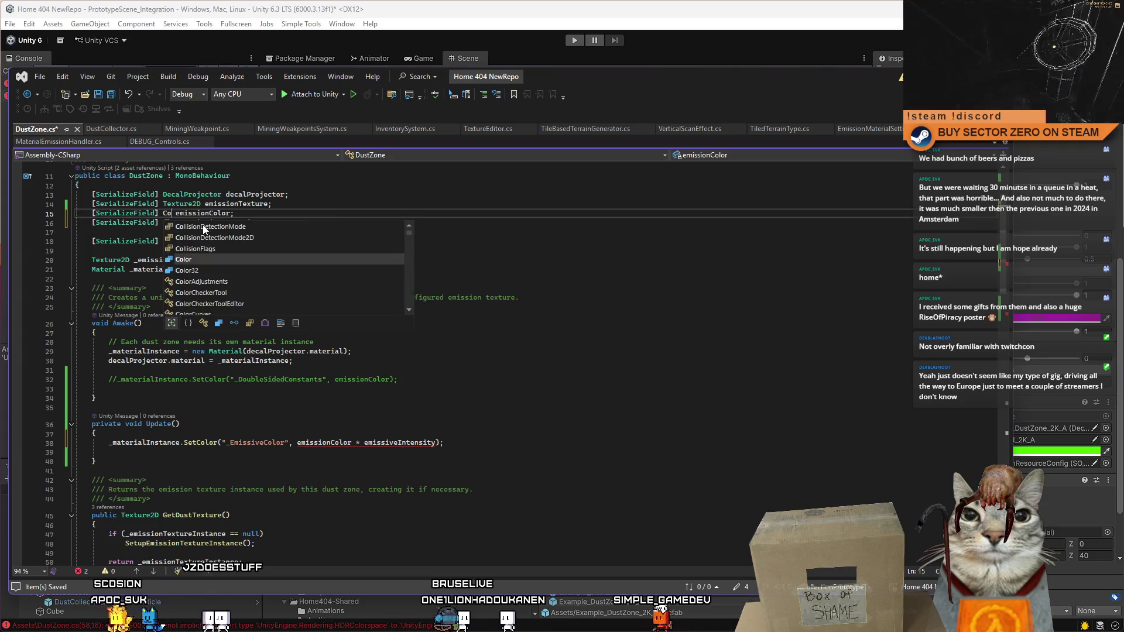
{"action": "type", "text": "olor"}
{"action": "left_click", "coordinate": [267, 194]}
{"action": "left_click", "coordinate": [234, 223]}
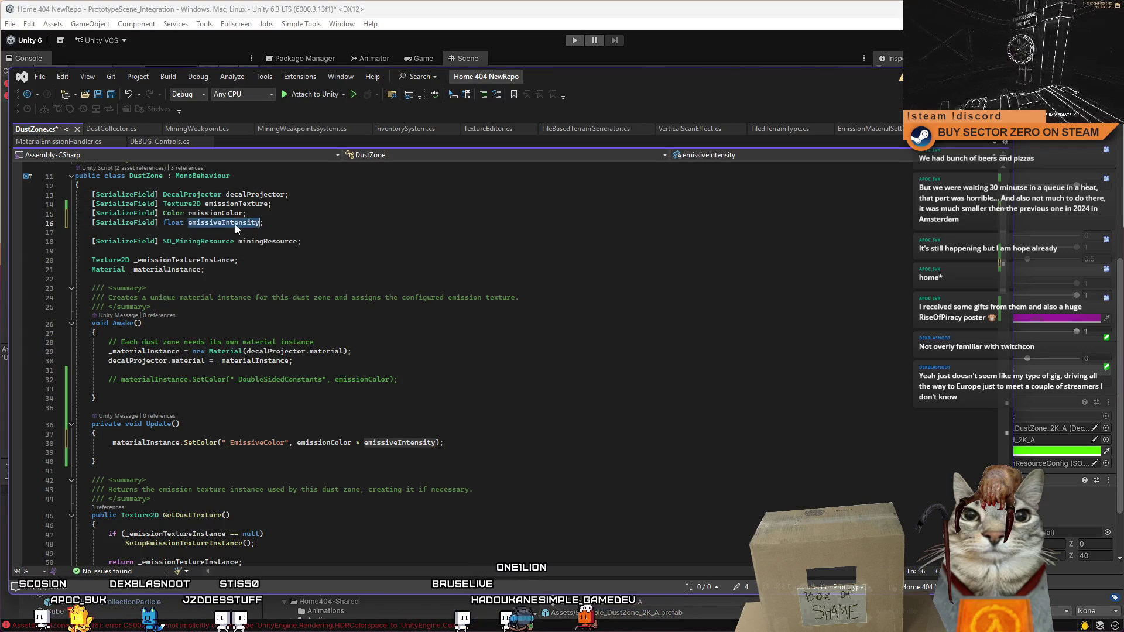
{"action": "left_click", "coordinate": [572, 445]}
{"action": "left_click", "coordinate": [607, 361]}
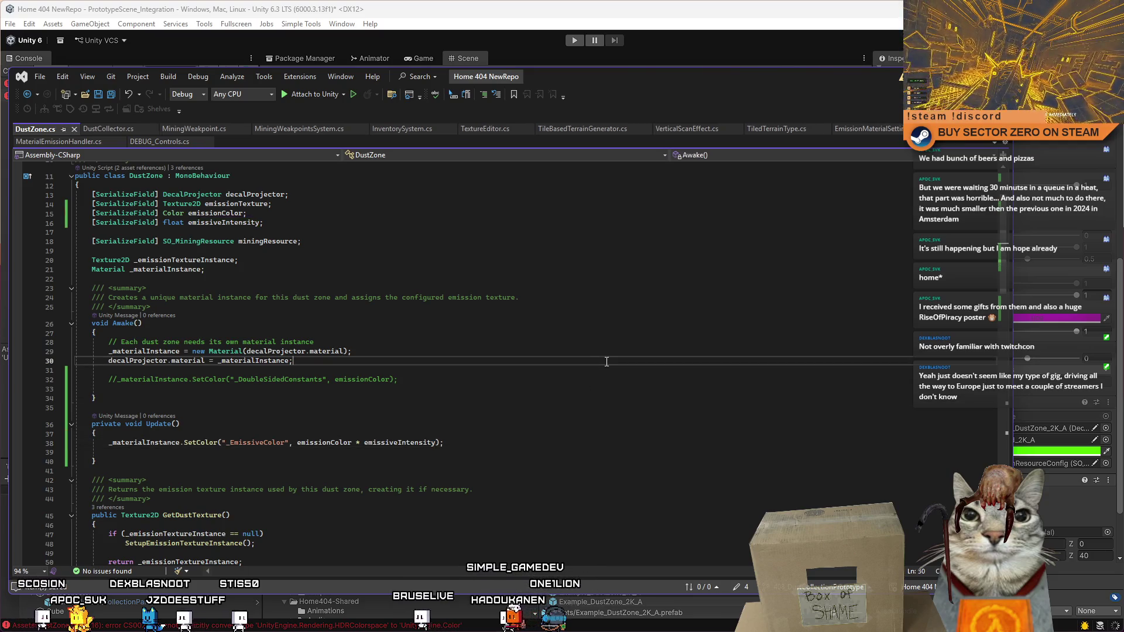
{"action": "scroll", "coordinate": [618, 388], "scroll_direction": "down", "scroll_amount": 5}
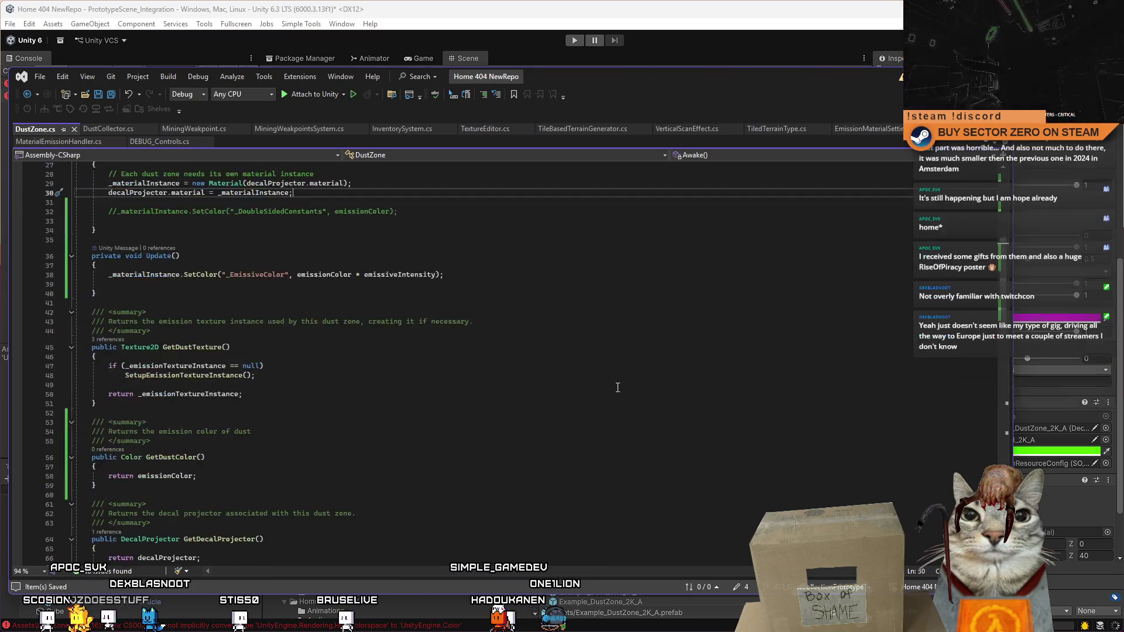
{"action": "key", "text": "super+Down"}
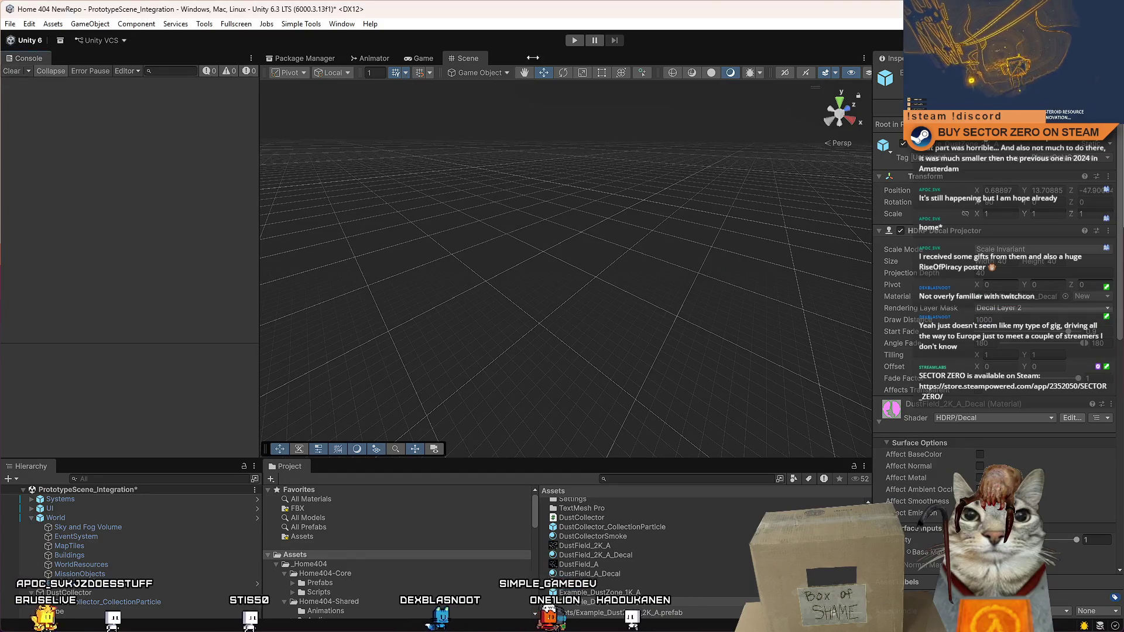
Step: Save the scene with Ctrl+S, enter Play mode, and start from the Drift Miners menu
{"action": "left_click", "coordinate": [421, 58]}
{"action": "left_click", "coordinate": [182, 555]}
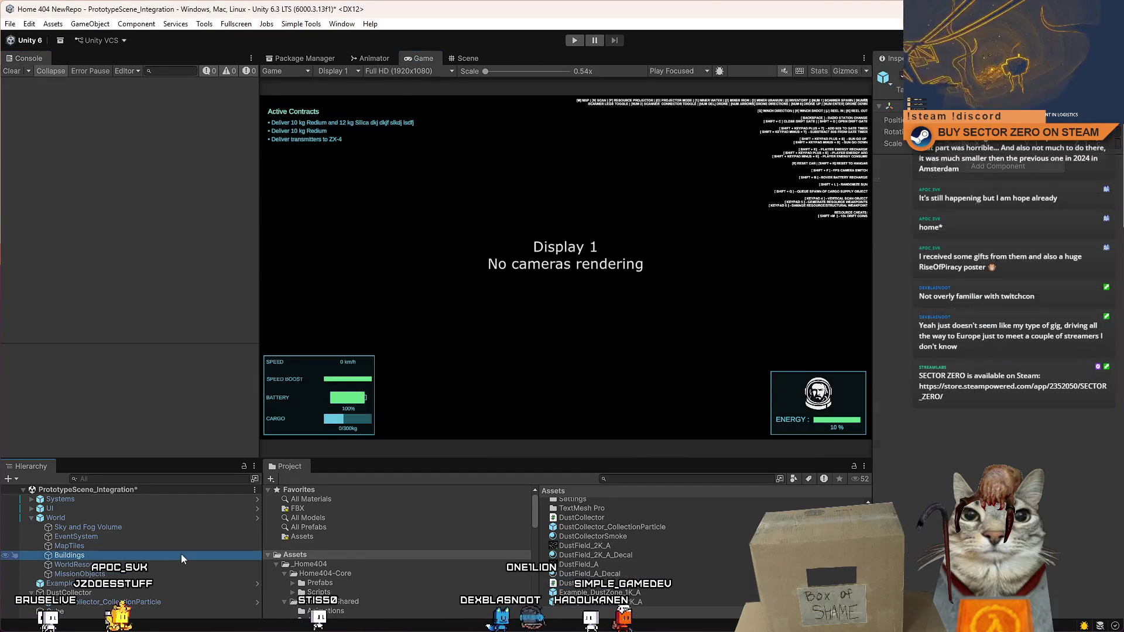
{"action": "key", "text": "ctrl+s"}
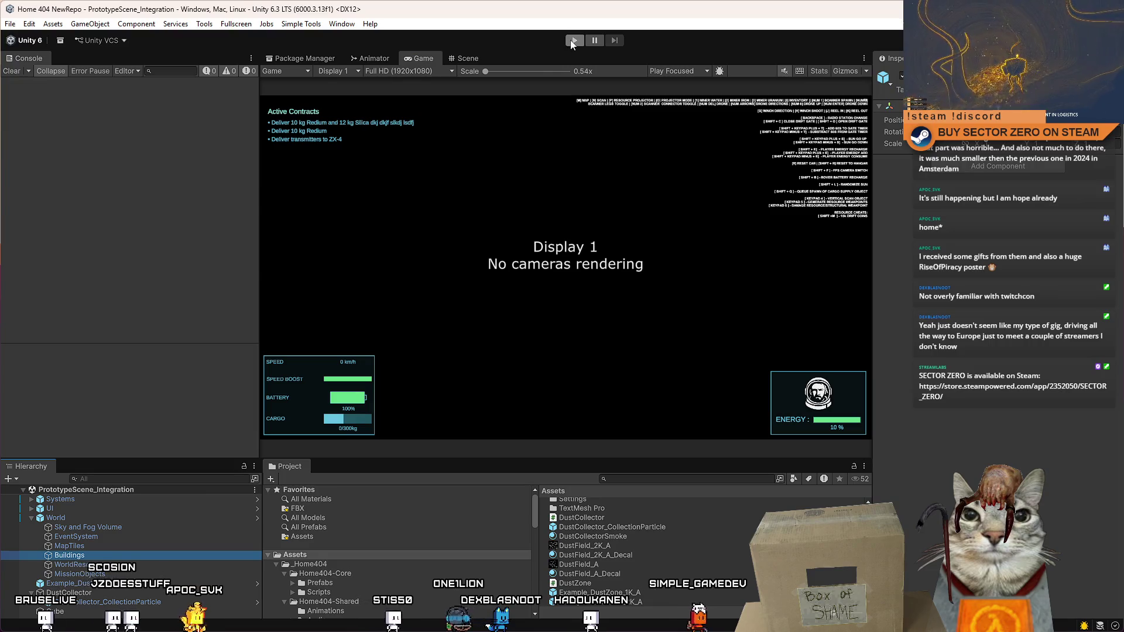
{"action": "left_click", "coordinate": [573, 41]}
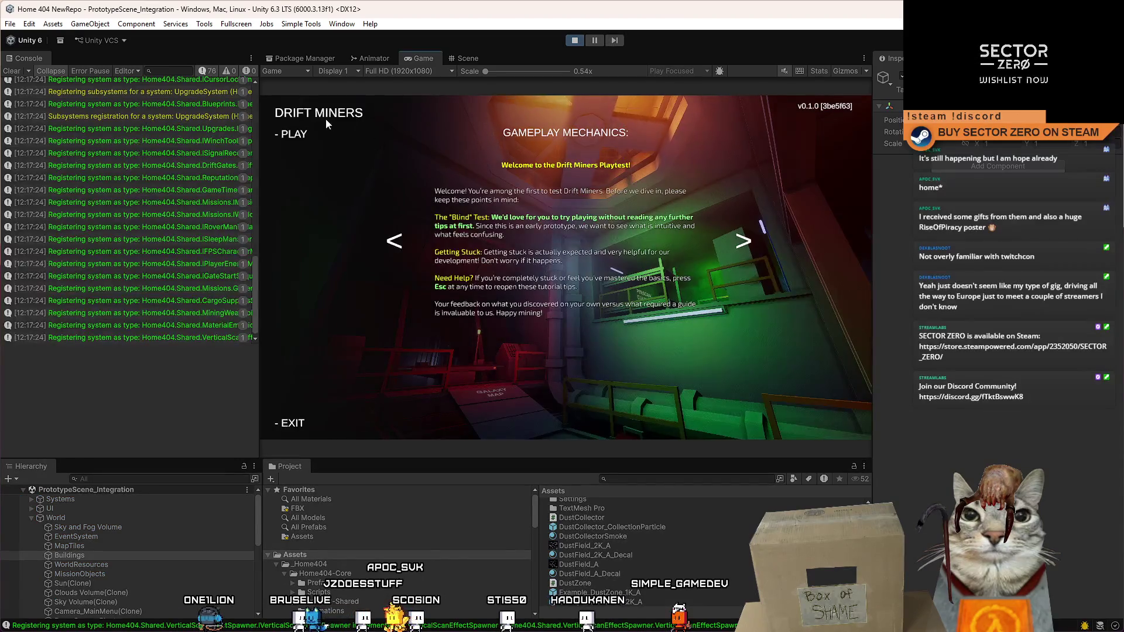
{"action": "left_click", "coordinate": [294, 135]}
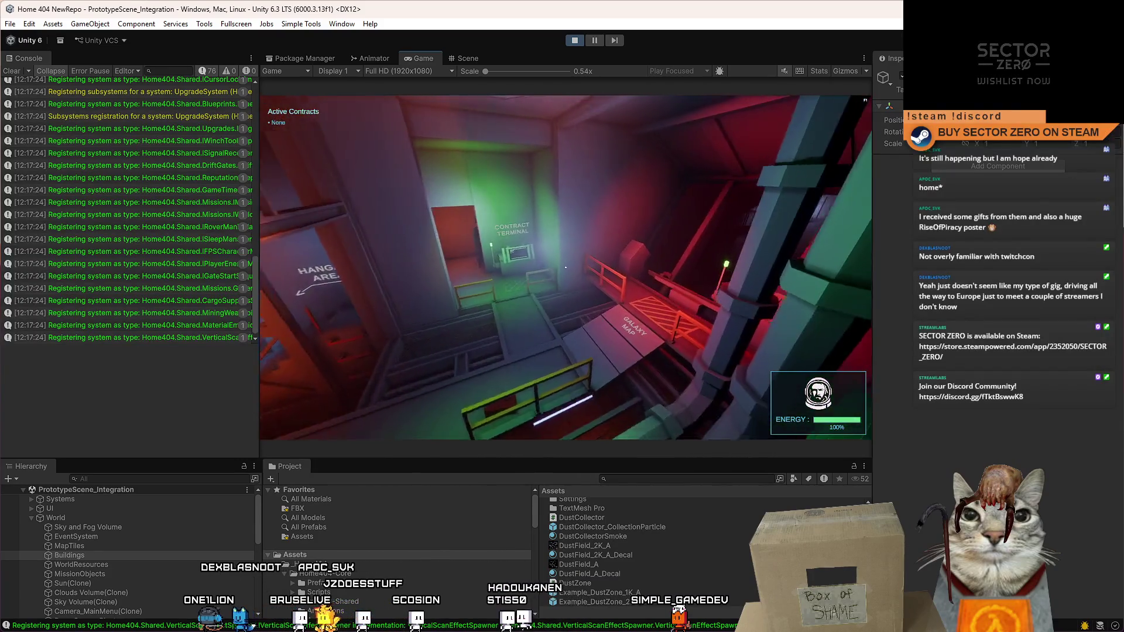
Step: Walk to the rover, enter the hangar with E, and drive through the Drift Gate to 'DRIFT DEPLOYMENT CYCLE 001'
{"action": "key", "text": "w"}
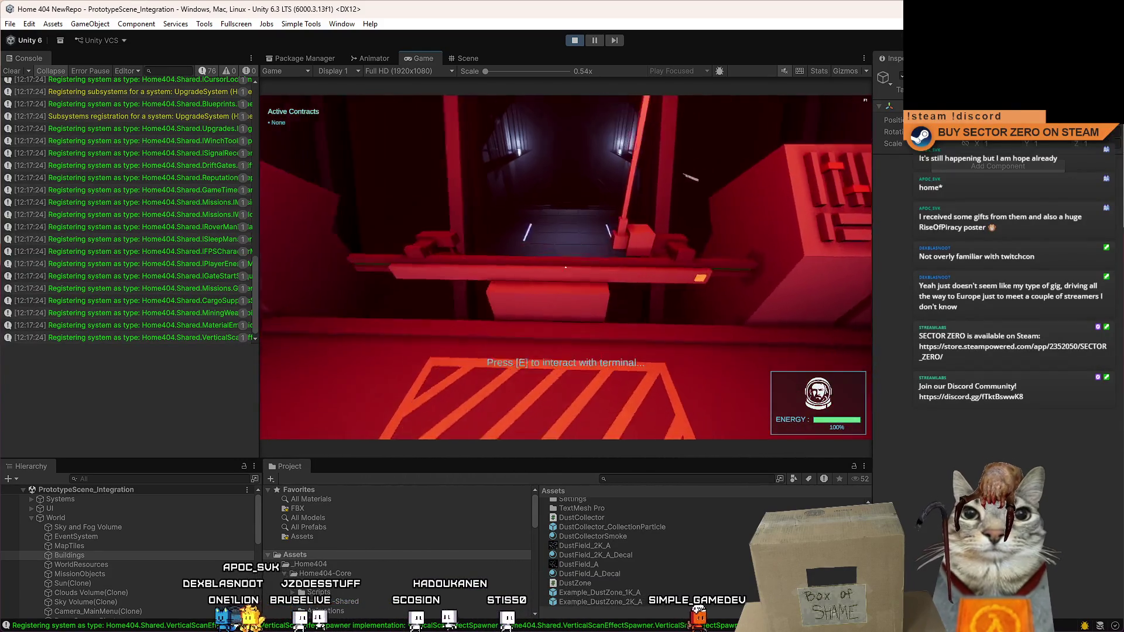
{"action": "key", "text": "w"}
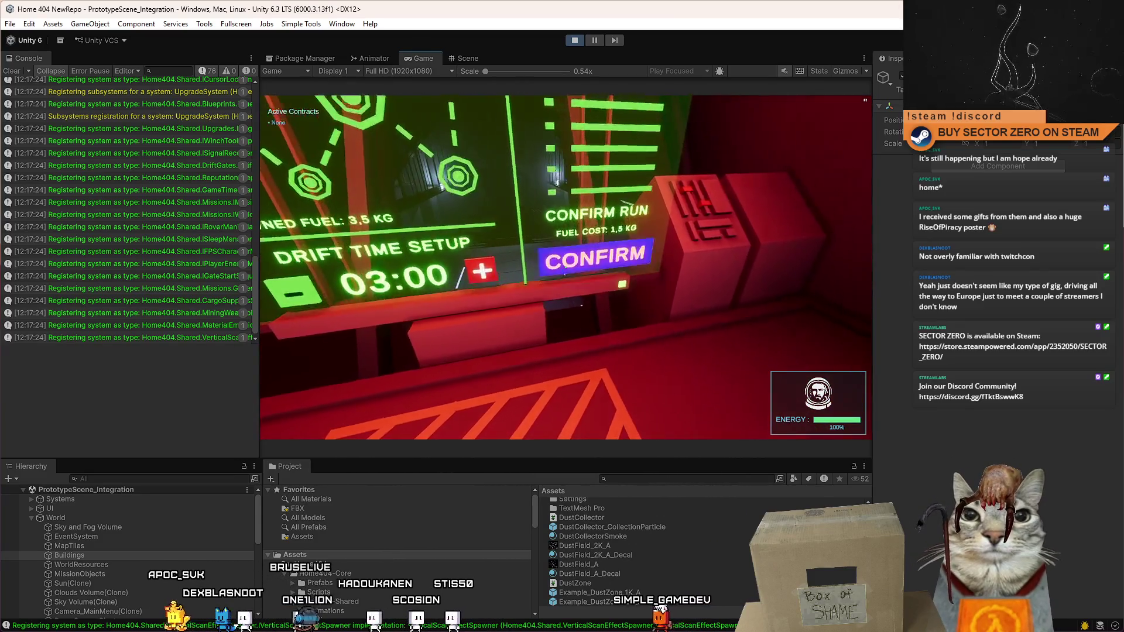
{"action": "key", "text": "w"}
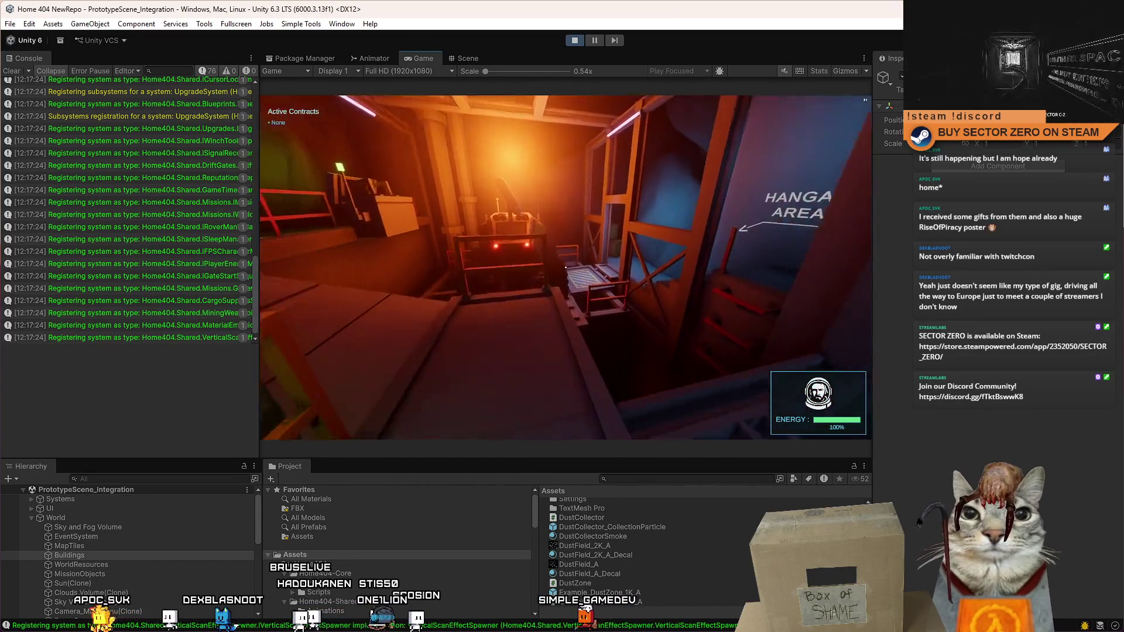
{"action": "key", "text": "w"}
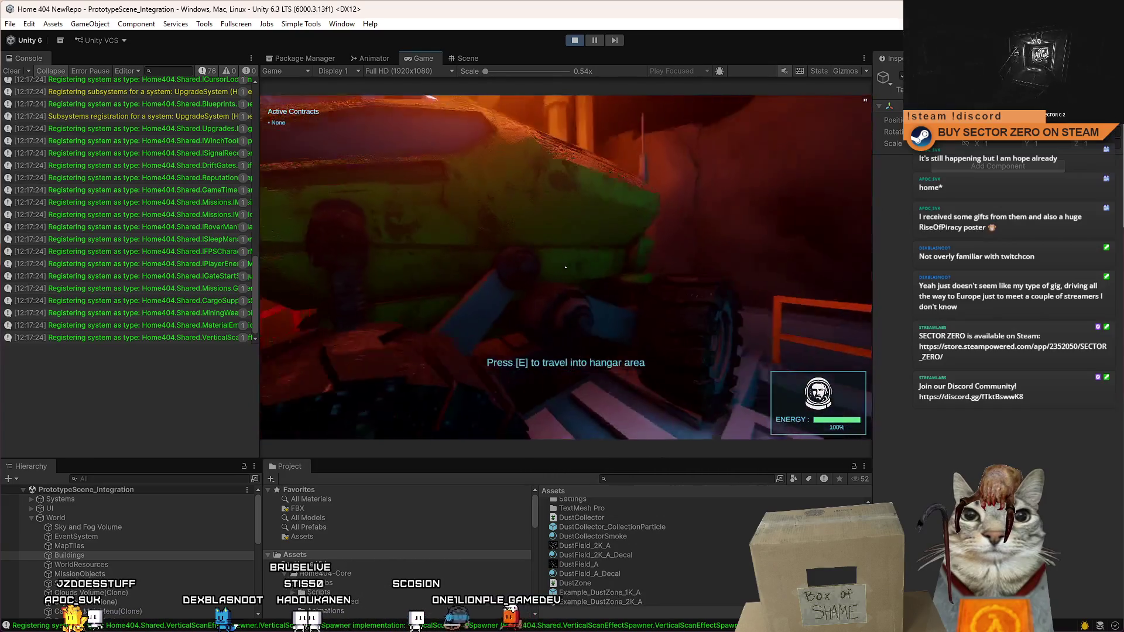
{"action": "key", "text": "e"}
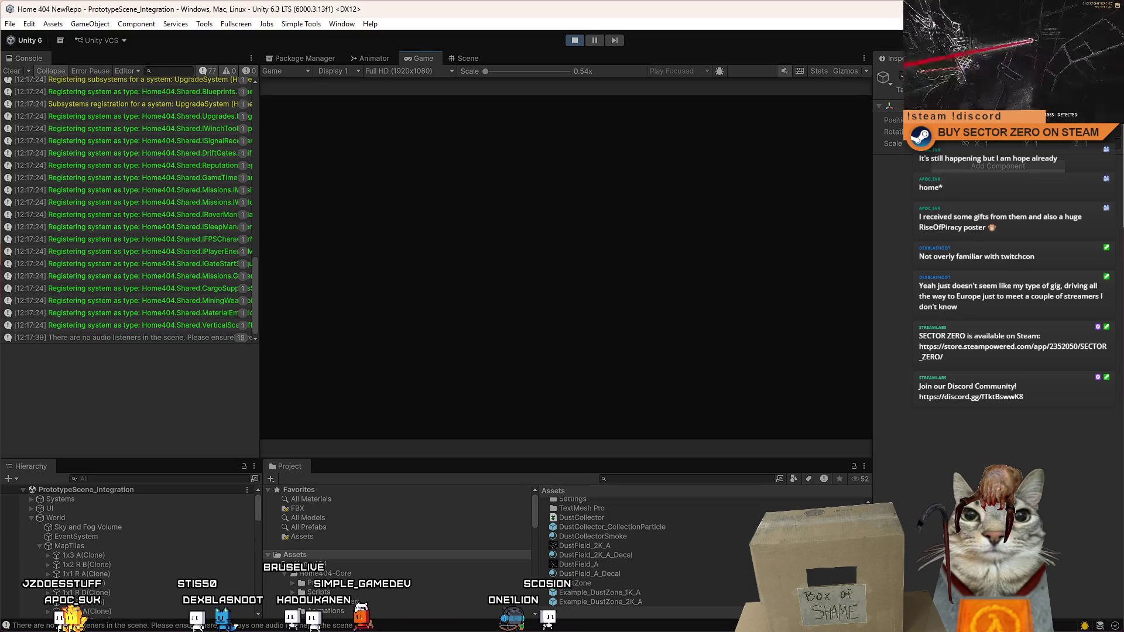
{"action": "key", "text": "w"}
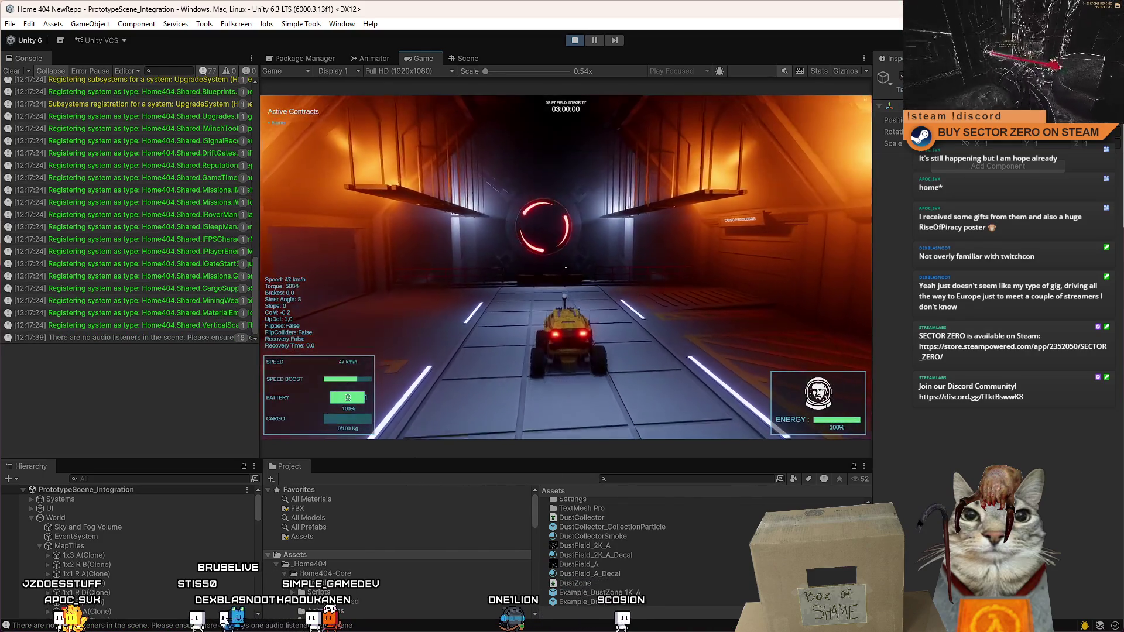
{"action": "key", "text": "s"}
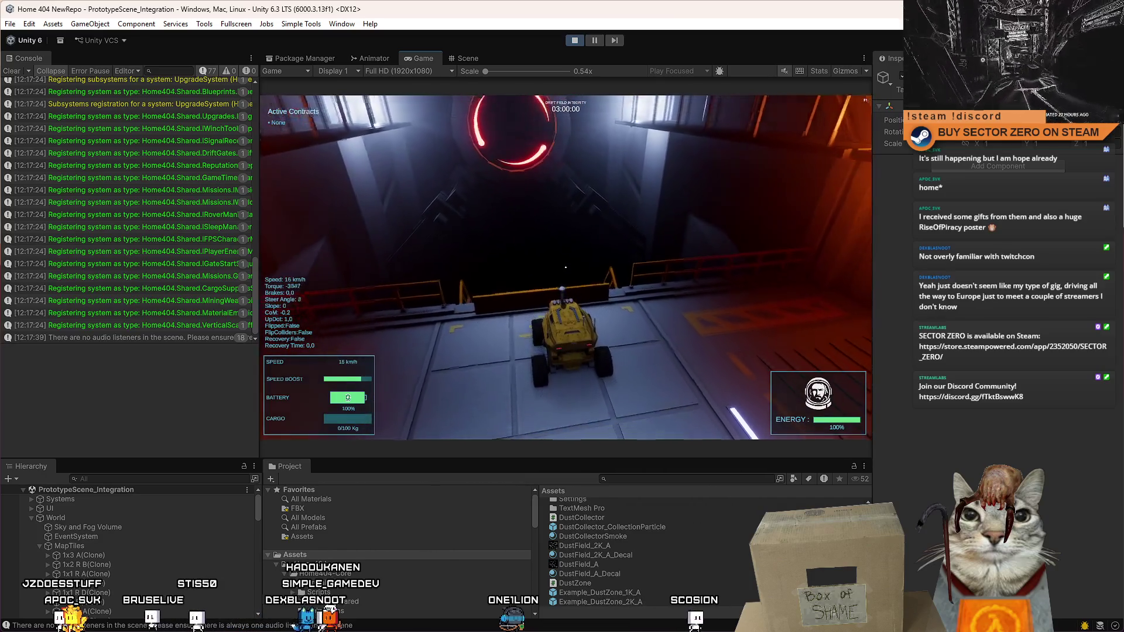
{"action": "key", "text": "w"}
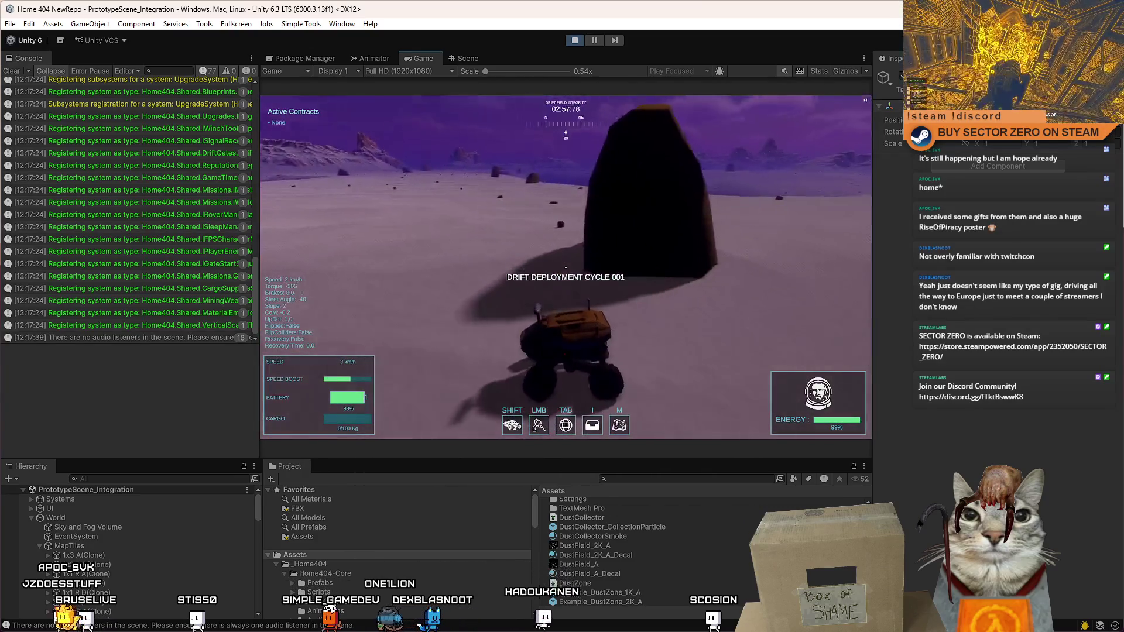
{"action": "key", "text": "Escape"}
{"action": "key", "text": "Escape"}
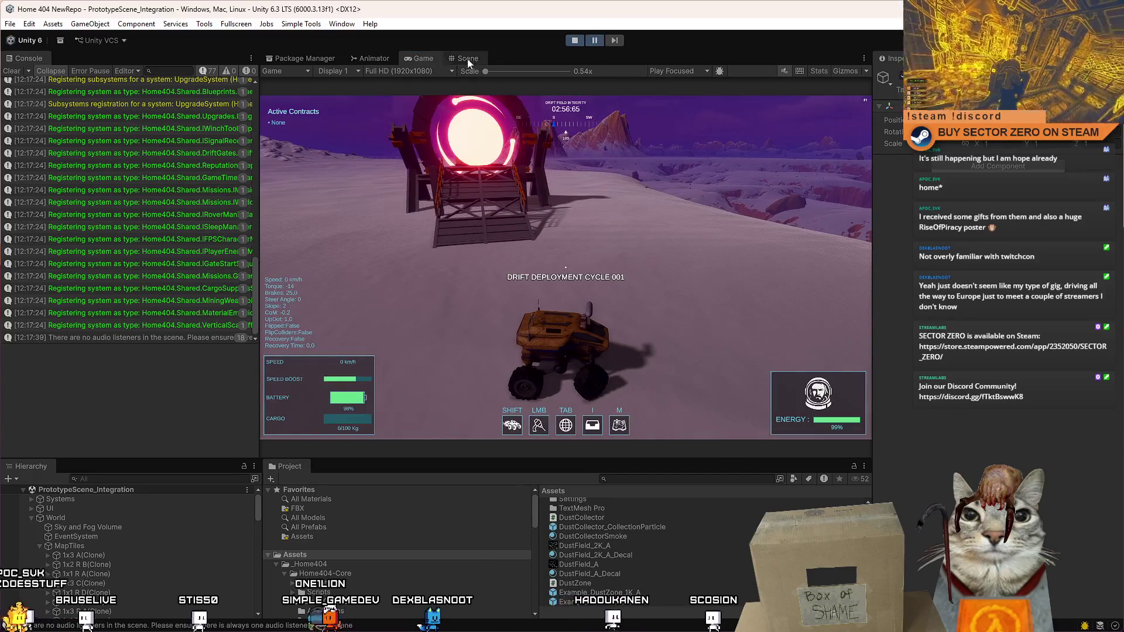
Step: In the Scene view, select the DustZone decal on the snowfield and expand its material settings
{"action": "left_click", "coordinate": [470, 58]}
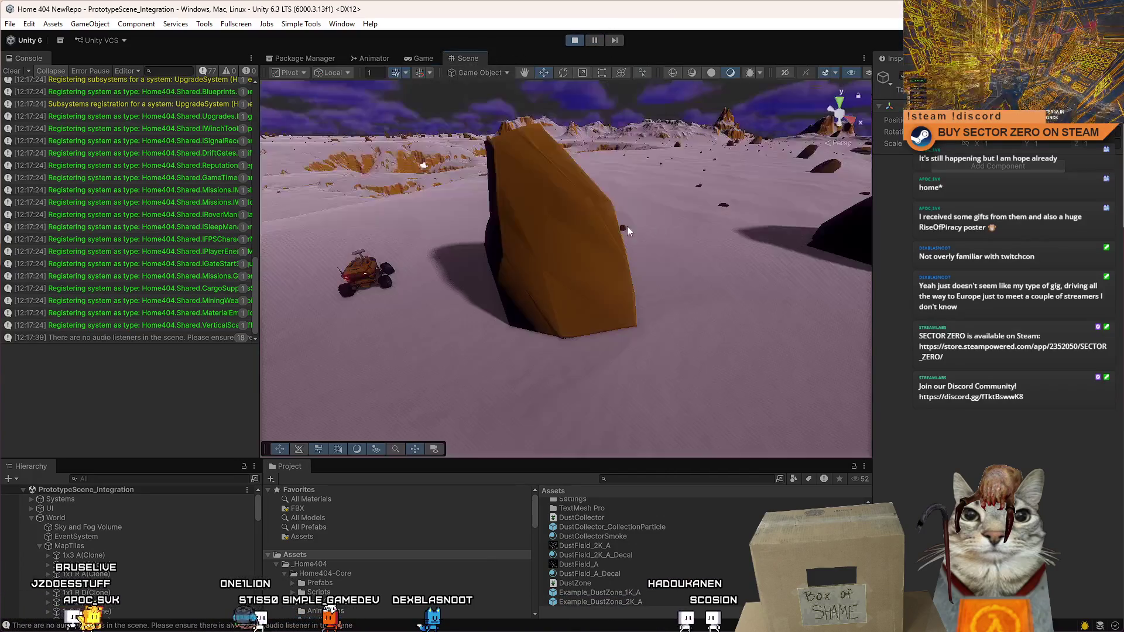
{"action": "left_click_drag", "start_coordinate": [627, 226], "coordinate": [654, 584]}
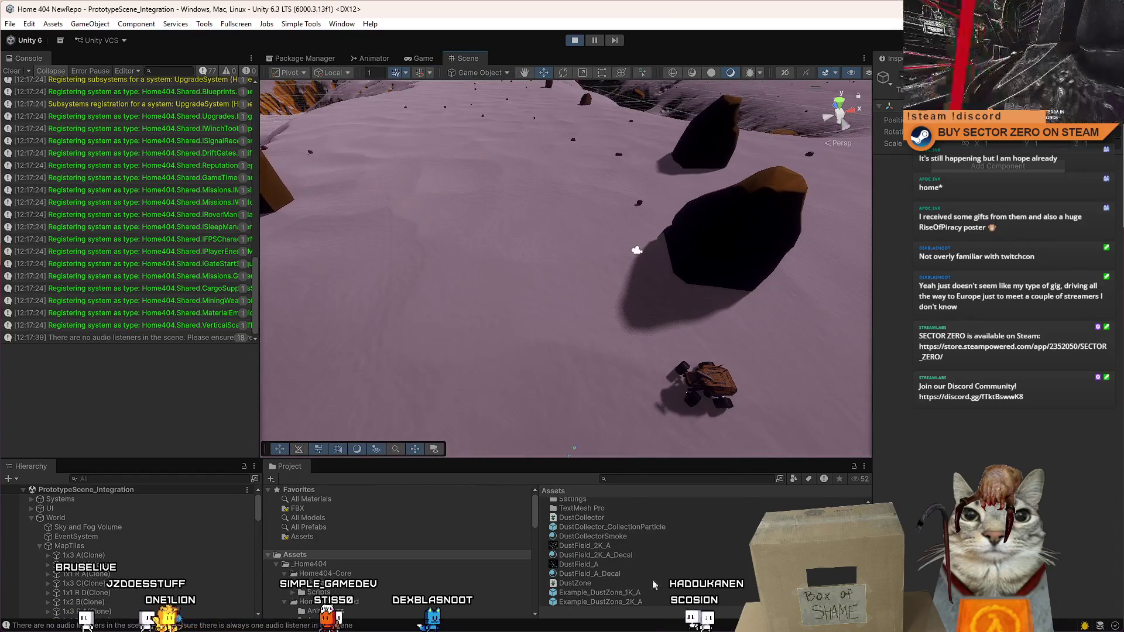
{"action": "left_click", "coordinate": [521, 305]}
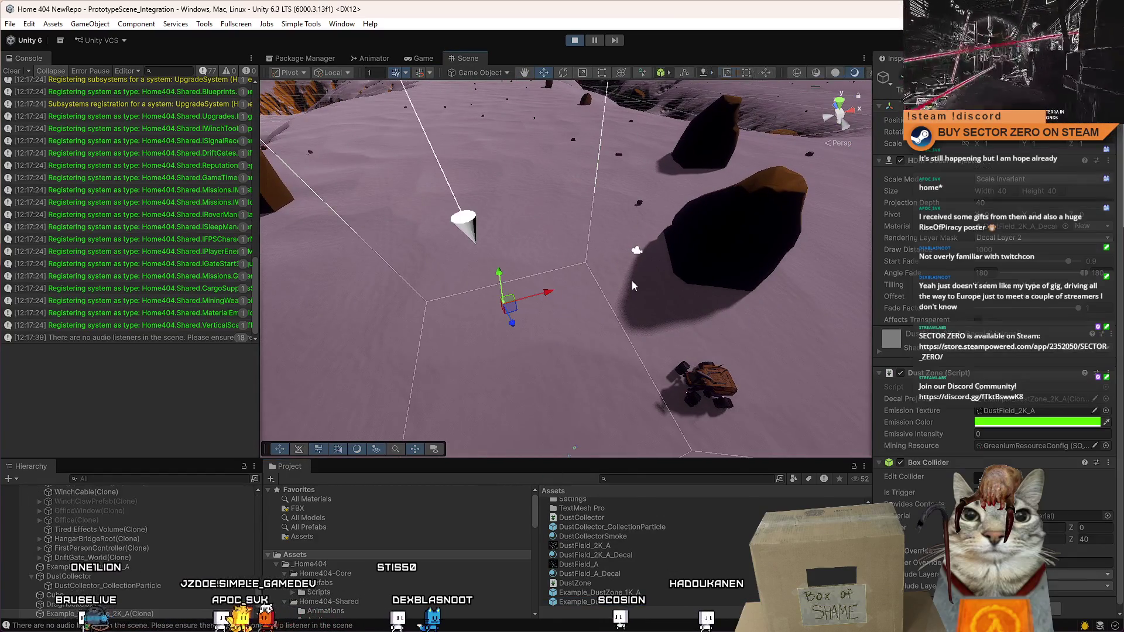
{"action": "mouse_move", "coordinate": [631, 280]}
{"action": "left_mouse_down"}
{"action": "mouse_move", "coordinate": [553, 269]}
{"action": "mouse_move", "coordinate": [478, 217]}
{"action": "left_mouse_up"}
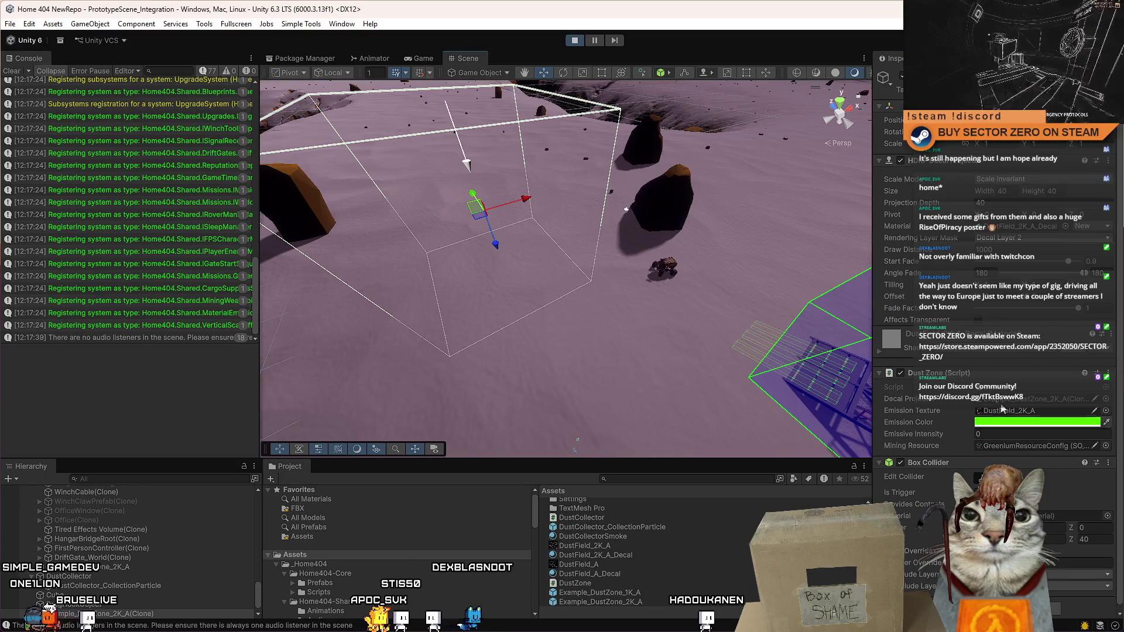
{"action": "left_click", "coordinate": [880, 352]}
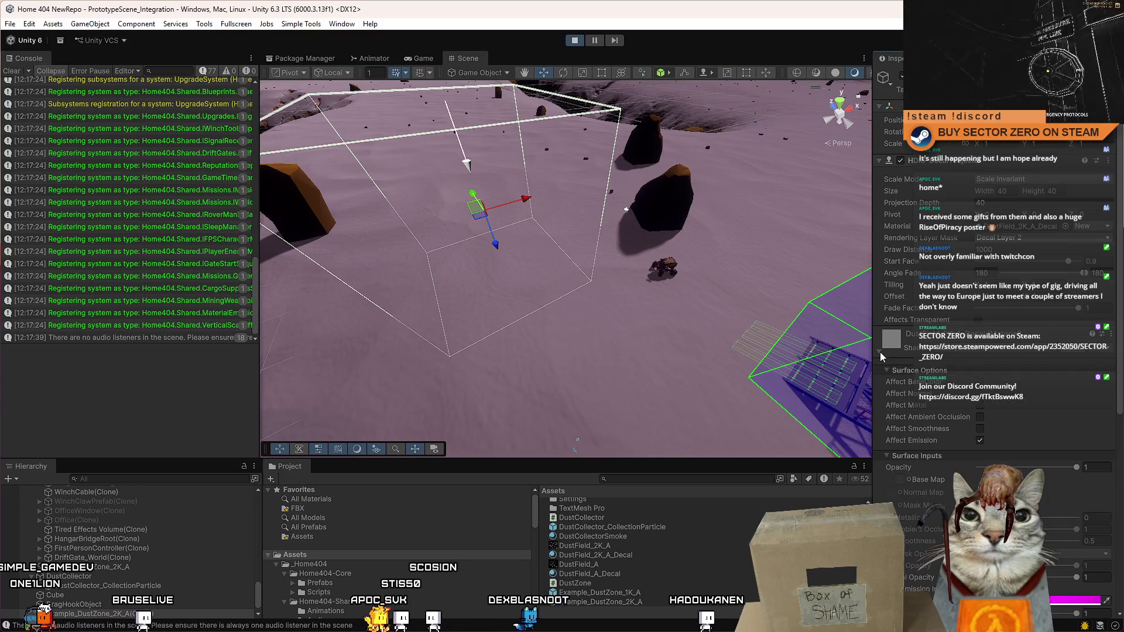
{"action": "left_click", "coordinate": [980, 382]}
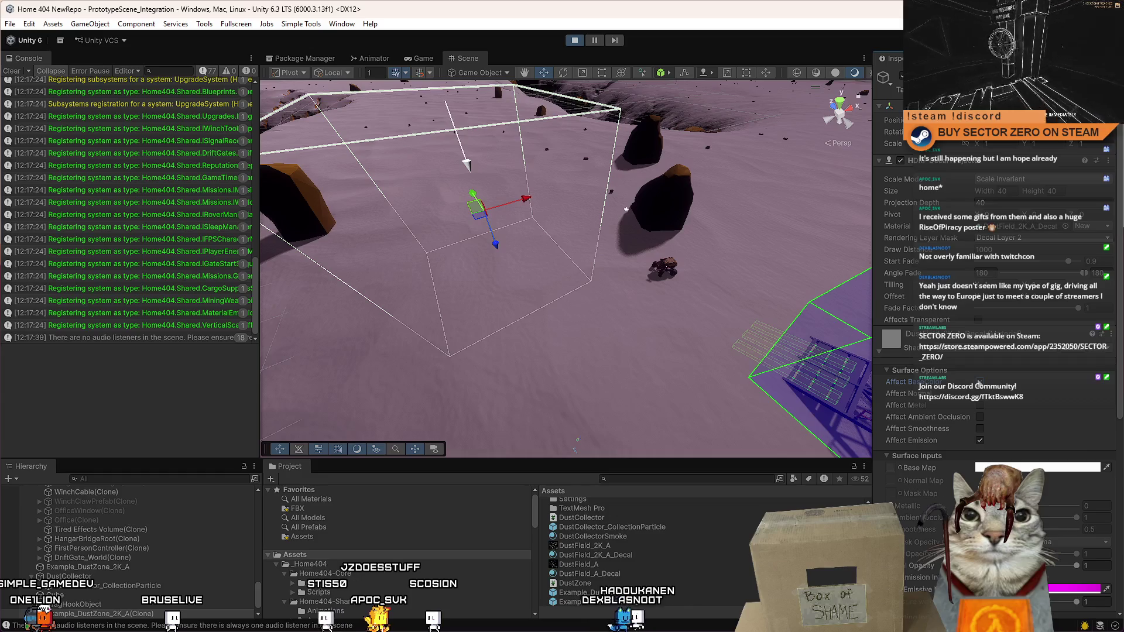
Step: Toggle the decal's Affect BaseColor option and enable Use Emission Intensity
{"action": "left_click", "coordinate": [980, 382]}
{"action": "left_click", "coordinate": [979, 382]}
{"action": "left_click", "coordinate": [980, 382]}
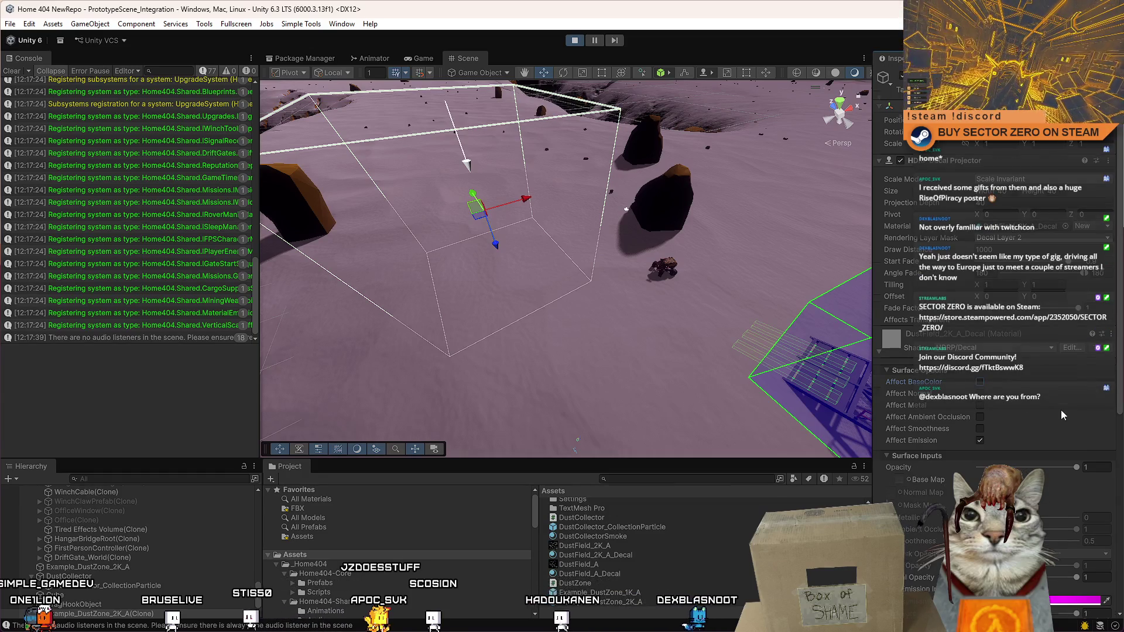
{"action": "scroll", "coordinate": [1060, 410], "scroll_direction": "down", "scroll_amount": 6}
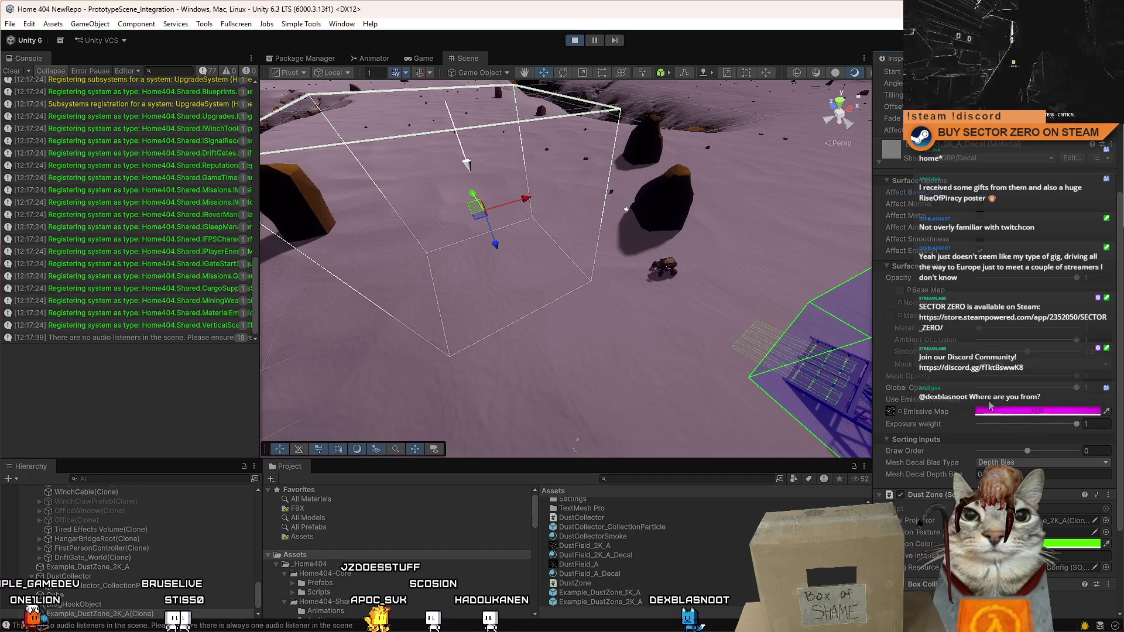
{"action": "left_click", "coordinate": [1077, 424]}
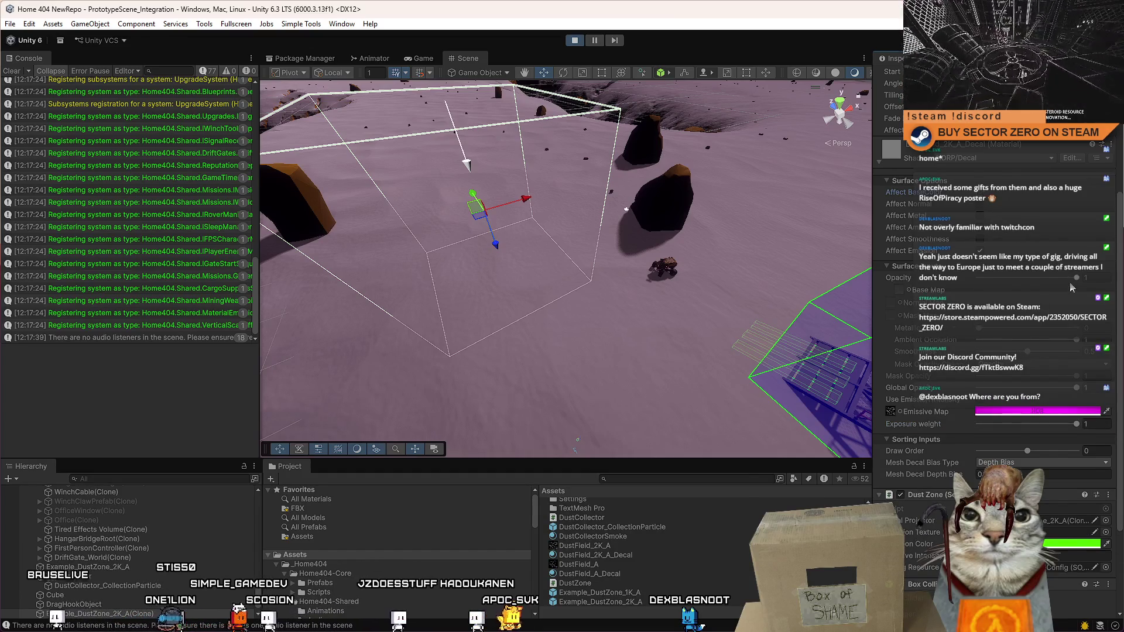
{"action": "left_click", "coordinate": [981, 193]}
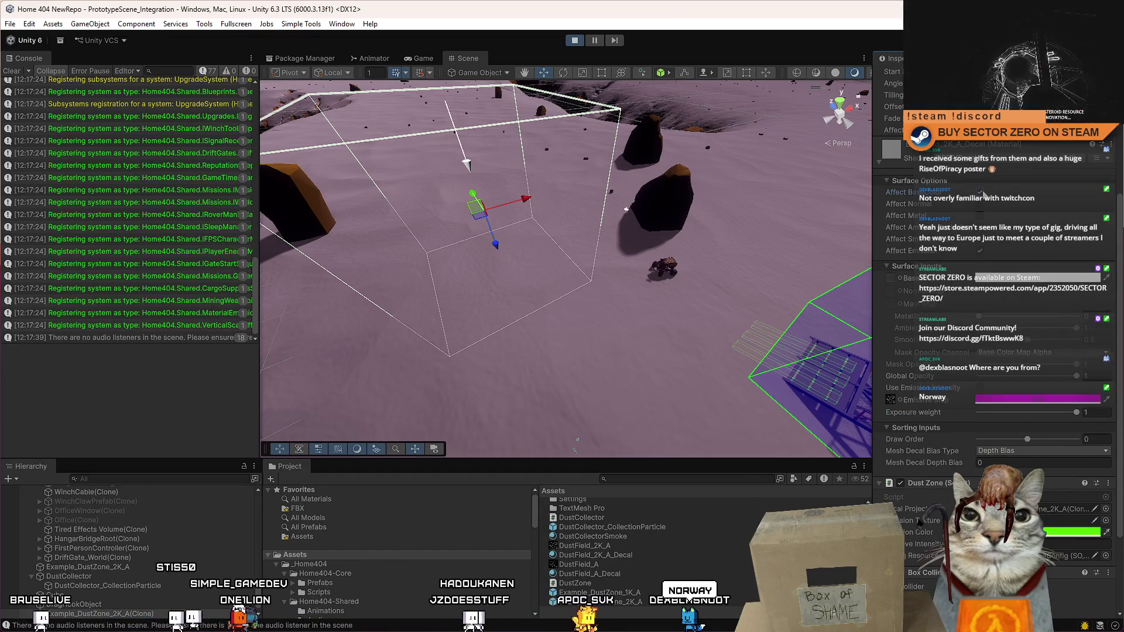
{"action": "left_click", "coordinate": [981, 388]}
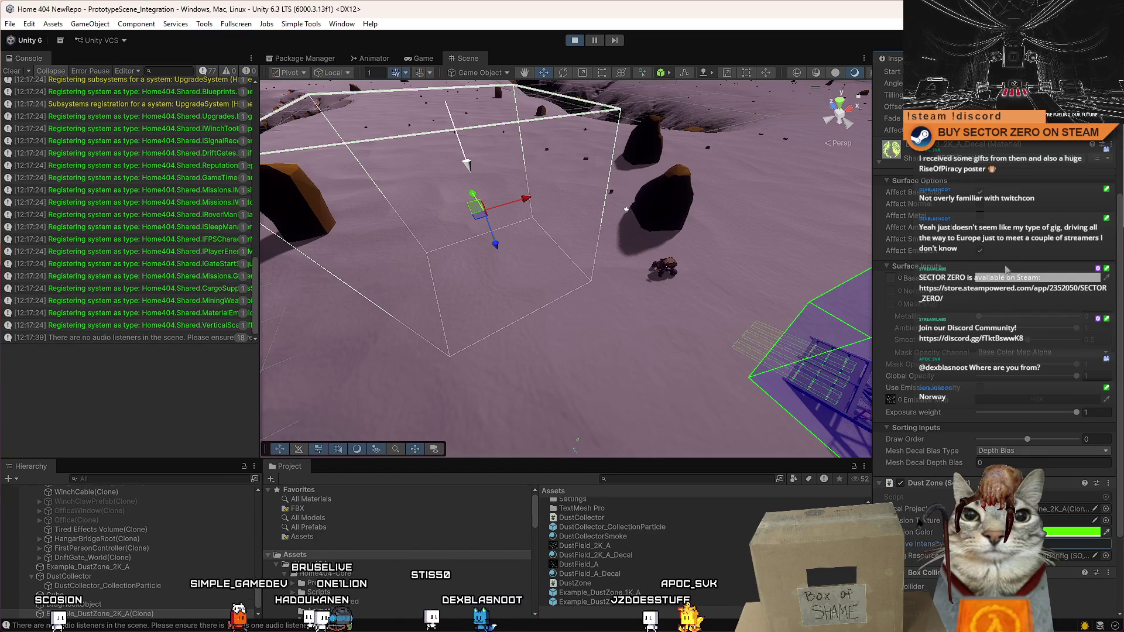
{"action": "left_click", "coordinate": [980, 192]}
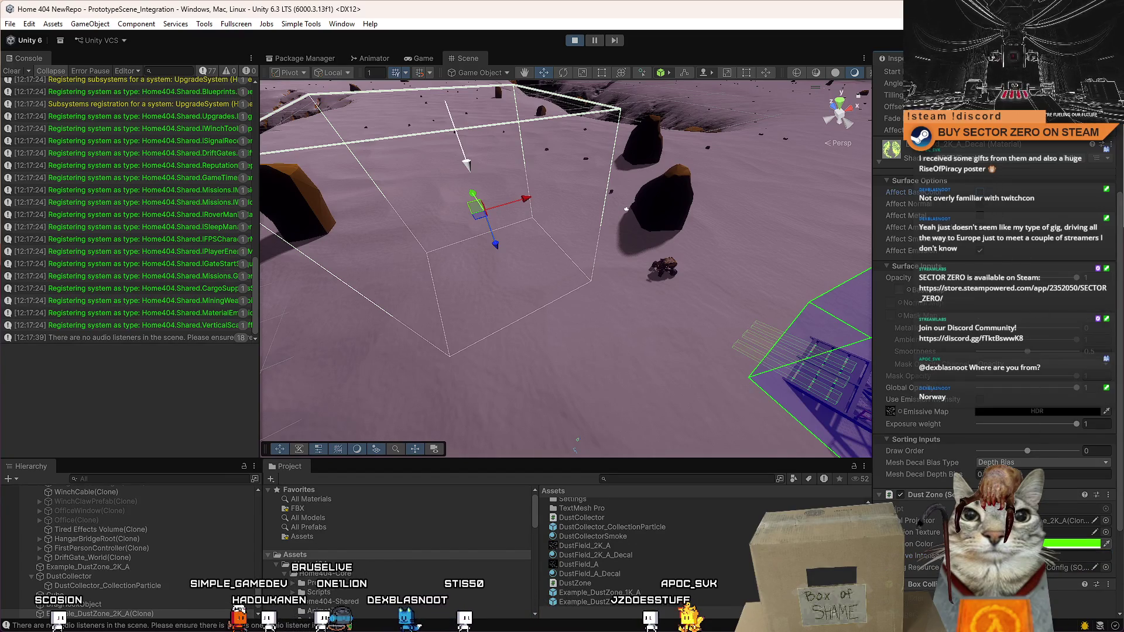
{"action": "left_click", "coordinate": [981, 400]}
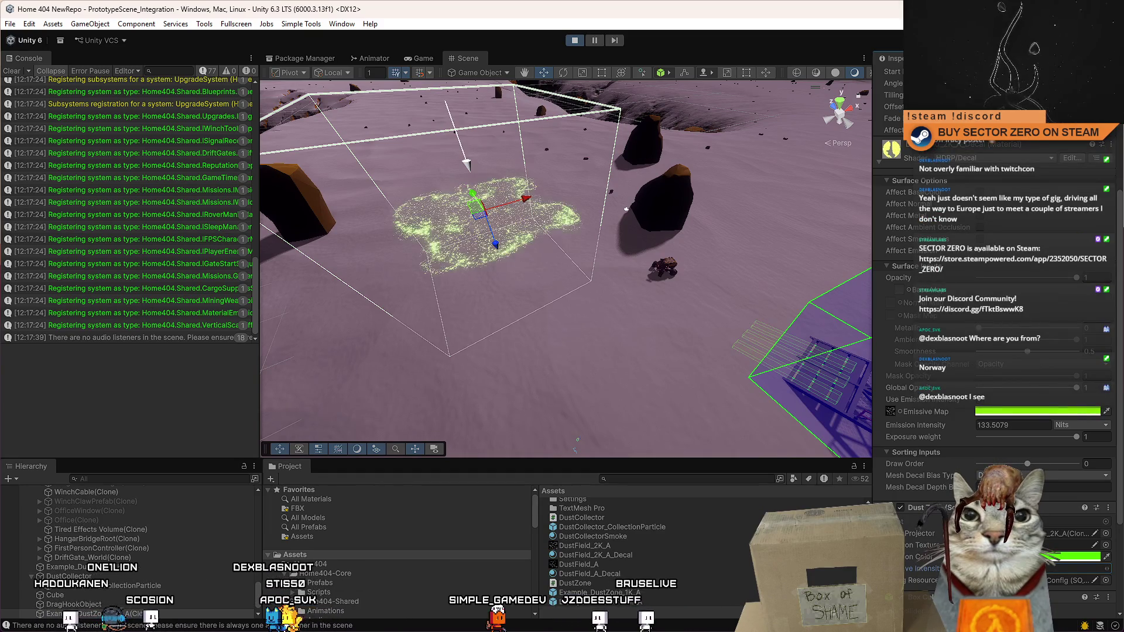
Step: Change the emissive colour from green to red so the decal glows orange, then show the Game view
{"action": "left_click", "coordinate": [1039, 411]}
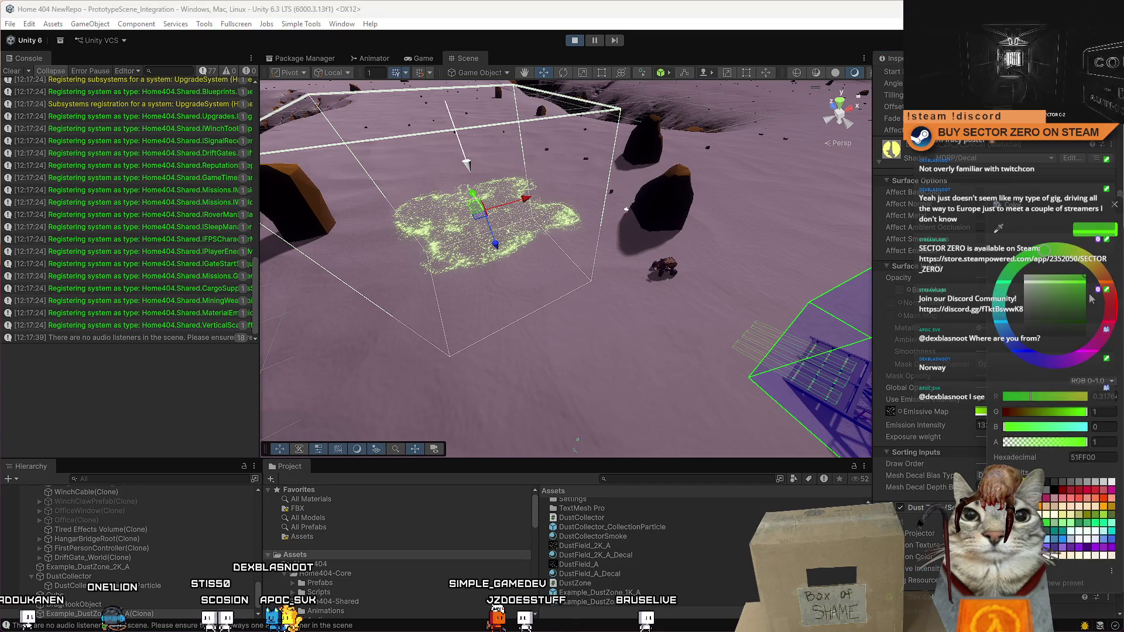
{"action": "left_click", "coordinate": [1109, 303]}
{"action": "left_click", "coordinate": [1110, 206]}
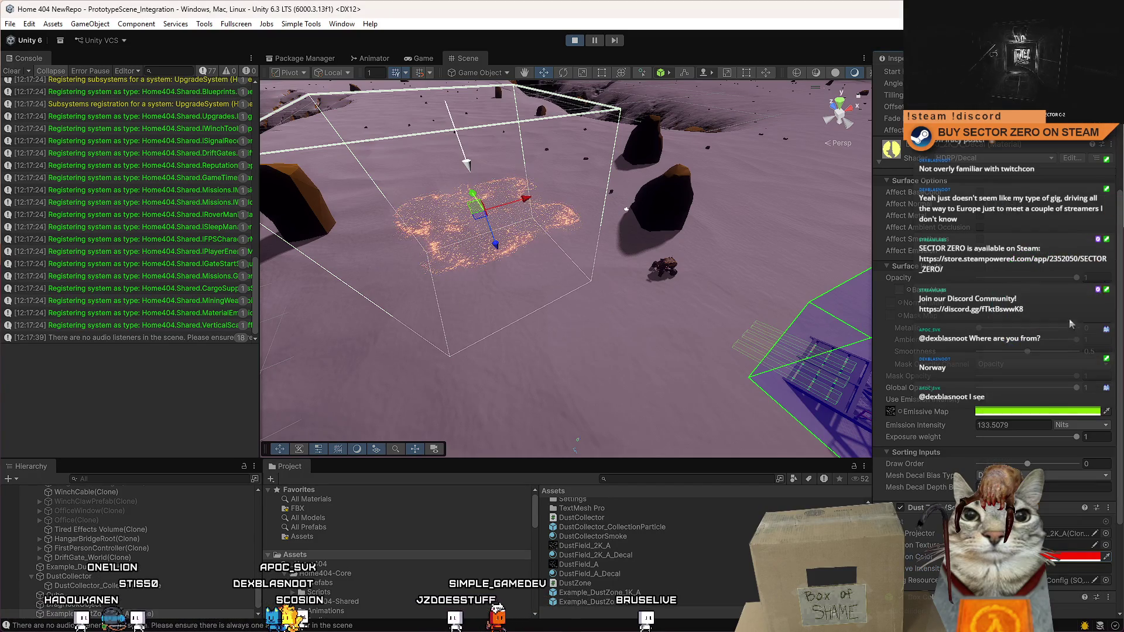
{"action": "left_click", "coordinate": [982, 400]}
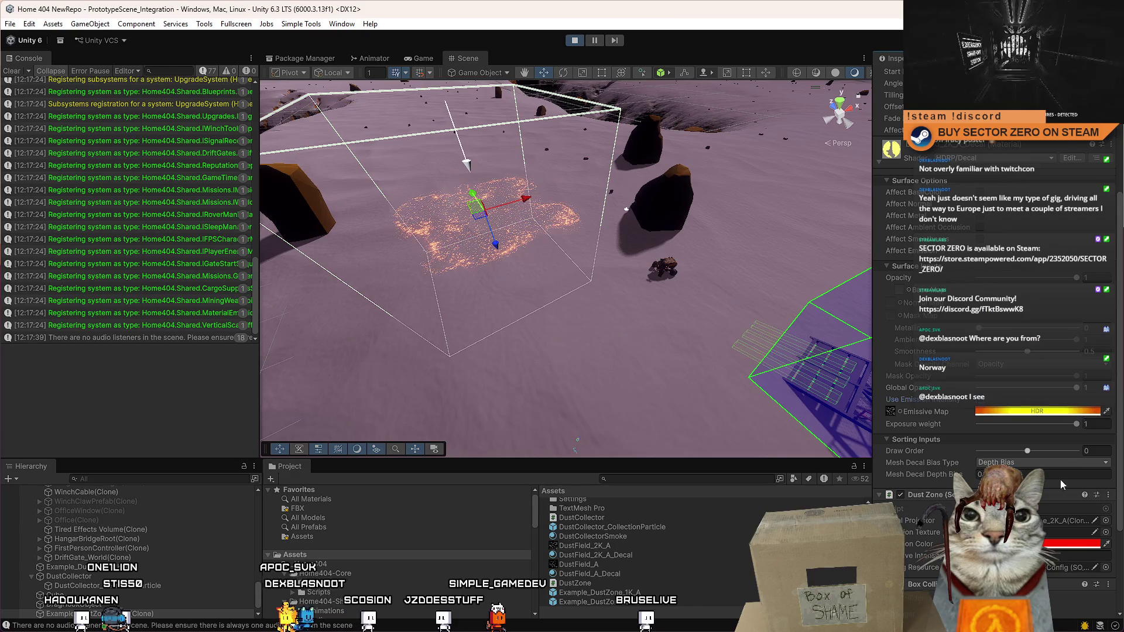
{"action": "left_click", "coordinate": [983, 399]}
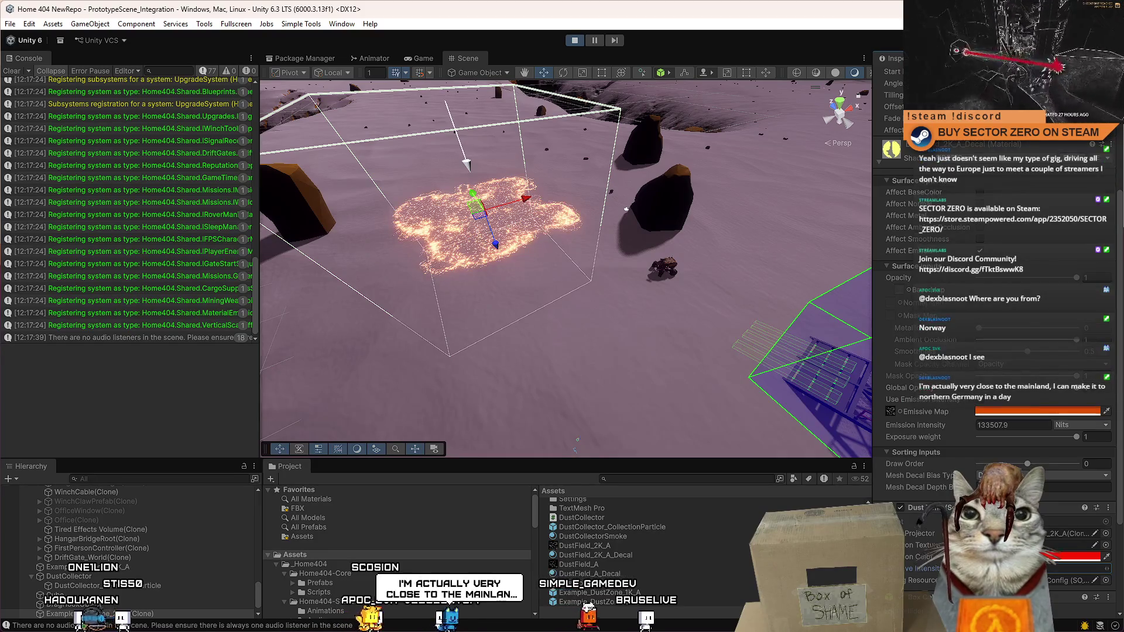
{"action": "left_click", "coordinate": [423, 58]}
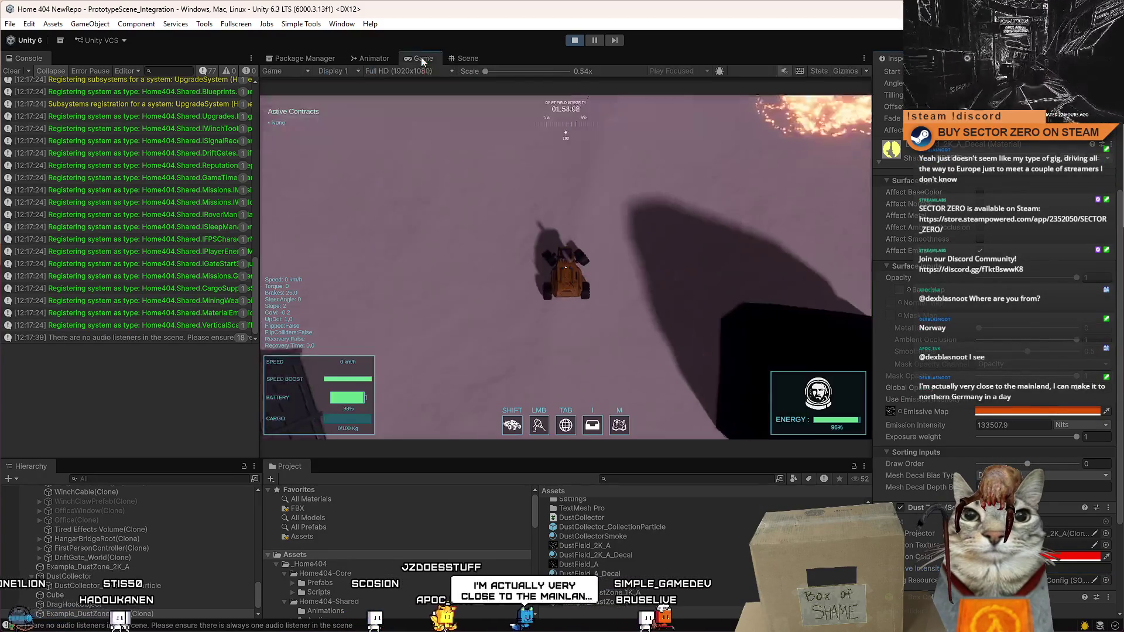
Step: Drive the rover with W and S over the orange dust patch, pause, and return to the Scene view
{"action": "key", "text": "w"}
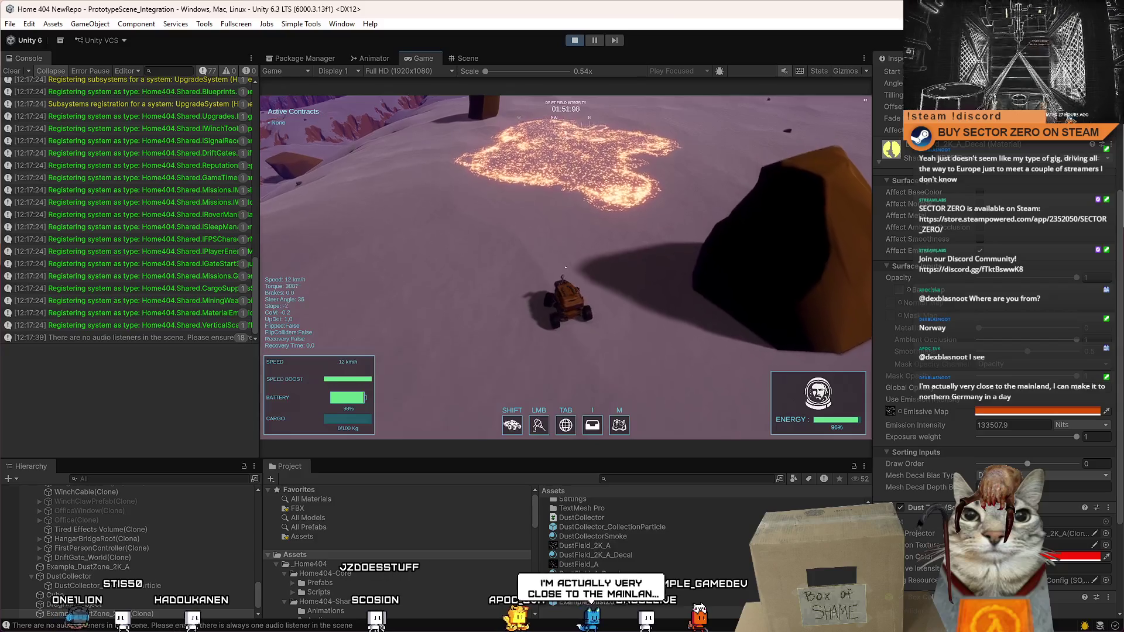
{"action": "key", "text": "w"}
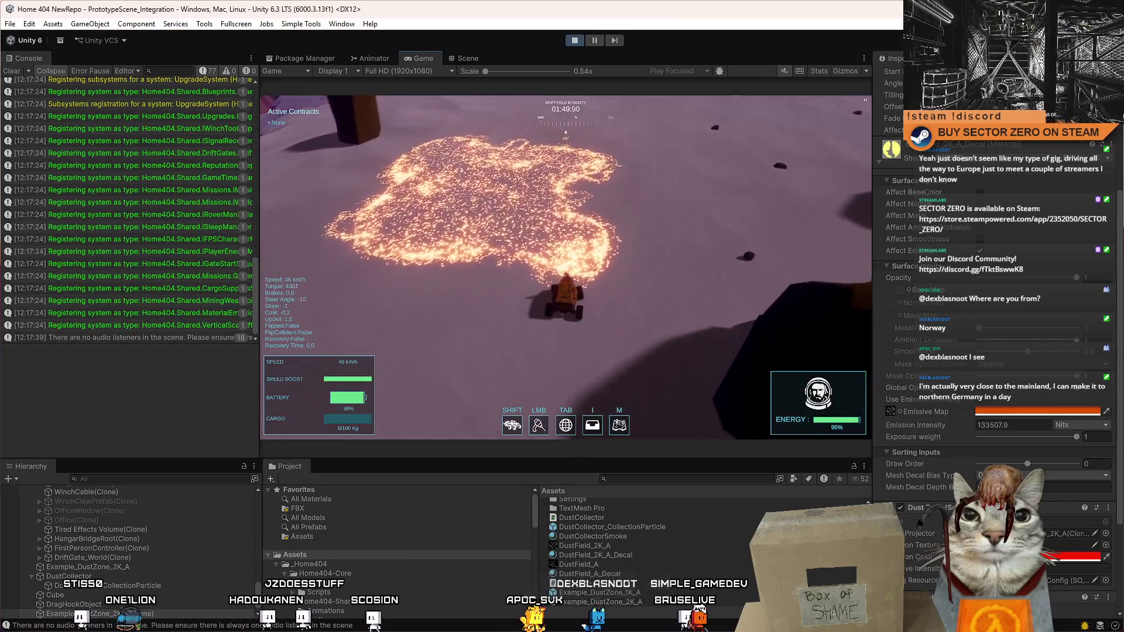
{"action": "key", "text": "s"}
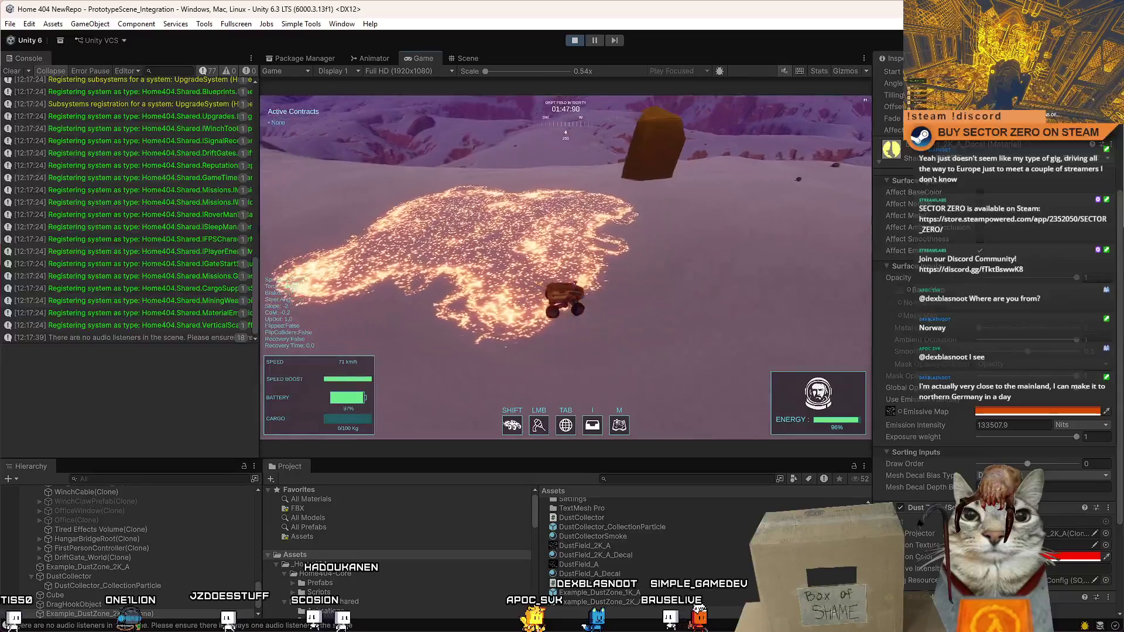
{"action": "key", "text": "Escape"}
{"action": "left_click", "coordinate": [594, 39]}
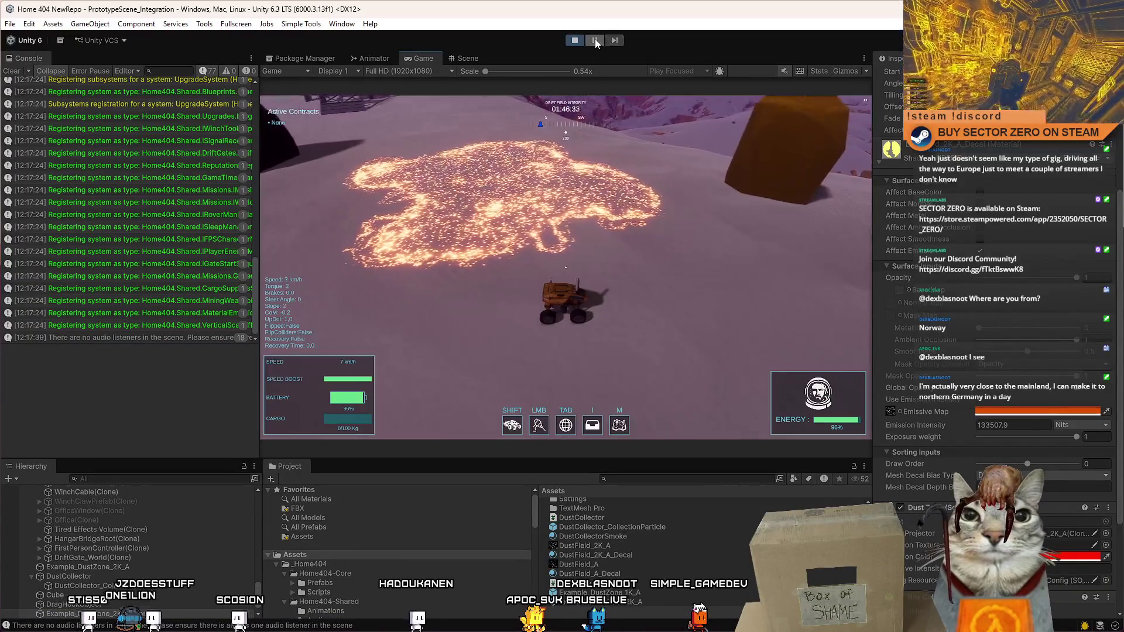
{"action": "left_click", "coordinate": [472, 58]}
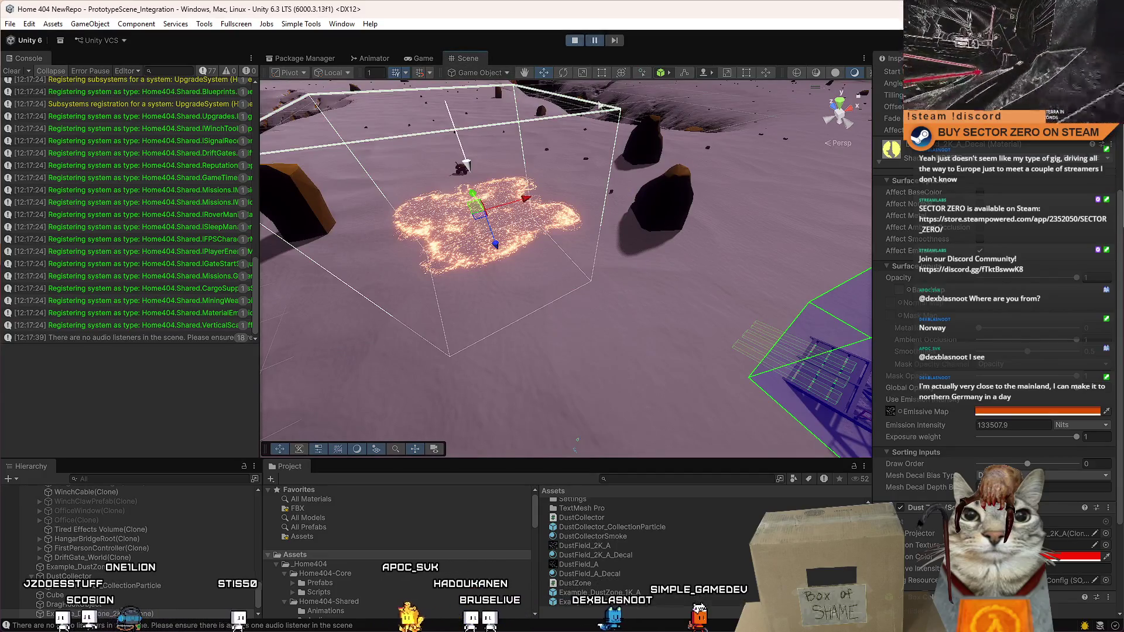
Step: Check Example_DustZone_1K_A's Emissive Intensity, then select Example_DustZone_2K_A and drag it near the rover
{"action": "left_click", "coordinate": [591, 592]}
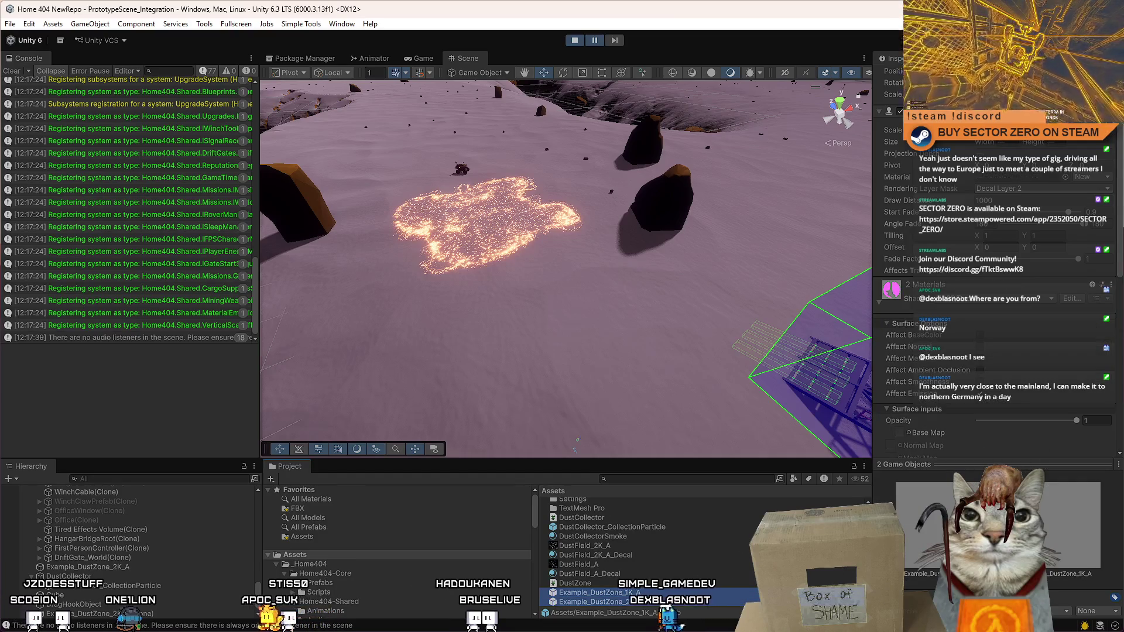
{"action": "scroll", "coordinate": [1029, 321], "scroll_direction": "down", "scroll_amount": 10}
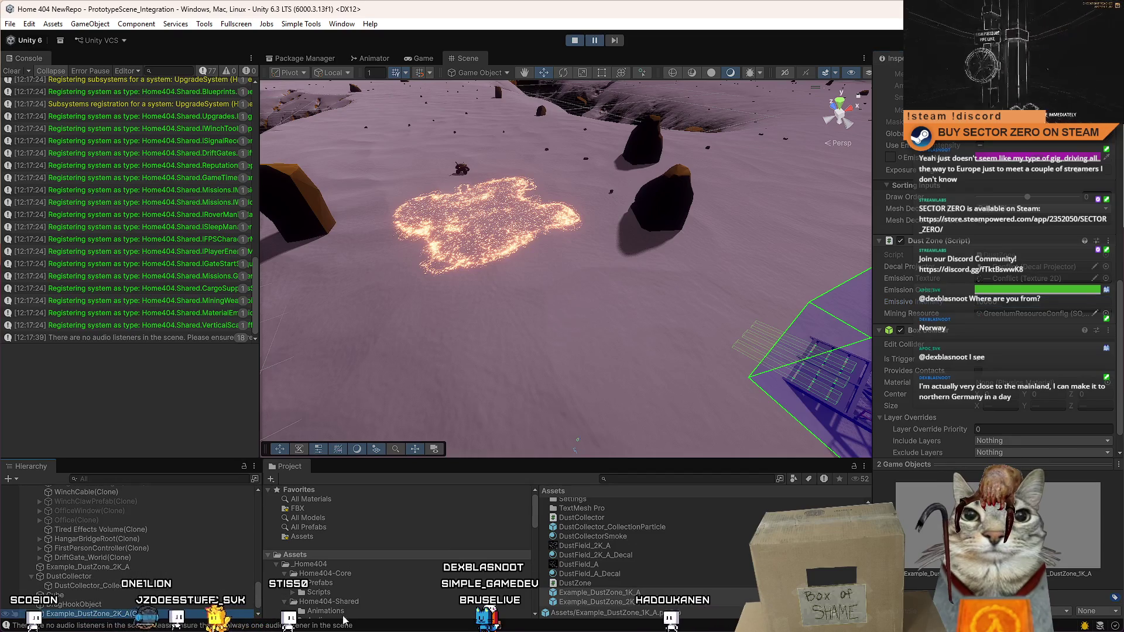
{"action": "left_click", "coordinate": [1018, 432]}
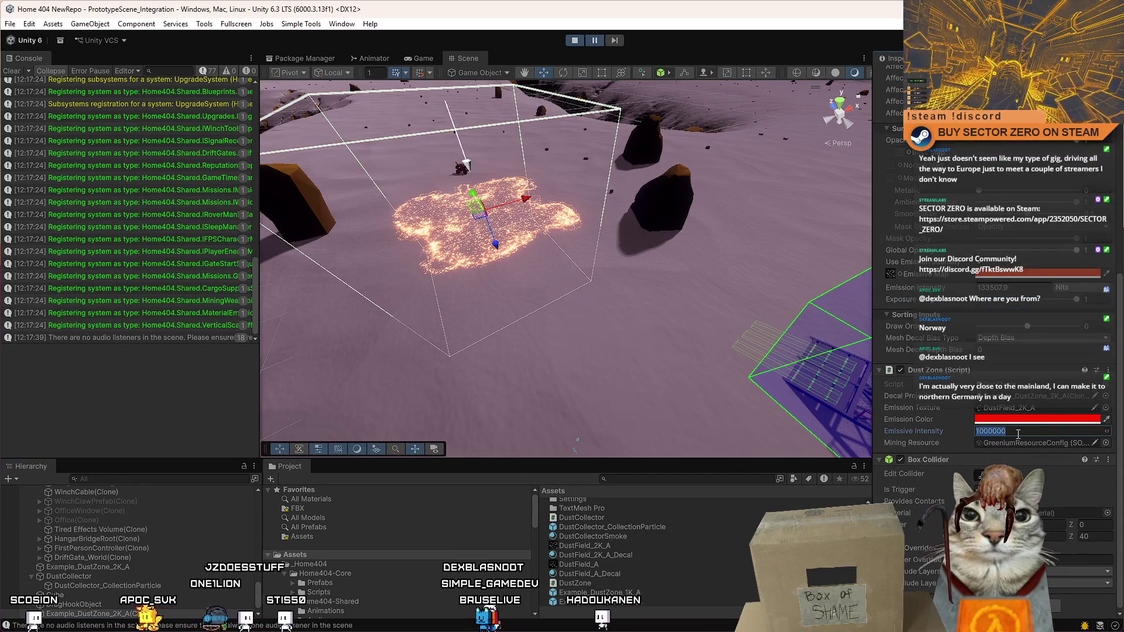
{"action": "left_click", "coordinate": [655, 593]}
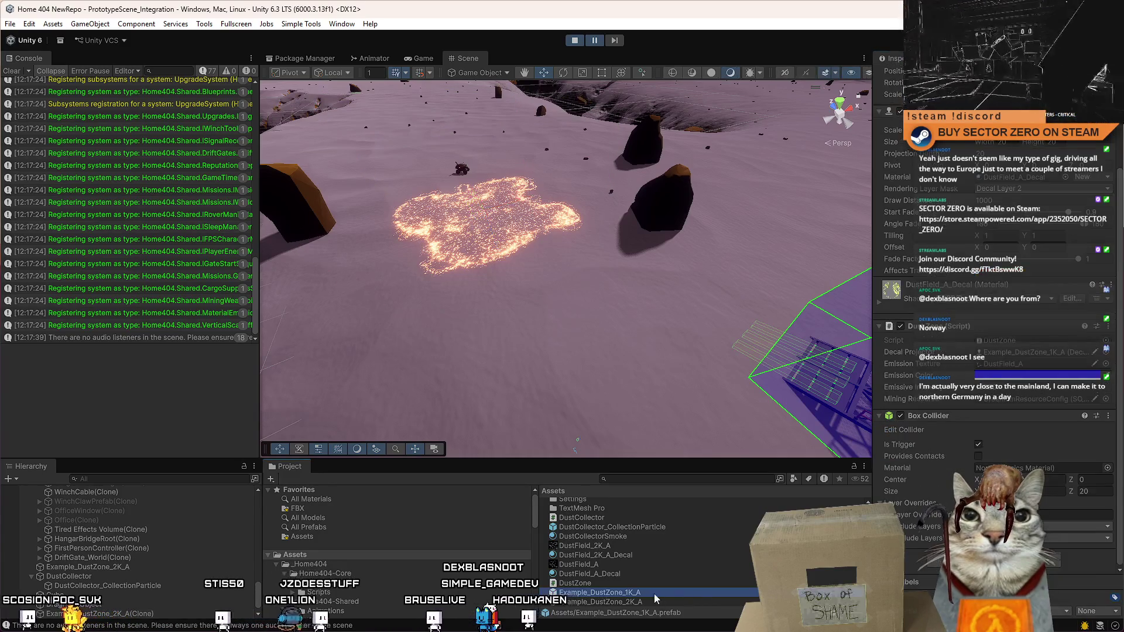
{"action": "left_click", "coordinate": [1042, 389]}
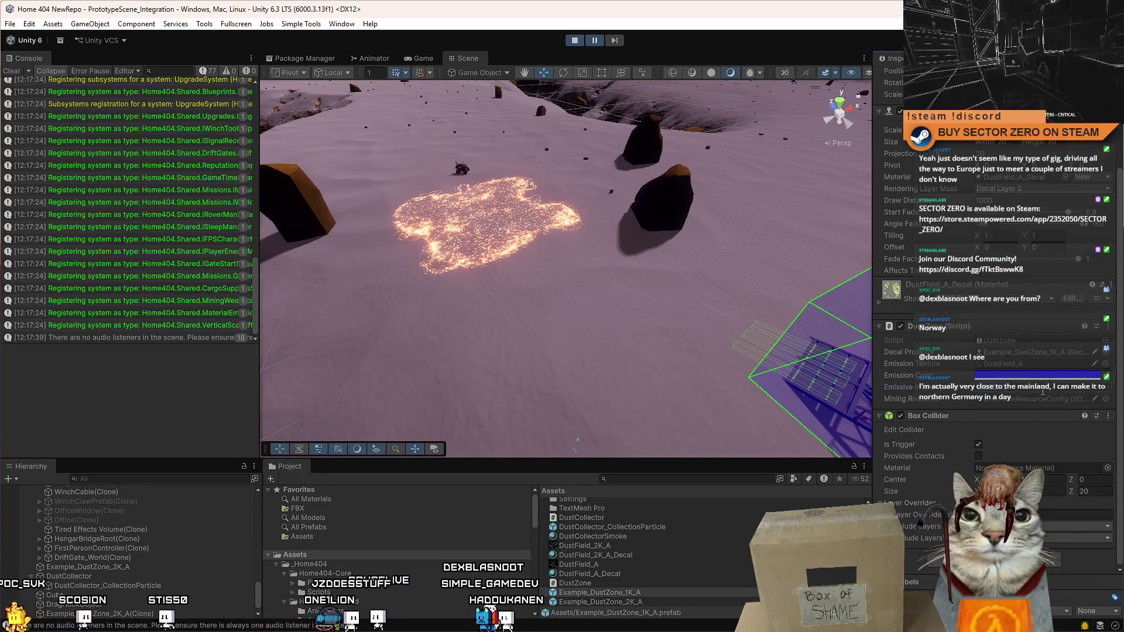
{"action": "left_click", "coordinate": [641, 601]}
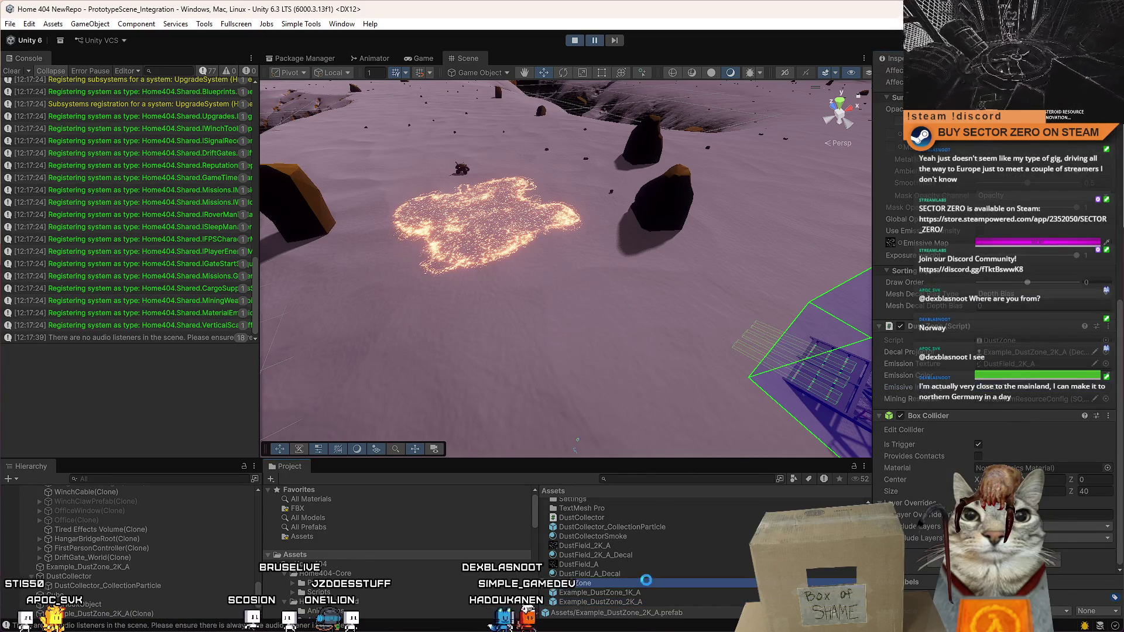
{"action": "left_click_drag", "start_coordinate": [603, 602], "coordinate": [628, 341]}
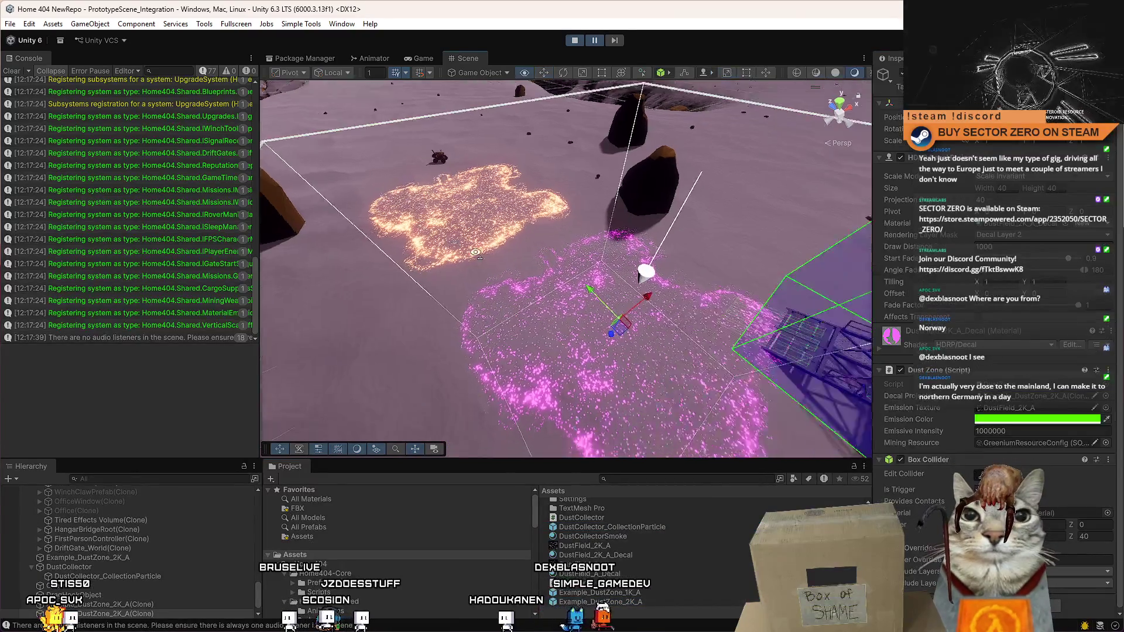
Step: Remove the misplaced dust-zone prefab drops from the scene
{"action": "key", "text": "f"}
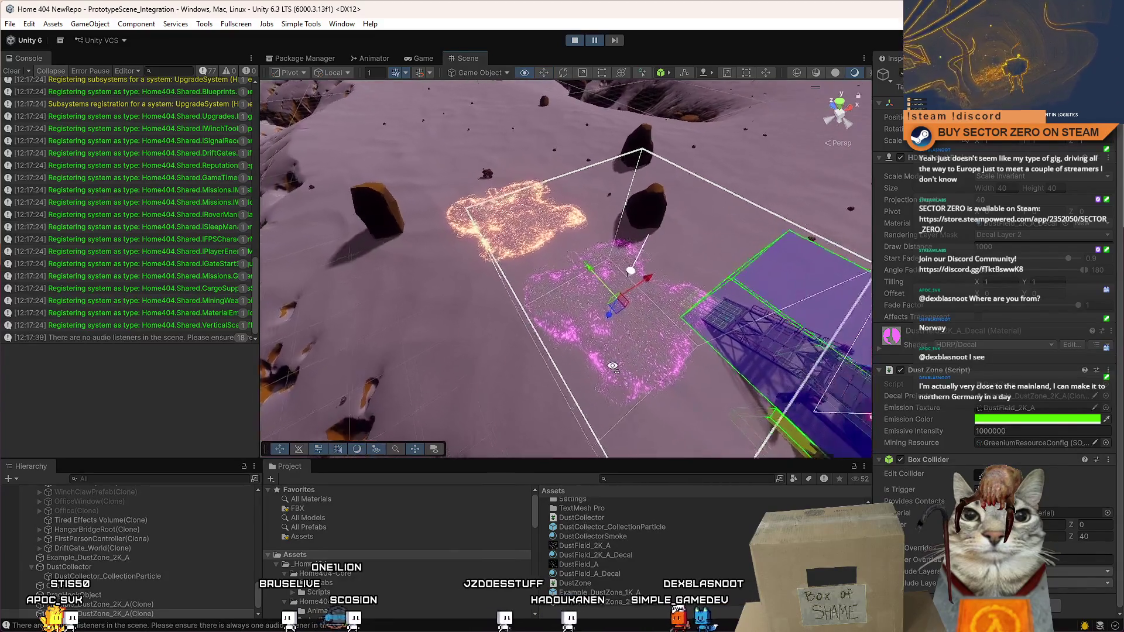
{"action": "key", "text": "Delete"}
{"action": "left_click_drag", "start_coordinate": [591, 593], "coordinate": [580, 398]}
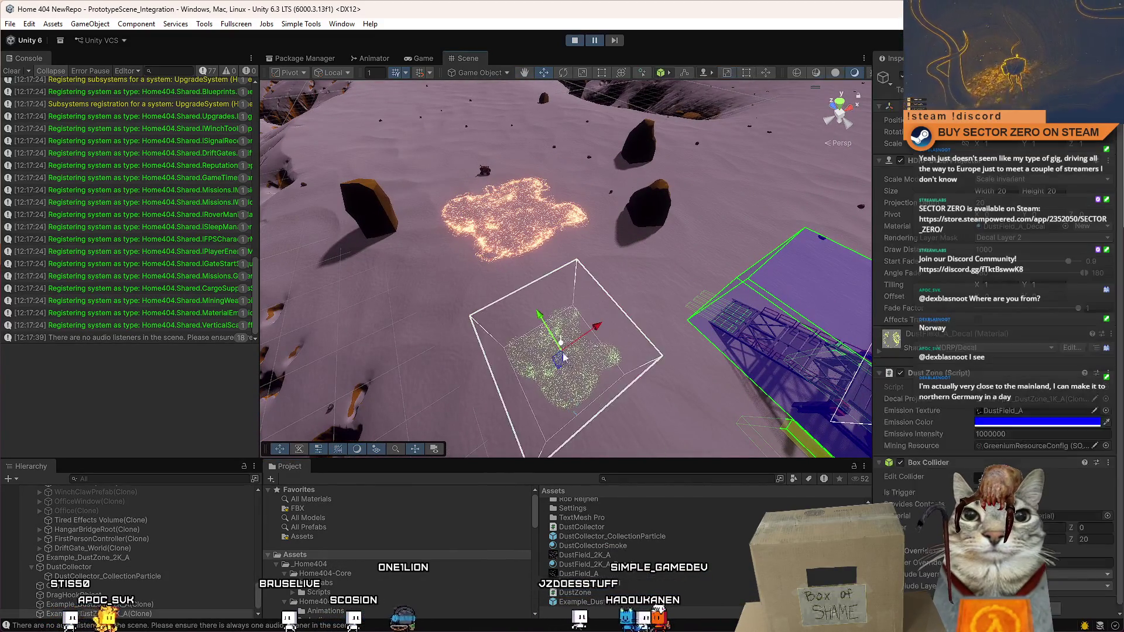
{"action": "key", "text": "Delete"}
{"action": "scroll", "coordinate": [628, 609], "scroll_direction": "up", "scroll_amount": 1}
Step: Drop DustZone_2K_A beside the orange field, expand its decal material, and orbit to see both fields
{"action": "left_click_drag", "start_coordinate": [628, 609], "coordinate": [625, 345]}
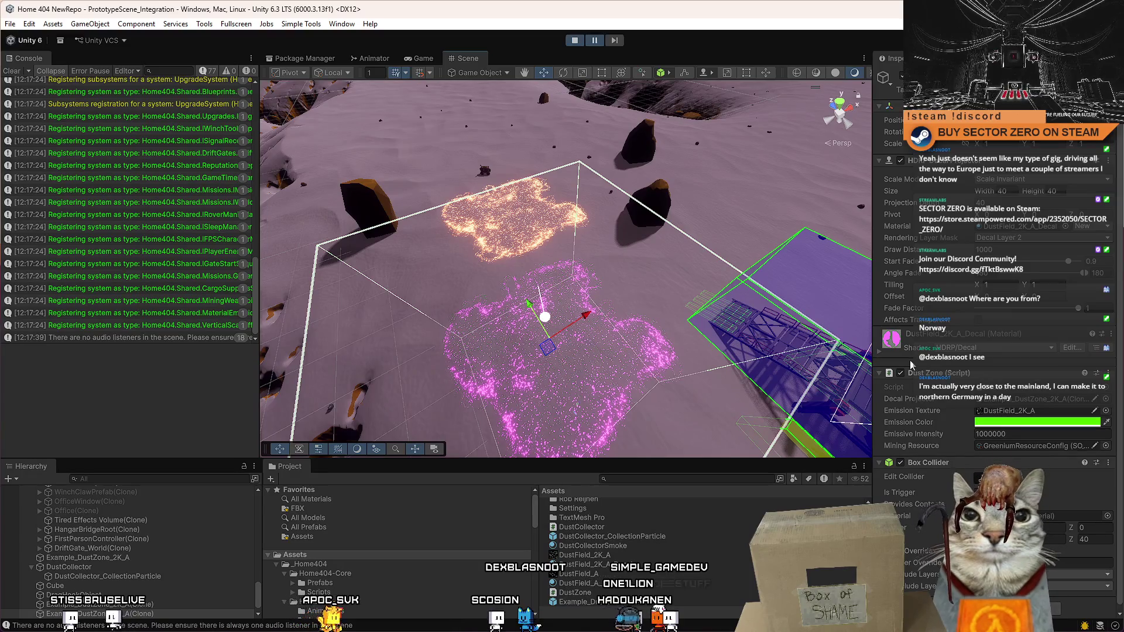
{"action": "left_click", "coordinate": [878, 350]}
{"action": "scroll", "coordinate": [877, 349], "scroll_direction": "down", "scroll_amount": 8}
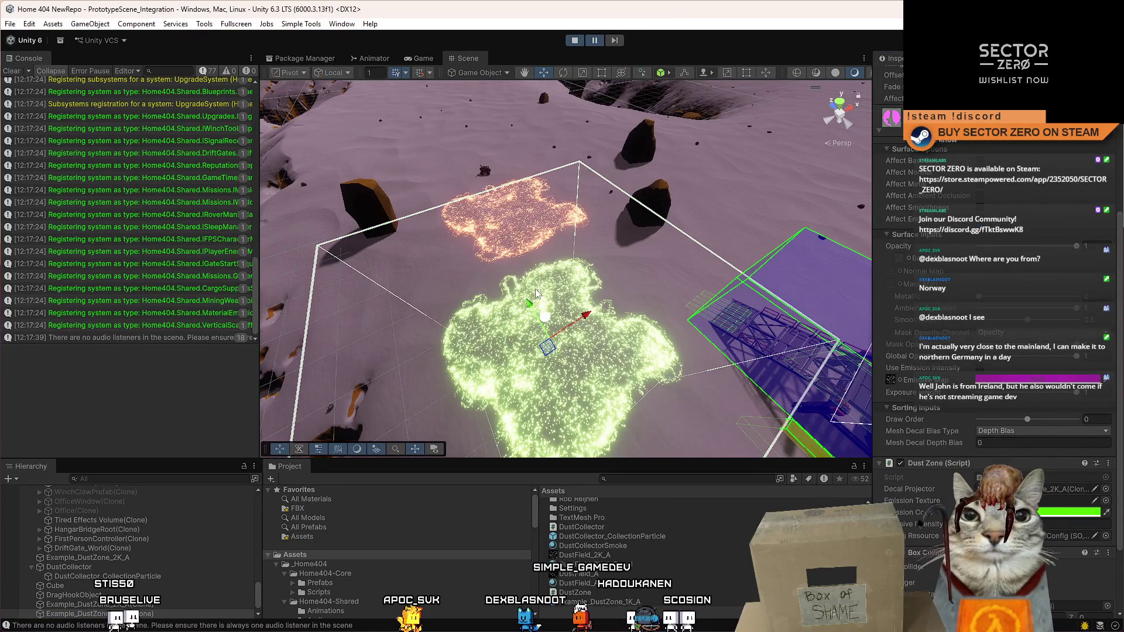
{"action": "left_click_drag", "start_coordinate": [628, 227], "coordinate": [638, 255]}
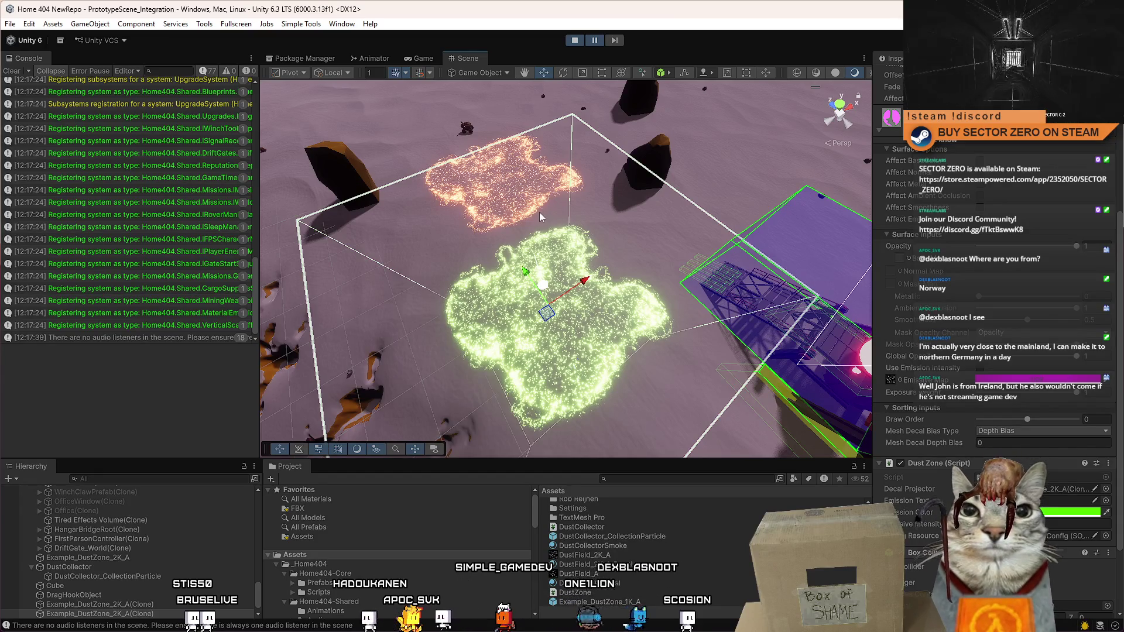
{"action": "mouse_move", "coordinate": [540, 206]}
{"action": "left_mouse_down"}
{"action": "mouse_move", "coordinate": [797, 210]}
{"action": "mouse_move", "coordinate": [556, 245]}
{"action": "left_mouse_up"}
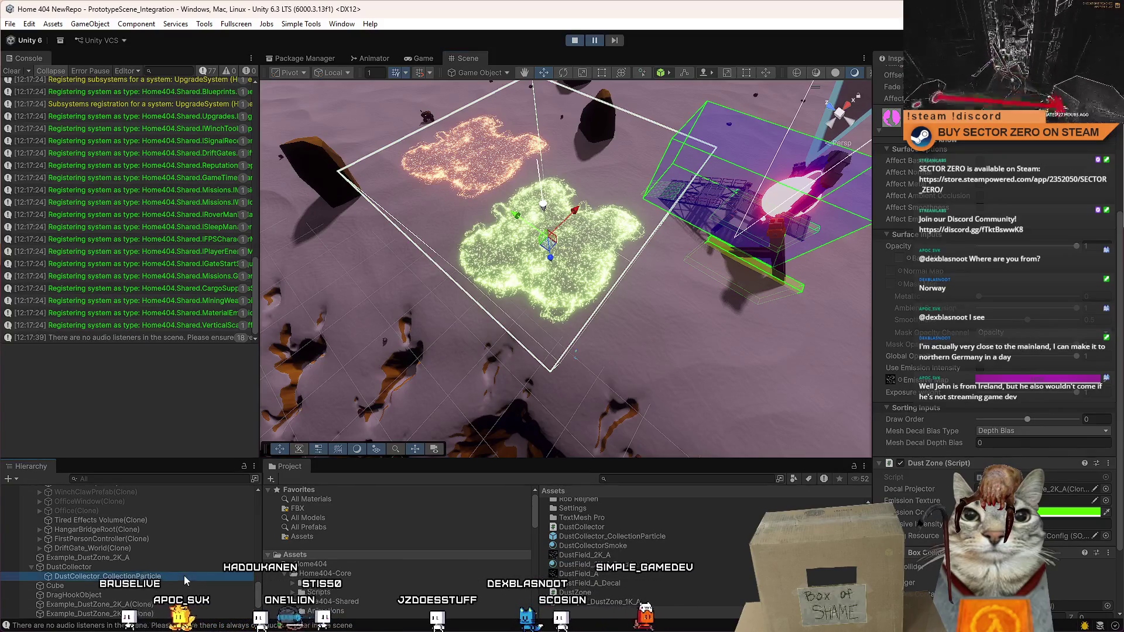
{"action": "double_click", "coordinate": [168, 566]}
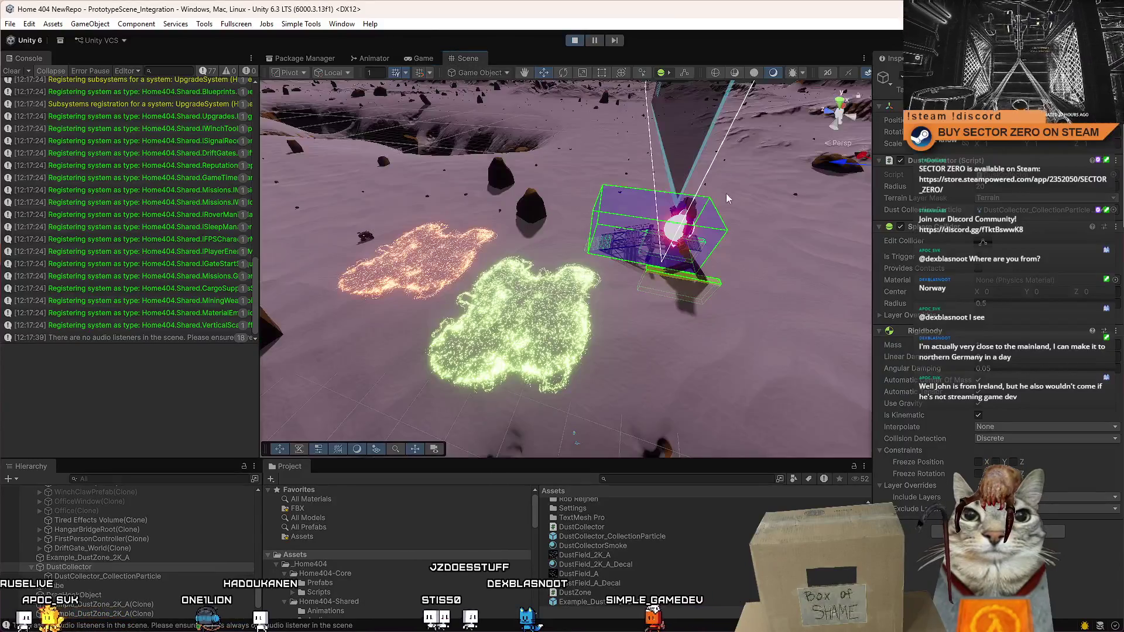
Step: Drag the DustCollector through the green dust field, clearing a trail
{"action": "left_click_drag", "start_coordinate": [726, 193], "coordinate": [617, 193]}
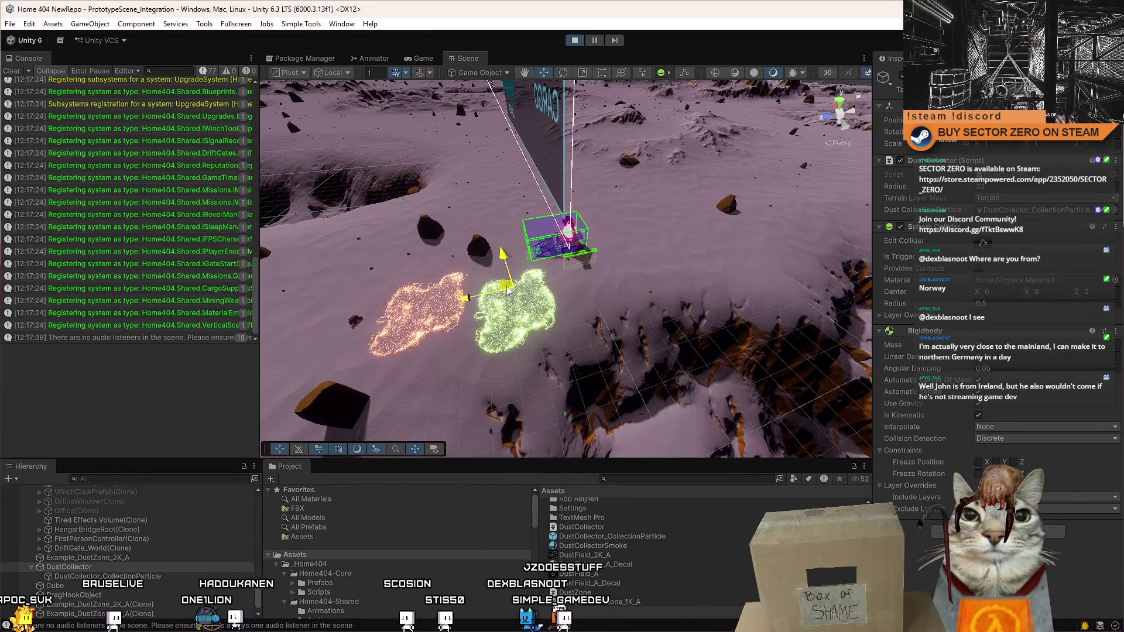
{"action": "scroll", "coordinate": [494, 302], "scroll_direction": "up", "scroll_amount": 6}
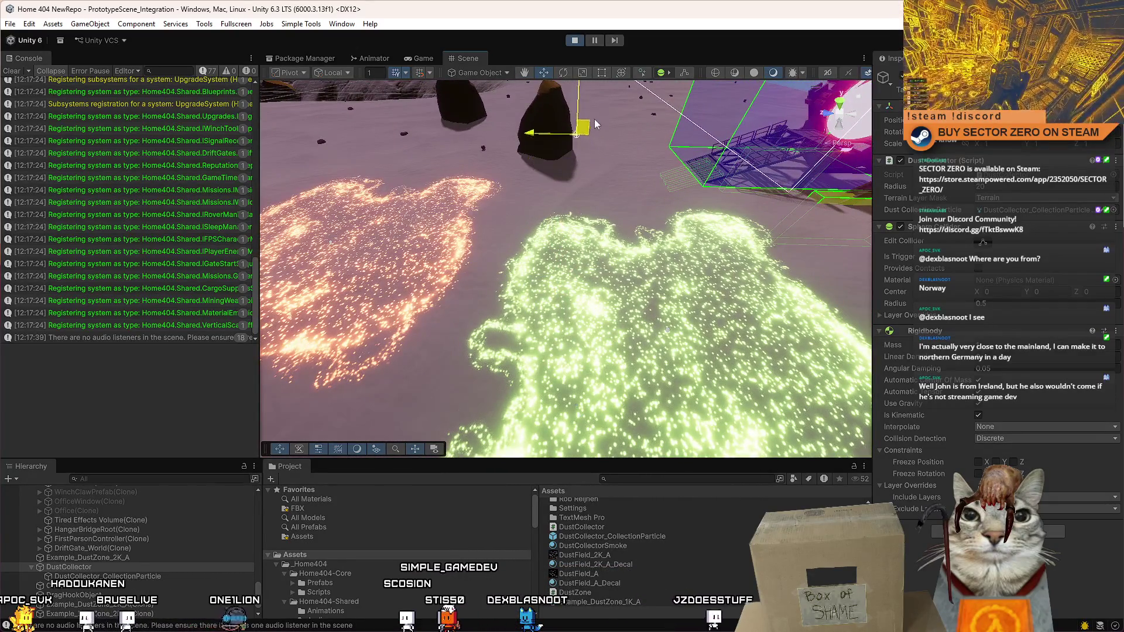
{"action": "left_click_drag", "start_coordinate": [577, 152], "coordinate": [657, 189]}
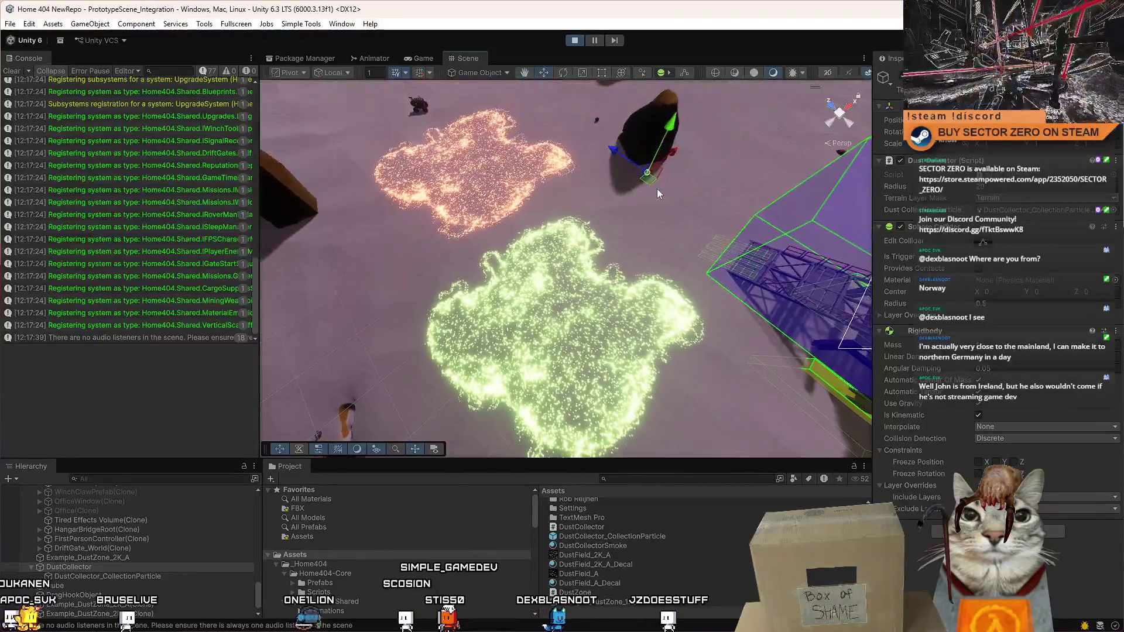
{"action": "mouse_move", "coordinate": [448, 274]}
{"action": "left_mouse_down"}
{"action": "mouse_move", "coordinate": [430, 249]}
{"action": "mouse_move", "coordinate": [504, 278]}
{"action": "mouse_move", "coordinate": [569, 275]}
{"action": "mouse_move", "coordinate": [529, 263]}
{"action": "mouse_move", "coordinate": [647, 245]}
{"action": "mouse_move", "coordinate": [609, 264]}
{"action": "mouse_move", "coordinate": [658, 237]}
{"action": "left_mouse_up"}
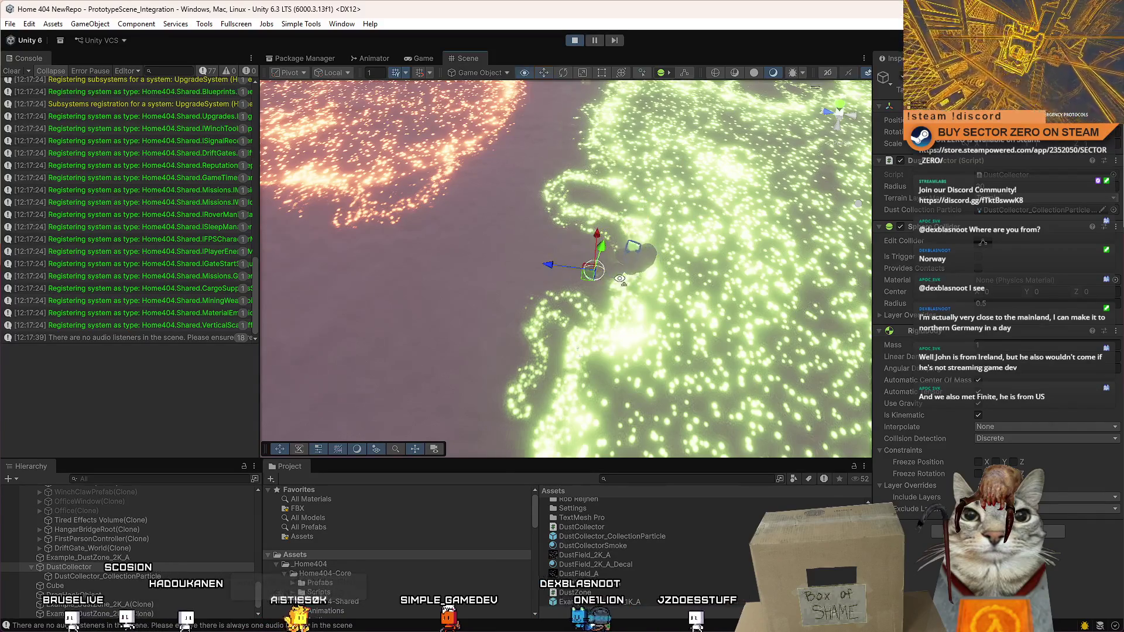
{"action": "mouse_move", "coordinate": [620, 280]}
{"action": "left_mouse_down"}
{"action": "mouse_move", "coordinate": [369, 309]}
{"action": "mouse_move", "coordinate": [585, 229]}
{"action": "mouse_move", "coordinate": [462, 301]}
{"action": "mouse_move", "coordinate": [587, 229]}
{"action": "mouse_move", "coordinate": [541, 217]}
{"action": "mouse_move", "coordinate": [556, 267]}
{"action": "mouse_move", "coordinate": [780, 311]}
{"action": "left_mouse_up"}
{"action": "left_click_drag", "start_coordinate": [690, 212], "coordinate": [718, 236]}
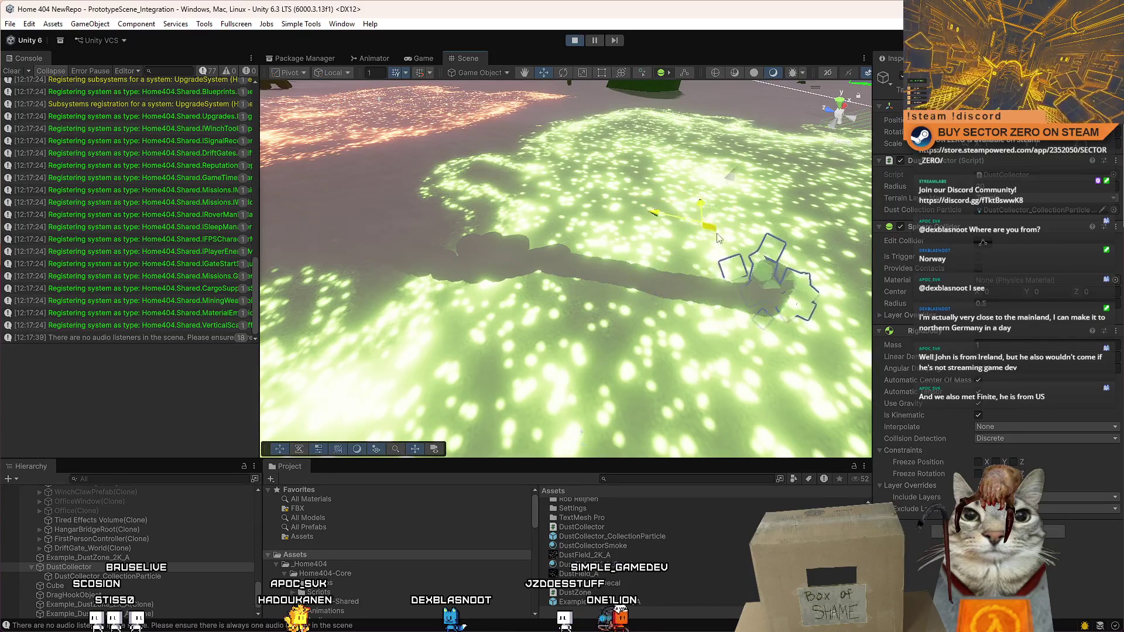
Step: Drag the DustCollector across the orange dust field, carving a dark trail
{"action": "mouse_move", "coordinate": [713, 309]}
{"action": "left_mouse_down"}
{"action": "mouse_move", "coordinate": [702, 213]}
{"action": "mouse_move", "coordinate": [552, 264]}
{"action": "left_mouse_up"}
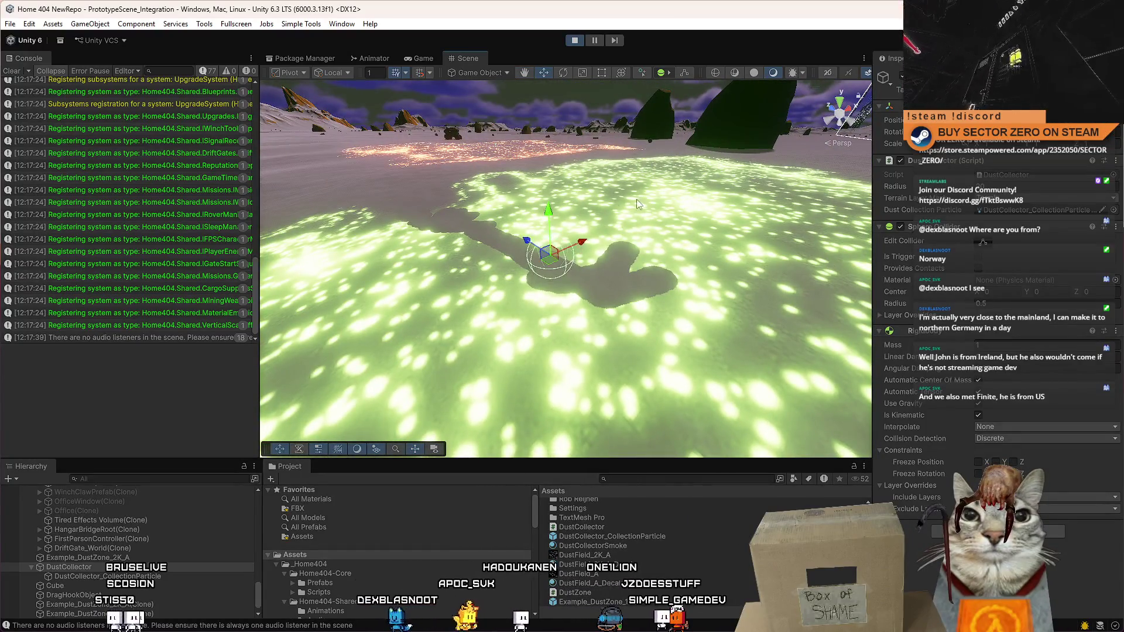
{"action": "mouse_move", "coordinate": [637, 199]}
{"action": "left_mouse_down"}
{"action": "mouse_move", "coordinate": [556, 268]}
{"action": "mouse_move", "coordinate": [585, 339]}
{"action": "mouse_move", "coordinate": [650, 275]}
{"action": "mouse_move", "coordinate": [439, 263]}
{"action": "mouse_move", "coordinate": [499, 286]}
{"action": "left_mouse_up"}
{"action": "scroll", "coordinate": [500, 287], "scroll_direction": "down", "scroll_amount": 5}
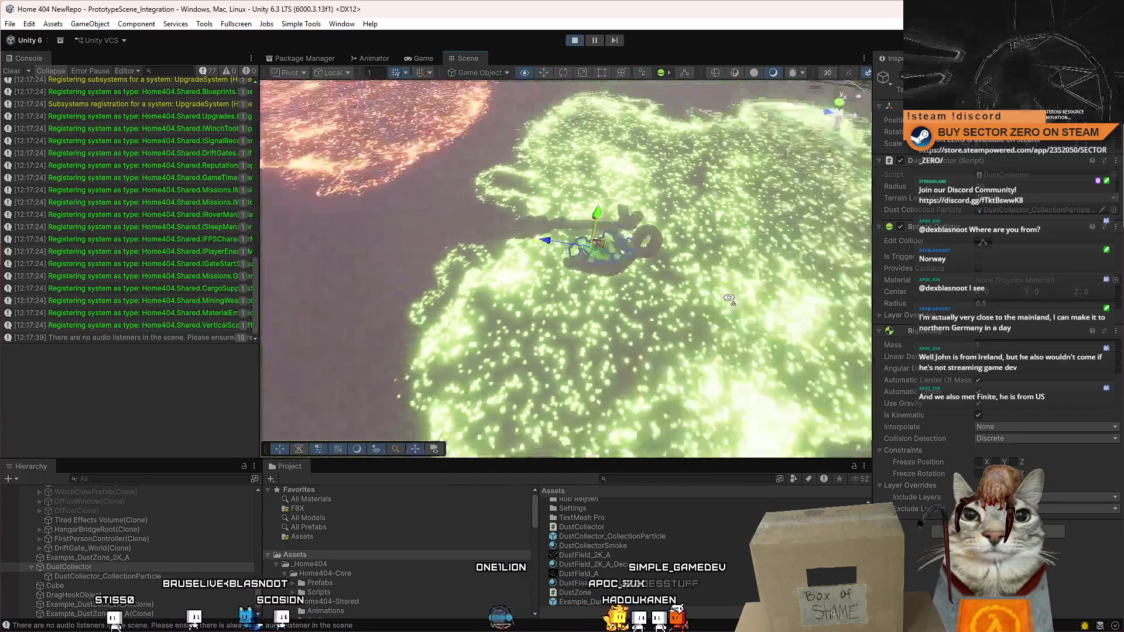
{"action": "left_click_drag", "start_coordinate": [707, 258], "coordinate": [462, 248]}
{"action": "key", "text": "f"}
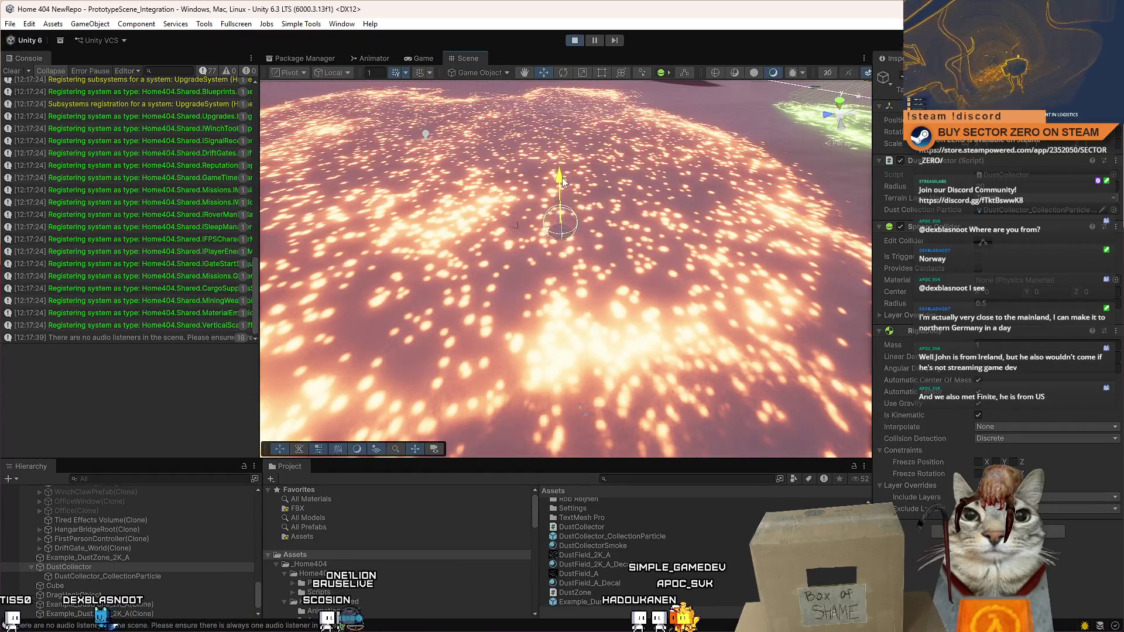
{"action": "left_click_drag", "start_coordinate": [558, 181], "coordinate": [550, 288]}
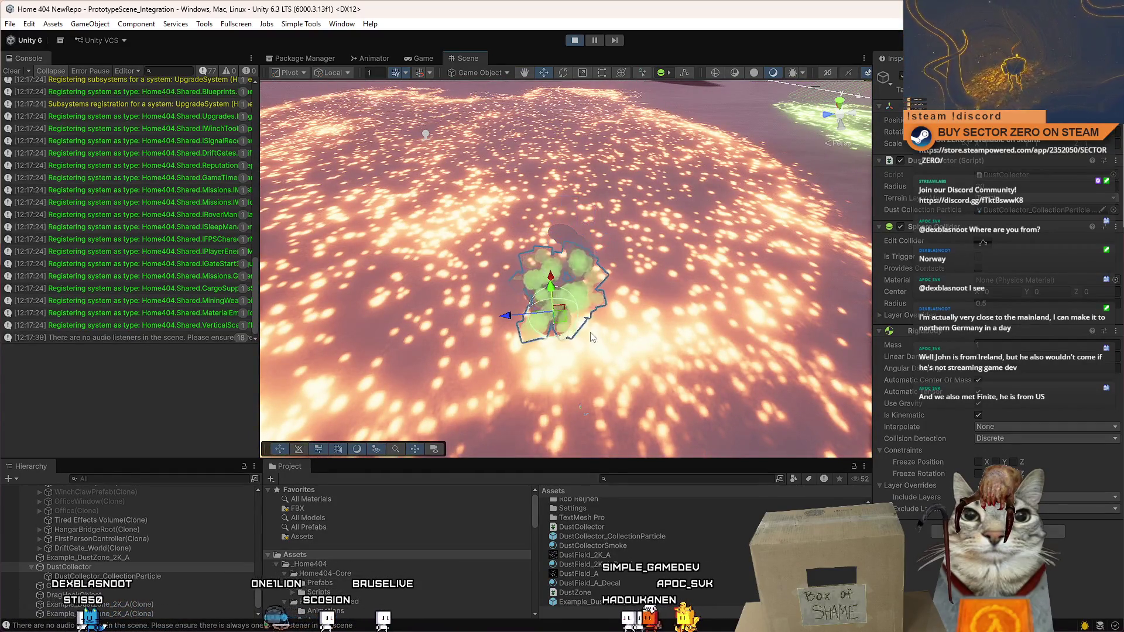
Step: Paste red into DustCollector_CollectionParticle's Start Color, replacing the green
{"action": "left_click", "coordinate": [107, 577]}
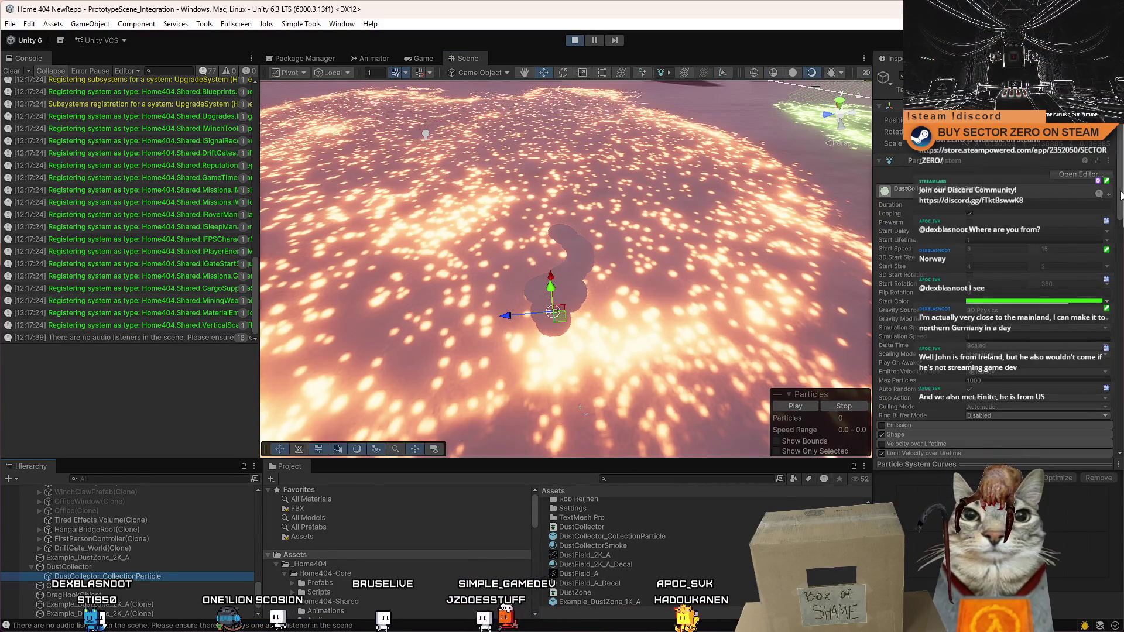
{"action": "left_click", "coordinate": [671, 343]}
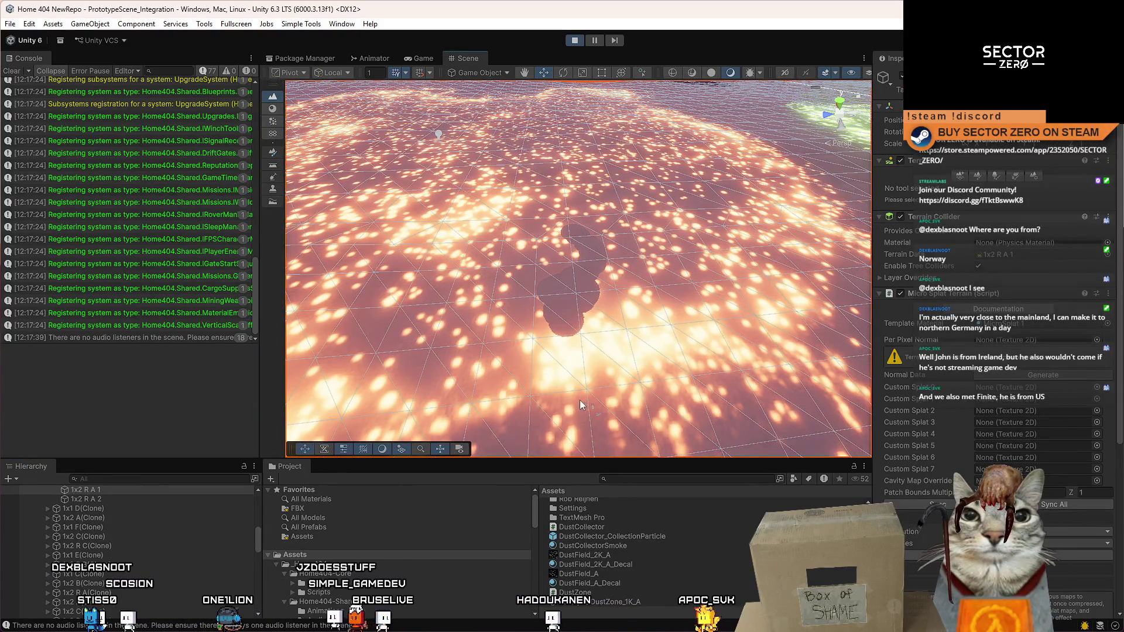
{"action": "scroll", "coordinate": [153, 525], "scroll_direction": "up", "scroll_amount": 1}
{"action": "scroll", "coordinate": [1011, 353], "scroll_direction": "down", "scroll_amount": 4}
{"action": "scroll", "coordinate": [1014, 304], "scroll_direction": "up", "scroll_amount": 1}
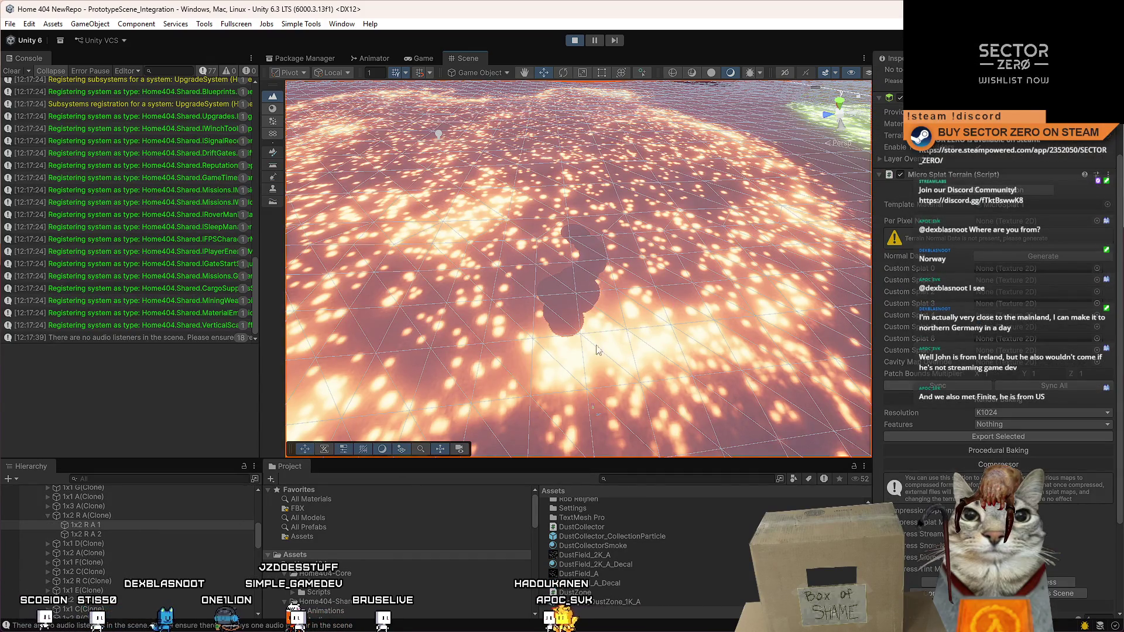
{"action": "left_click_drag", "start_coordinate": [258, 534], "coordinate": [262, 602]}
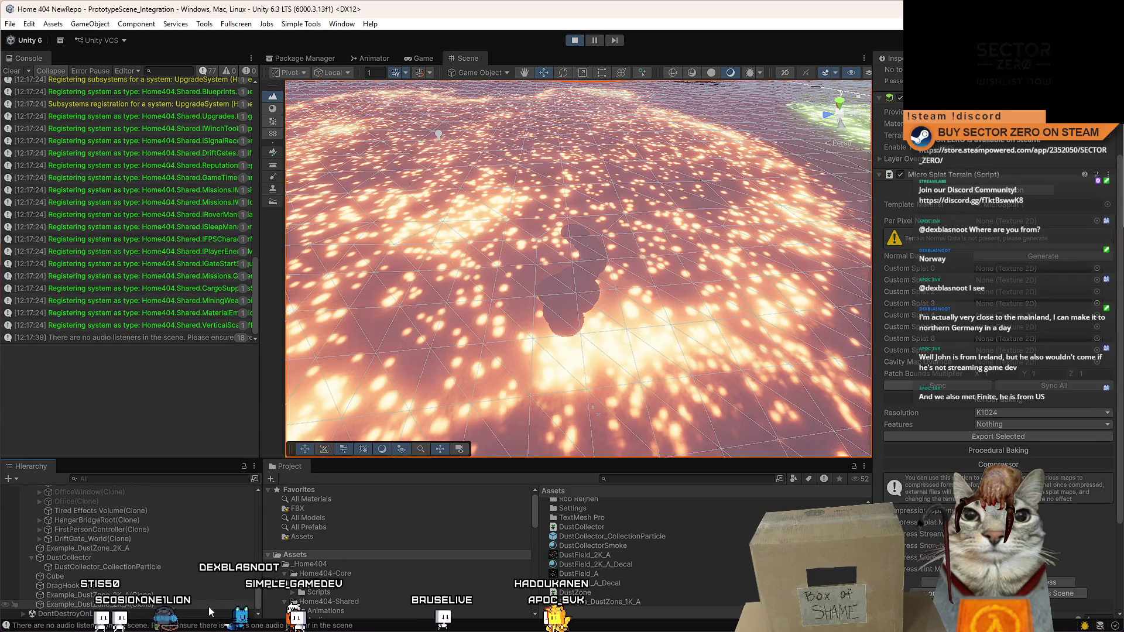
{"action": "left_click", "coordinate": [208, 606]}
{"action": "left_click", "coordinate": [195, 598]}
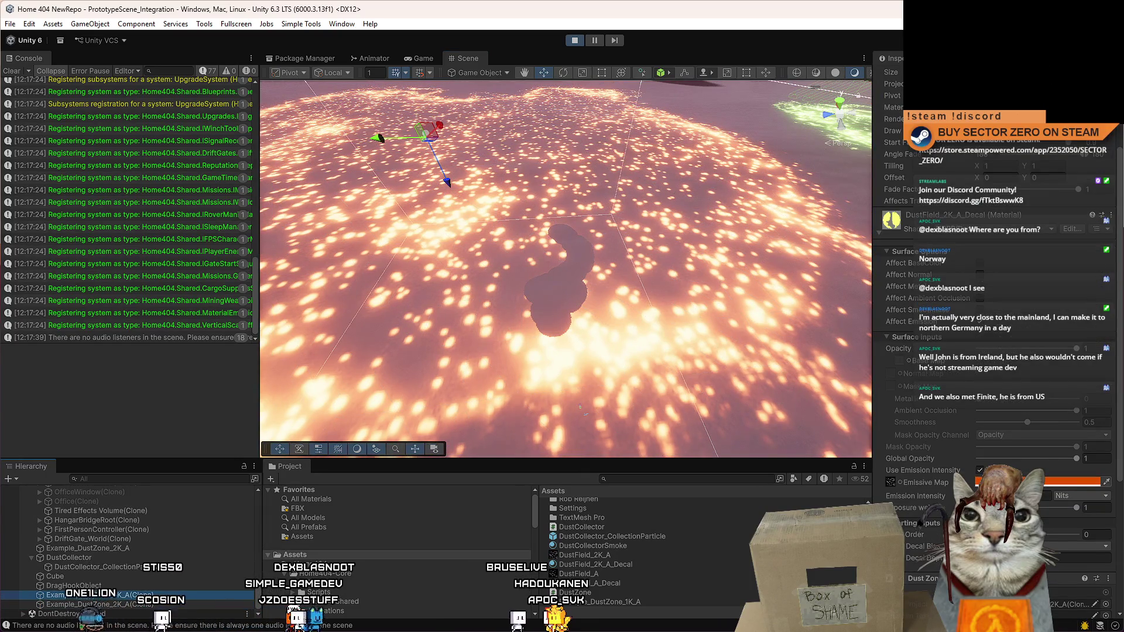
{"action": "left_click", "coordinate": [181, 567]}
{"action": "right_click", "coordinate": [991, 185]}
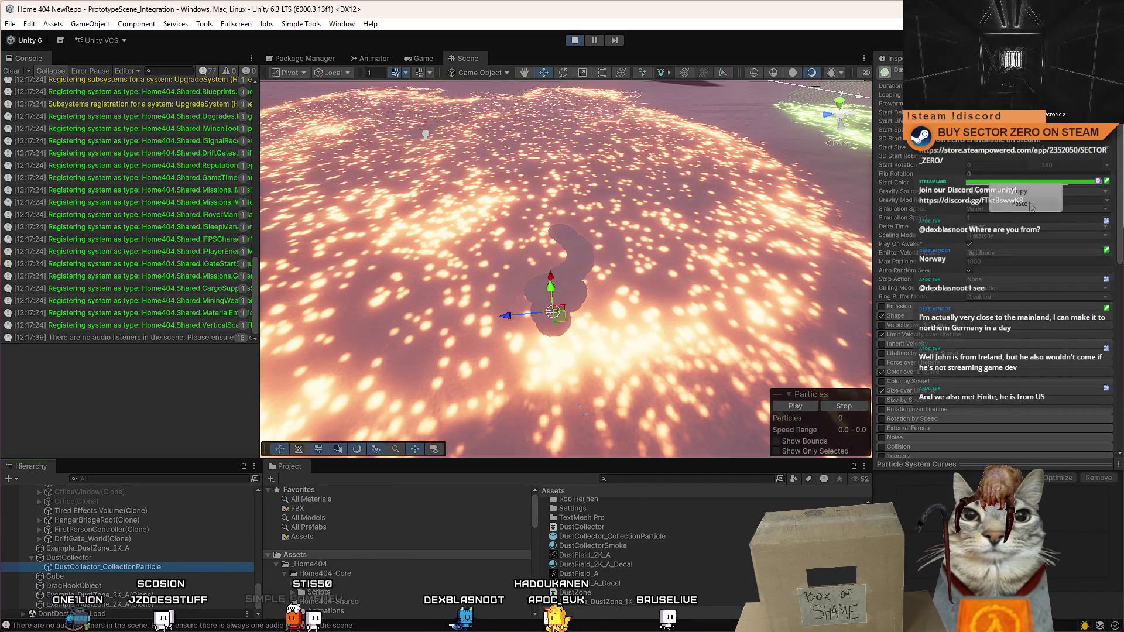
{"action": "left_click", "coordinate": [1020, 204]}
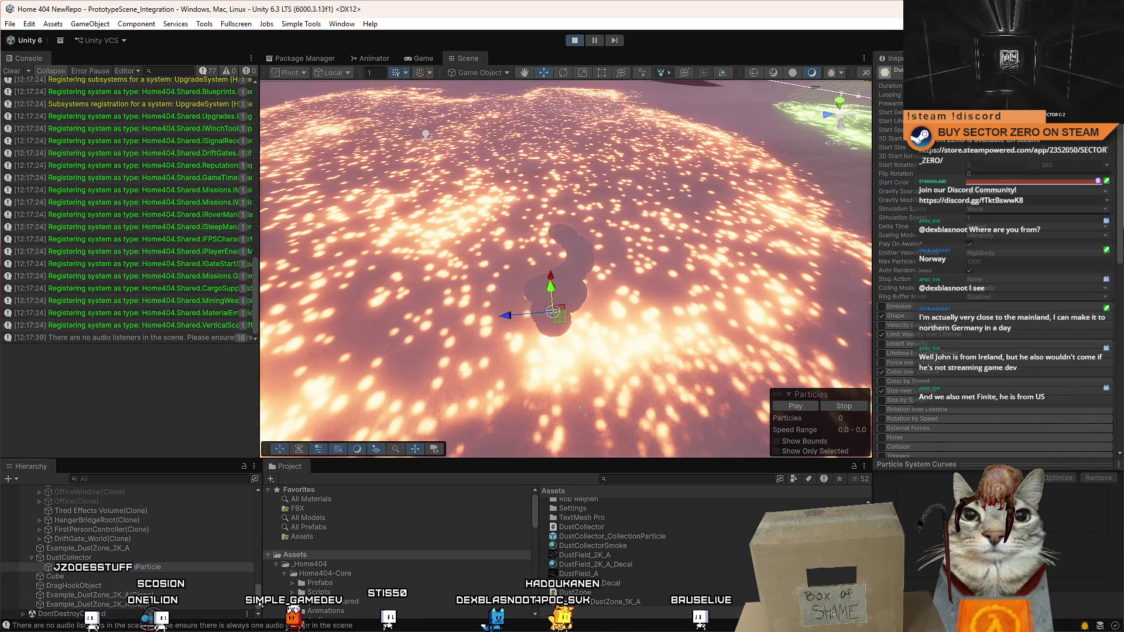
Step: Reselect the collection particle, orbit closer, and frame the DustCollector in the Scene view
{"action": "left_click_drag", "start_coordinate": [258, 590], "coordinate": [267, 491]}
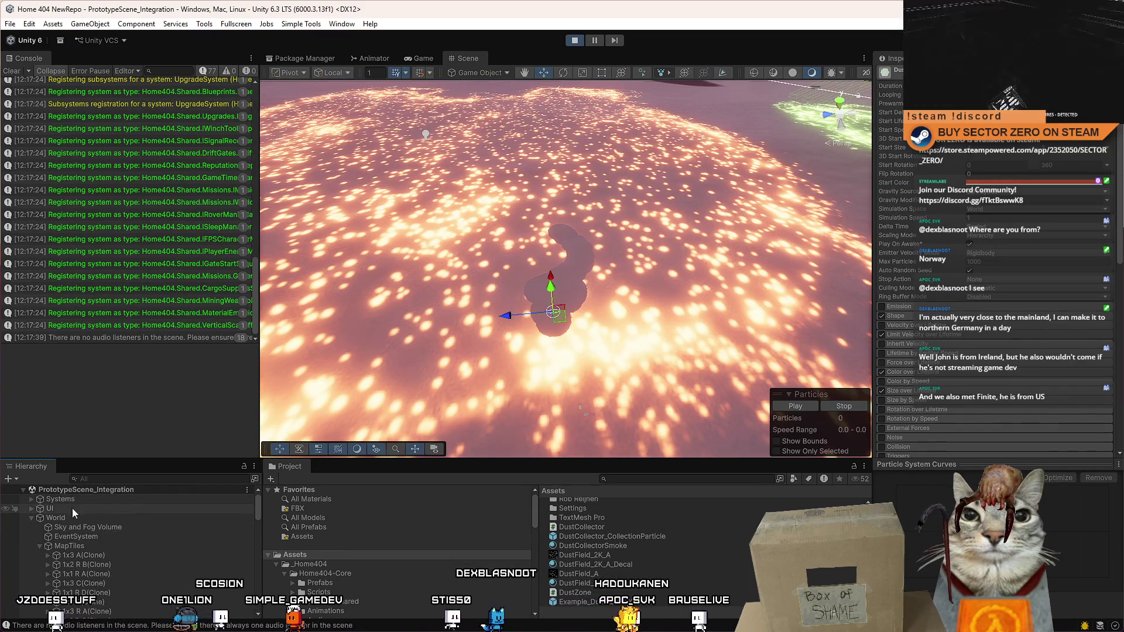
{"action": "left_click_drag", "start_coordinate": [257, 505], "coordinate": [259, 592]}
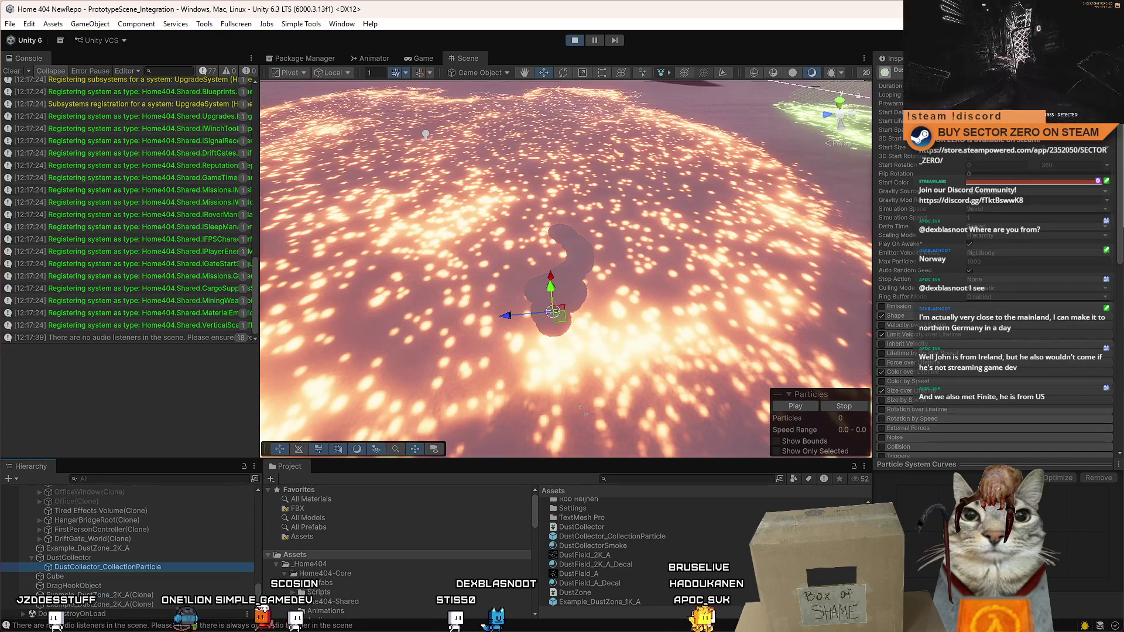
{"action": "left_click", "coordinate": [147, 559]}
{"action": "left_click", "coordinate": [158, 568]}
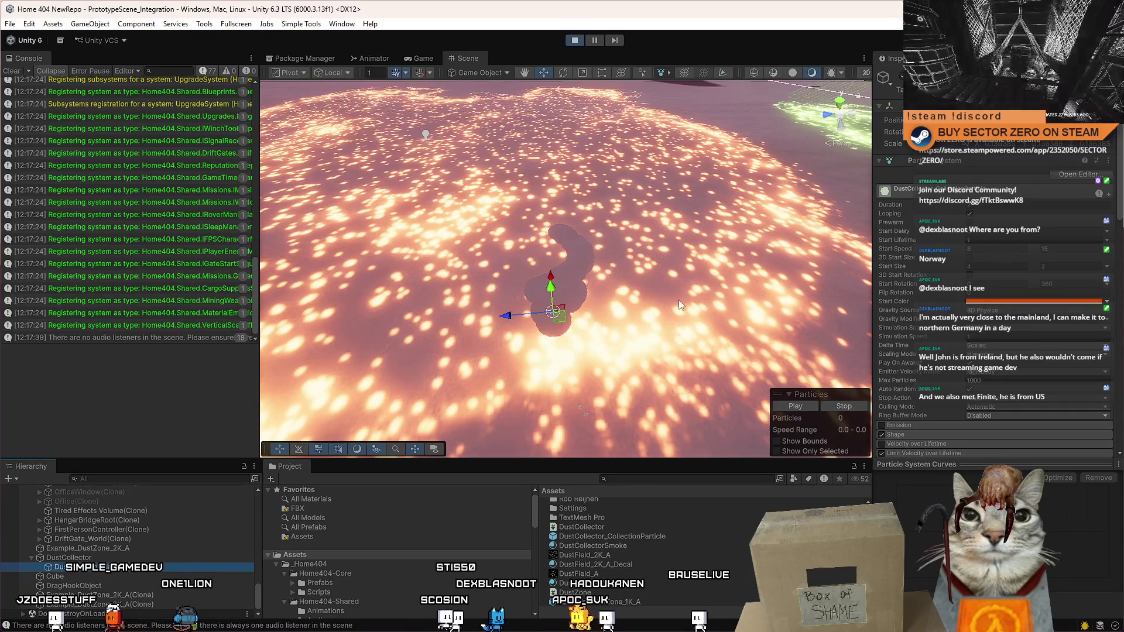
{"action": "mouse_move", "coordinate": [679, 304]}
{"action": "left_mouse_down"}
{"action": "mouse_move", "coordinate": [660, 342]}
{"action": "mouse_move", "coordinate": [635, 326]}
{"action": "mouse_move", "coordinate": [556, 317]}
{"action": "mouse_move", "coordinate": [535, 271]}
{"action": "mouse_move", "coordinate": [498, 290]}
{"action": "mouse_move", "coordinate": [591, 328]}
{"action": "mouse_move", "coordinate": [621, 291]}
{"action": "mouse_move", "coordinate": [573, 280]}
{"action": "left_mouse_up"}
{"action": "double_click", "coordinate": [108, 558]}
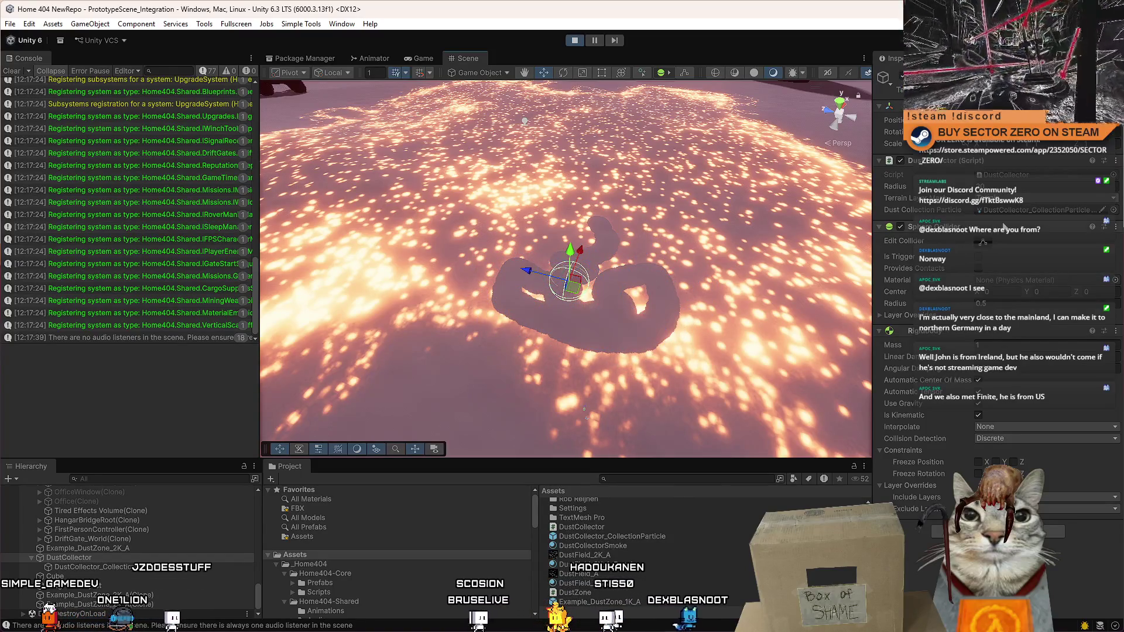
Step: Set the particle renderer's DustCollectorSmoke material emission colour to orange
{"action": "left_click", "coordinate": [102, 567]}
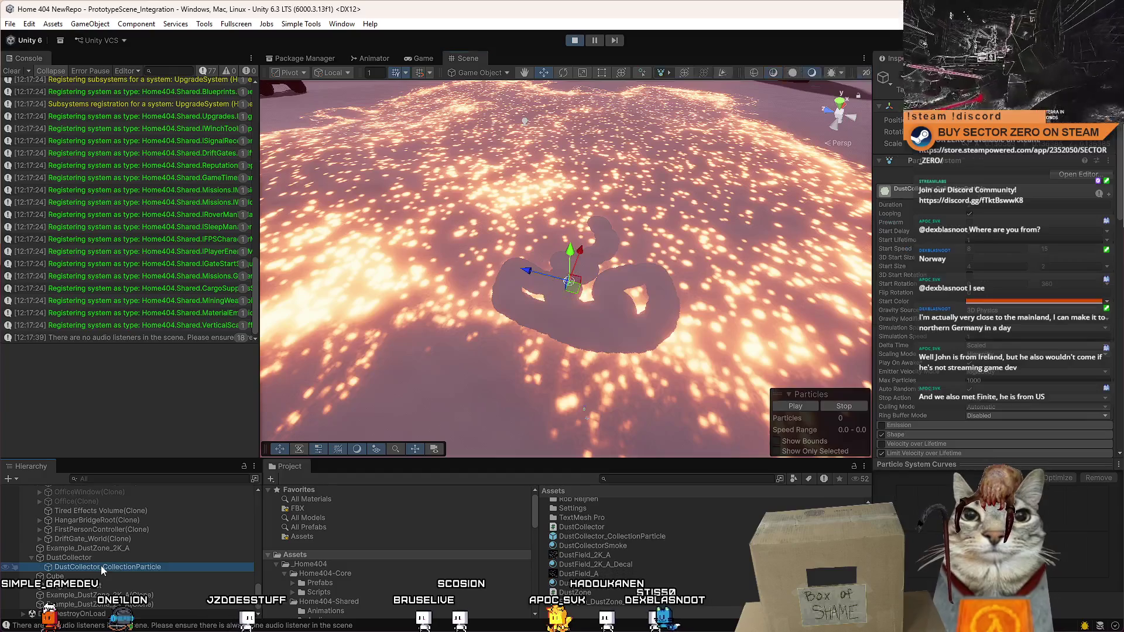
{"action": "left_click_drag", "start_coordinate": [1119, 202], "coordinate": [1122, 310]}
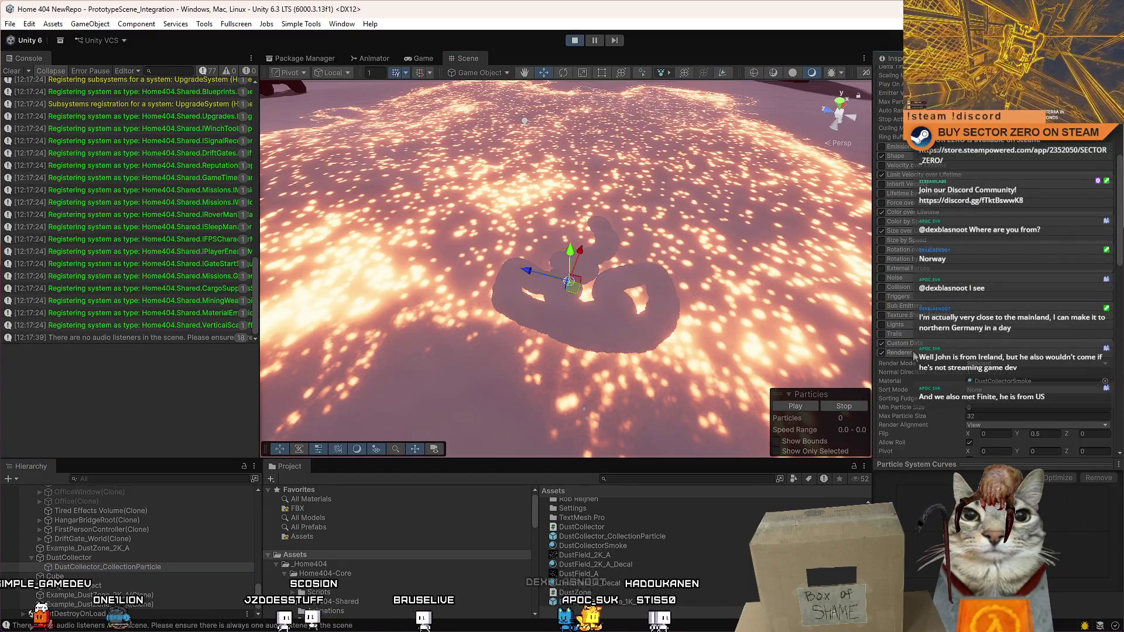
{"action": "left_click", "coordinate": [899, 352]}
{"action": "scroll", "coordinate": [937, 351], "scroll_direction": "down", "scroll_amount": 5}
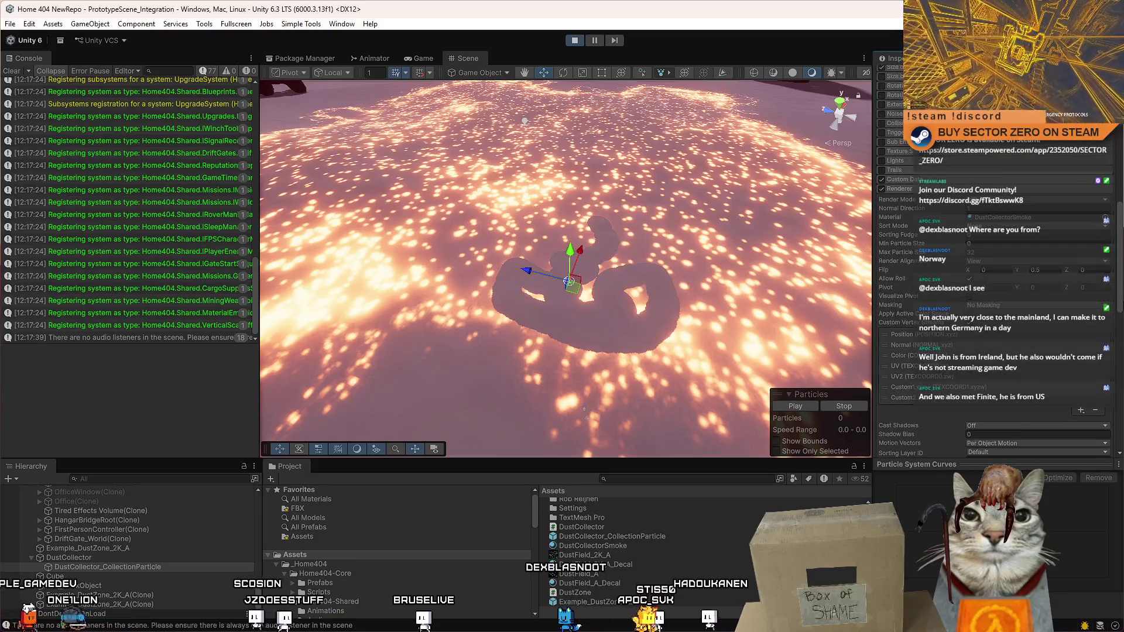
{"action": "left_click", "coordinate": [1030, 217]}
{"action": "left_click", "coordinate": [623, 553]}
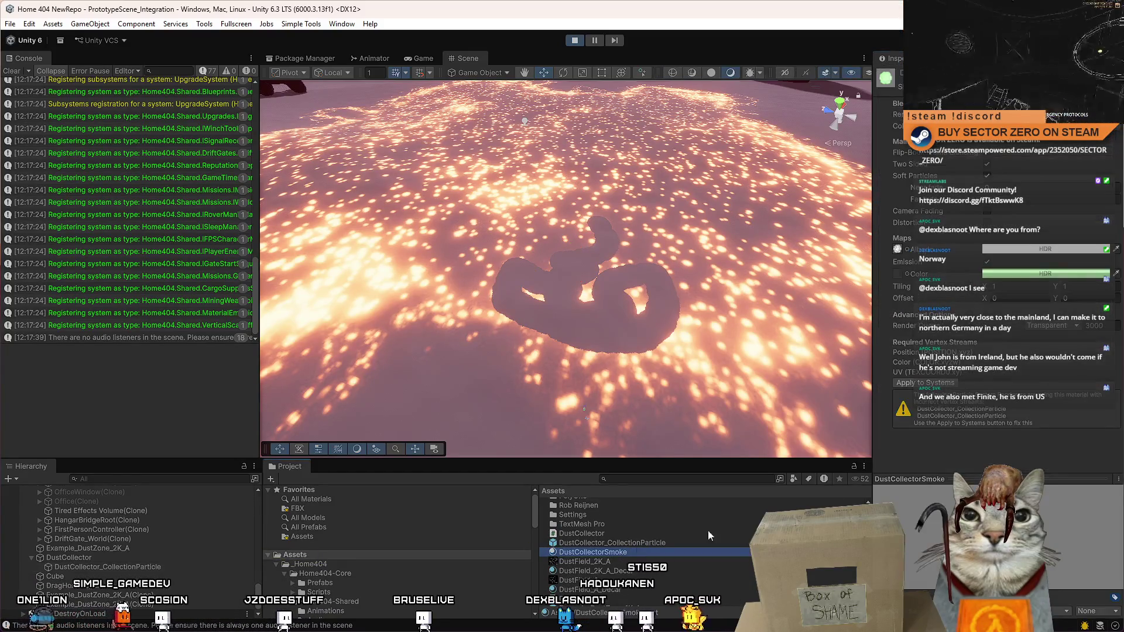
{"action": "left_click", "coordinate": [1015, 275]}
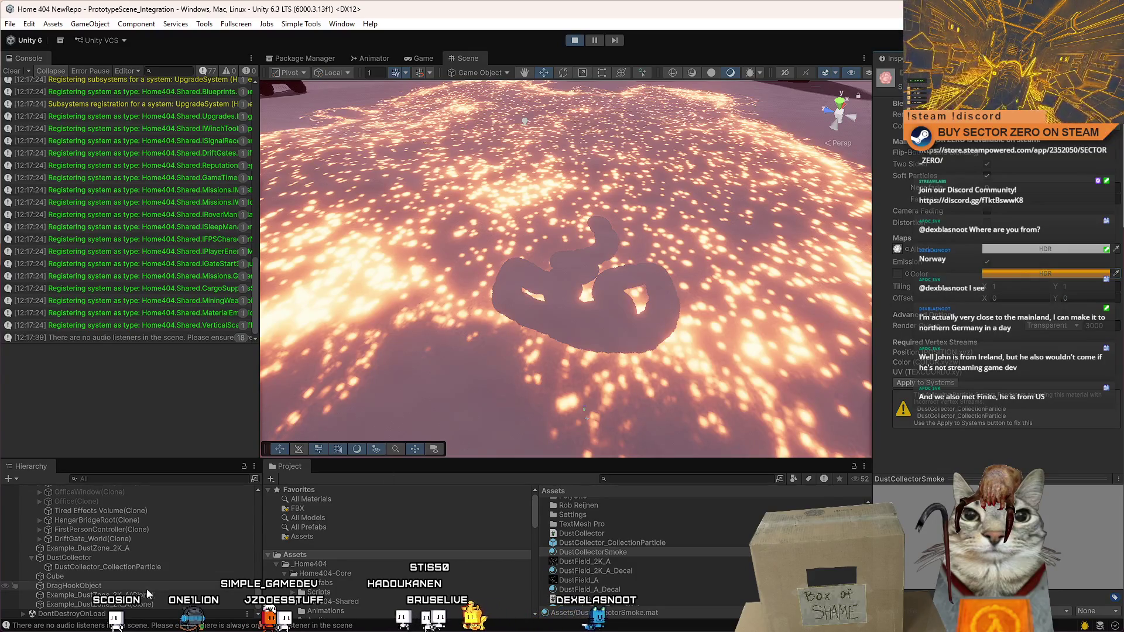
Step: Drag the DustCollector through the orange dust, checking the particle's start colour between passes
{"action": "left_click", "coordinate": [141, 567]}
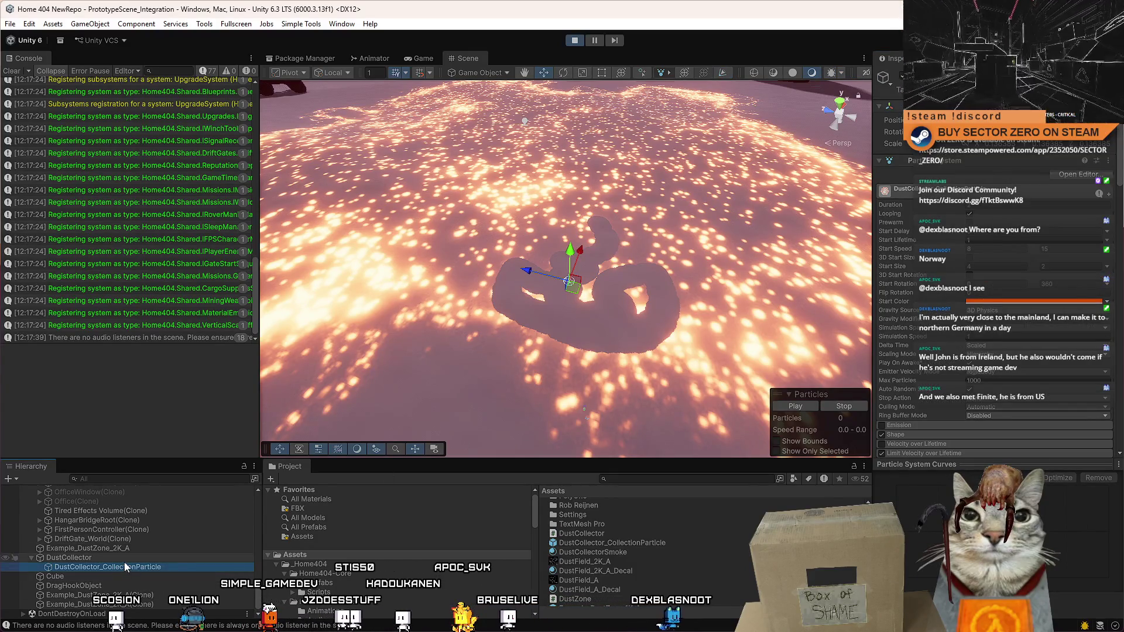
{"action": "left_click", "coordinate": [609, 243]}
{"action": "mouse_move", "coordinate": [571, 293]}
{"action": "left_mouse_down"}
{"action": "mouse_move", "coordinate": [518, 322]}
{"action": "mouse_move", "coordinate": [744, 327]}
{"action": "mouse_move", "coordinate": [691, 217]}
{"action": "mouse_move", "coordinate": [454, 279]}
{"action": "mouse_move", "coordinate": [468, 228]}
{"action": "mouse_move", "coordinate": [673, 246]}
{"action": "mouse_move", "coordinate": [697, 346]}
{"action": "mouse_move", "coordinate": [620, 334]}
{"action": "mouse_move", "coordinate": [755, 263]}
{"action": "mouse_move", "coordinate": [644, 255]}
{"action": "mouse_move", "coordinate": [717, 331]}
{"action": "mouse_move", "coordinate": [697, 348]}
{"action": "left_mouse_up"}
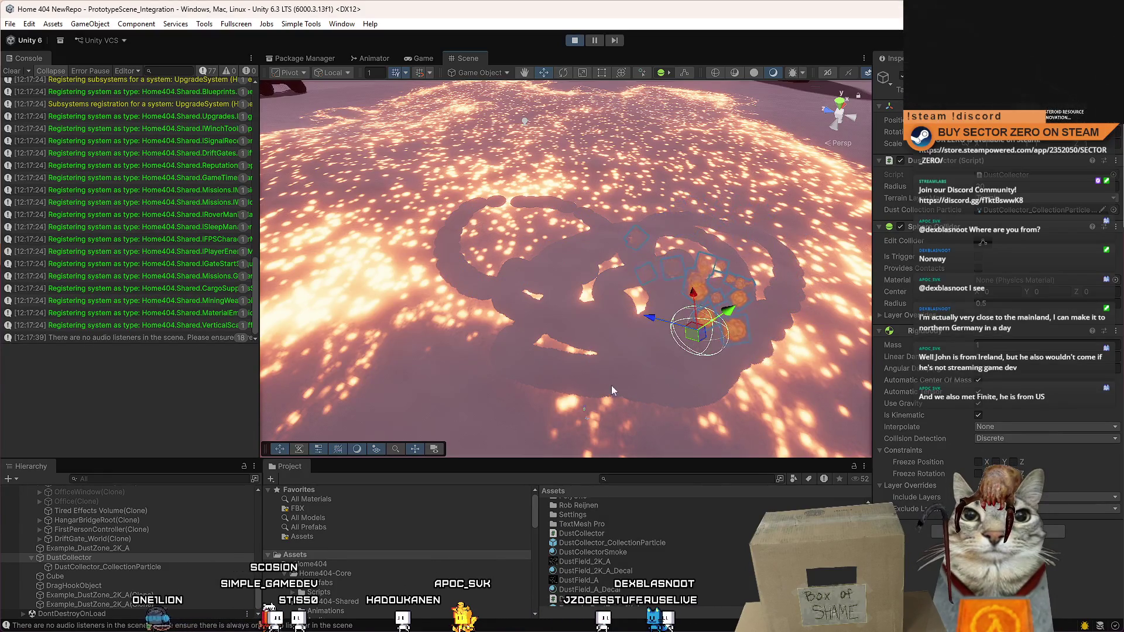
{"action": "left_click", "coordinate": [120, 569]}
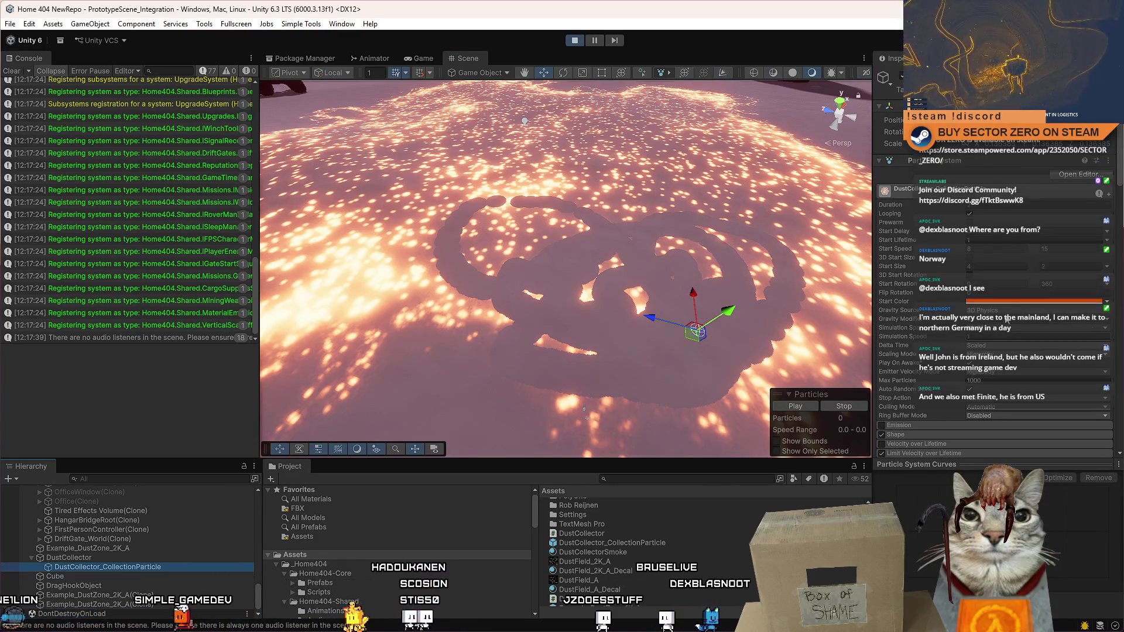
{"action": "left_click", "coordinate": [1042, 300]}
{"action": "left_click", "coordinate": [1114, 243]}
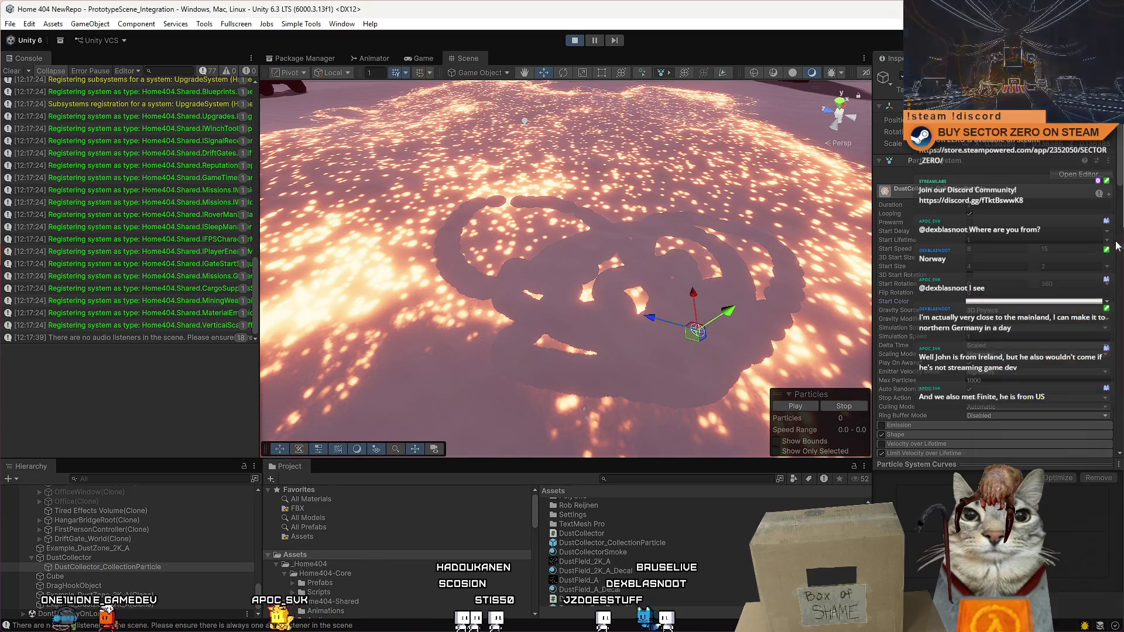
{"action": "left_click", "coordinate": [125, 559]}
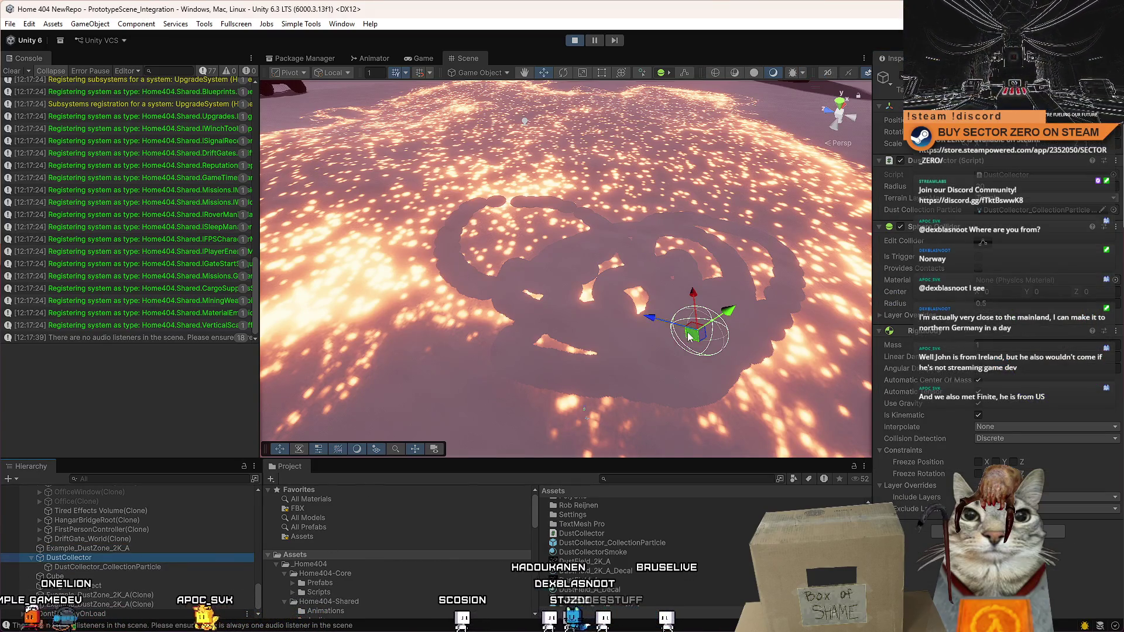
{"action": "mouse_move", "coordinate": [692, 330]}
{"action": "left_mouse_down"}
{"action": "mouse_move", "coordinate": [402, 293]}
{"action": "mouse_move", "coordinate": [480, 185]}
{"action": "mouse_move", "coordinate": [468, 279]}
{"action": "mouse_move", "coordinate": [509, 284]}
{"action": "left_mouse_up"}
{"action": "left_click_drag", "start_coordinate": [577, 201], "coordinate": [594, 204], "text": "alt"}
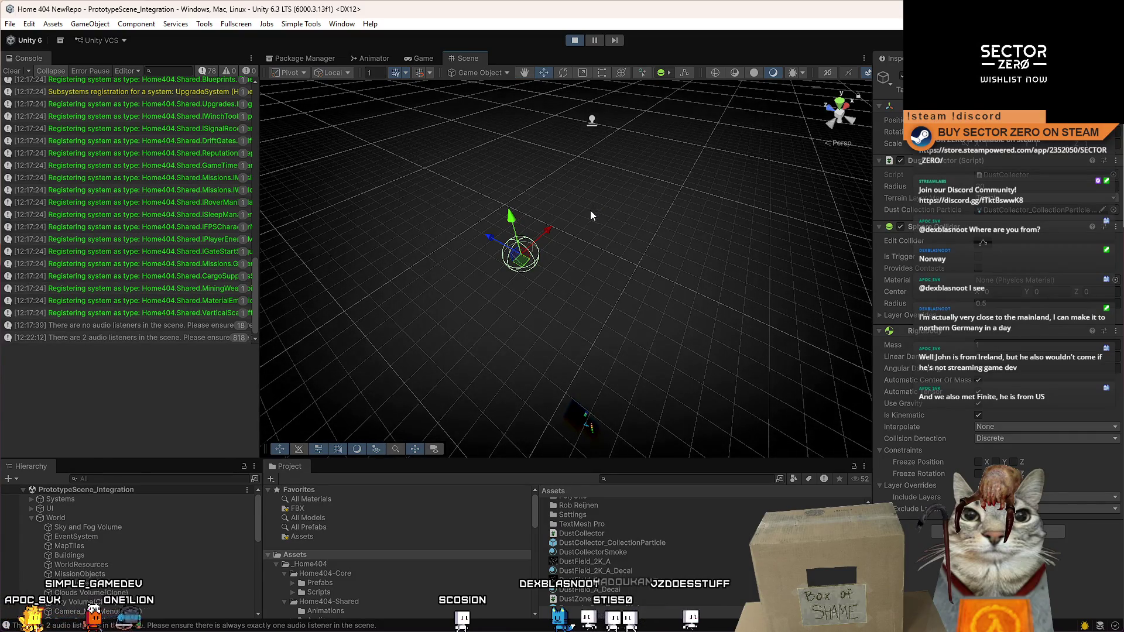
Step: Exit Play mode and deselect everything by clicking empty space
{"action": "left_click", "coordinate": [574, 40]}
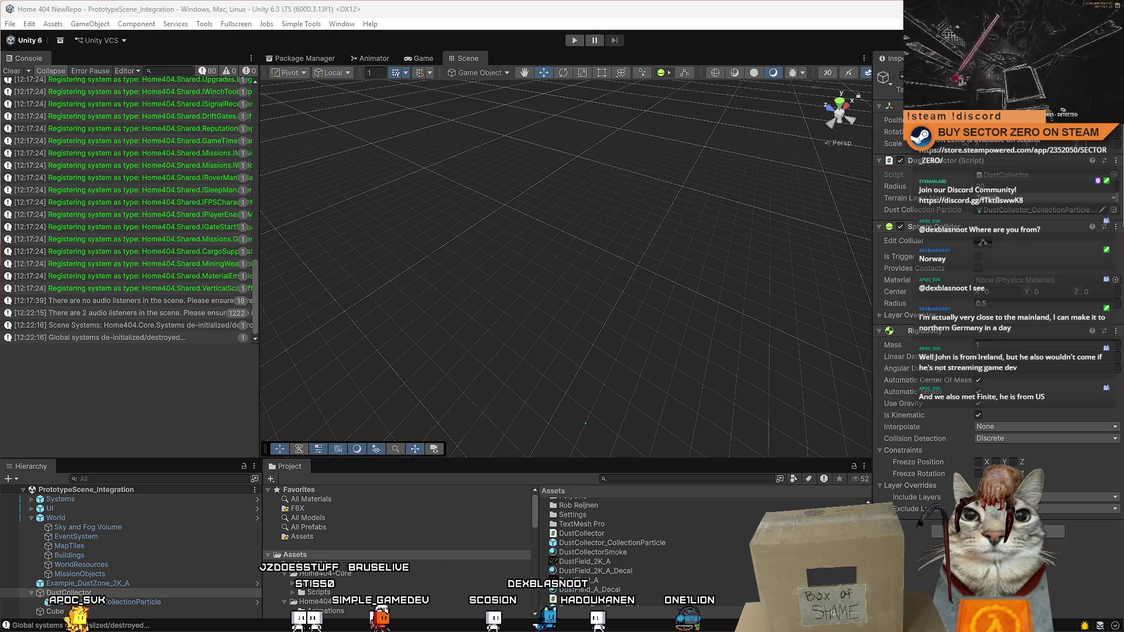
{"action": "left_click", "coordinate": [416, 333]}
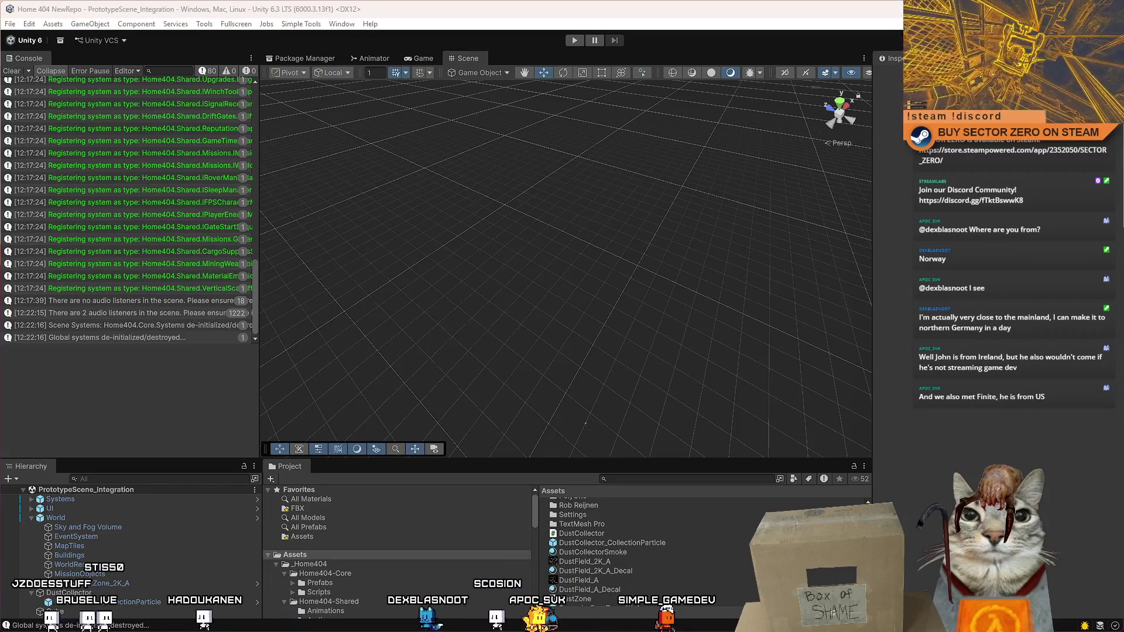
Step: Add a serialized Color particleColor field after emissiveIntensity in DustZone.cs
{"action": "key", "text": "alt+Tab"}
{"action": "scroll", "coordinate": [388, 325], "scroll_direction": "up", "scroll_amount": 9}
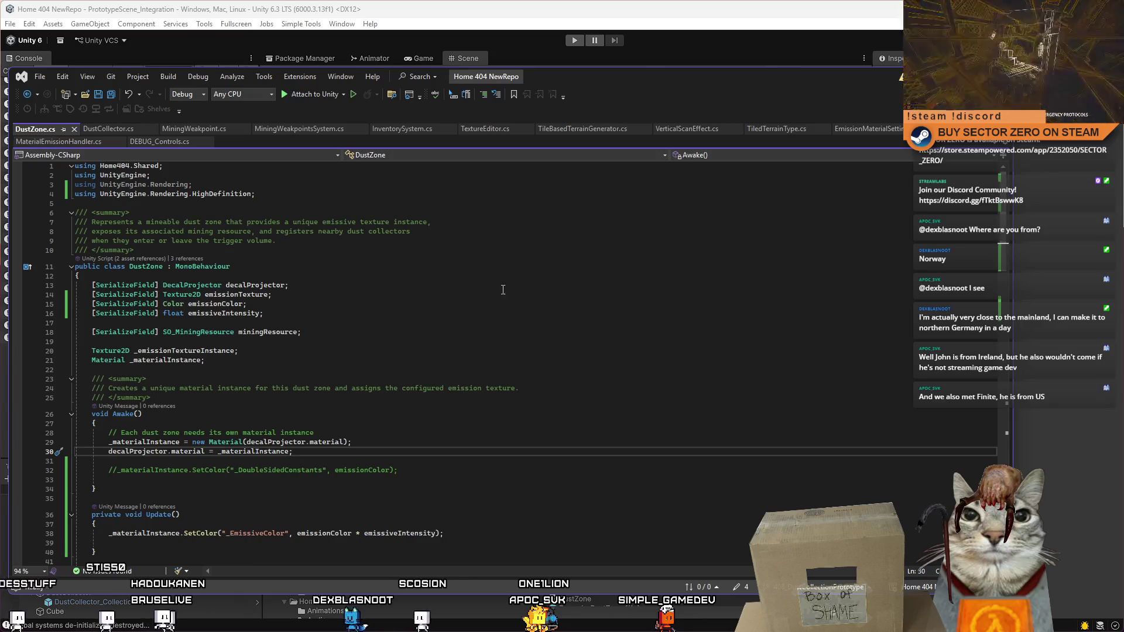
{"action": "left_click", "coordinate": [387, 294]}
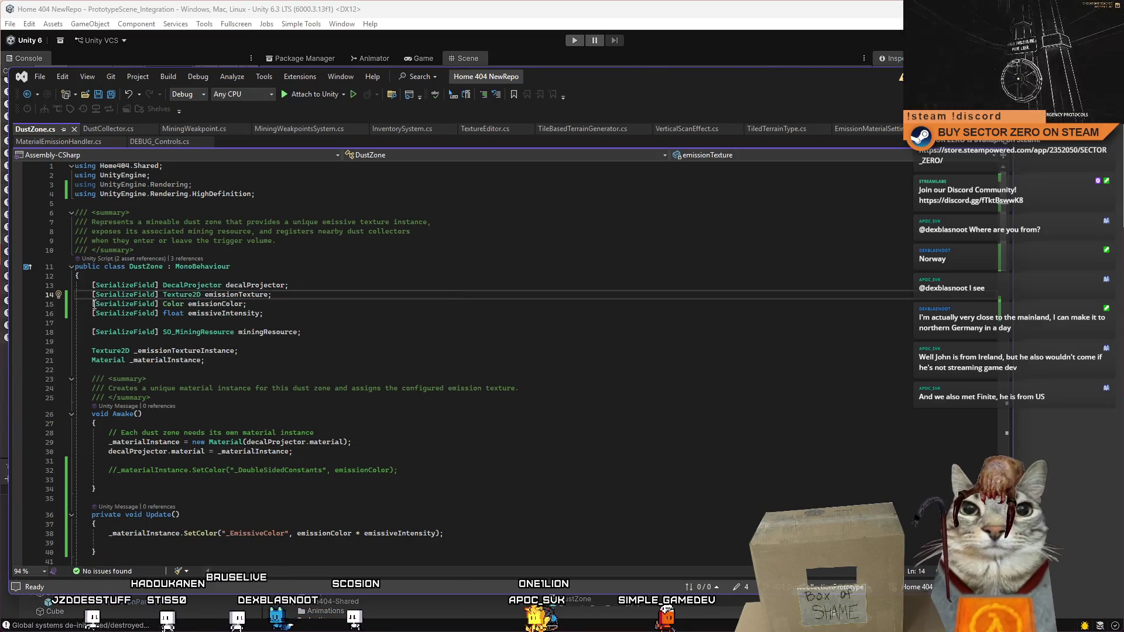
{"action": "left_click", "coordinate": [339, 317]}
{"action": "key", "text": "Return"}
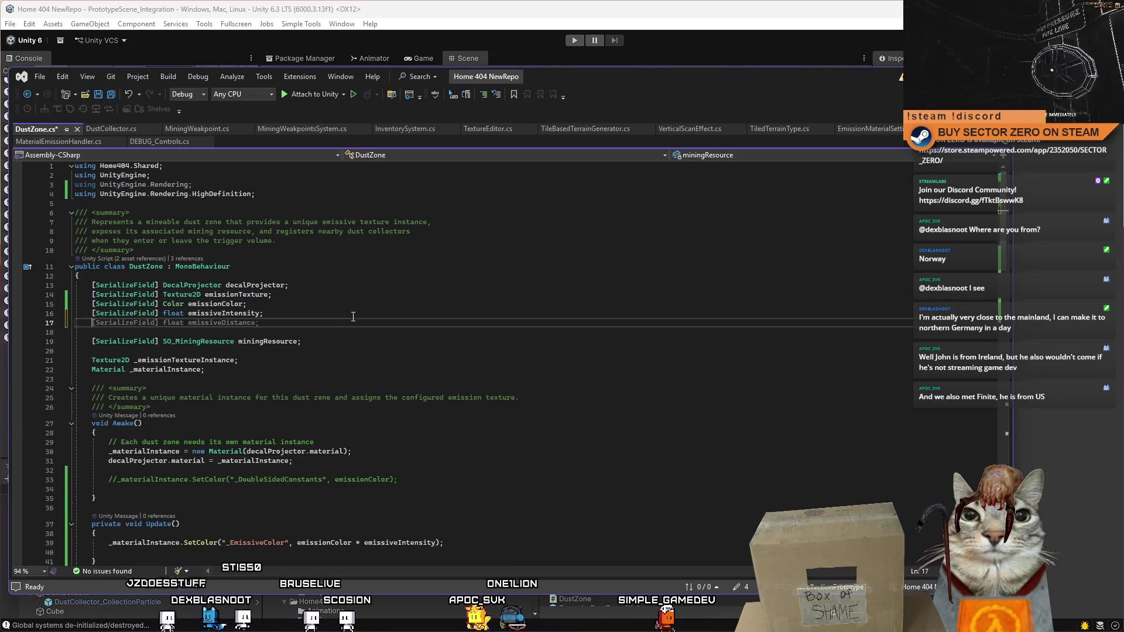
{"action": "type", "text": "ora"}
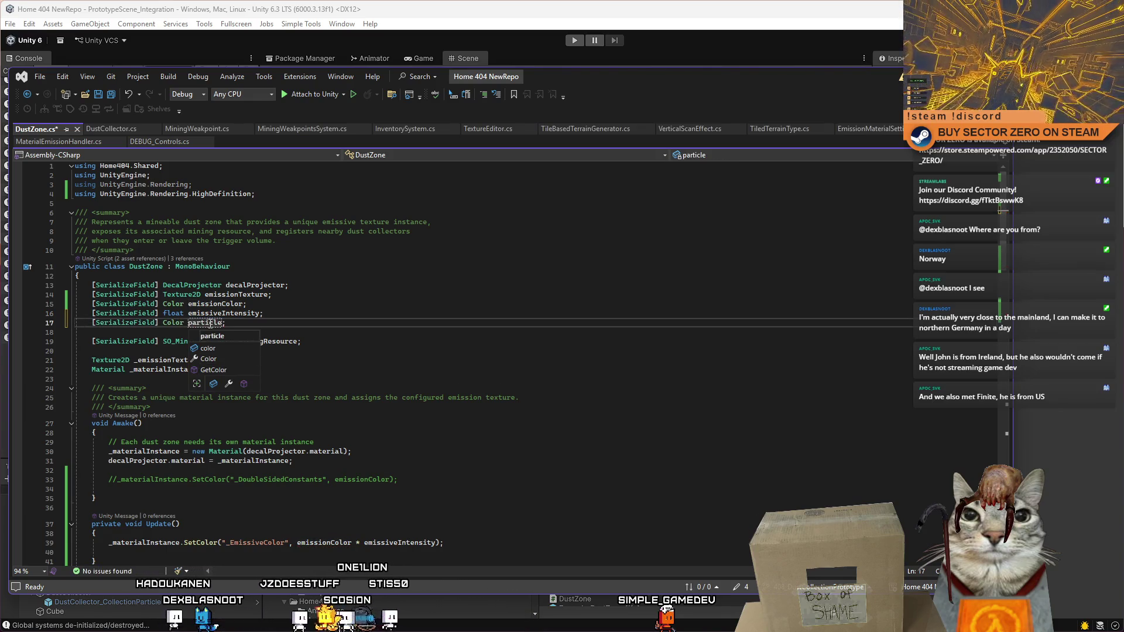
{"action": "type", "text": "Color"}
{"action": "key", "text": "Escape"}
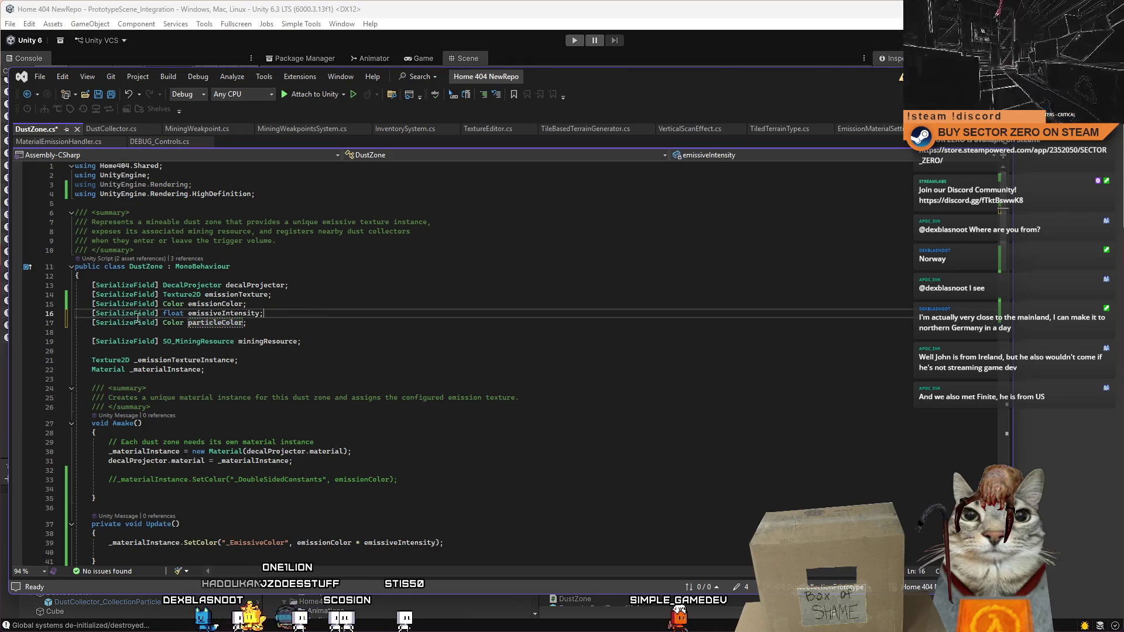
Step: Duplicate the field as particleMaterialColor and save DustZone.cs
{"action": "key", "text": "ctrl+d"}
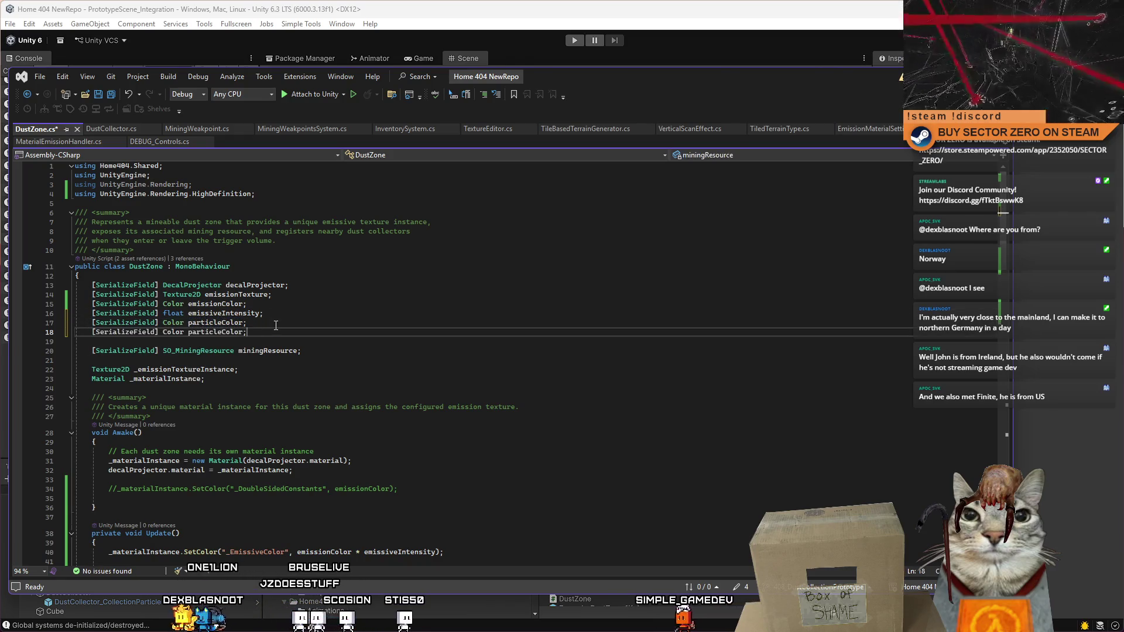
{"action": "left_click", "coordinate": [223, 332]}
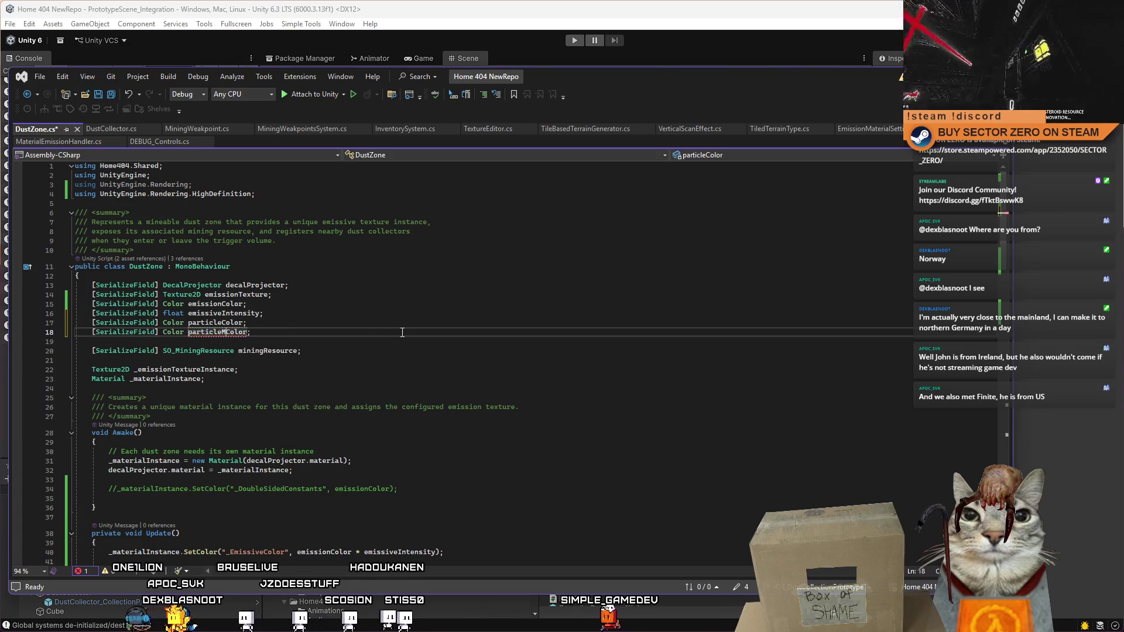
{"action": "type", "text": "aterial"}
{"action": "key", "text": "End"}
{"action": "scroll", "coordinate": [338, 300], "scroll_direction": "down", "scroll_amount": 3}
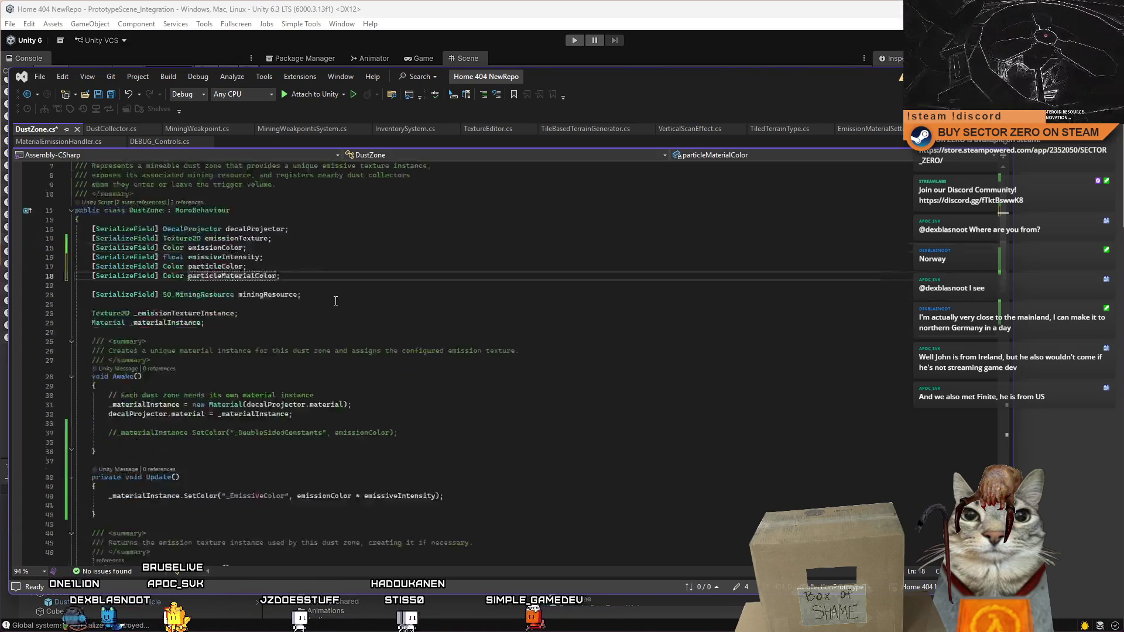
{"action": "left_click", "coordinate": [412, 296]}
{"action": "key", "text": "ctrl+s"}
{"action": "scroll", "coordinate": [410, 346], "scroll_direction": "down", "scroll_amount": 3}
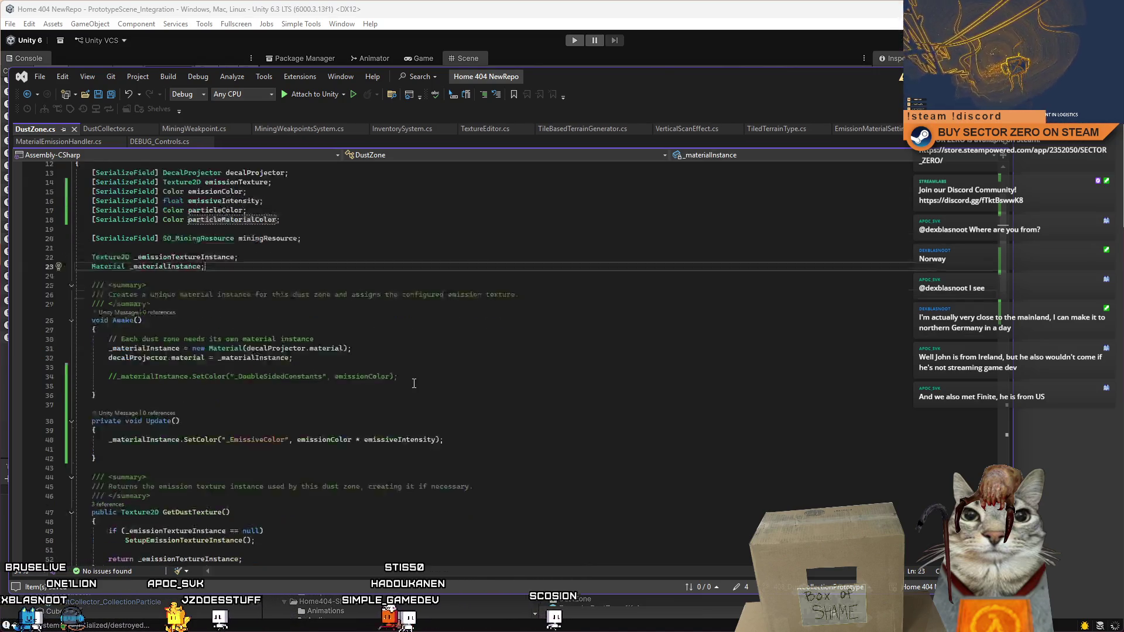
{"action": "scroll", "coordinate": [409, 389], "scroll_direction": "down", "scroll_amount": 8}
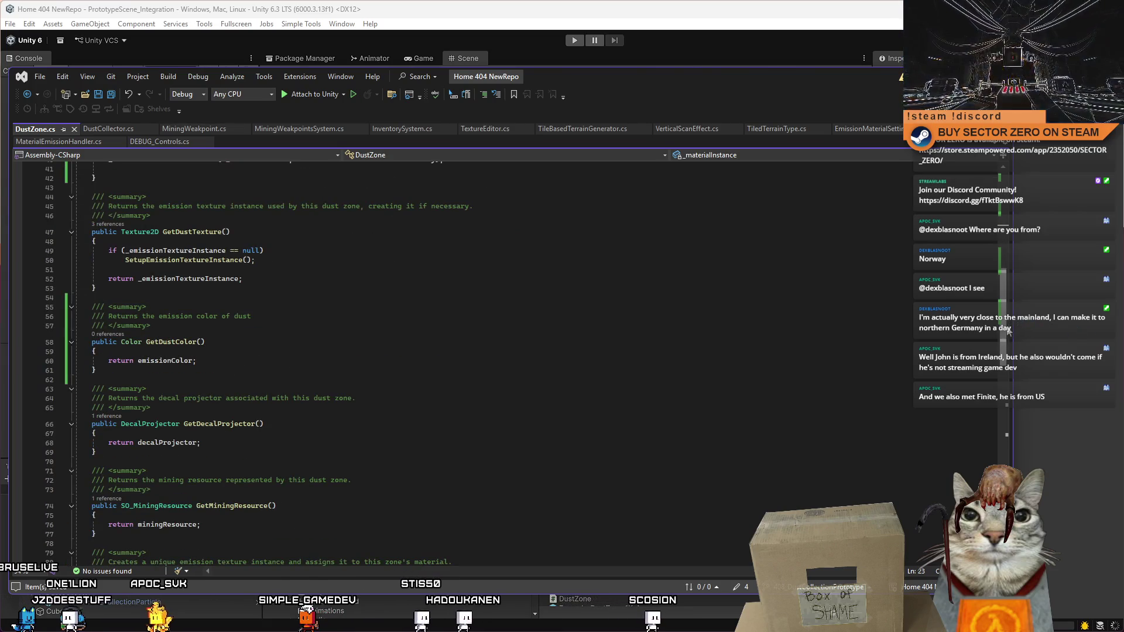
{"action": "scroll", "coordinate": [1002, 232], "scroll_direction": "up", "scroll_amount": 13}
{"action": "scroll", "coordinate": [647, 258], "scroll_direction": "down", "scroll_amount": 4}
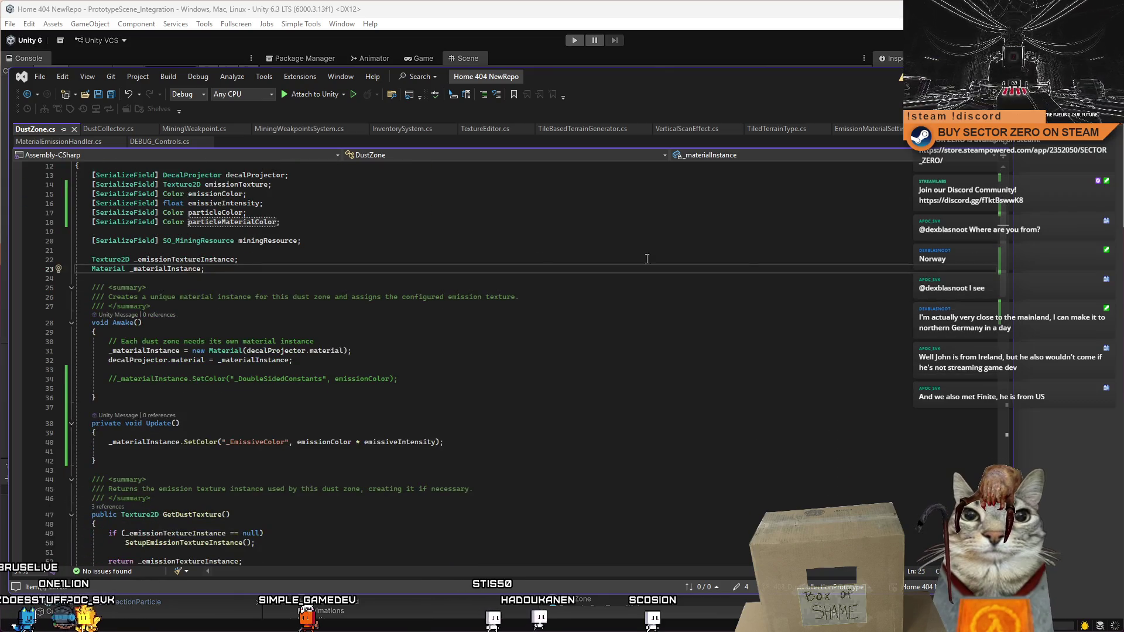
{"action": "double_click", "coordinate": [217, 214]}
{"action": "scroll", "coordinate": [370, 355], "scroll_direction": "down", "scroll_amount": 3}
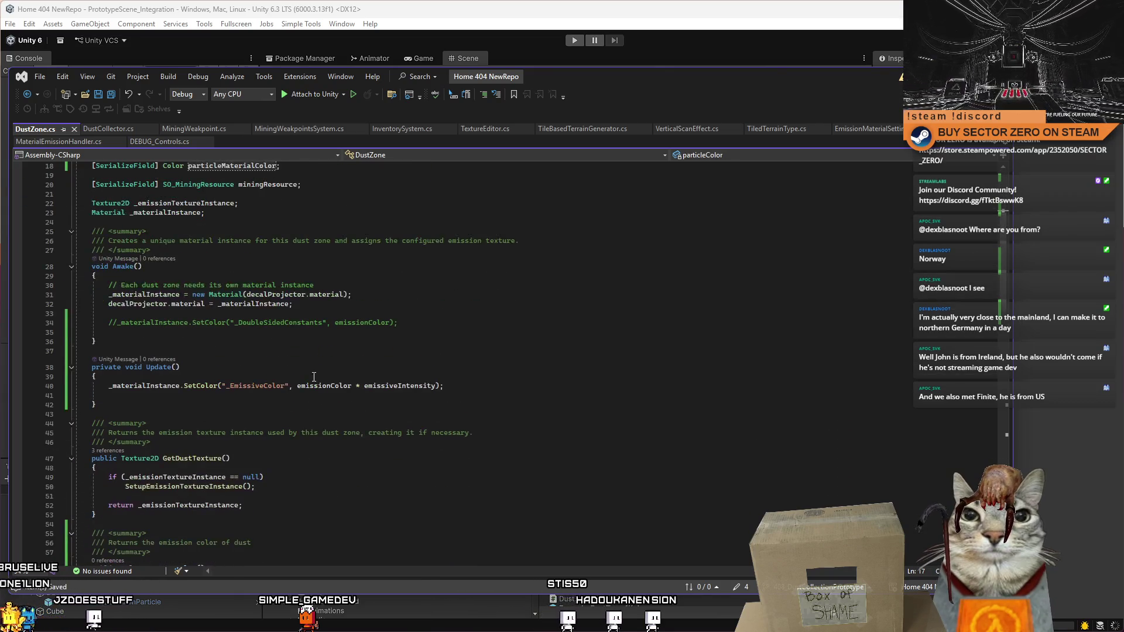
Step: Rename GetDustColor to GetParticleColor returning particleColor and delete its summary comment
{"action": "scroll", "coordinate": [227, 449], "scroll_direction": "down", "scroll_amount": 5}
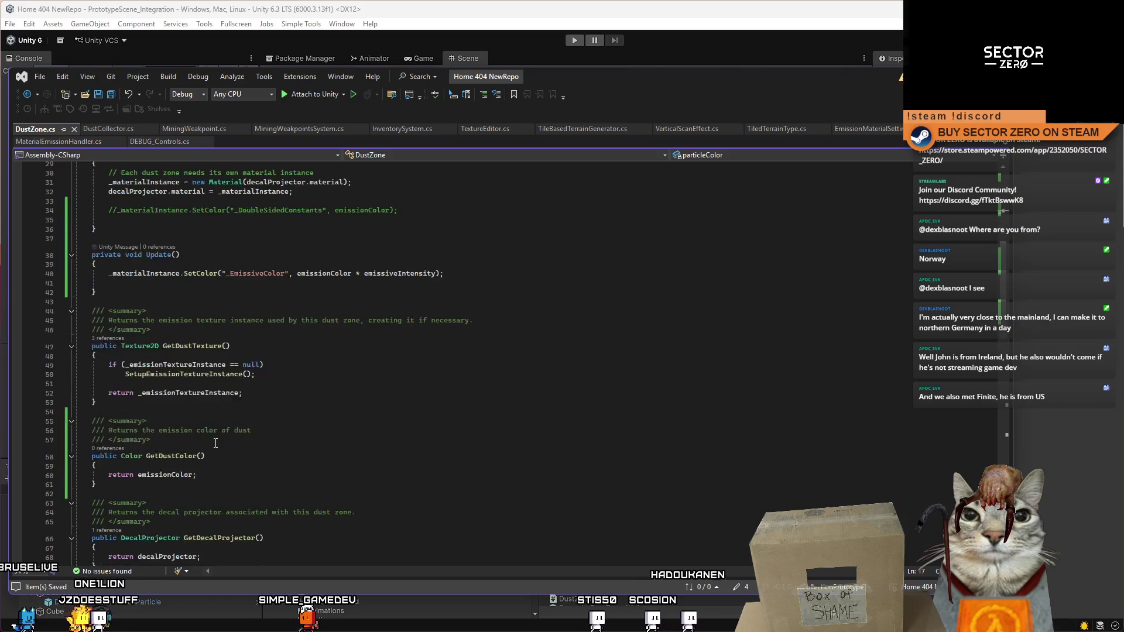
{"action": "left_click", "coordinate": [176, 400]}
{"action": "key", "text": "BackSpace"}
{"action": "key", "text": "BackSpace"}
{"action": "key", "text": "BackSpace"}
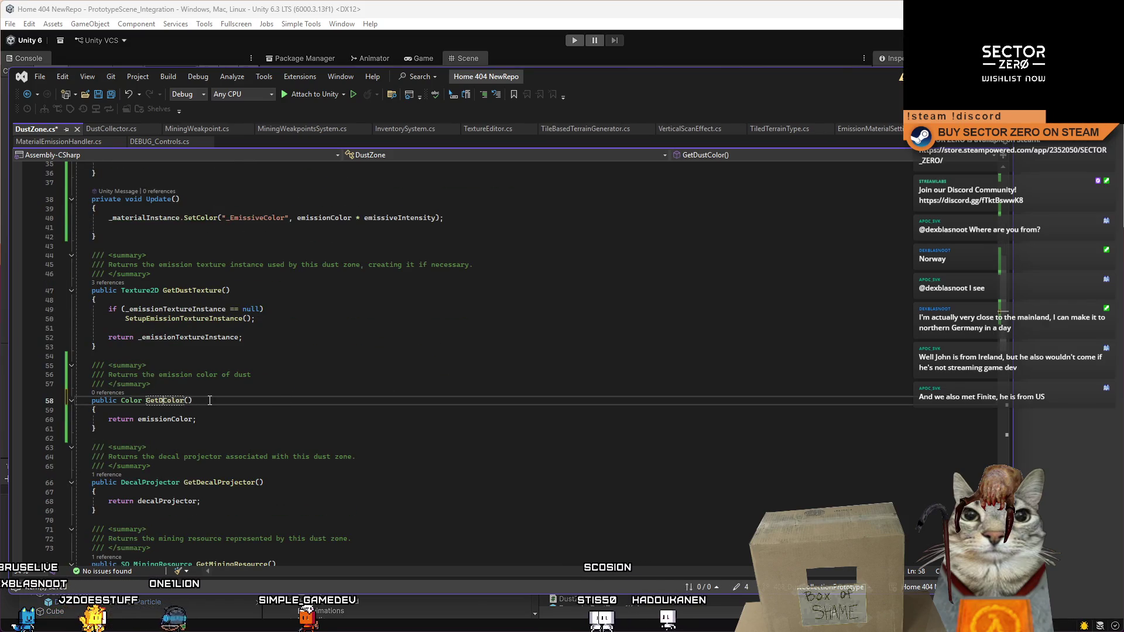
{"action": "type", "text": "e"}
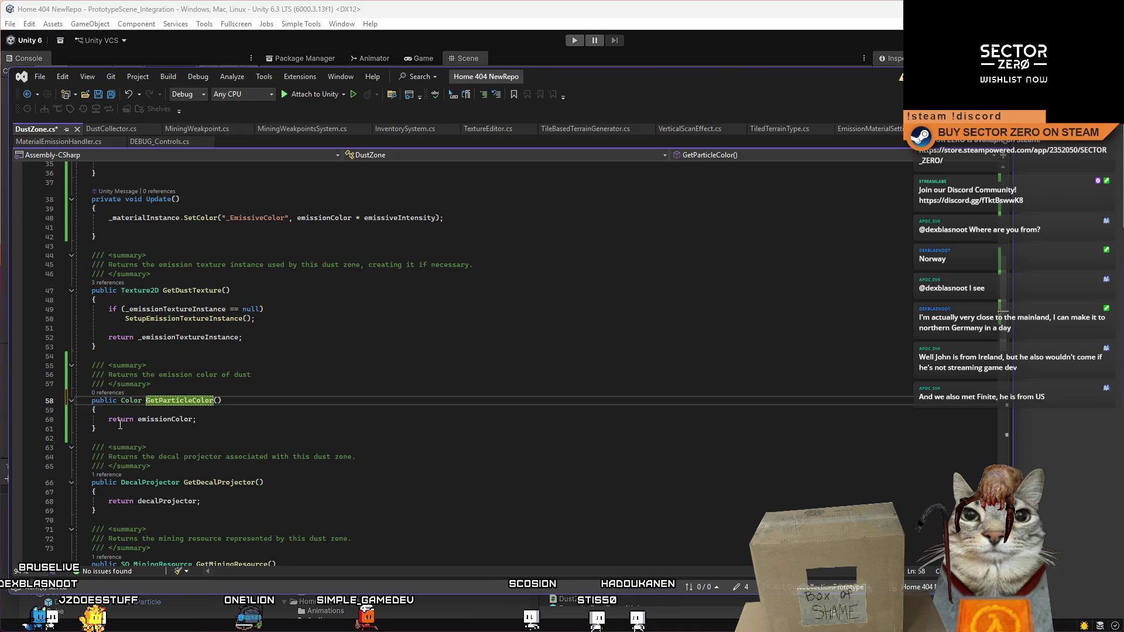
{"action": "double_click", "coordinate": [153, 419]}
{"action": "type", "text": "particleColor"}
{"action": "left_click_drag", "start_coordinate": [57, 429], "coordinate": [47, 367]}
{"action": "key", "text": "Delete"}
Step: Duplicate the GetParticleColor method directly below itself
{"action": "left_click_drag", "start_coordinate": [41, 410], "coordinate": [41, 384]}
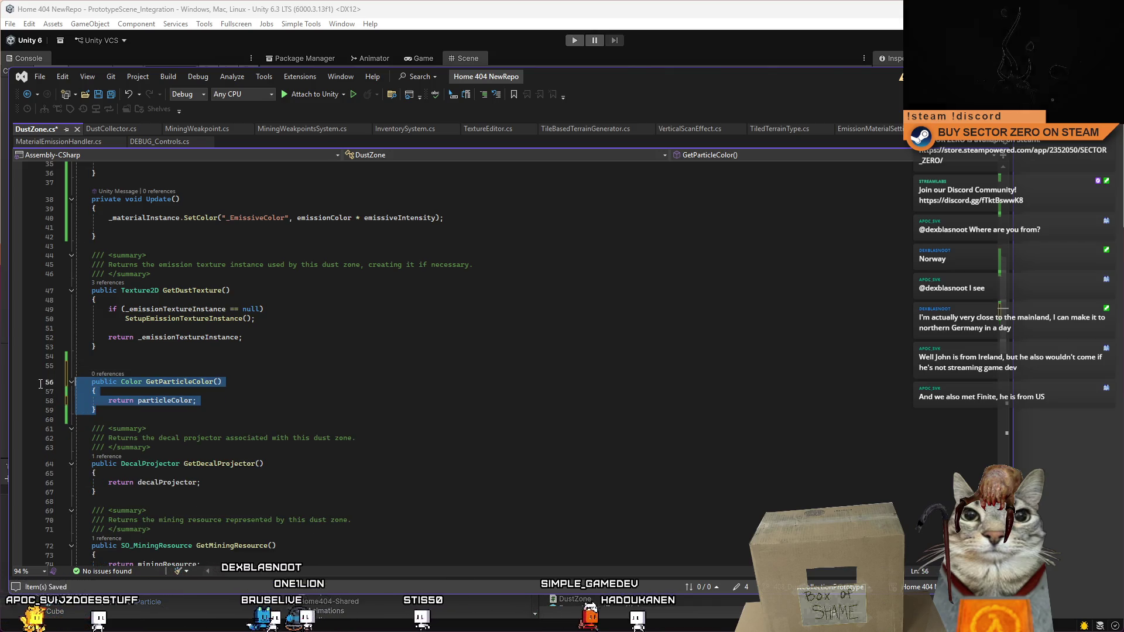
{"action": "key", "text": "ctrl+c"}
{"action": "left_click", "coordinate": [121, 416]}
{"action": "key", "text": "Return"}
{"action": "key", "text": "ctrl+v"}
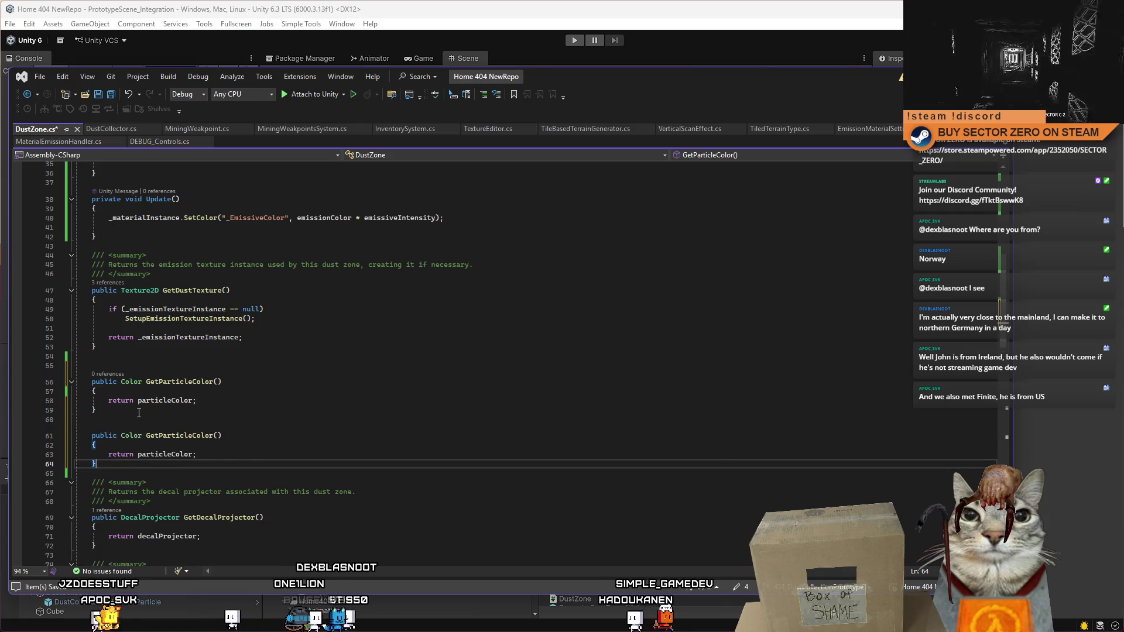
Step: Rename the copy to GetParticleMaterialColor and make it return particleMaterialColor
{"action": "scroll", "coordinate": [288, 342], "scroll_direction": "up", "scroll_amount": 5}
{"action": "scroll", "coordinate": [288, 342], "scroll_direction": "up", "scroll_amount": 5}
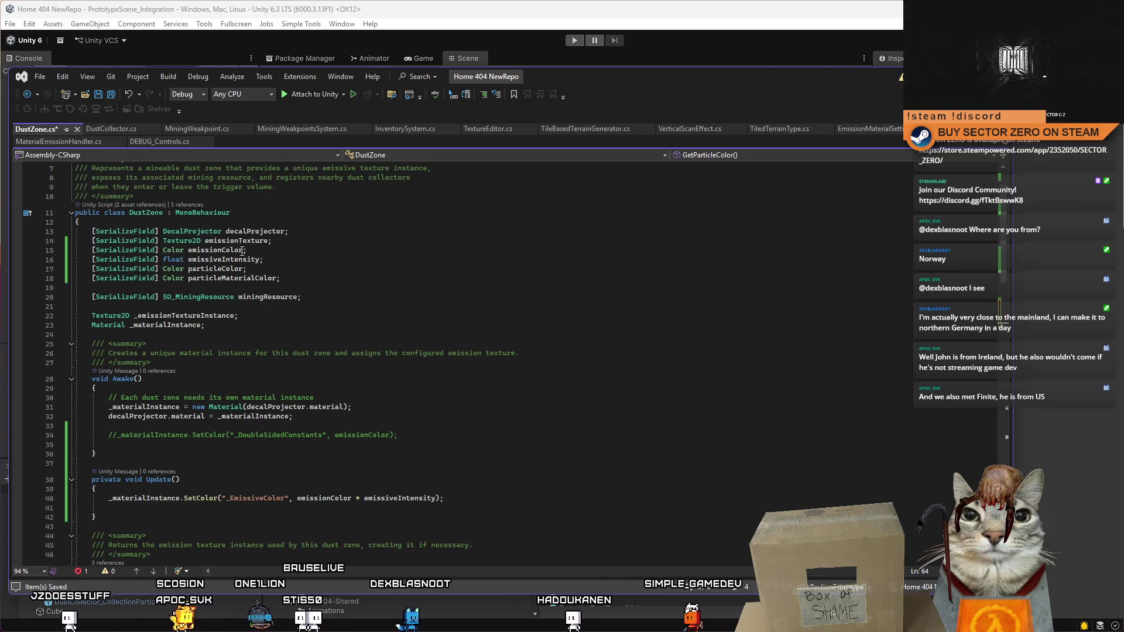
{"action": "double_click", "coordinate": [225, 279]}
{"action": "scroll", "coordinate": [259, 382], "scroll_direction": "down", "scroll_amount": 10}
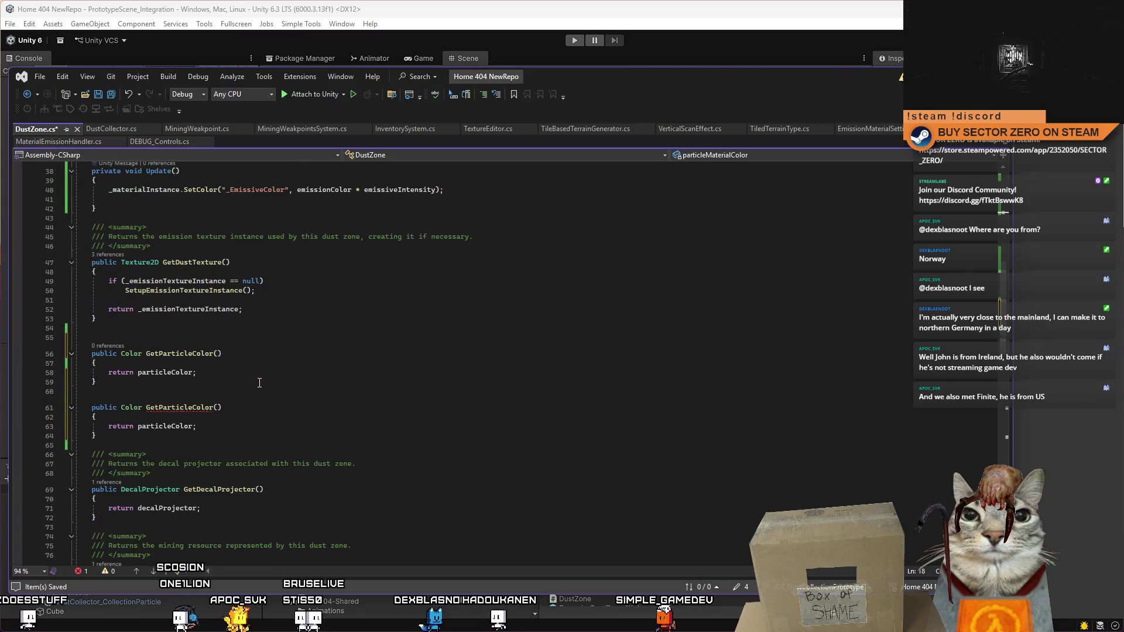
{"action": "double_click", "coordinate": [160, 427]}
{"action": "key", "text": "ctrl+v"}
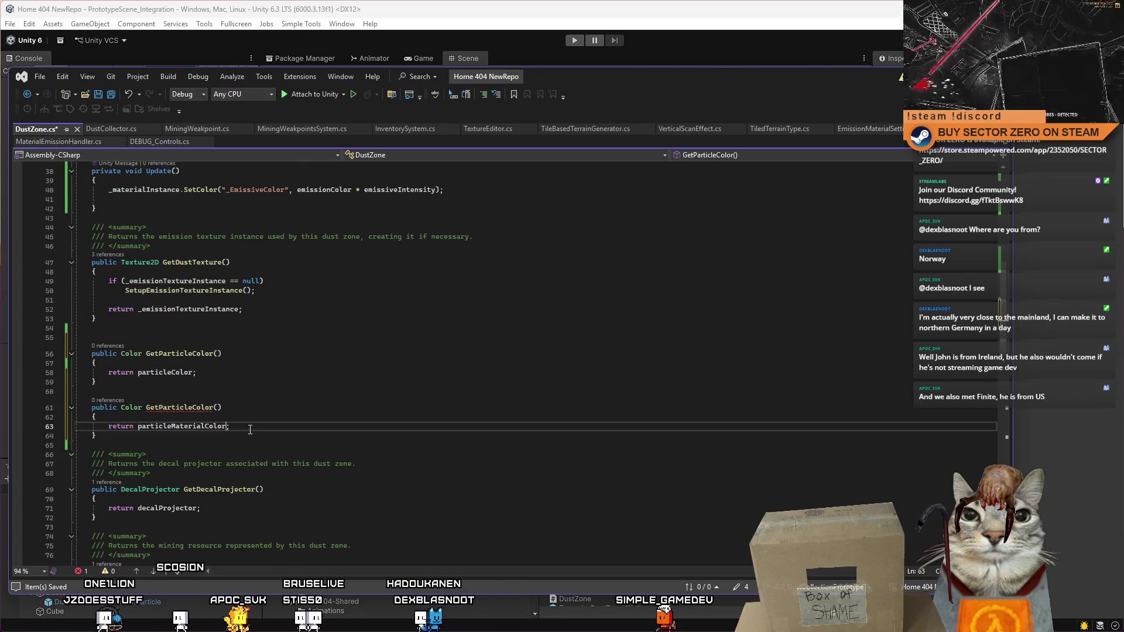
{"action": "double_click", "coordinate": [179, 408]}
{"action": "type", "text": "Ge"}
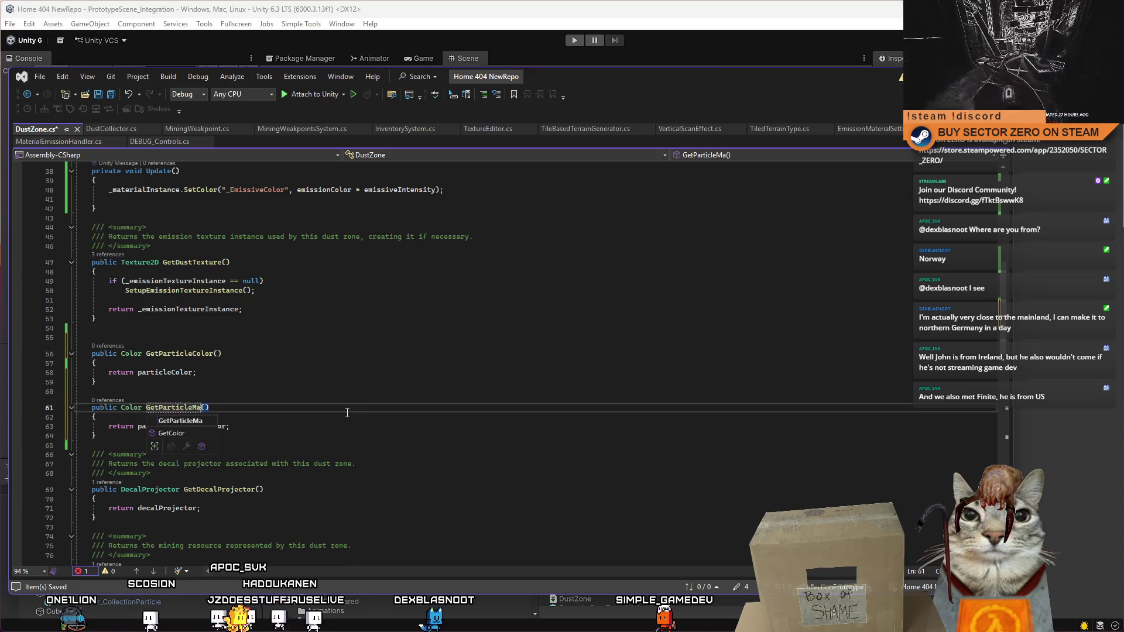
{"action": "left_click", "coordinate": [384, 392]}
{"action": "left_click", "coordinate": [381, 363]}
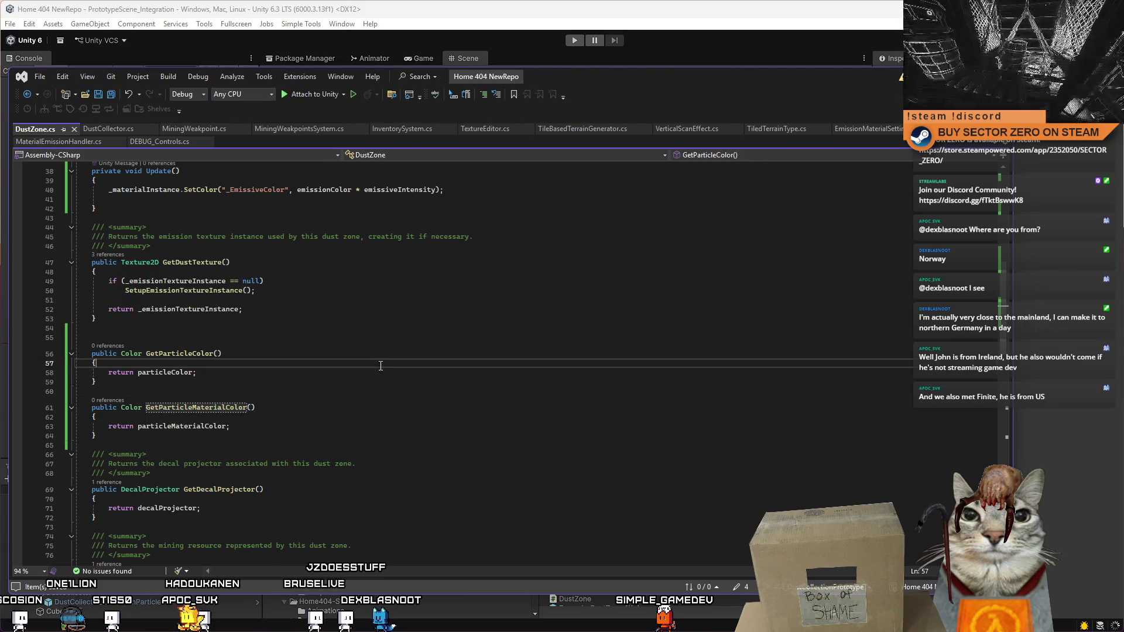
{"action": "left_click", "coordinate": [363, 419]}
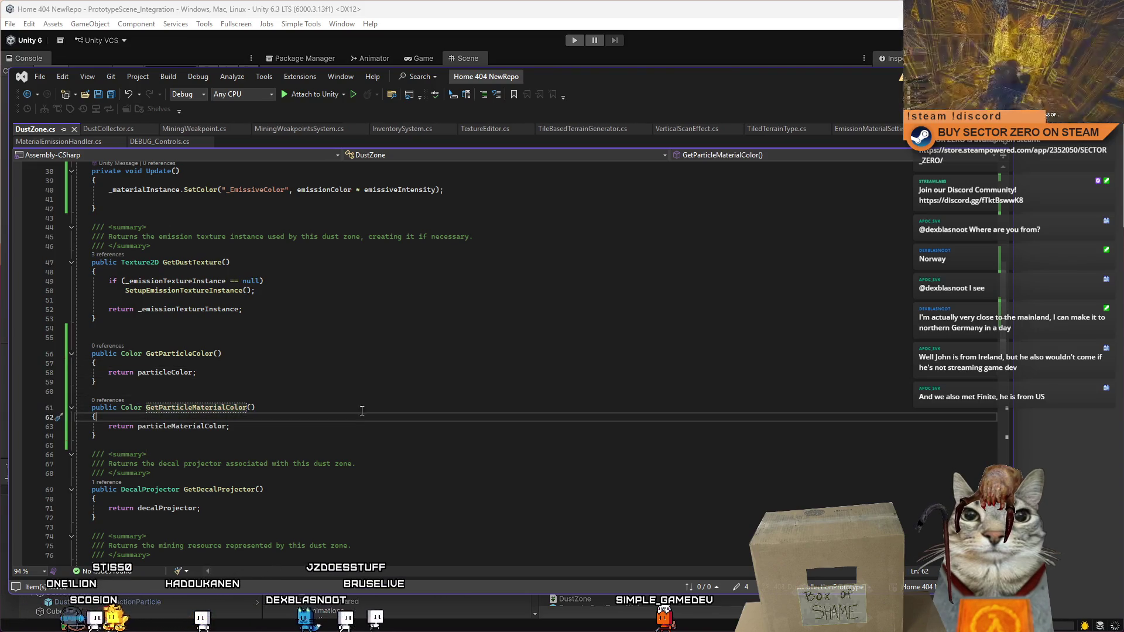
{"action": "left_click", "coordinate": [346, 430]}
{"action": "left_click", "coordinate": [363, 390]}
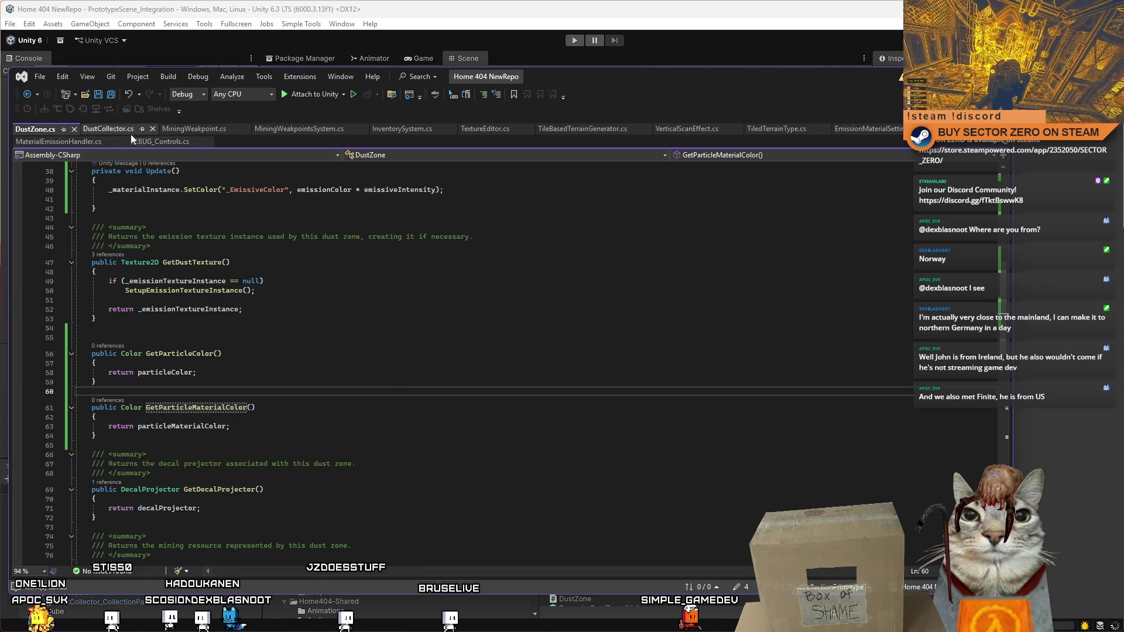
Step: Add a blank line after the zone is added in DustCollector's RegisterZone
{"action": "left_click", "coordinate": [118, 130]}
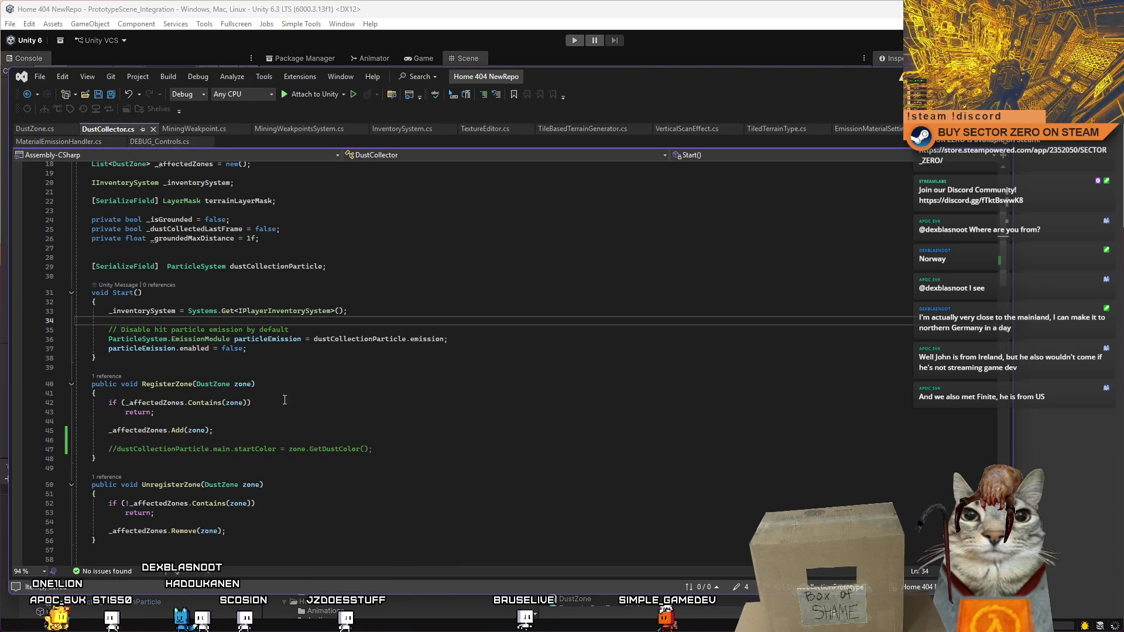
{"action": "left_click", "coordinate": [309, 433]}
{"action": "key", "text": "Return"}
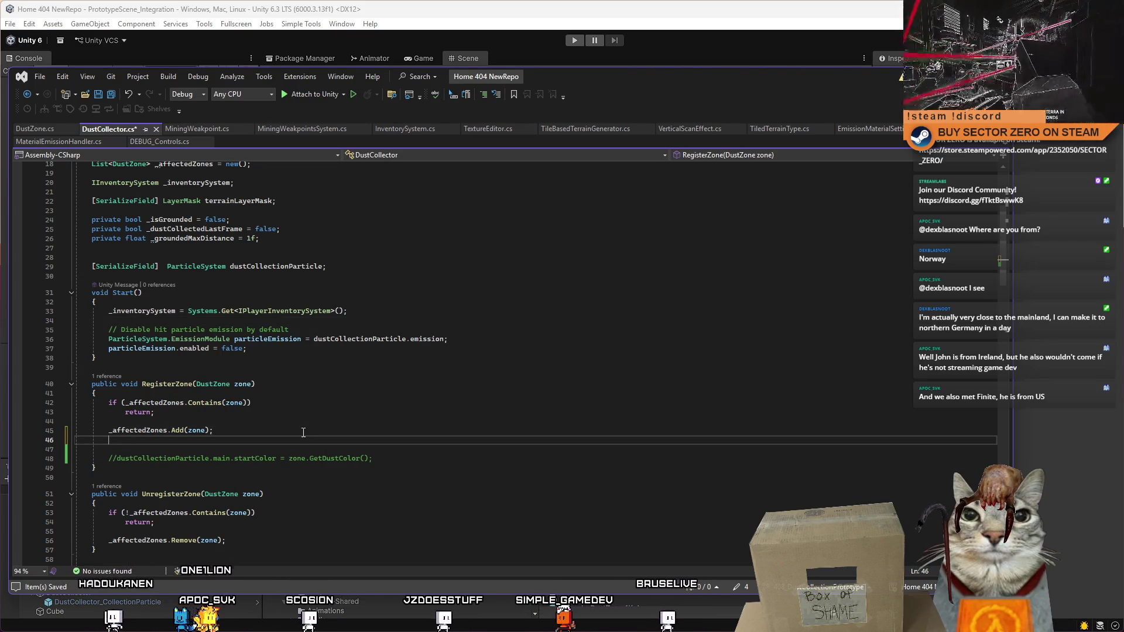
Step: Move the emissive SetColor statement from DustZone's Update into Awake
{"action": "left_click", "coordinate": [47, 130]}
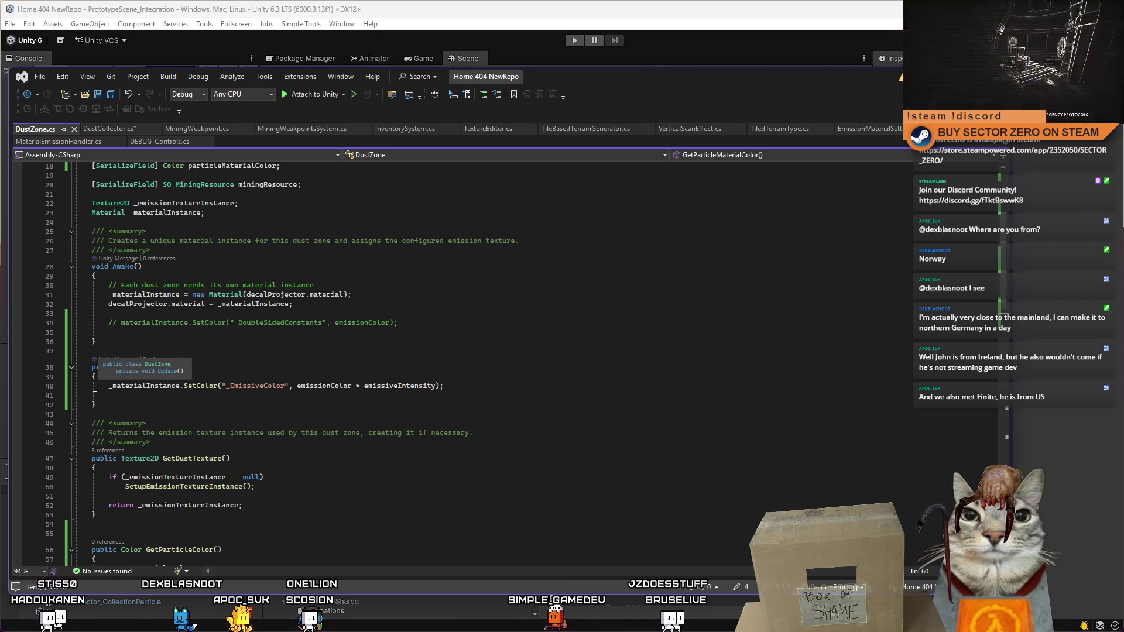
{"action": "left_click_drag", "start_coordinate": [470, 385], "coordinate": [117, 386]}
{"action": "key", "text": "ctrl+x"}
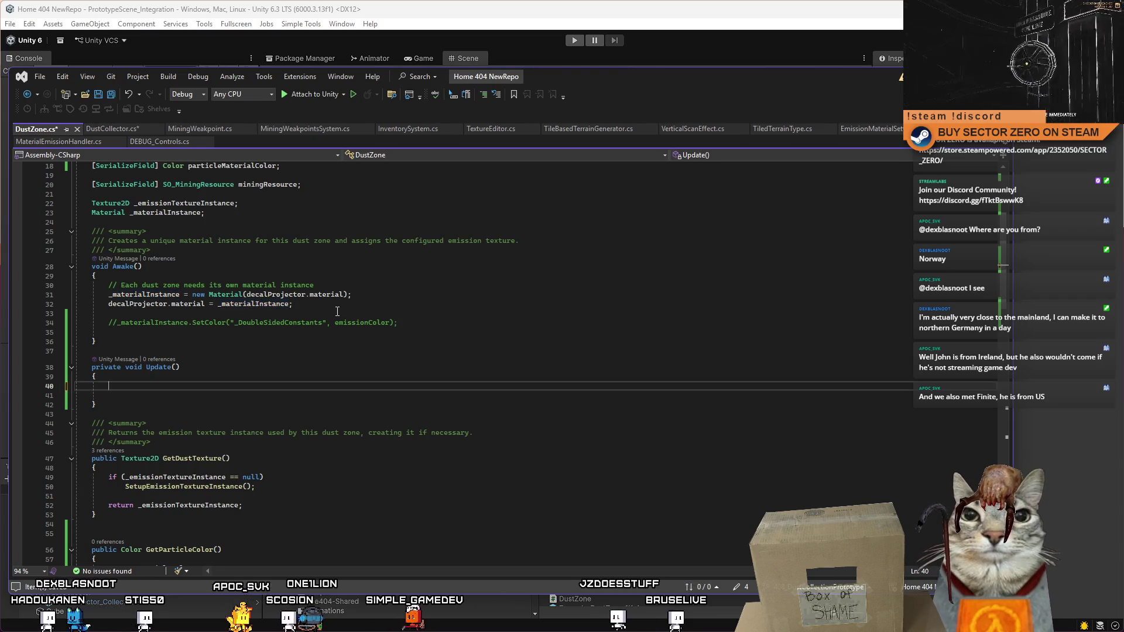
{"action": "left_click", "coordinate": [337, 313]}
{"action": "key", "text": "ctrl+v"}
Step: Delete the old commented SetColor line and the now-empty Update method
{"action": "mouse_move", "coordinate": [392, 322]}
{"action": "left_mouse_down"}
{"action": "mouse_move", "coordinate": [109, 322]}
{"action": "mouse_move", "coordinate": [149, 328]}
{"action": "left_mouse_up"}
{"action": "key", "text": "Delete"}
{"action": "key", "text": "Delete"}
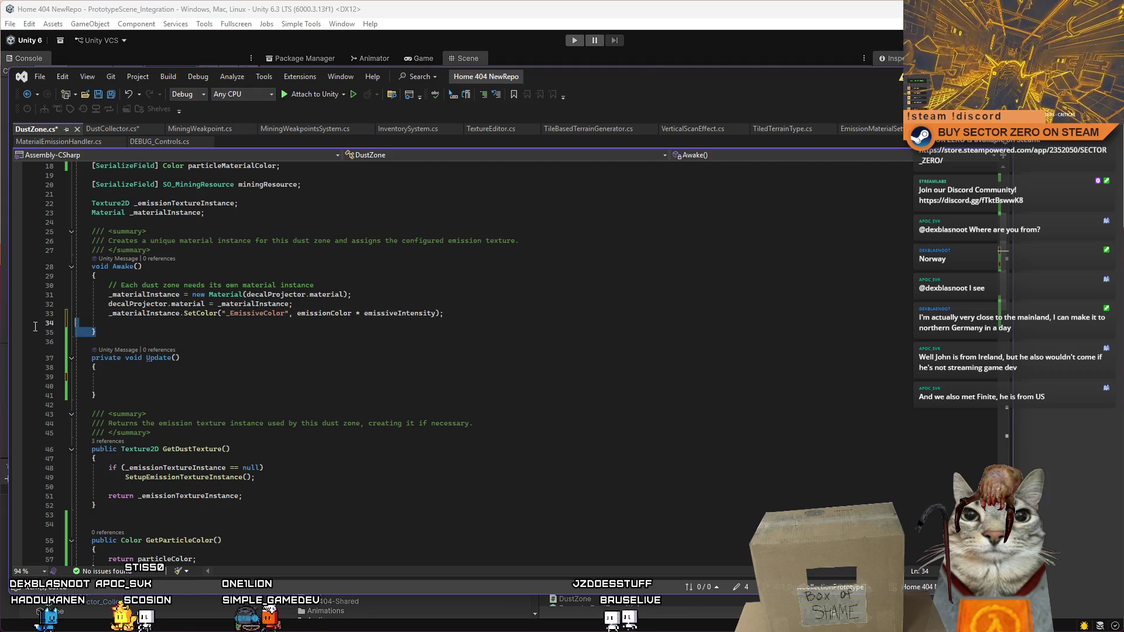
{"action": "key", "text": "Delete"}
{"action": "left_click", "coordinate": [286, 375]}
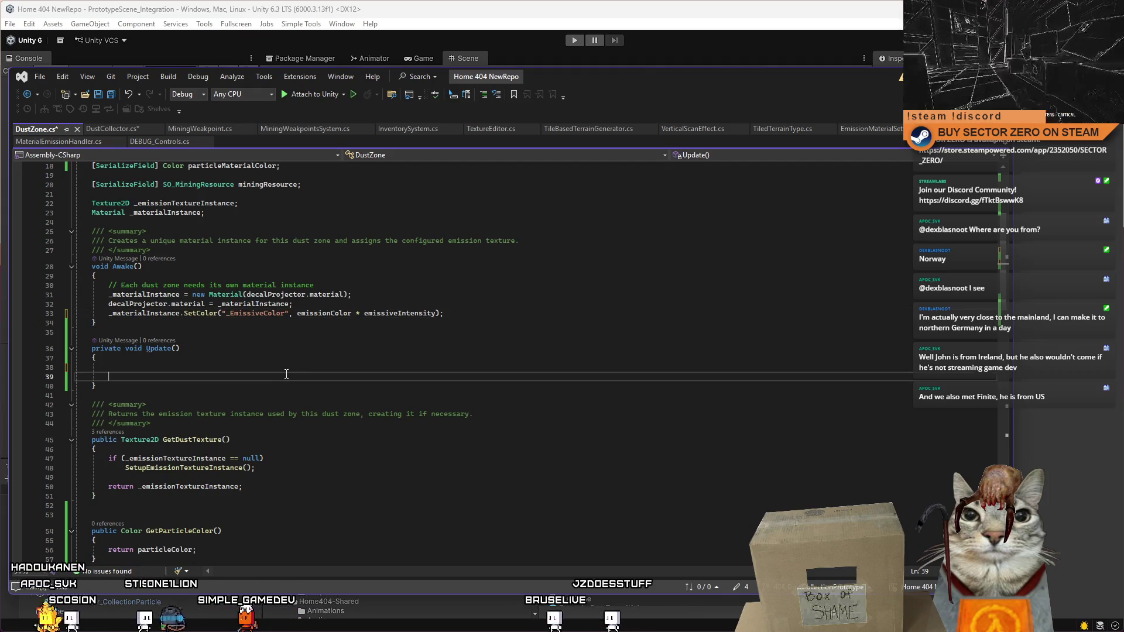
{"action": "left_click_drag", "start_coordinate": [145, 397], "coordinate": [76, 347]}
{"action": "key", "text": "Delete"}
{"action": "left_click", "coordinate": [146, 414]}
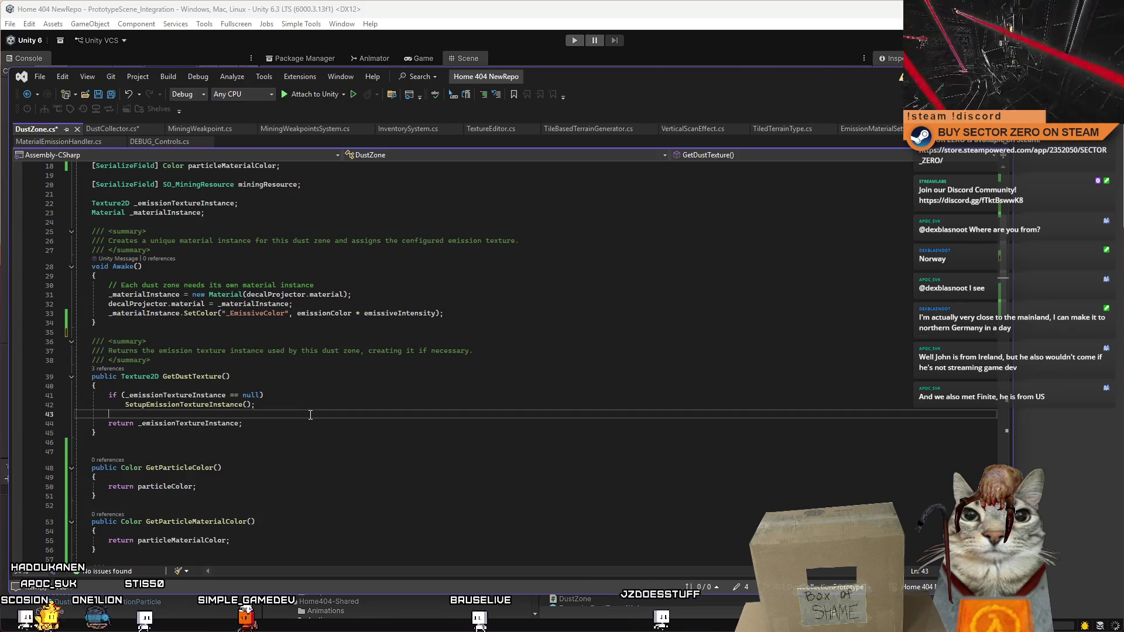
{"action": "left_click", "coordinate": [109, 129]}
{"action": "left_click", "coordinate": [405, 382]}
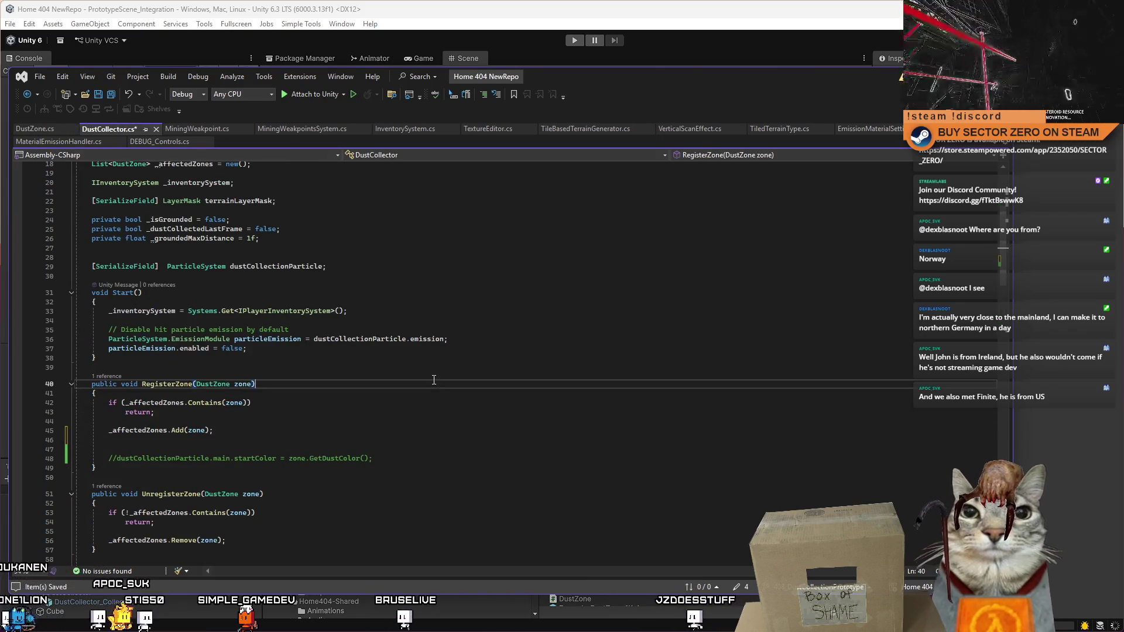
{"action": "scroll", "coordinate": [399, 378], "scroll_direction": "down", "scroll_amount": 3}
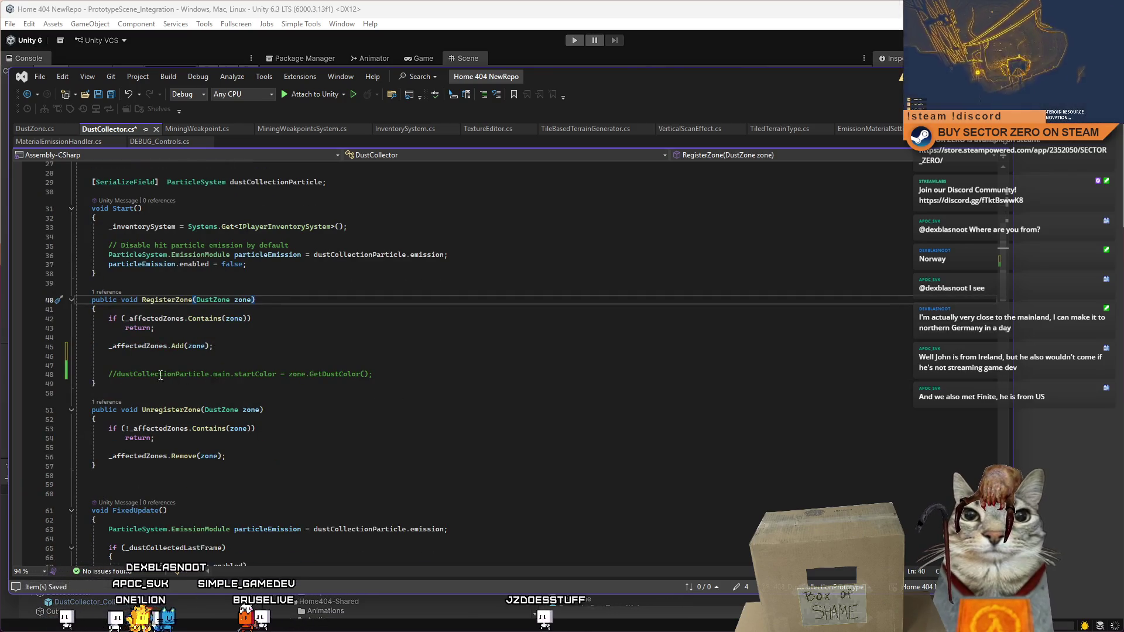
{"action": "mouse_move", "coordinate": [114, 375]}
{"action": "left_mouse_down"}
{"action": "mouse_move", "coordinate": [374, 375]}
{"action": "mouse_move", "coordinate": [286, 376]}
{"action": "left_mouse_up"}
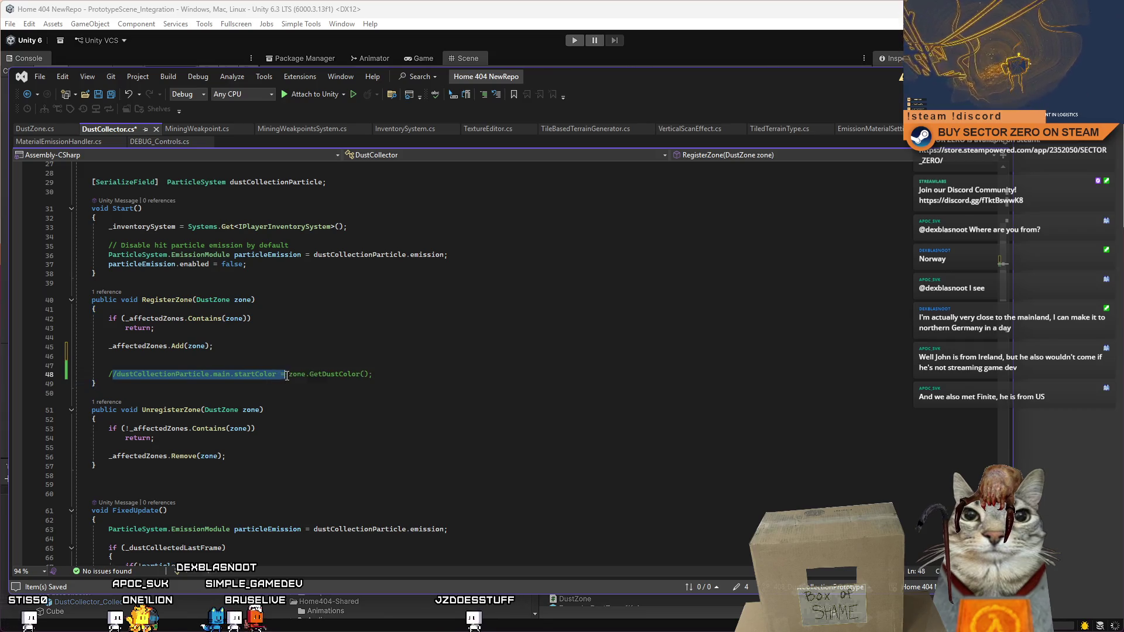
{"action": "left_click", "coordinate": [328, 397]}
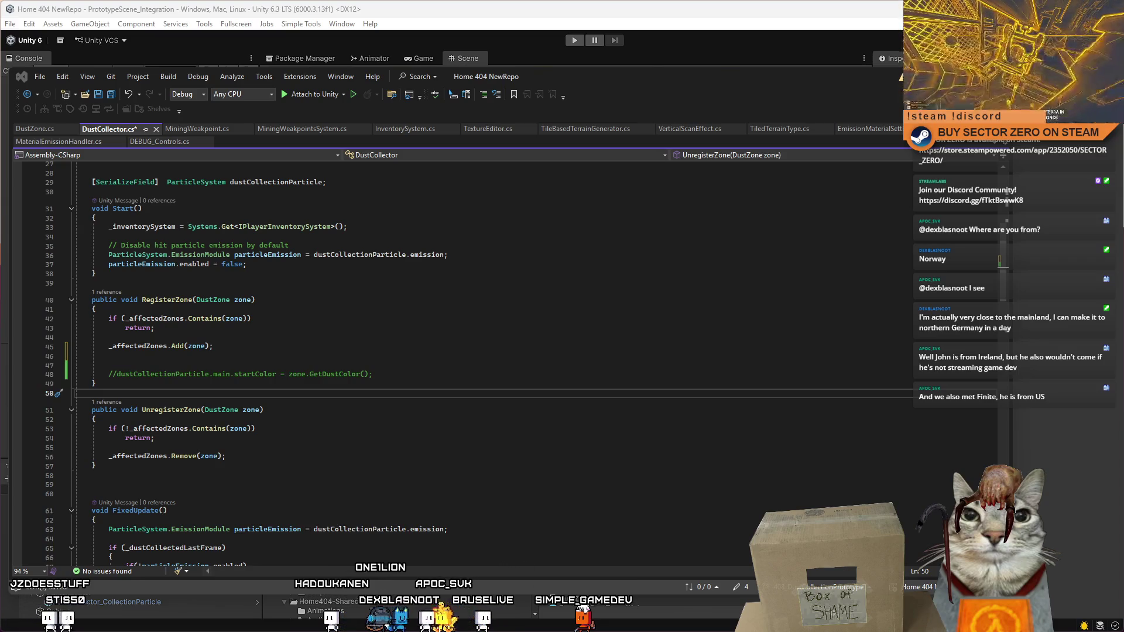
{"action": "scroll", "coordinate": [325, 394], "scroll_direction": "up", "scroll_amount": 4}
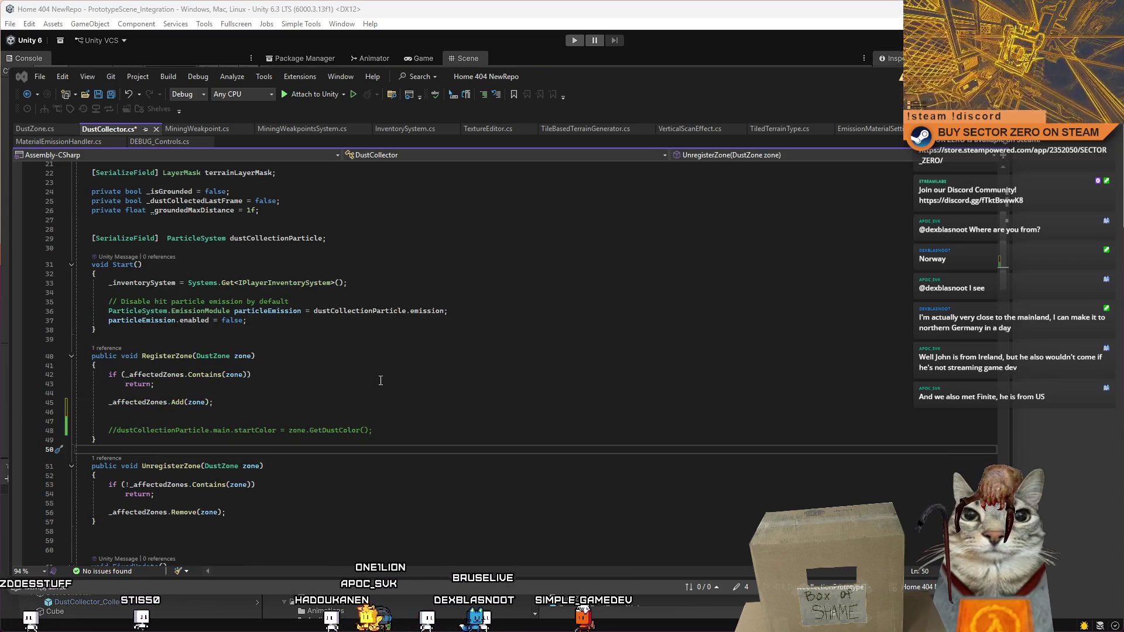
{"action": "scroll", "coordinate": [328, 369], "scroll_direction": "down", "scroll_amount": 3}
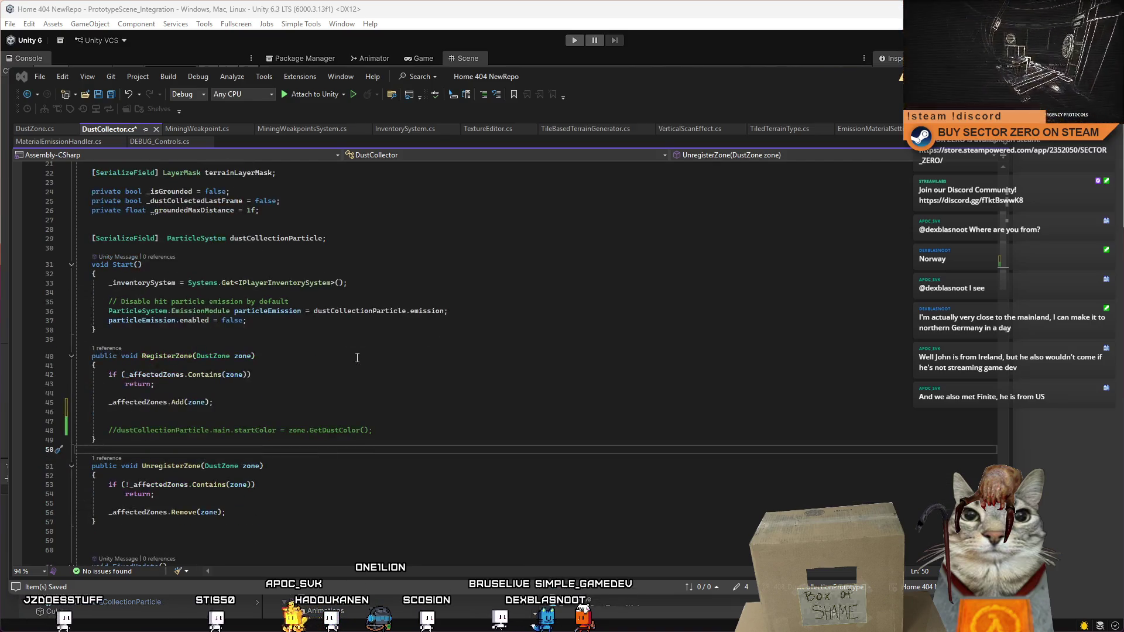
{"action": "left_click", "coordinate": [304, 393]}
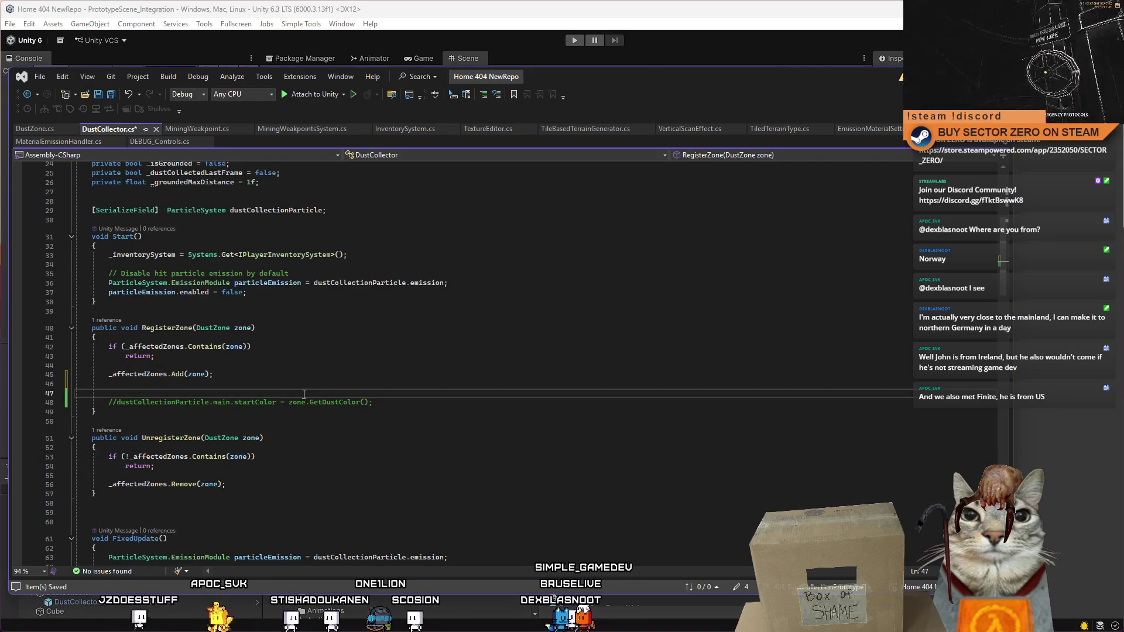
Step: Paste the colour-setting block into RegisterZone and replace 'particles' with dustCollectionParticle
{"action": "key", "text": "ctrl+v"}
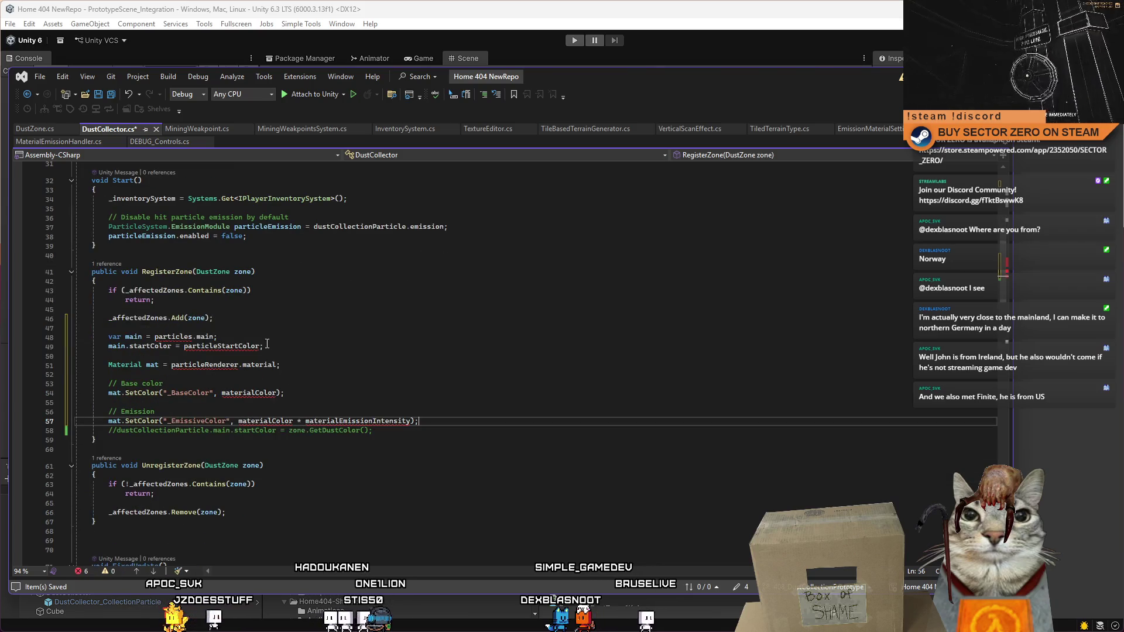
{"action": "double_click", "coordinate": [179, 336]}
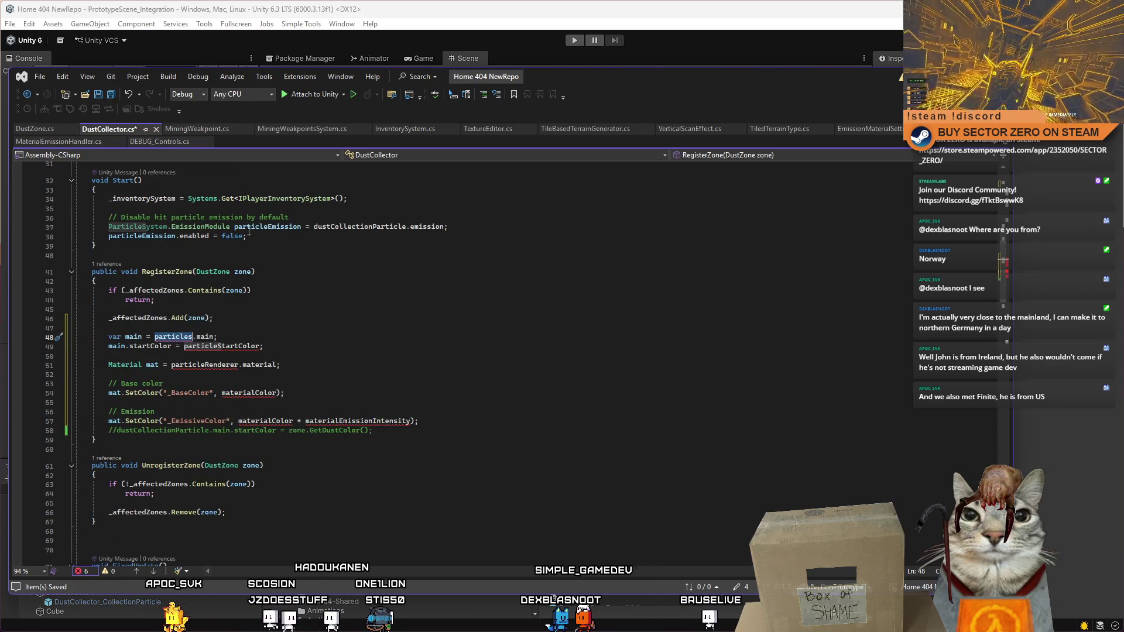
{"action": "scroll", "coordinate": [258, 234], "scroll_direction": "up", "scroll_amount": 8}
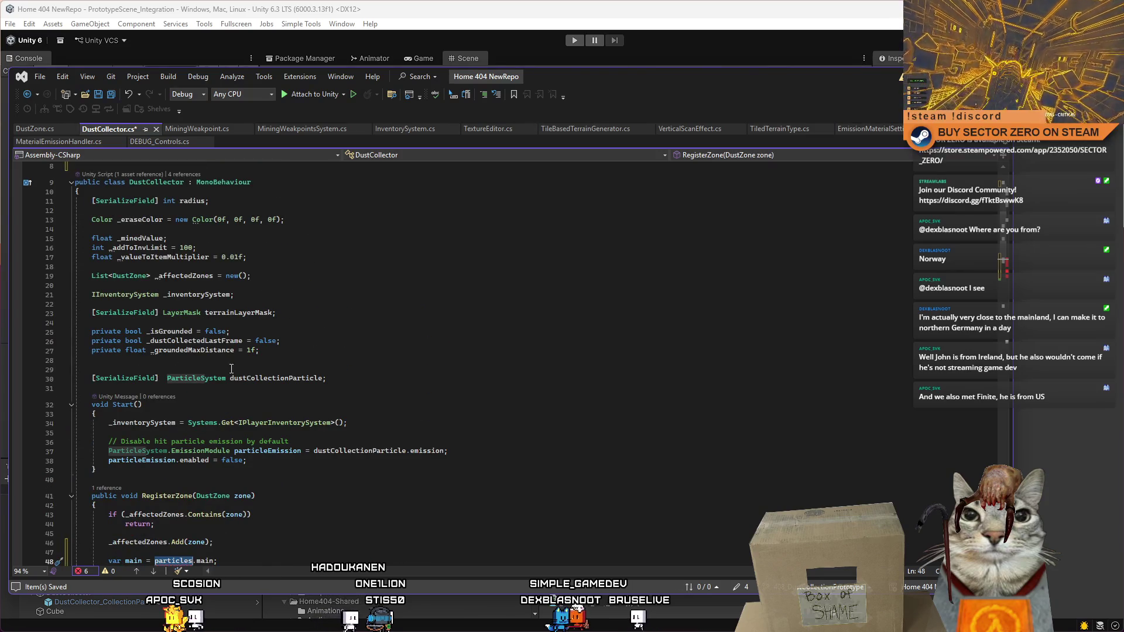
{"action": "double_click", "coordinate": [258, 378]}
{"action": "scroll", "coordinate": [258, 377], "scroll_direction": "down", "scroll_amount": 7}
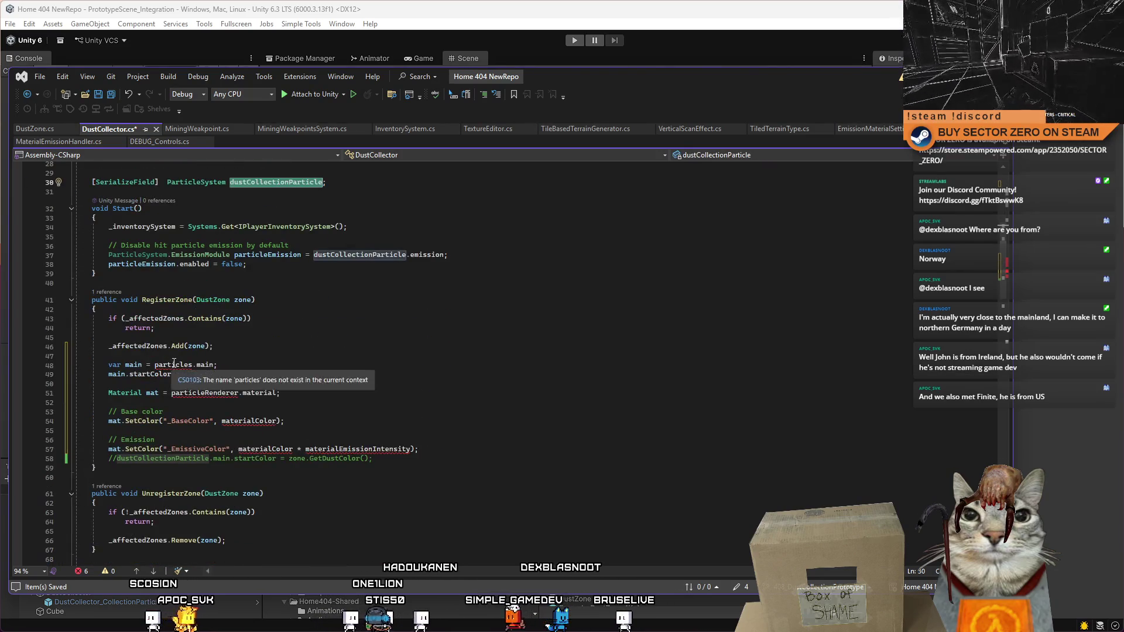
{"action": "double_click", "coordinate": [174, 364]}
{"action": "key", "text": "ctrl+v"}
{"action": "left_click", "coordinate": [366, 373]}
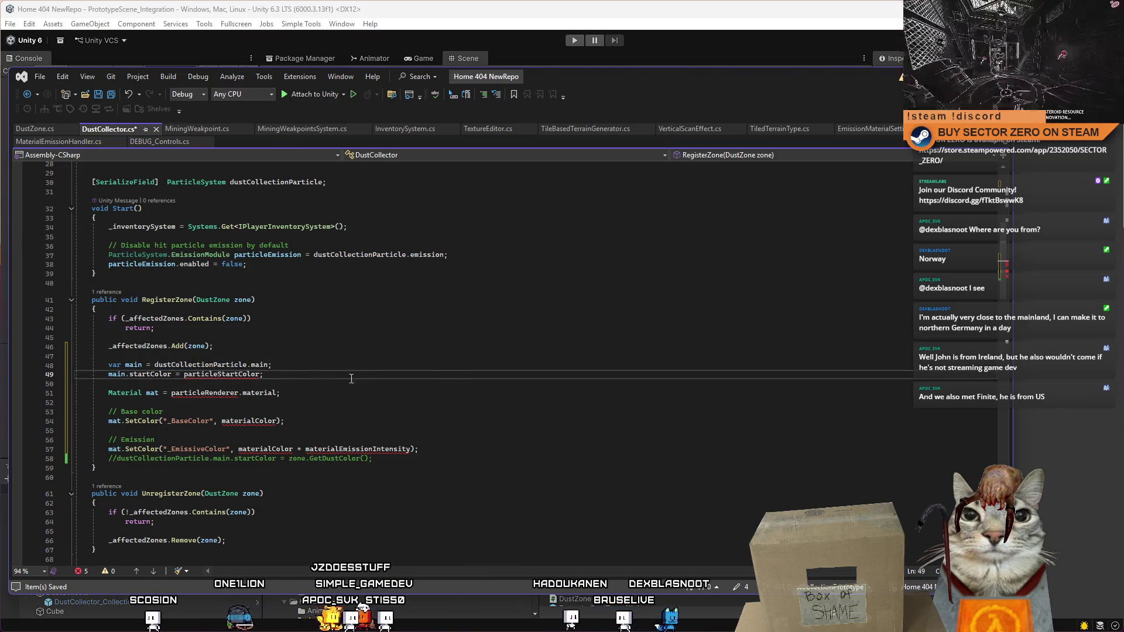
{"action": "double_click", "coordinate": [203, 396]}
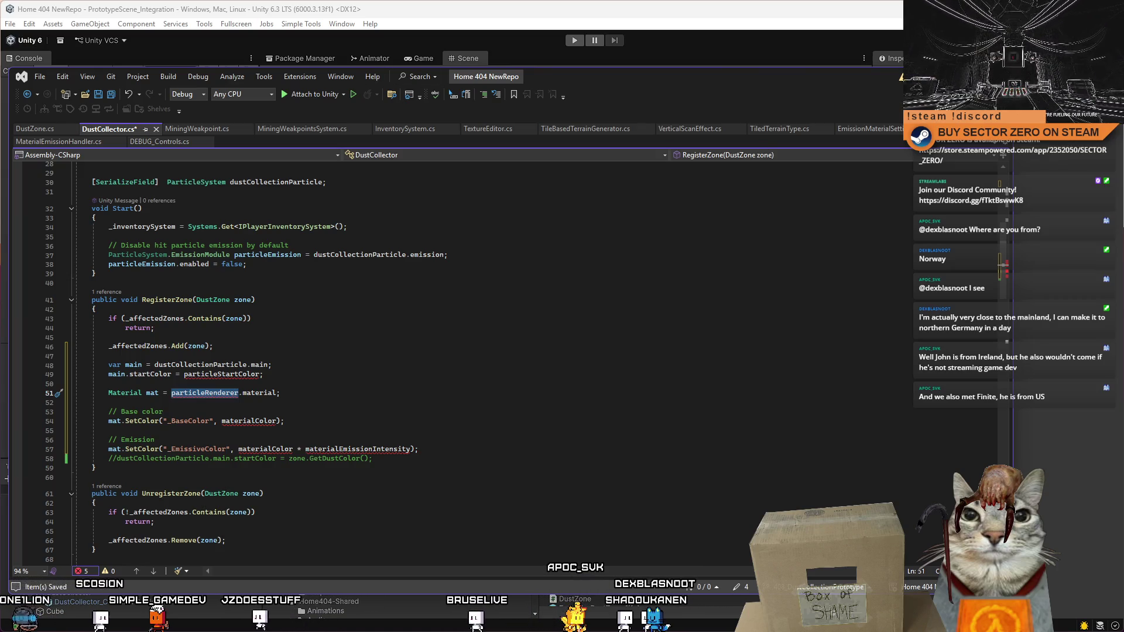
{"action": "key", "text": "alt+Tab"}
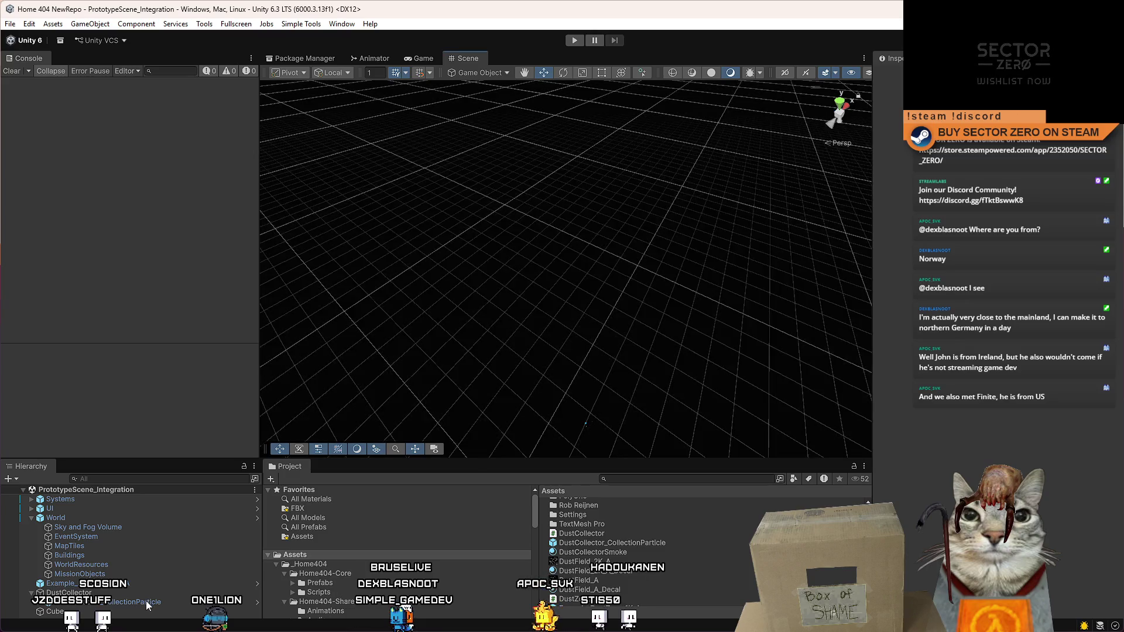
Step: Review DustCollector_CollectionParticle's Particle System modules, Renderer and DustCollectorSmoke material
{"action": "left_click", "coordinate": [146, 601]}
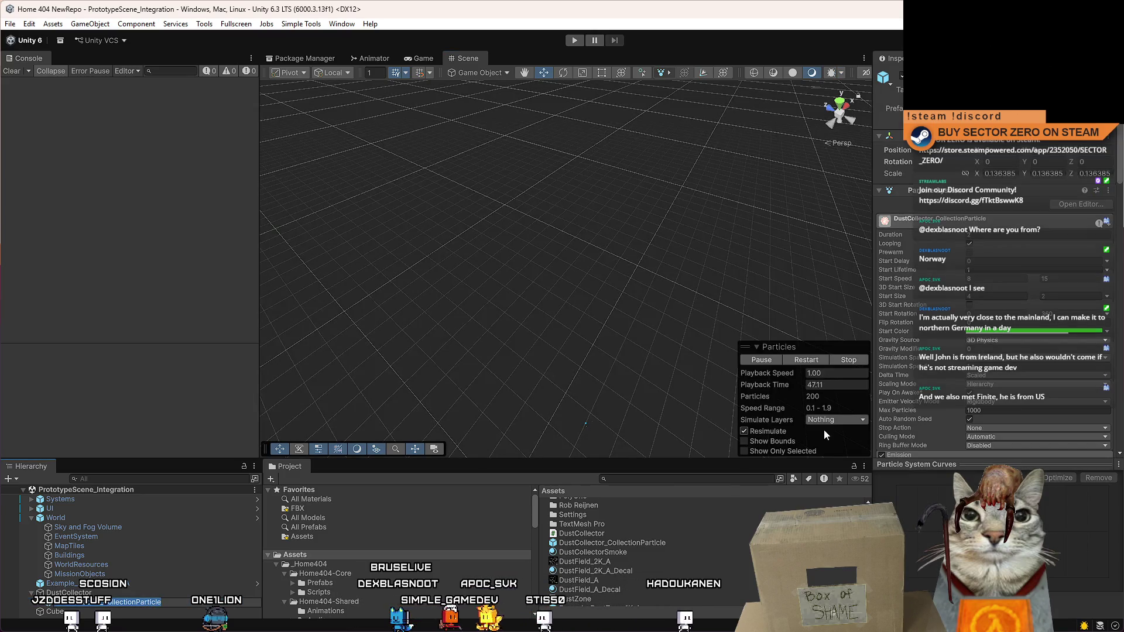
{"action": "scroll", "coordinate": [1119, 233], "scroll_direction": "down", "scroll_amount": 15}
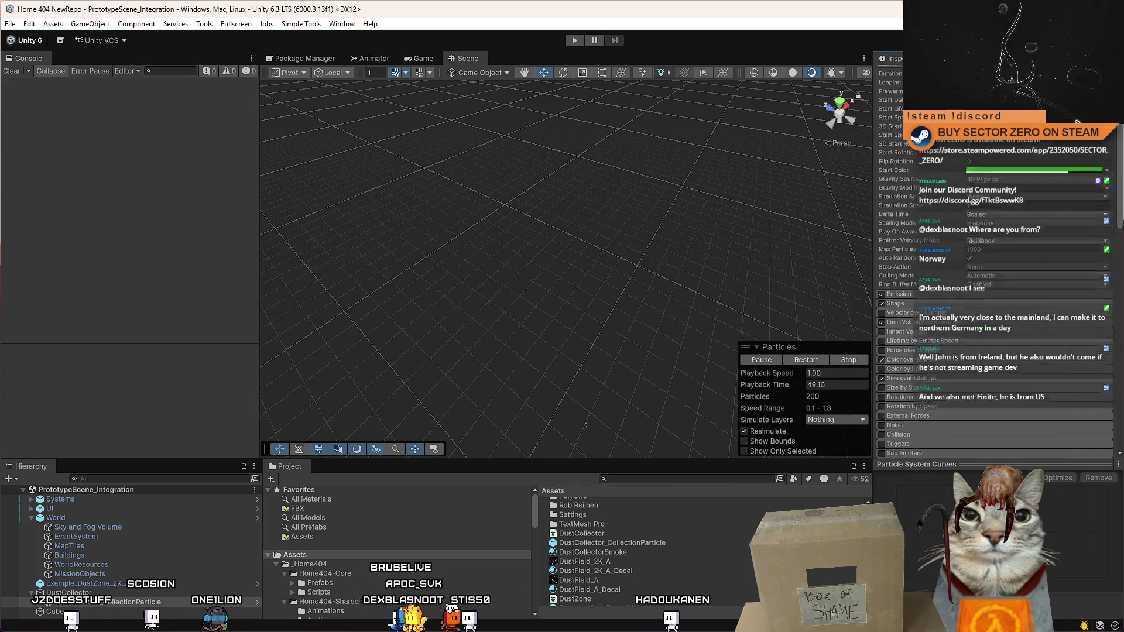
{"action": "scroll", "coordinate": [995, 263], "scroll_direction": "down", "scroll_amount": 15}
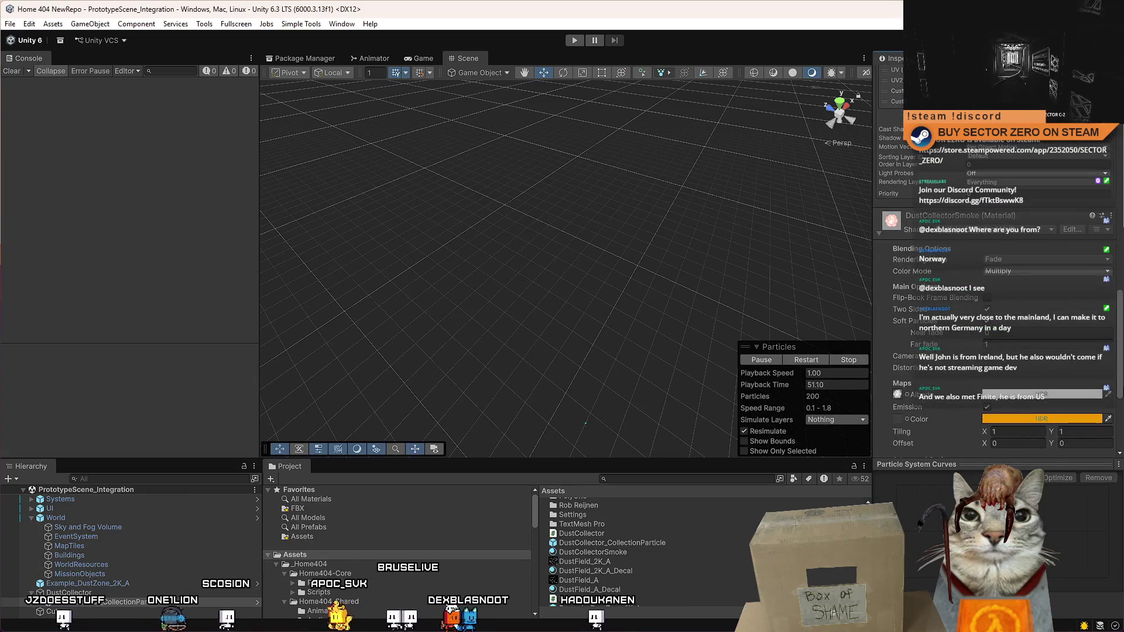
{"action": "scroll", "coordinate": [995, 263], "scroll_direction": "up", "scroll_amount": 6}
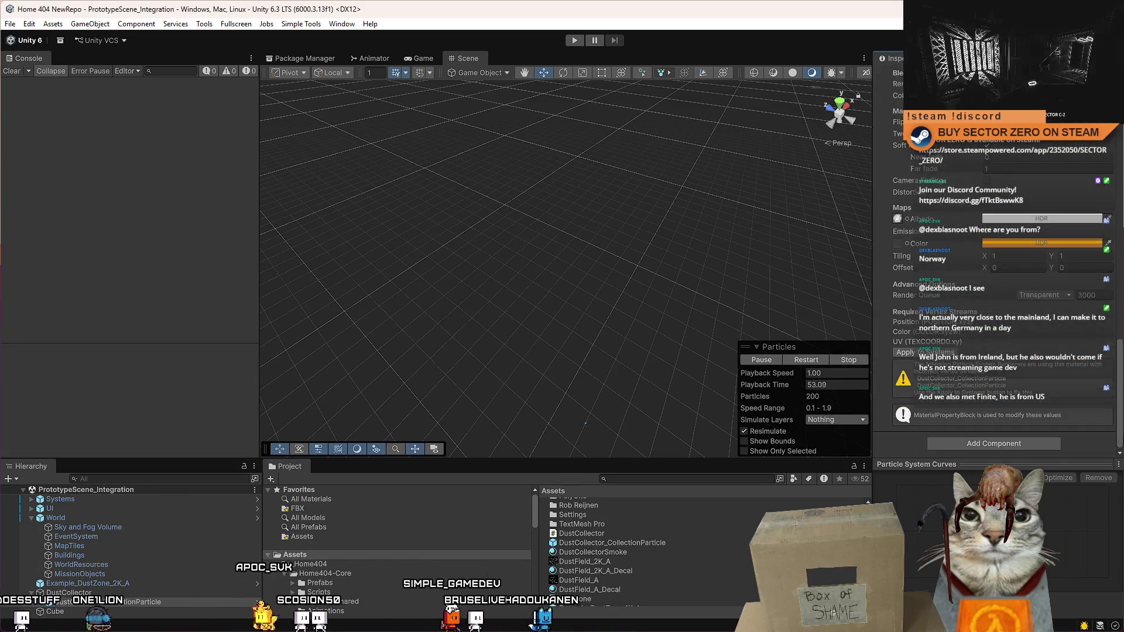
{"action": "scroll", "coordinate": [995, 263], "scroll_direction": "up", "scroll_amount": 1}
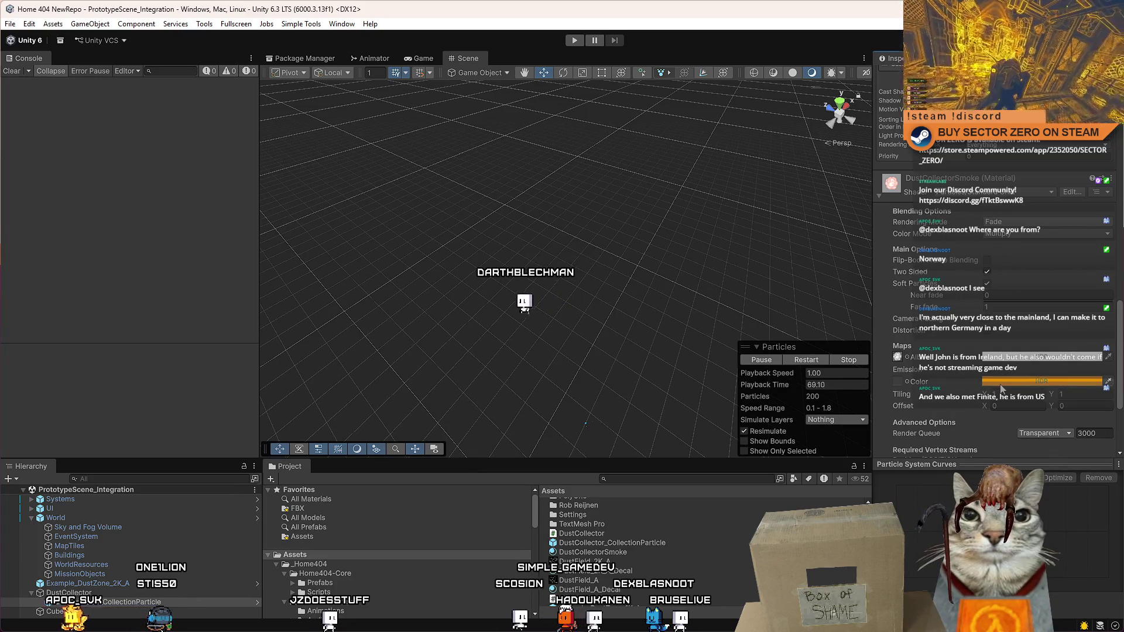
{"action": "scroll", "coordinate": [1120, 363], "scroll_direction": "down", "scroll_amount": 5}
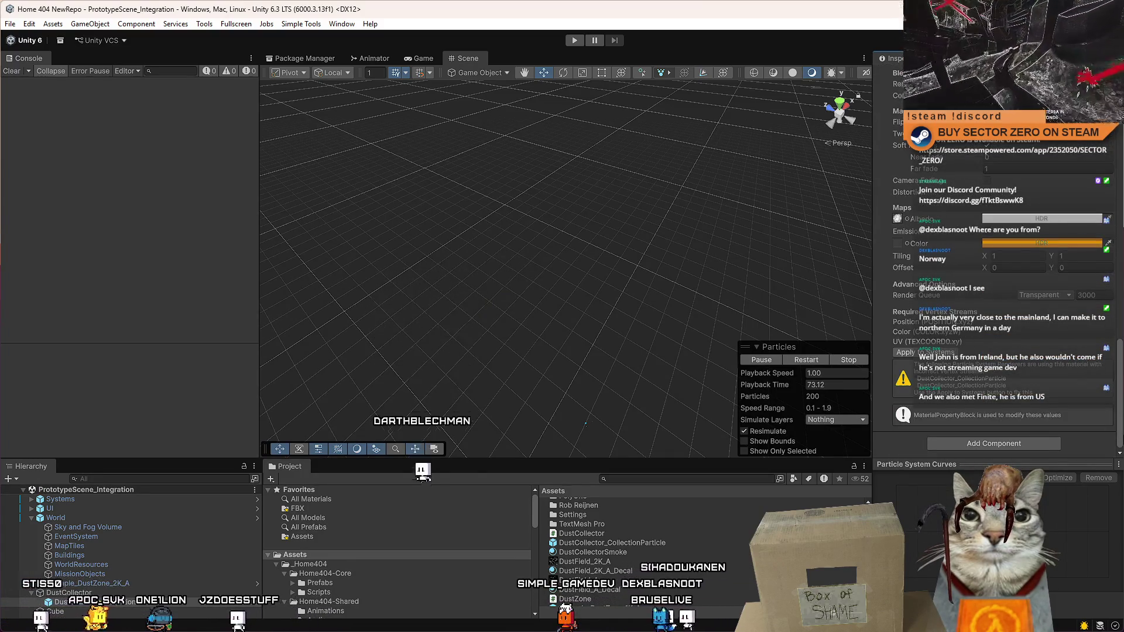
{"action": "scroll", "coordinate": [995, 293], "scroll_direction": "up", "scroll_amount": 6}
{"action": "scroll", "coordinate": [995, 293], "scroll_direction": "up", "scroll_amount": 10}
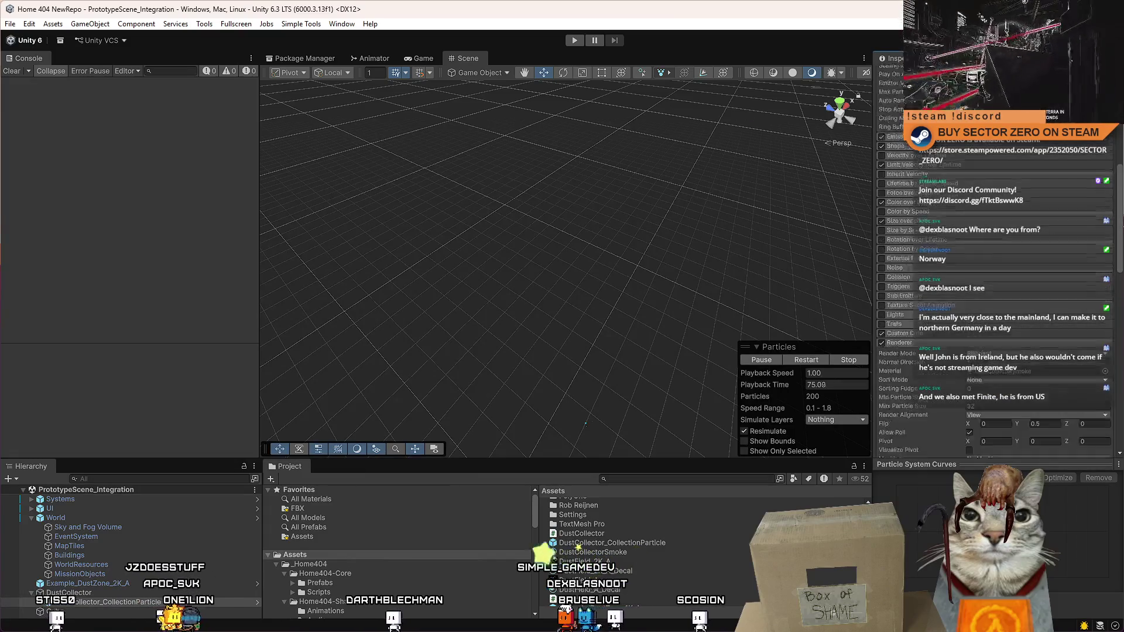
{"action": "scroll", "coordinate": [996, 293], "scroll_direction": "up", "scroll_amount": 2}
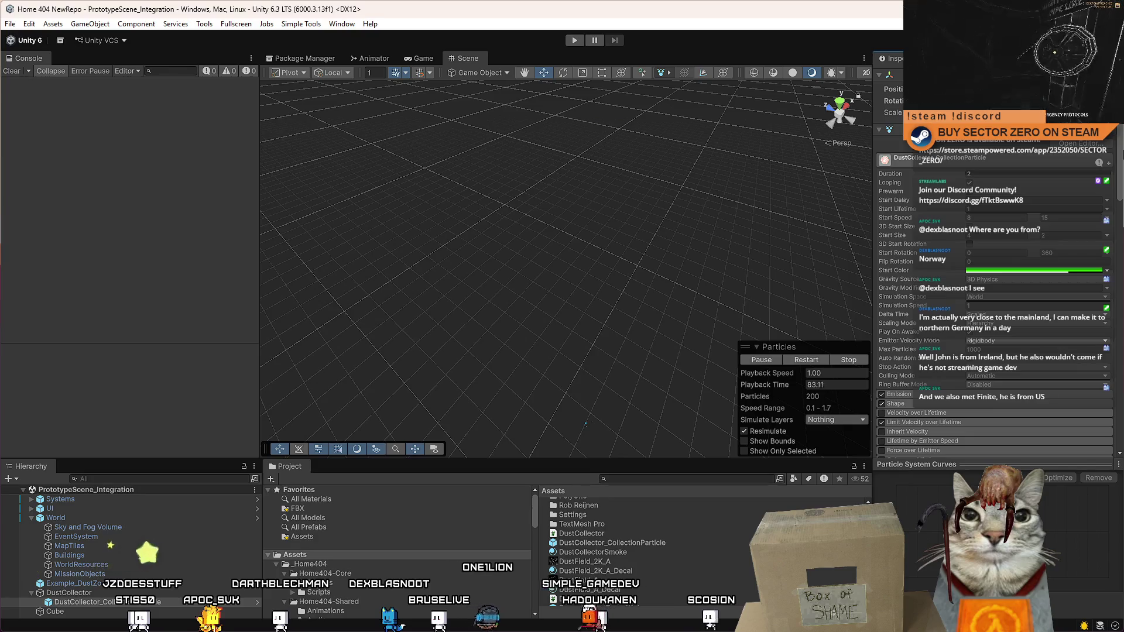
{"action": "scroll", "coordinate": [995, 310], "scroll_direction": "down", "scroll_amount": 6}
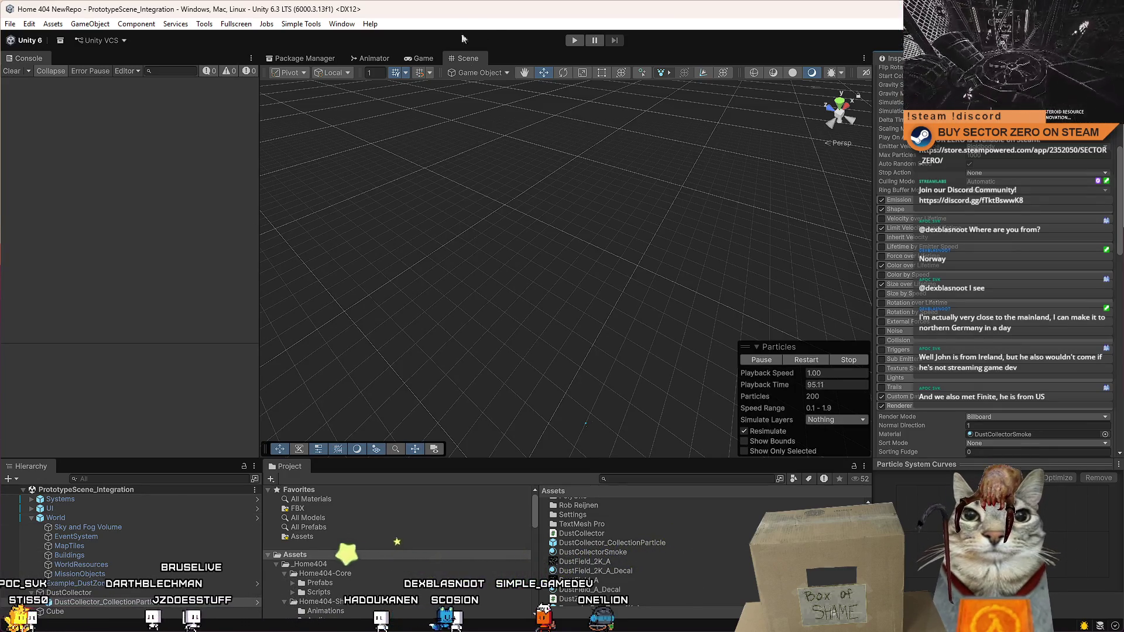
Step: Preview the Game view, select the DustField_A texture, then return to the Scene view
{"action": "left_click", "coordinate": [422, 59]}
{"action": "left_click", "coordinate": [827, 580]}
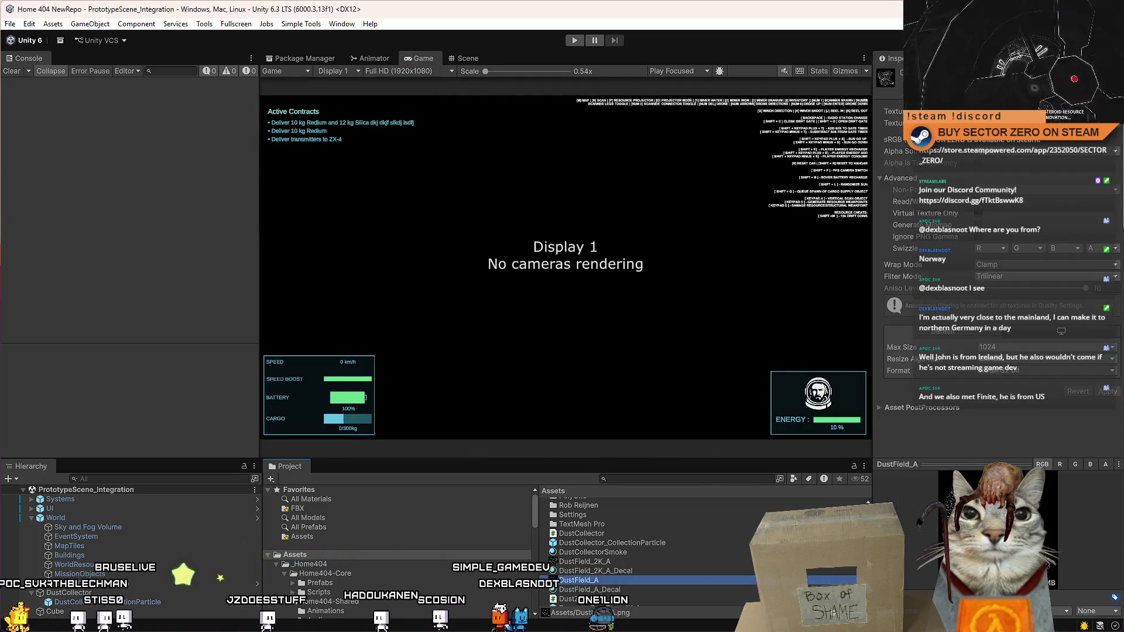
{"action": "scroll", "coordinate": [827, 578], "scroll_direction": "up", "scroll_amount": 3}
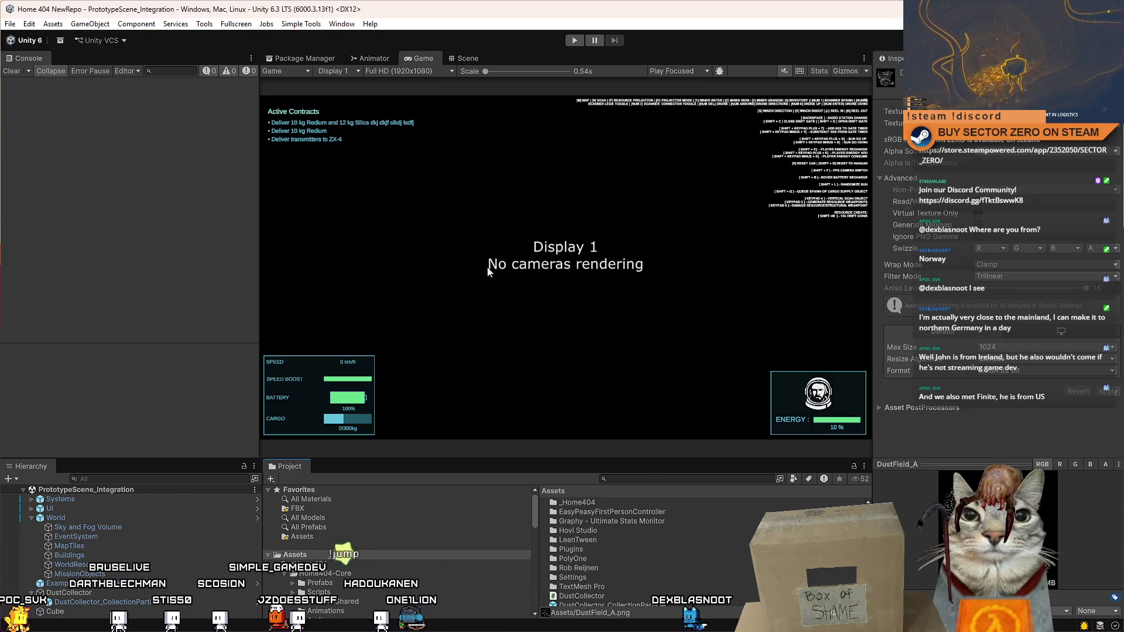
{"action": "left_click", "coordinate": [469, 58]}
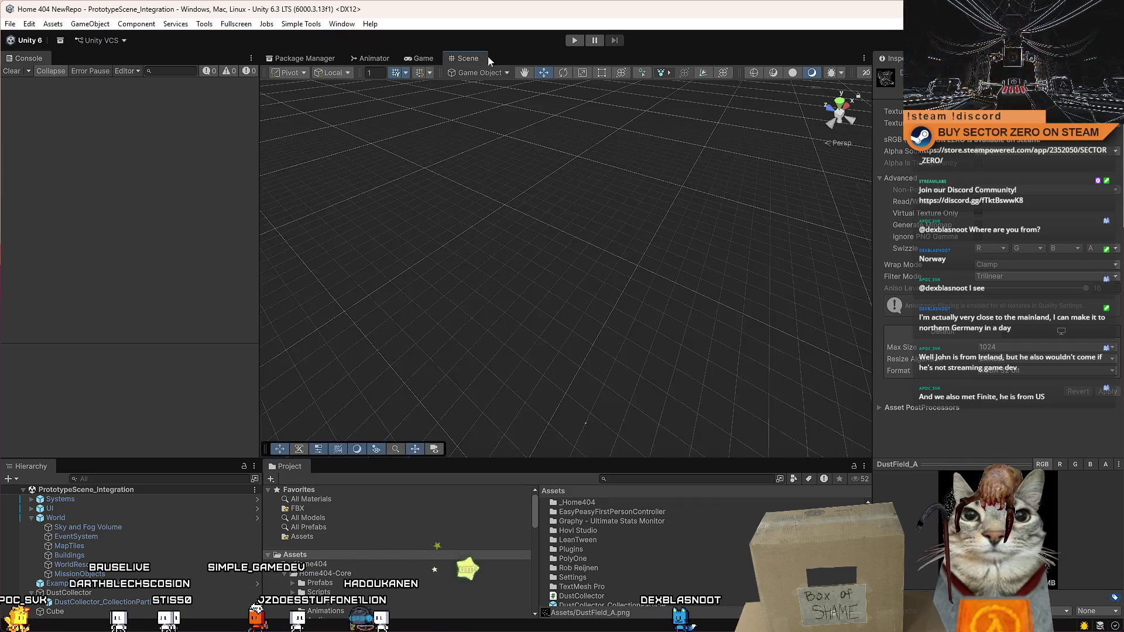
Step: Set play mode to start paused, then return to DustCollector.cs at empty line 52
{"action": "left_click", "coordinate": [594, 40]}
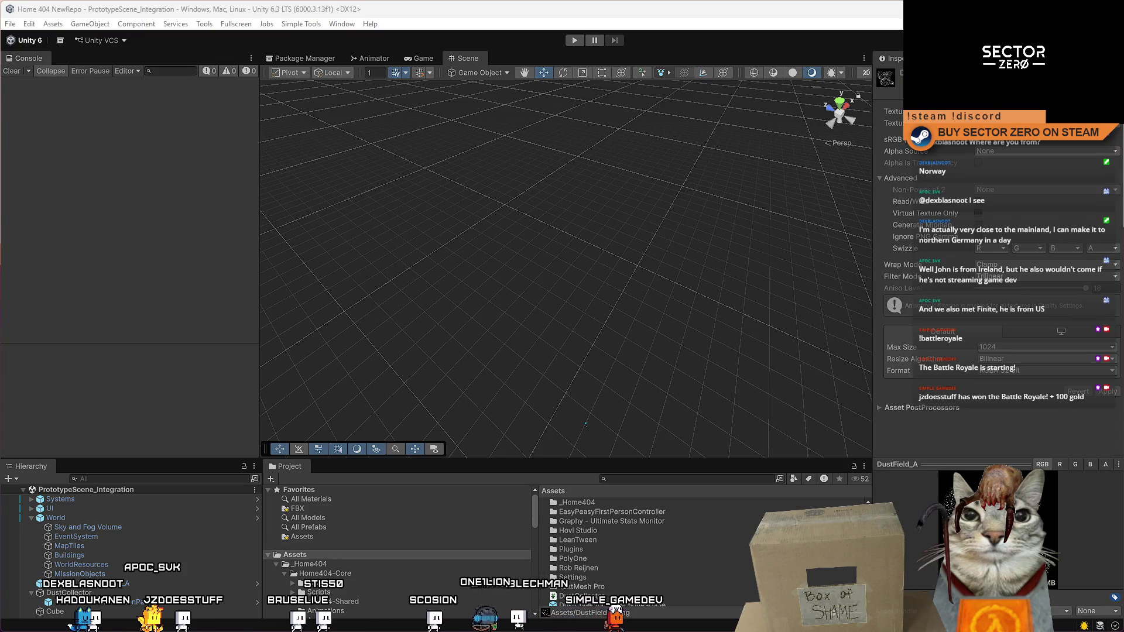
{"action": "key", "text": "alt+Tab"}
{"action": "left_click", "coordinate": [378, 403]}
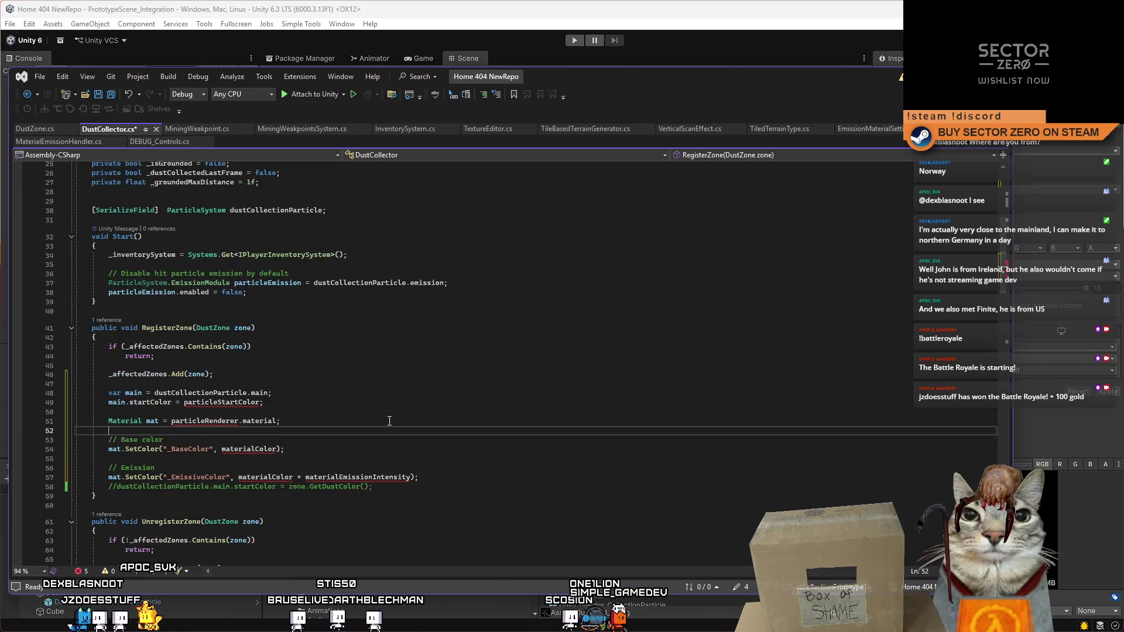
Step: Insert GetComponent lines in RegisterZone fetching the ParticleSystem and its ParticleSystemRenderer
{"action": "left_click", "coordinate": [521, 362]}
{"action": "key", "text": "Return"}
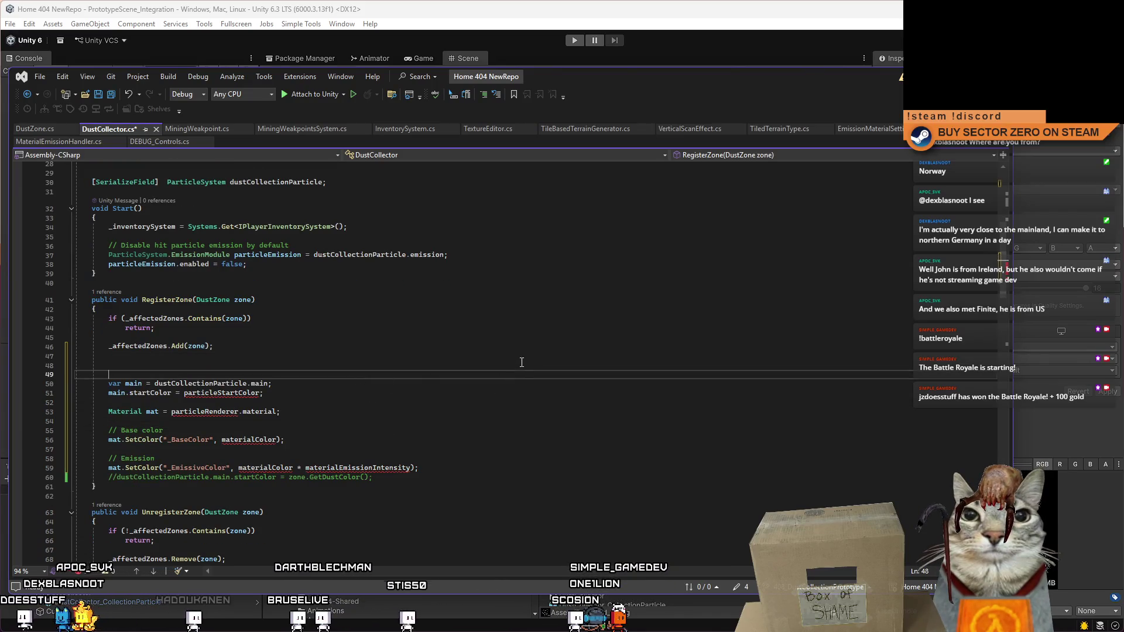
{"action": "key", "text": "Tab"}
{"action": "left_click", "coordinate": [506, 419]}
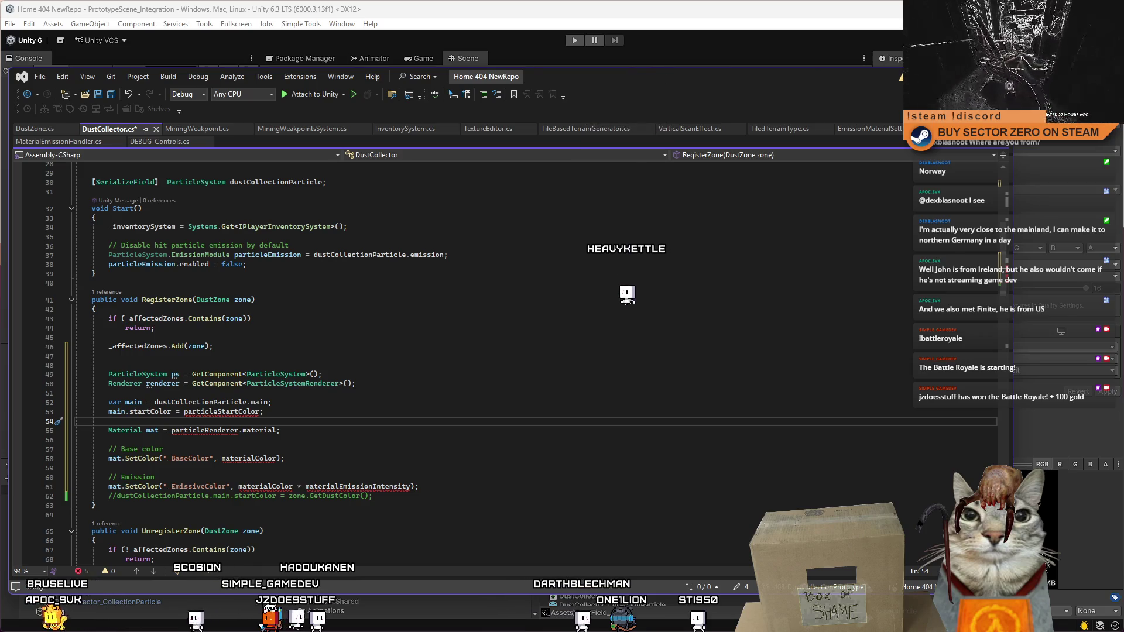
Step: Replace particleStartColor with Color.red as the particles' start colour
{"action": "double_click", "coordinate": [245, 412]}
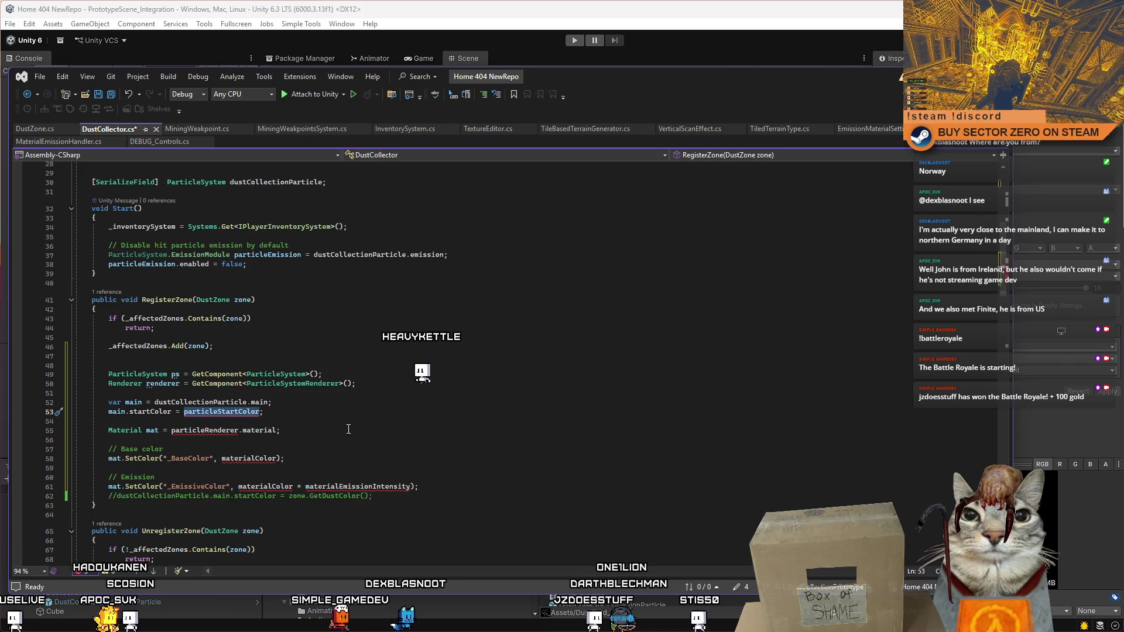
{"action": "type", "text": "Color.re"}
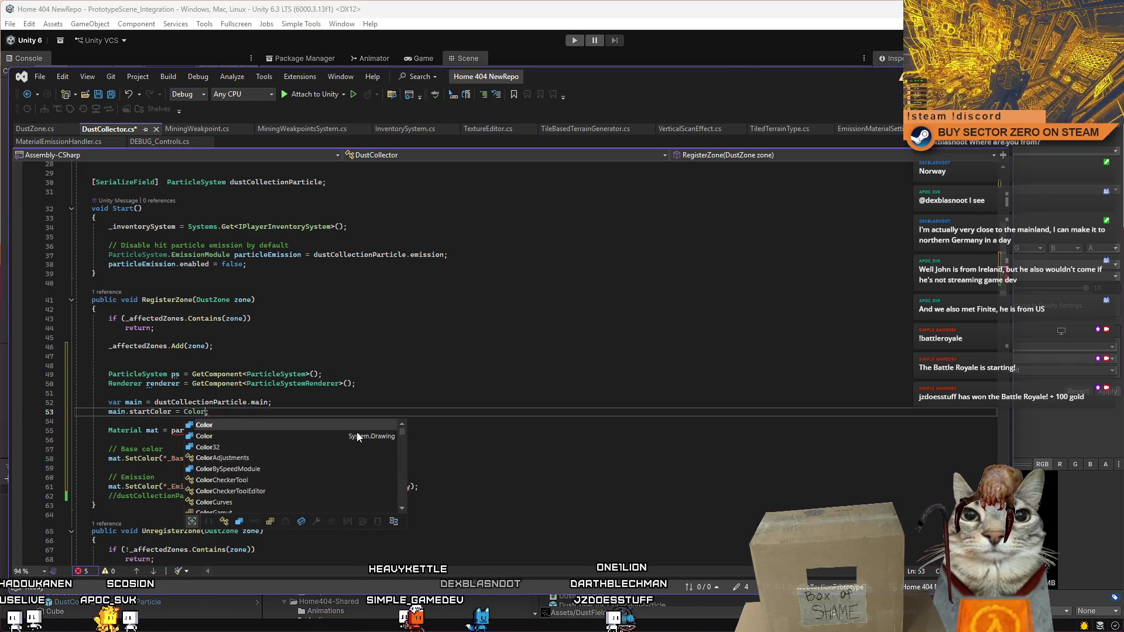
{"action": "key", "text": "Tab"}
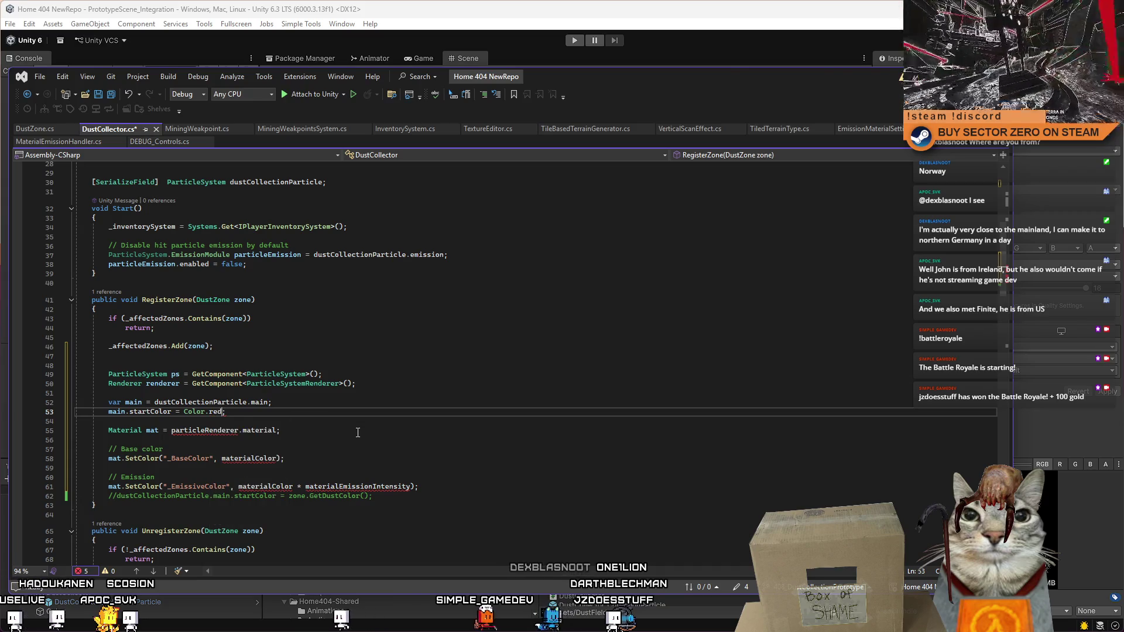
Step: Rename the renderer variable to particleRenderer so line 55 still references it
{"action": "double_click", "coordinate": [201, 430]}
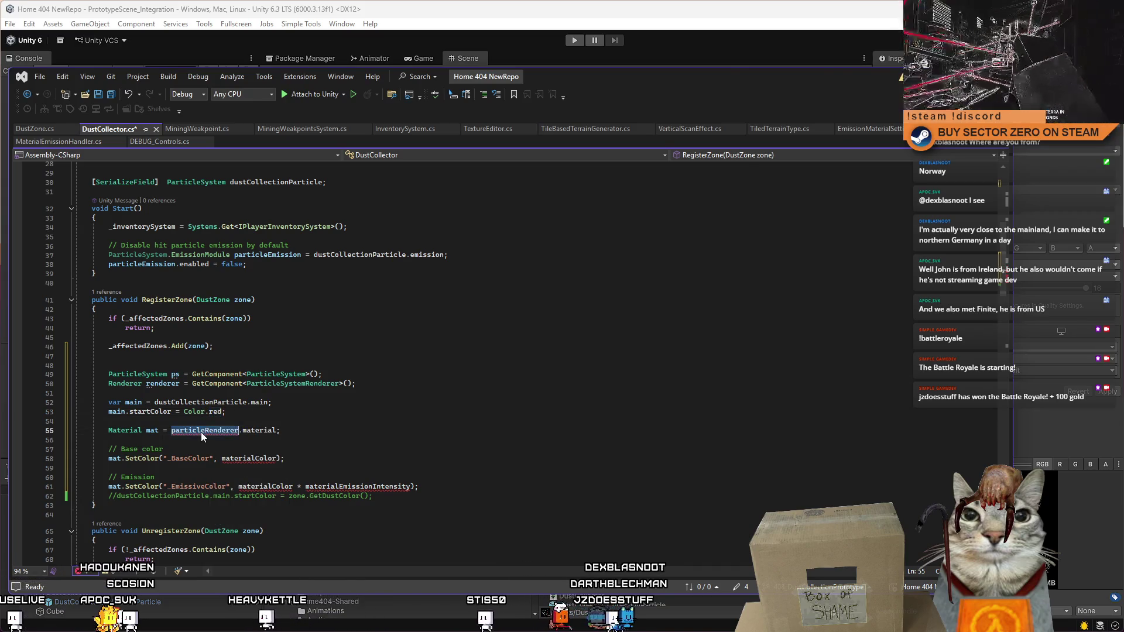
{"action": "double_click", "coordinate": [163, 384]}
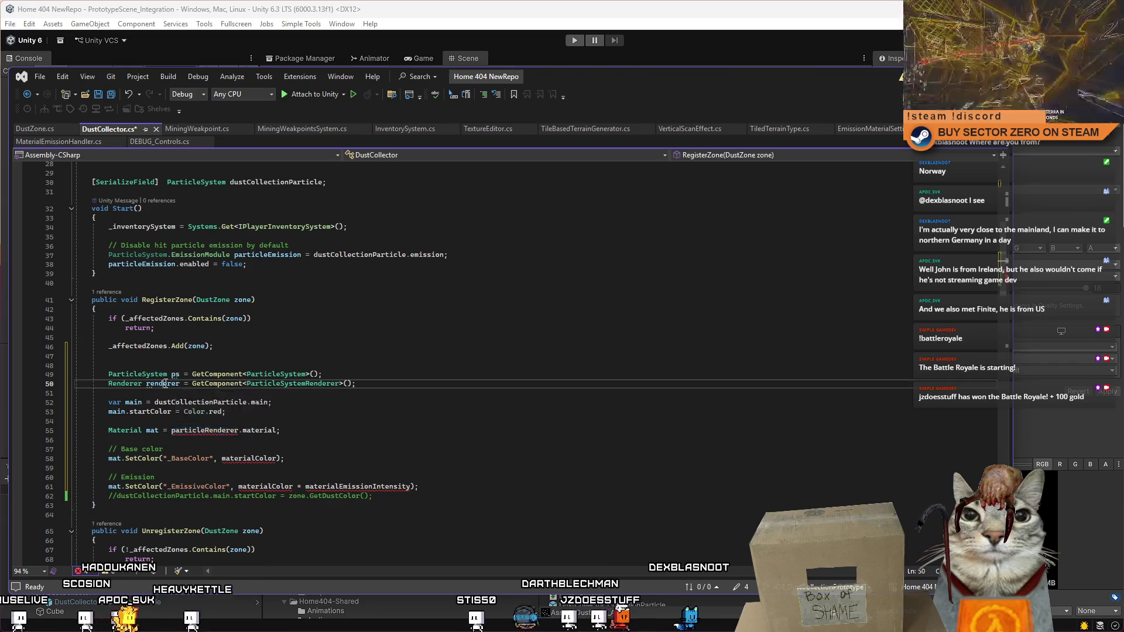
{"action": "key", "text": "ctrl+c"}
{"action": "double_click", "coordinate": [202, 430]}
{"action": "key", "text": "ctrl+v"}
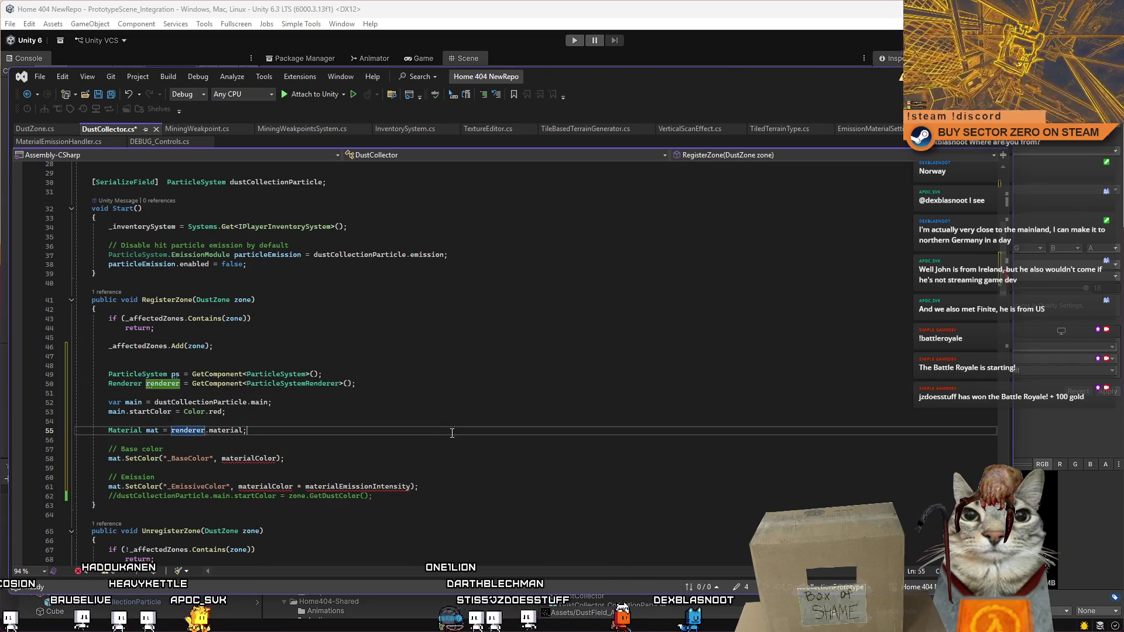
{"action": "double_click", "coordinate": [167, 384]}
{"action": "type", "text": "particle"}
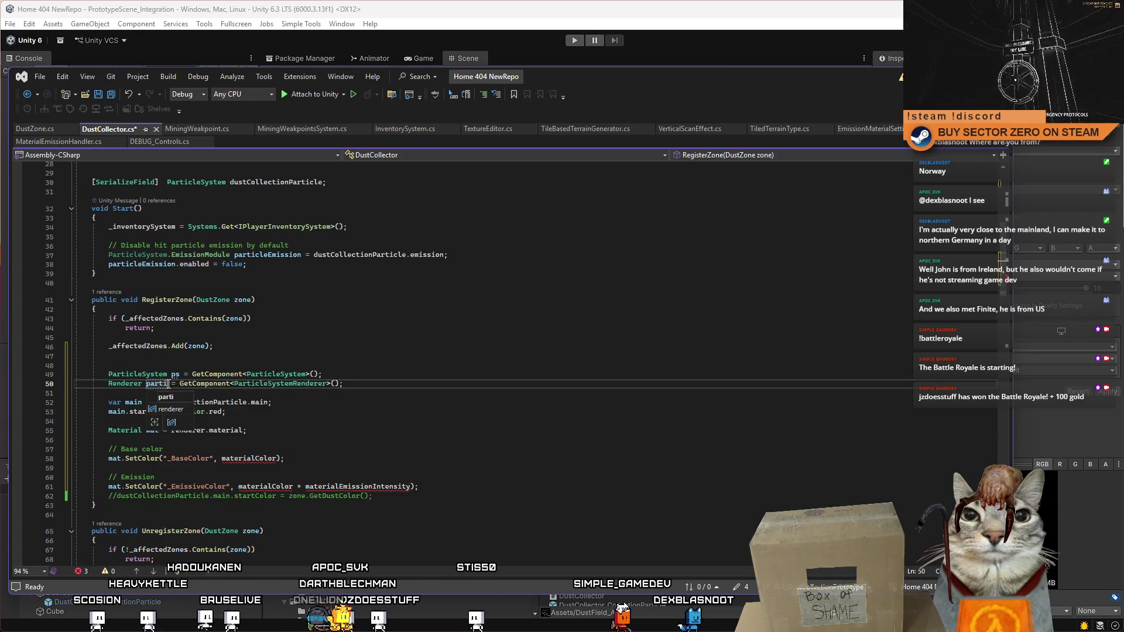
{"action": "type", "text": "Renderer"}
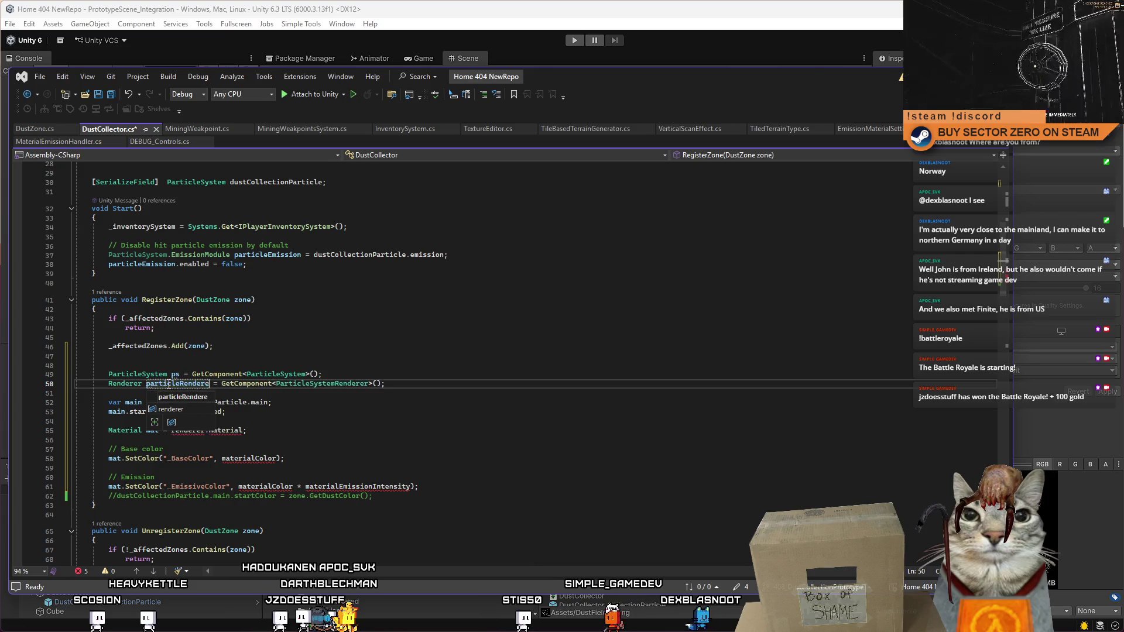
{"action": "left_click", "coordinate": [190, 430]}
{"action": "double_click", "coordinate": [190, 430]}
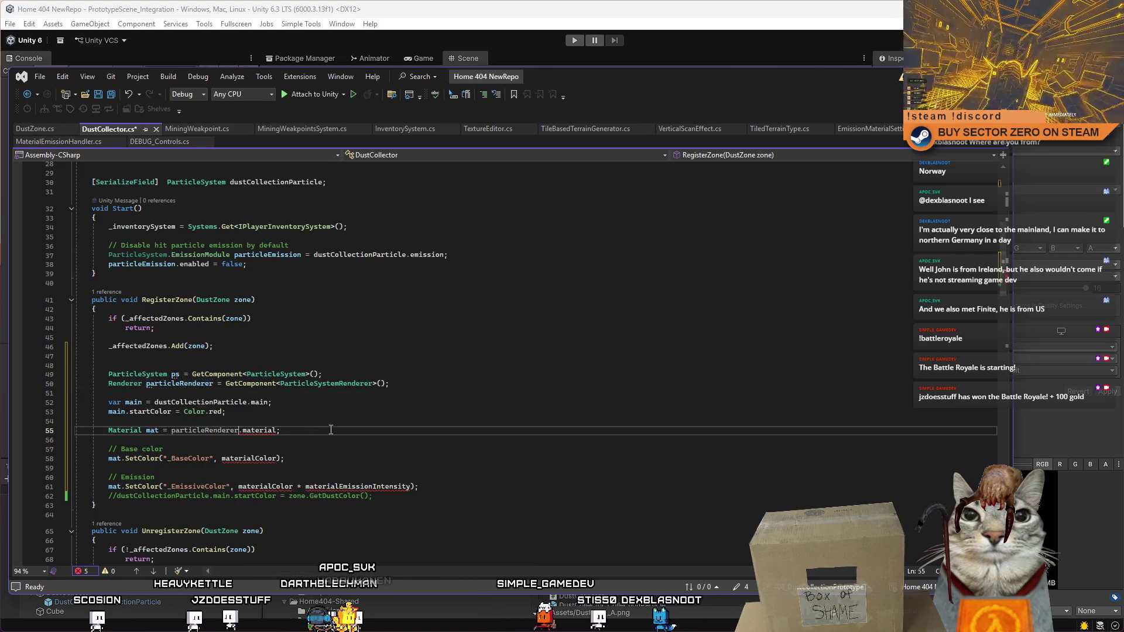
{"action": "type", "text": "particleRenderer"}
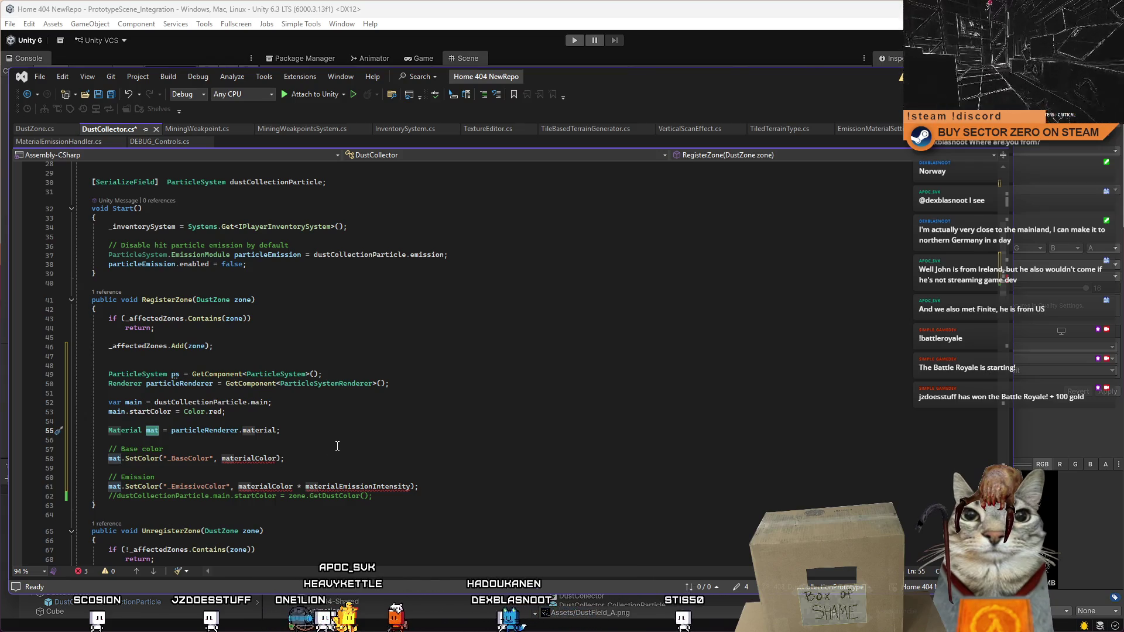
Step: Replace materialColor with Color.green as the test base colour
{"action": "double_click", "coordinate": [249, 458]}
{"action": "key", "text": "BackSpace"}
{"action": "type", "text": "colo"}
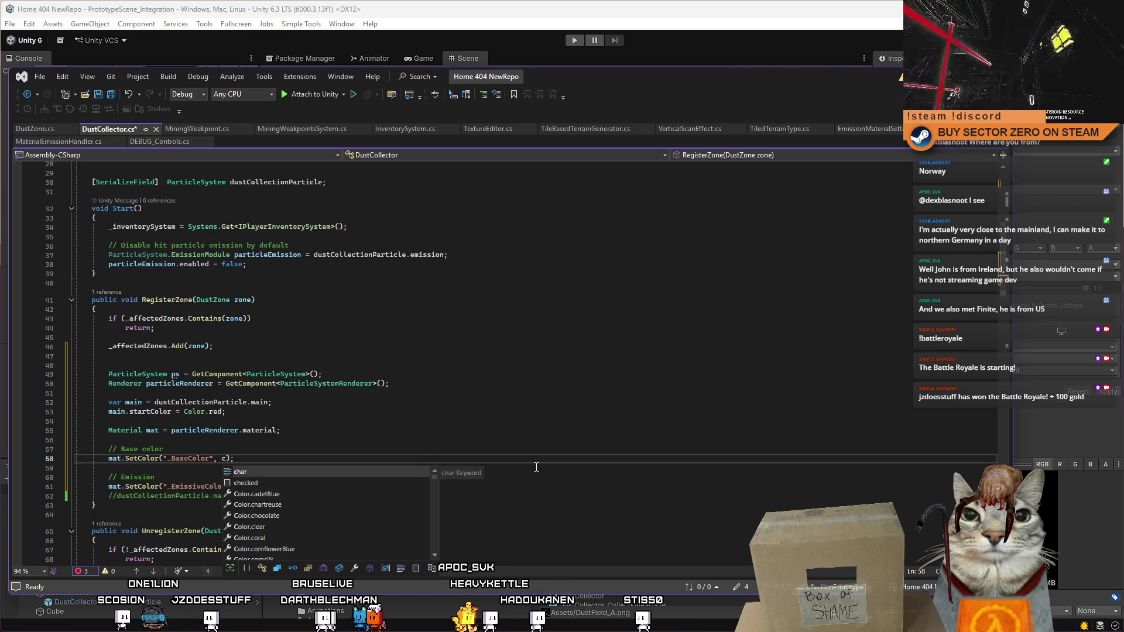
{"action": "type", "text": "r.gree"}
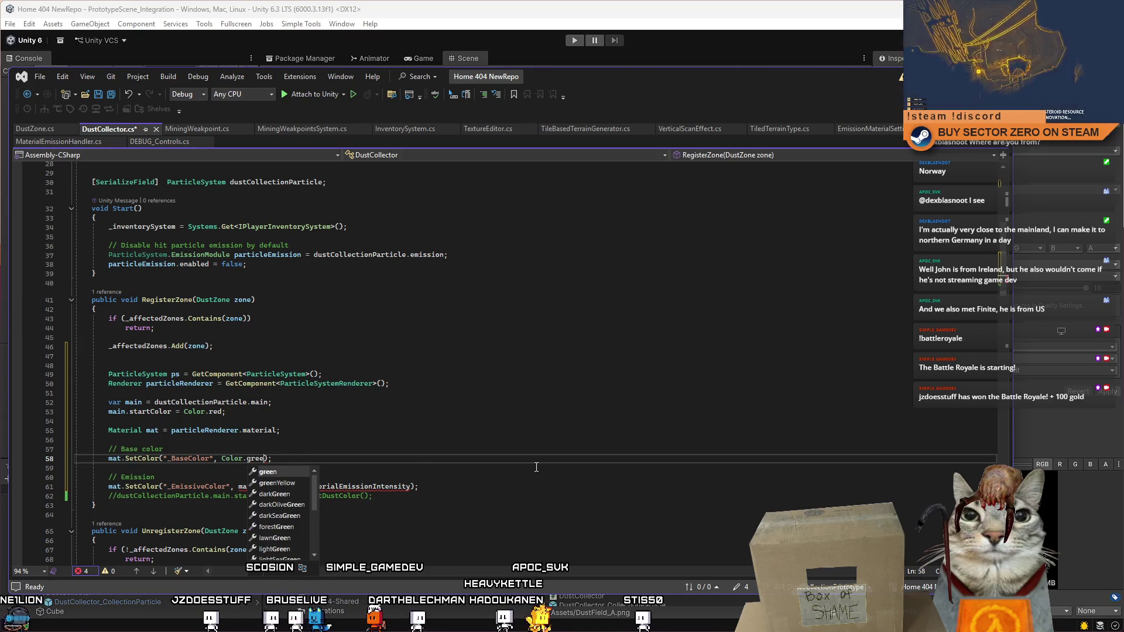
{"action": "type", "text": "r"}
{"action": "key", "text": "Tab"}
{"action": "key", "text": "End"}
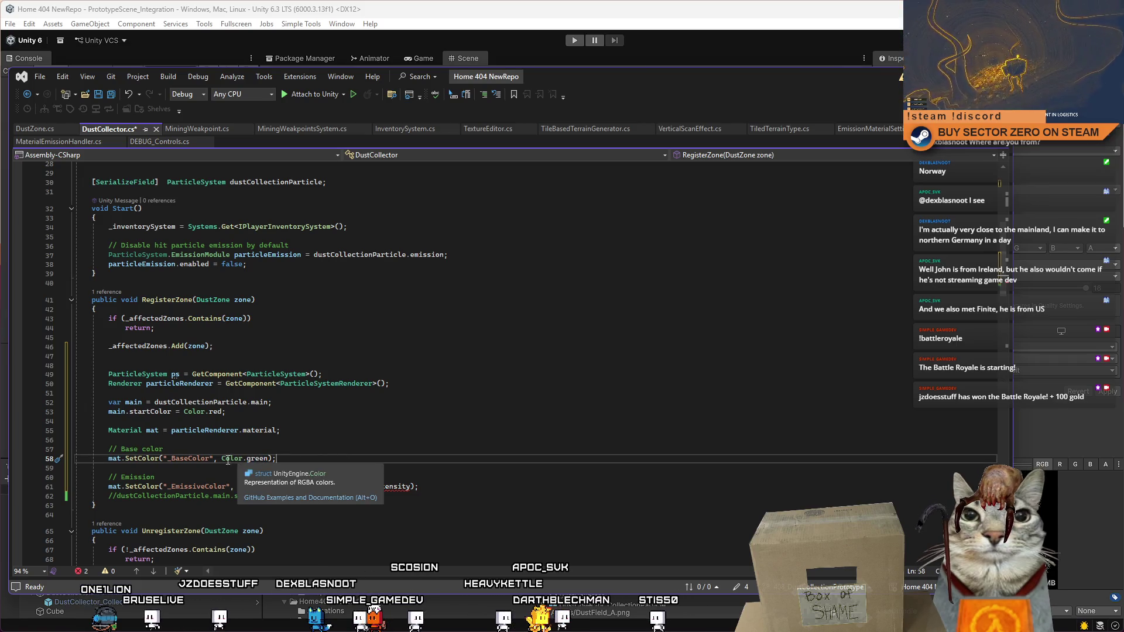
{"action": "double_click", "coordinate": [249, 457]}
Step: Set the emission colour to Color.blue * 1000000f instead of materialColor
{"action": "double_click", "coordinate": [259, 488]}
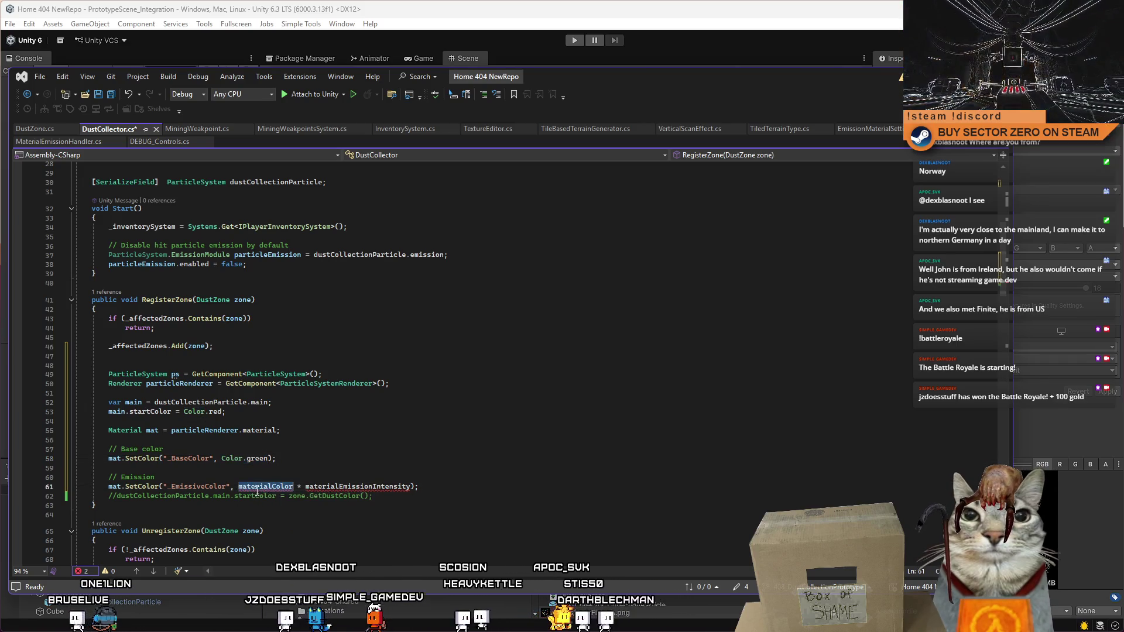
{"action": "type", "text": "Color.g"}
{"action": "key", "text": "BackSpace"}
{"action": "type", "text": "blue"}
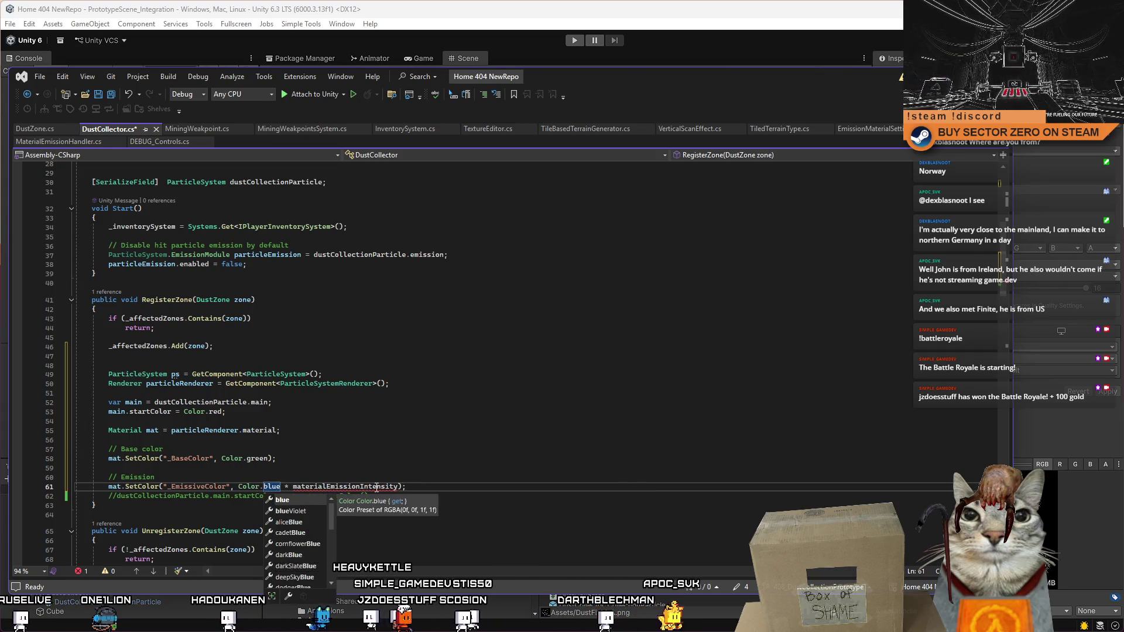
{"action": "key", "text": "Tab"}
{"action": "type", "text": "1000"}
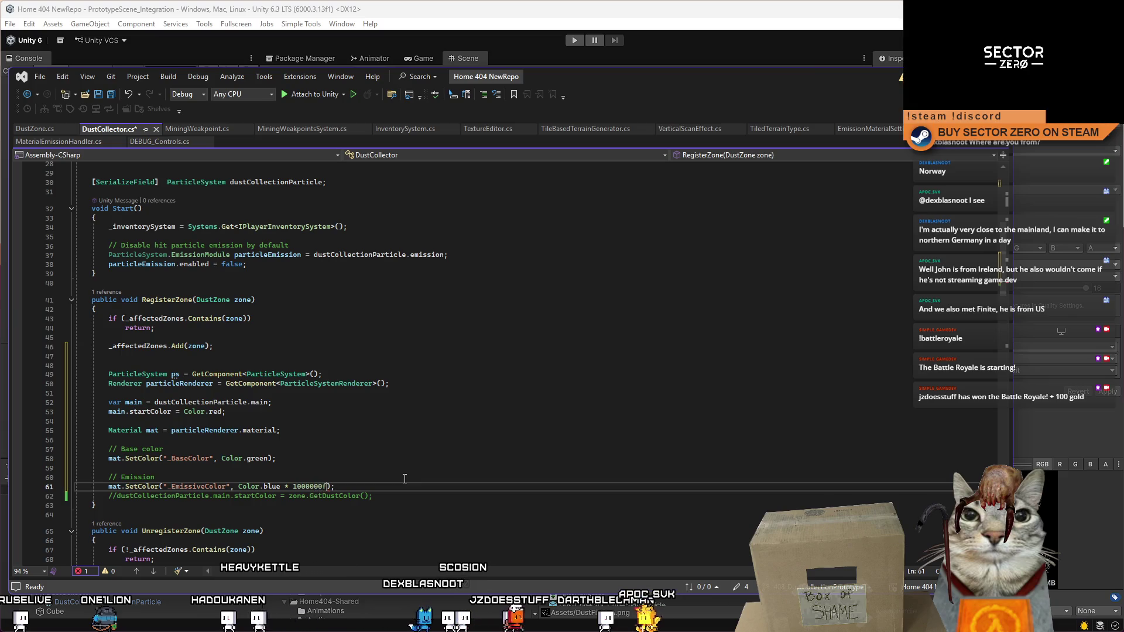
Step: Save DustCollector.cs and switch back to Unity
{"action": "key", "text": "ctrl+s"}
{"action": "left_click", "coordinate": [422, 449]}
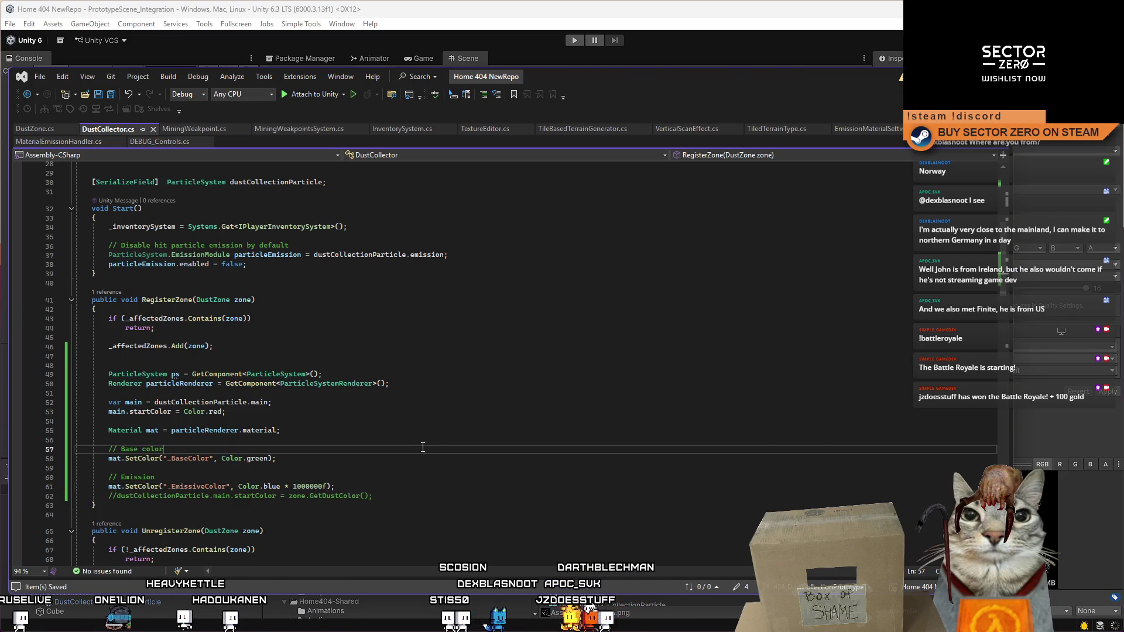
{"action": "scroll", "coordinate": [215, 171], "scroll_direction": "down", "scroll_amount": 3}
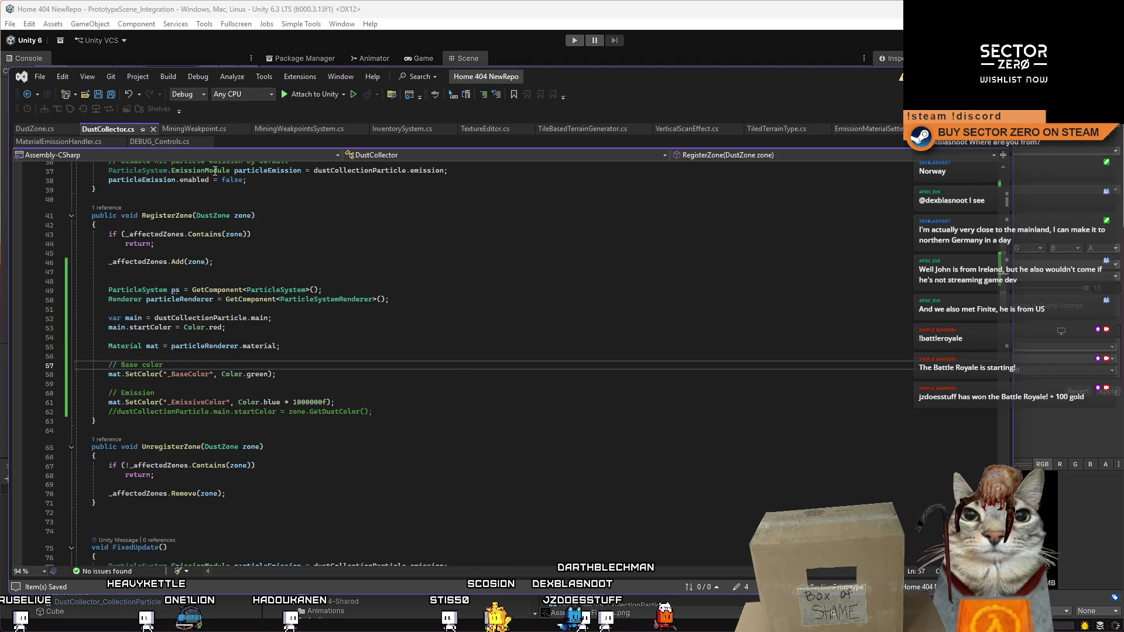
{"action": "left_click", "coordinate": [574, 41]}
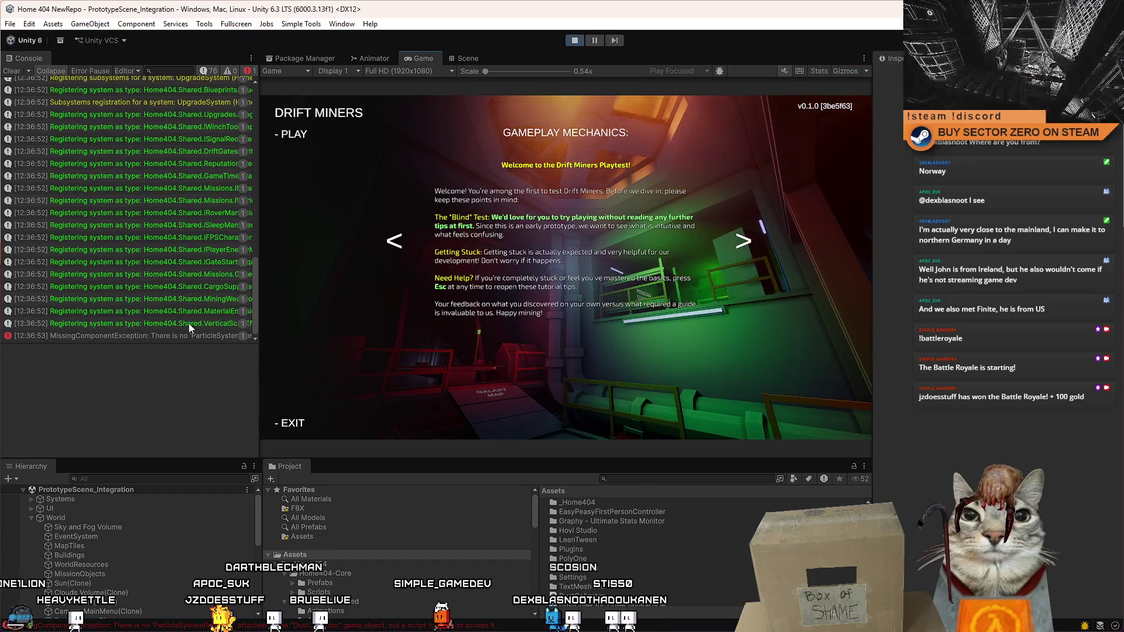
Step: Inspect the ParticleSystemRenderer MissingComponentException, stop Play mode, and return to Visual Studio
{"action": "left_click", "coordinate": [188, 339]}
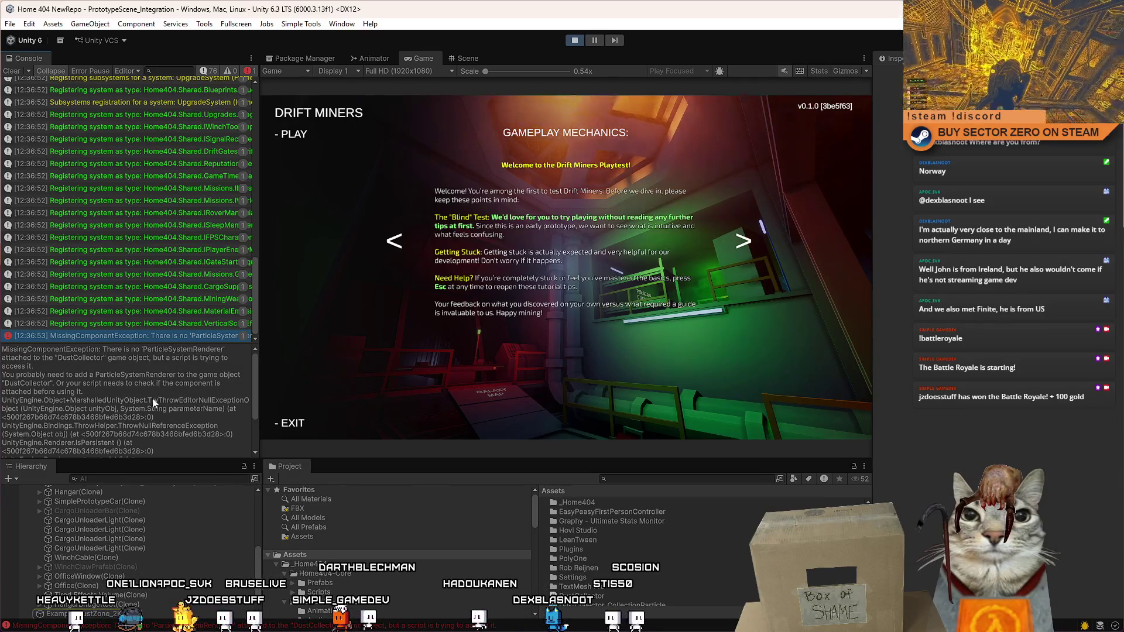
{"action": "left_click", "coordinate": [573, 41]}
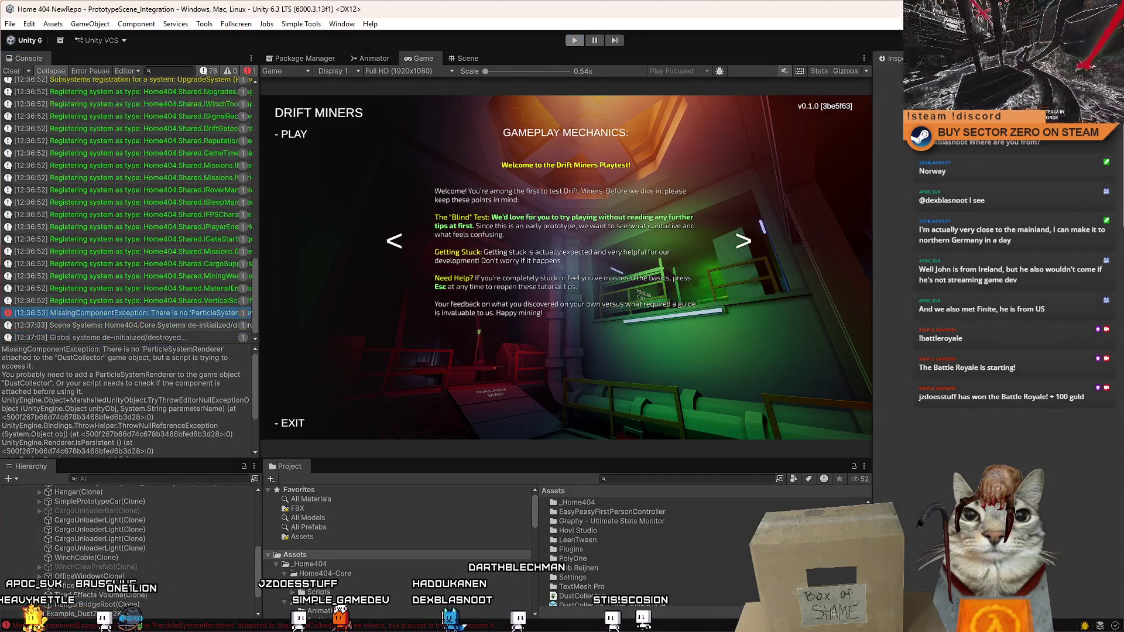
{"action": "key", "text": "alt+Tab"}
{"action": "left_click", "coordinate": [270, 491]}
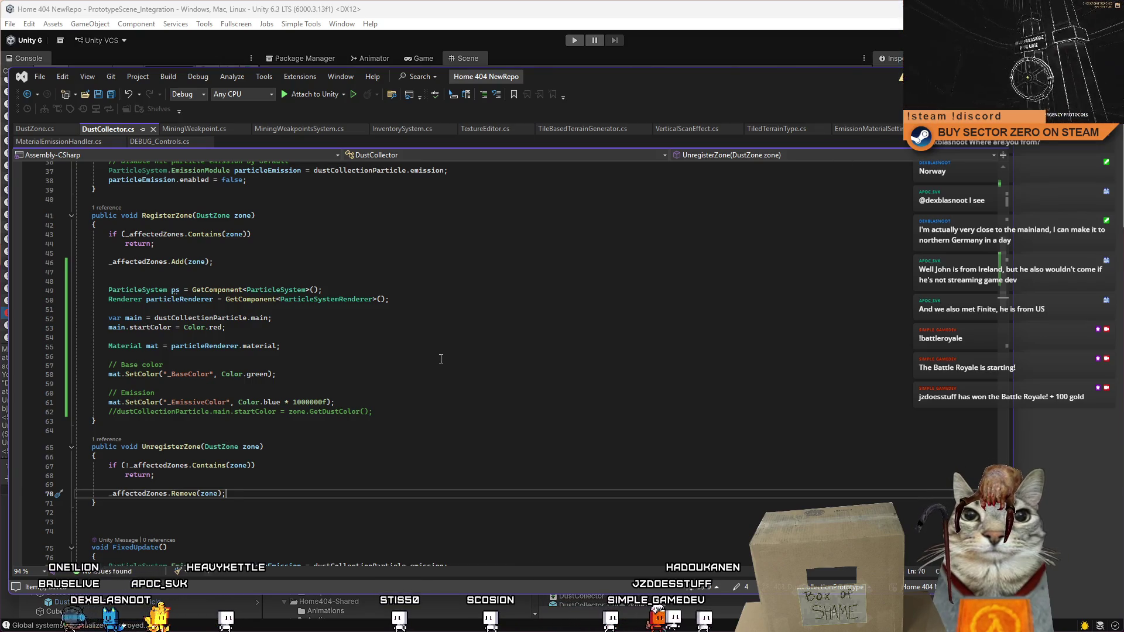
{"action": "left_click", "coordinate": [389, 388]}
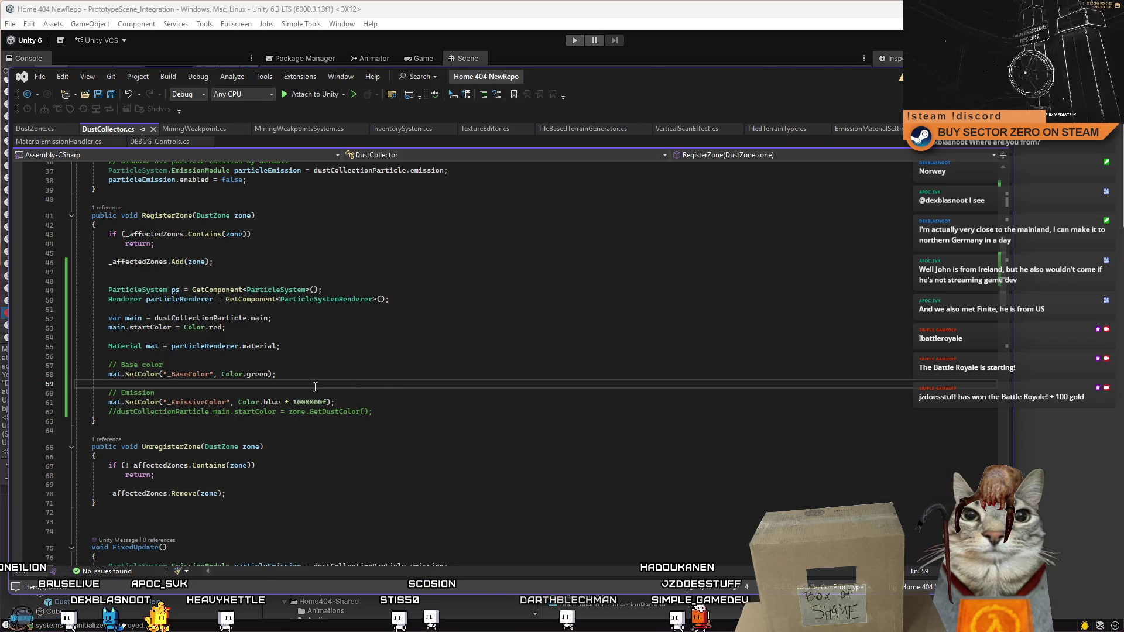
{"action": "scroll", "coordinate": [315, 387], "scroll_direction": "up", "scroll_amount": 5}
{"action": "left_click_drag", "start_coordinate": [108, 432], "coordinate": [214, 440]}
{"action": "scroll", "coordinate": [445, 426], "scroll_direction": "up", "scroll_amount": 4}
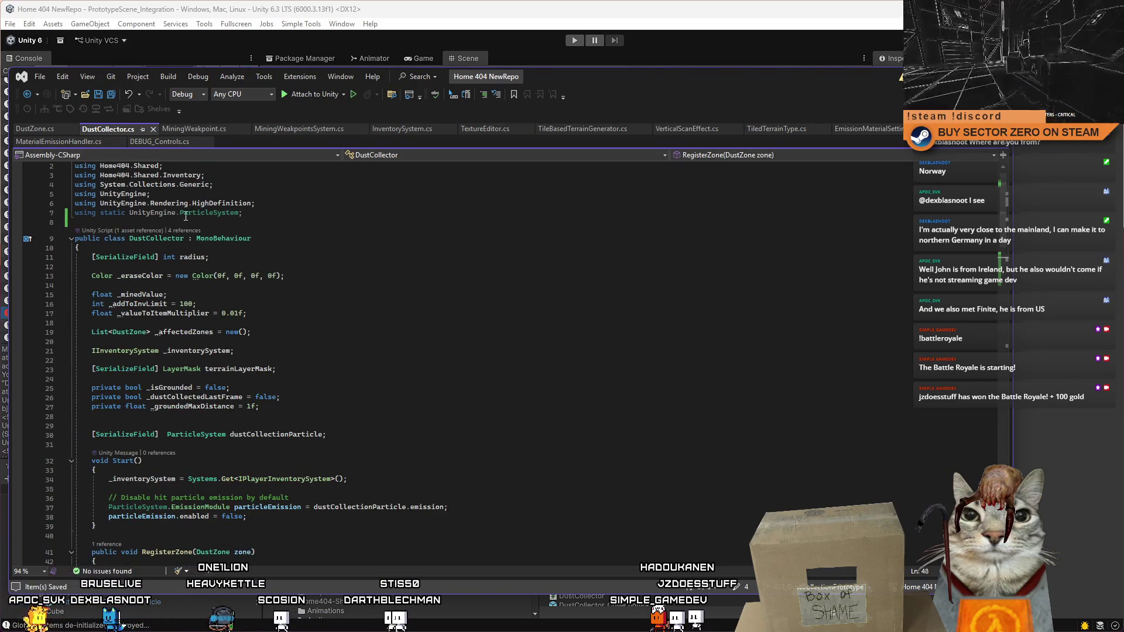
{"action": "scroll", "coordinate": [342, 301], "scroll_direction": "up", "scroll_amount": 1}
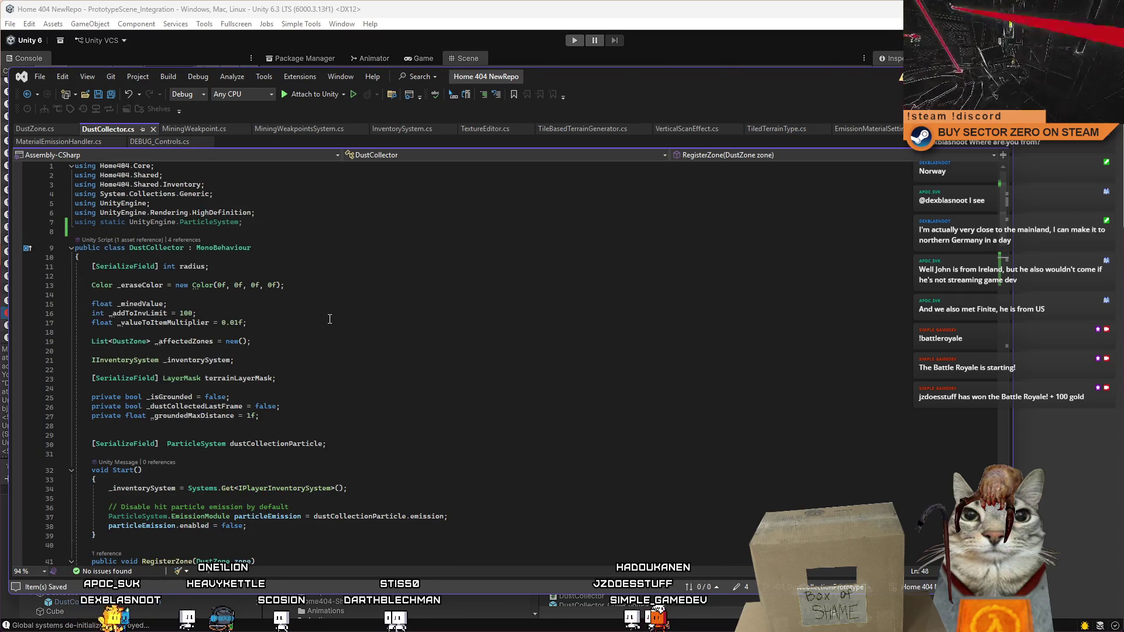
{"action": "scroll", "coordinate": [329, 318], "scroll_direction": "down", "scroll_amount": 3}
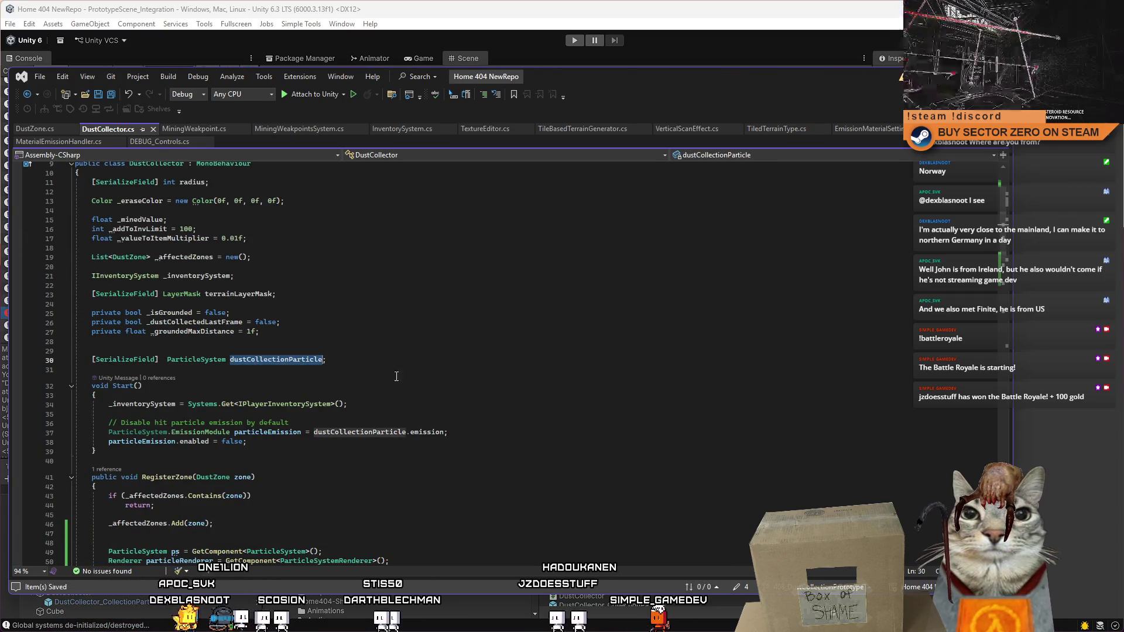
{"action": "left_click", "coordinate": [275, 360]}
{"action": "scroll", "coordinate": [410, 379], "scroll_direction": "down", "scroll_amount": 3}
{"action": "scroll", "coordinate": [410, 379], "scroll_direction": "down", "scroll_amount": 2}
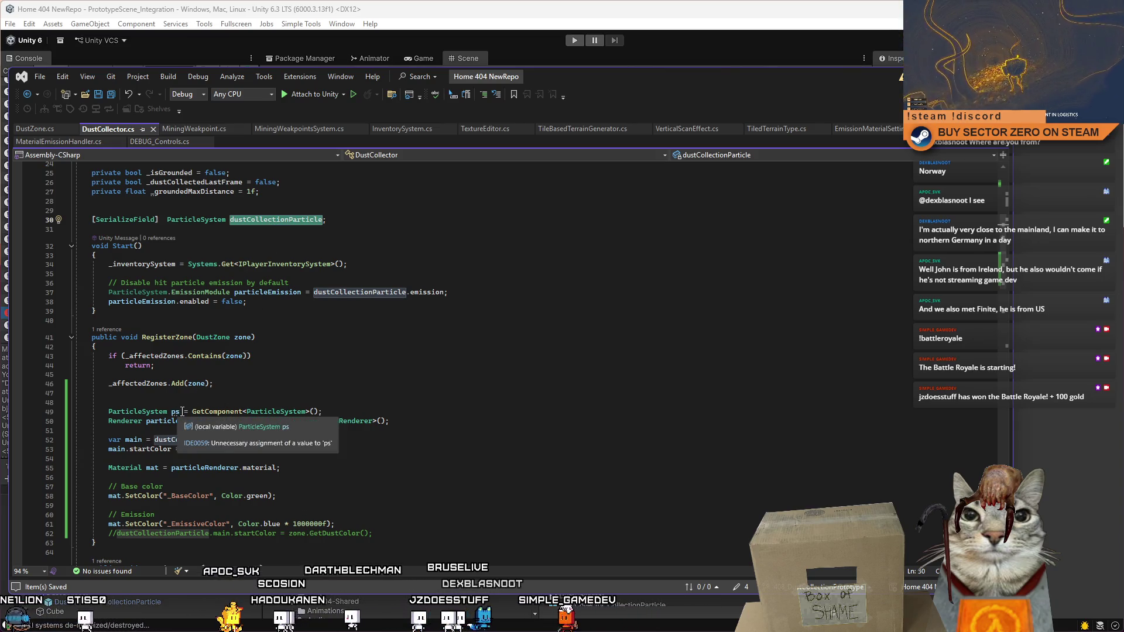
Step: Delete the unused 'ParticleSystem ps = GetComponent<ParticleSystem>();' line 49 in RegisterZone
{"action": "left_click_drag", "start_coordinate": [178, 411], "coordinate": [119, 410]}
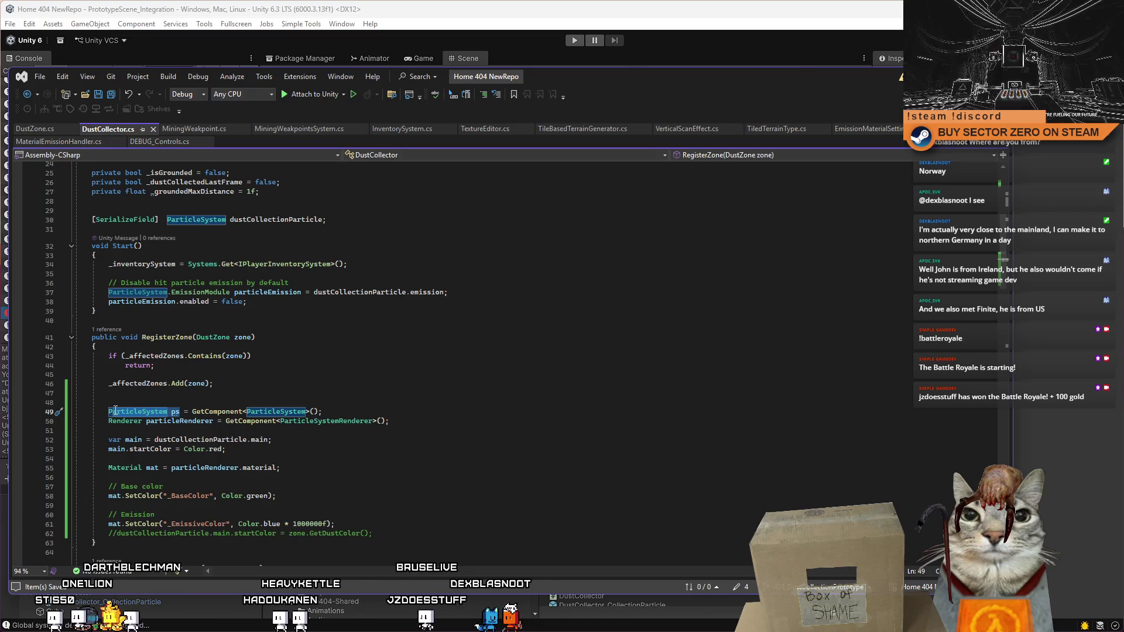
{"action": "right_click", "coordinate": [115, 411]}
{"action": "key", "text": "Escape"}
{"action": "key", "text": "Up"}
{"action": "key", "text": "Up"}
{"action": "key", "text": "Up"}
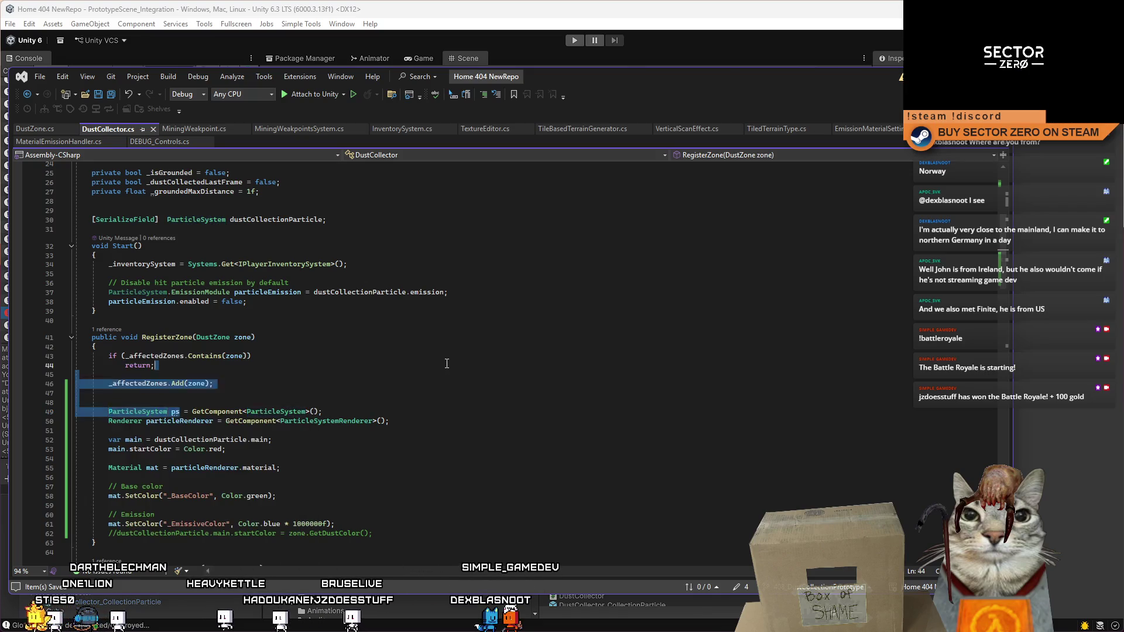
{"action": "left_click", "coordinate": [390, 223]}
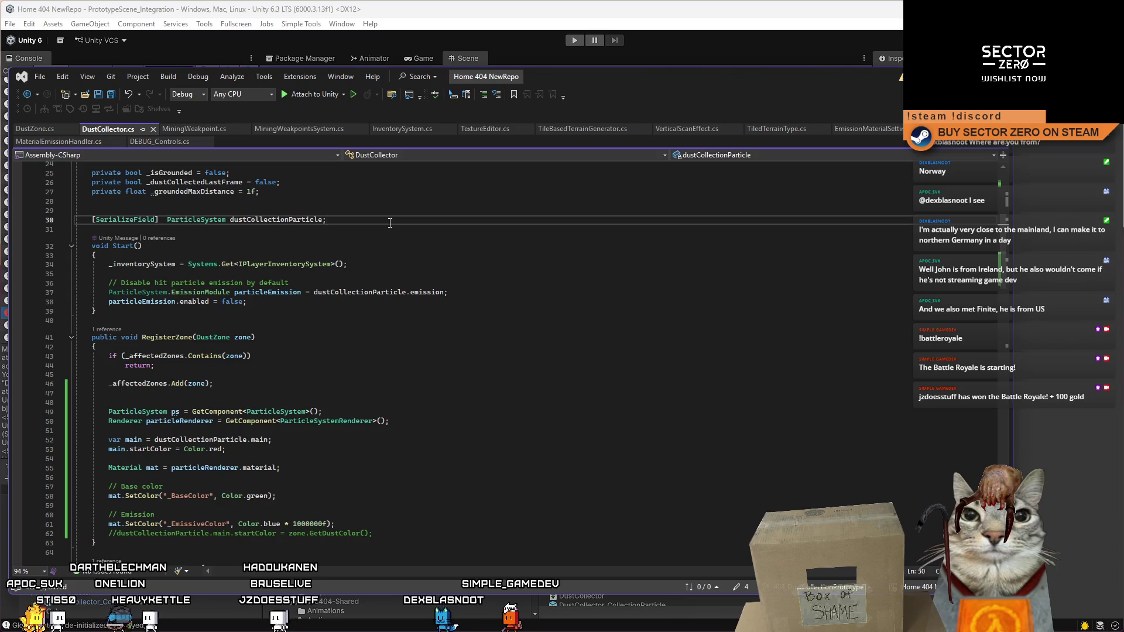
{"action": "left_click", "coordinate": [177, 412]}
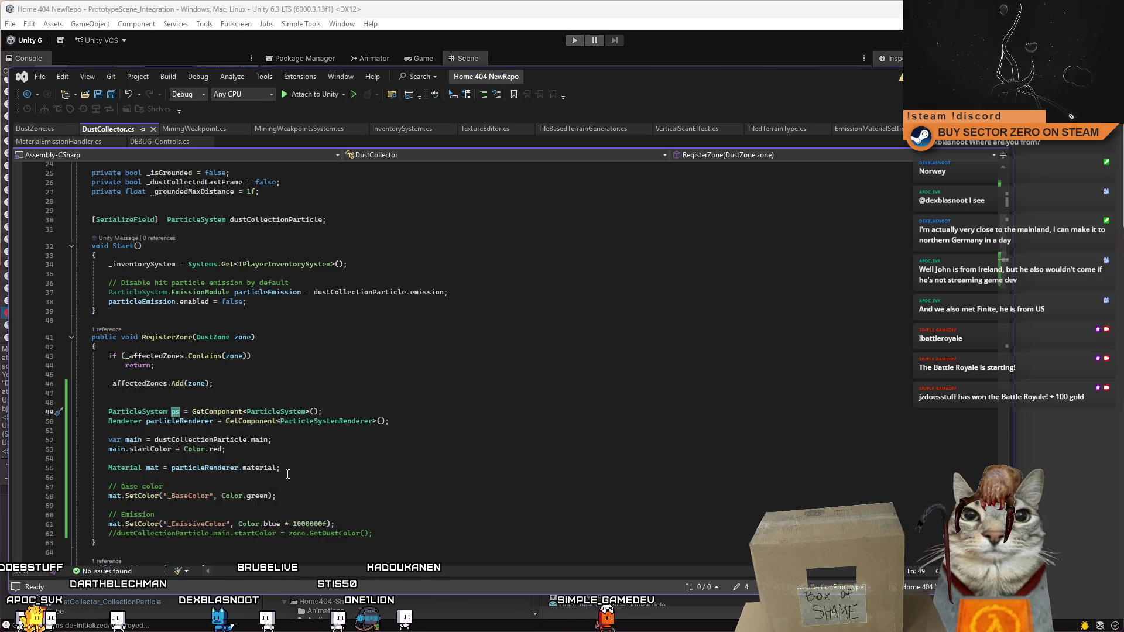
{"action": "triple_click", "coordinate": [336, 412]}
{"action": "key", "text": "Delete"}
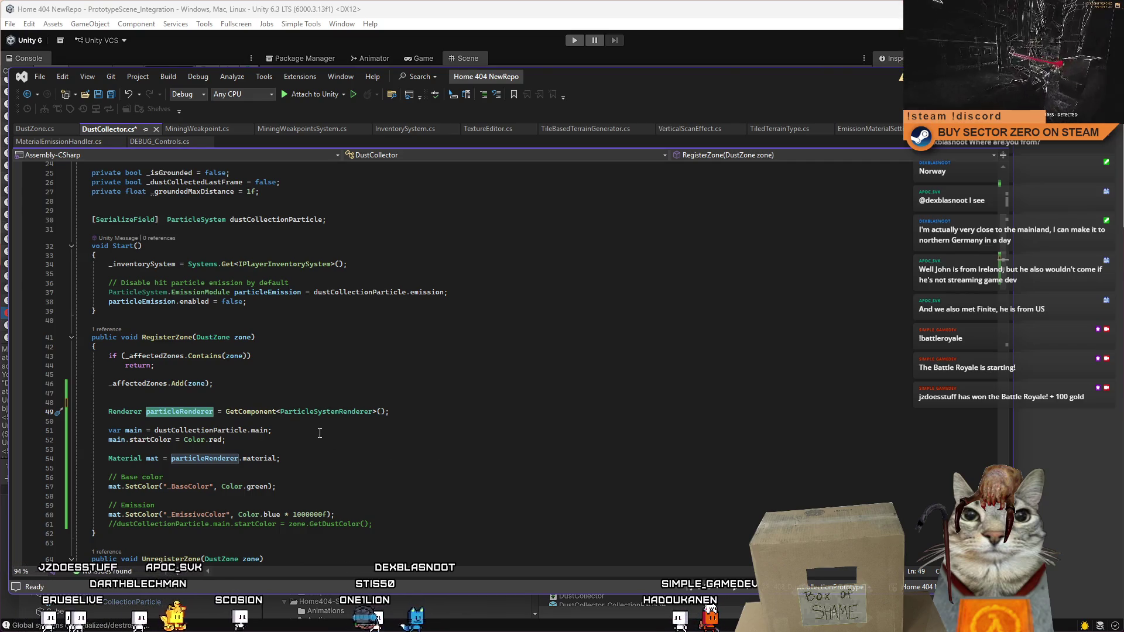
{"action": "scroll", "coordinate": [320, 433], "scroll_direction": "up", "scroll_amount": 3}
{"action": "scroll", "coordinate": [319, 433], "scroll_direction": "down", "scroll_amount": 3}
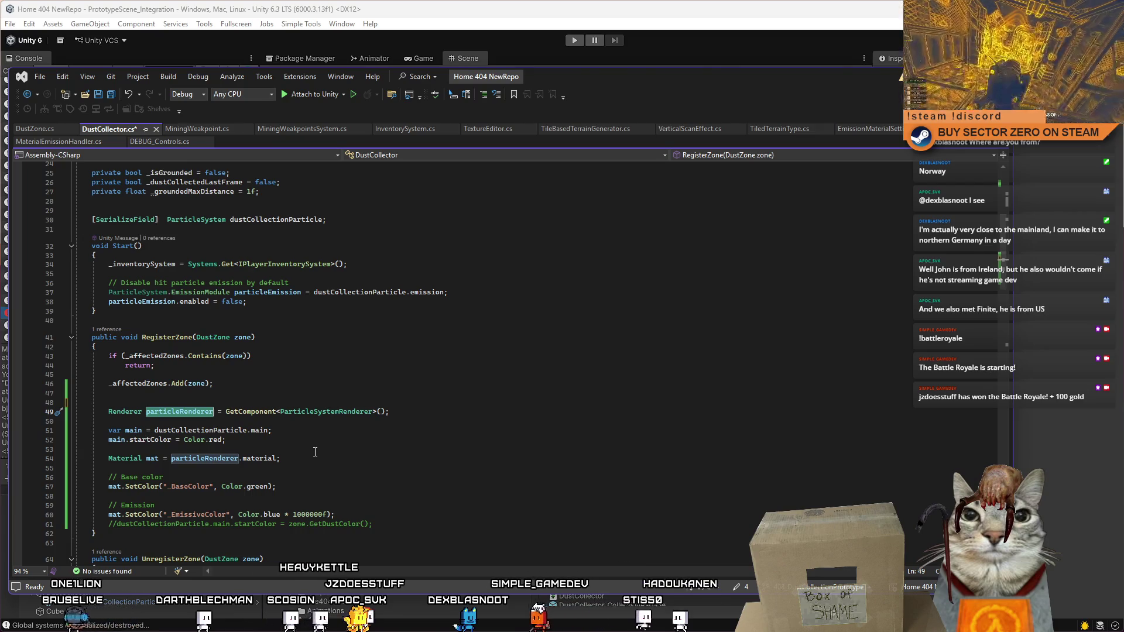
{"action": "scroll", "coordinate": [315, 452], "scroll_direction": "up", "scroll_amount": 2}
Step: Prefix GetComponent on line 49 with dustCollectionParticle so the renderer comes from it
{"action": "left_click", "coordinate": [243, 485], "text": "ctrl"}
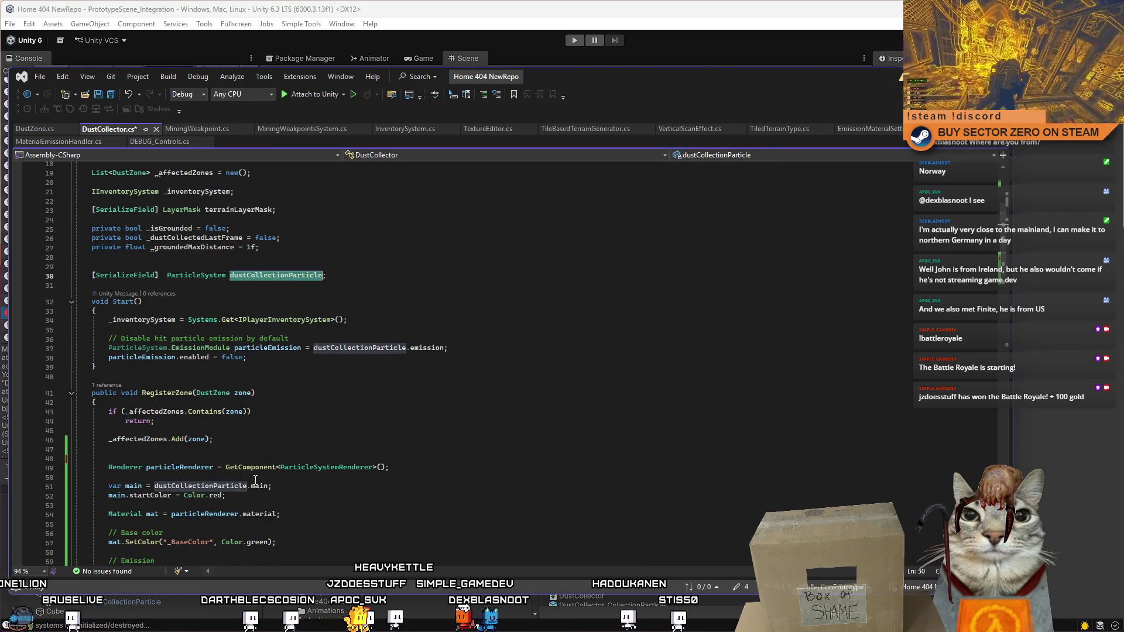
{"action": "left_click", "coordinate": [225, 467]}
{"action": "type", "text": "dustCollectionParticle"}
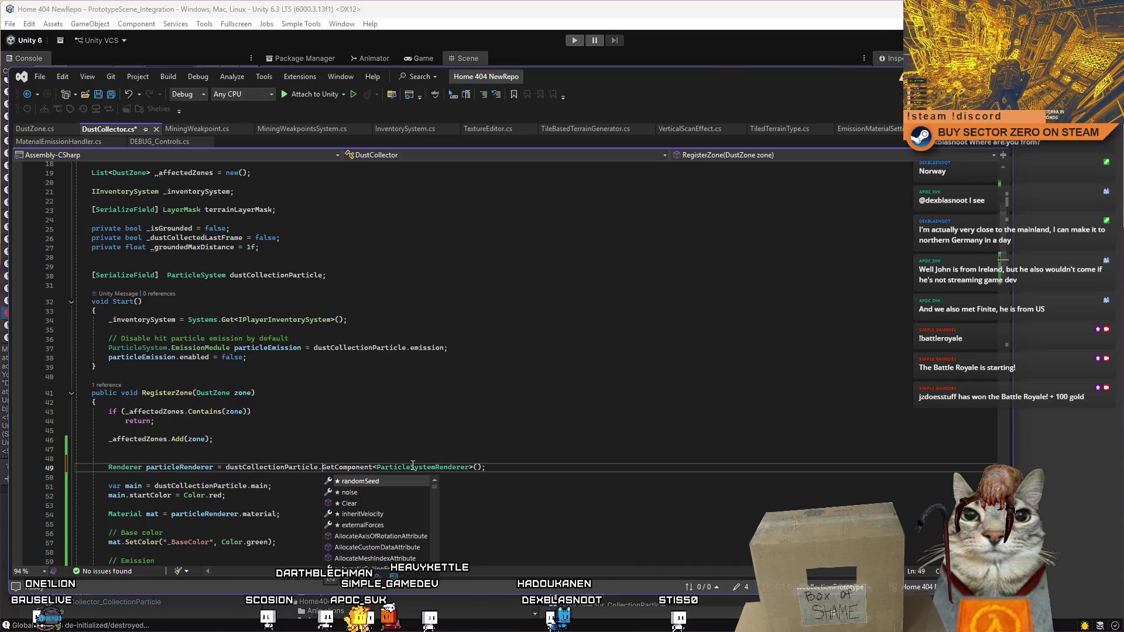
{"action": "left_click", "coordinate": [455, 393]}
Step: Save the DustCollector script and switch back to the Unity editor
{"action": "key", "text": "ctrl+s"}
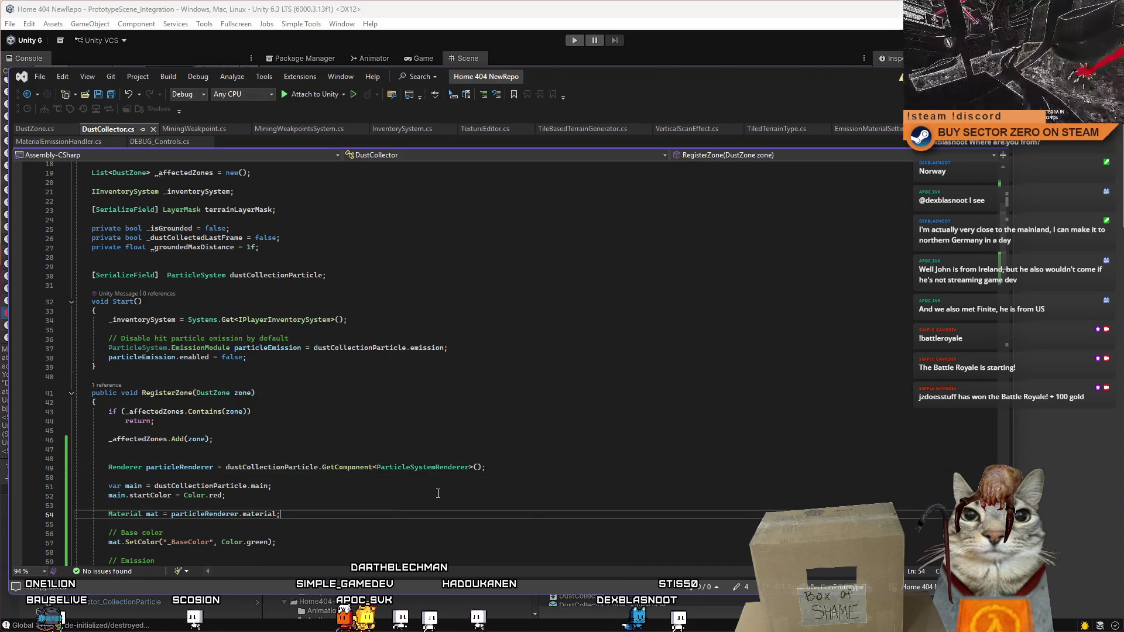
{"action": "scroll", "coordinate": [368, 493], "scroll_direction": "down", "scroll_amount": 5}
{"action": "left_click", "coordinate": [368, 493]}
{"action": "key", "text": "alt+Tab"}
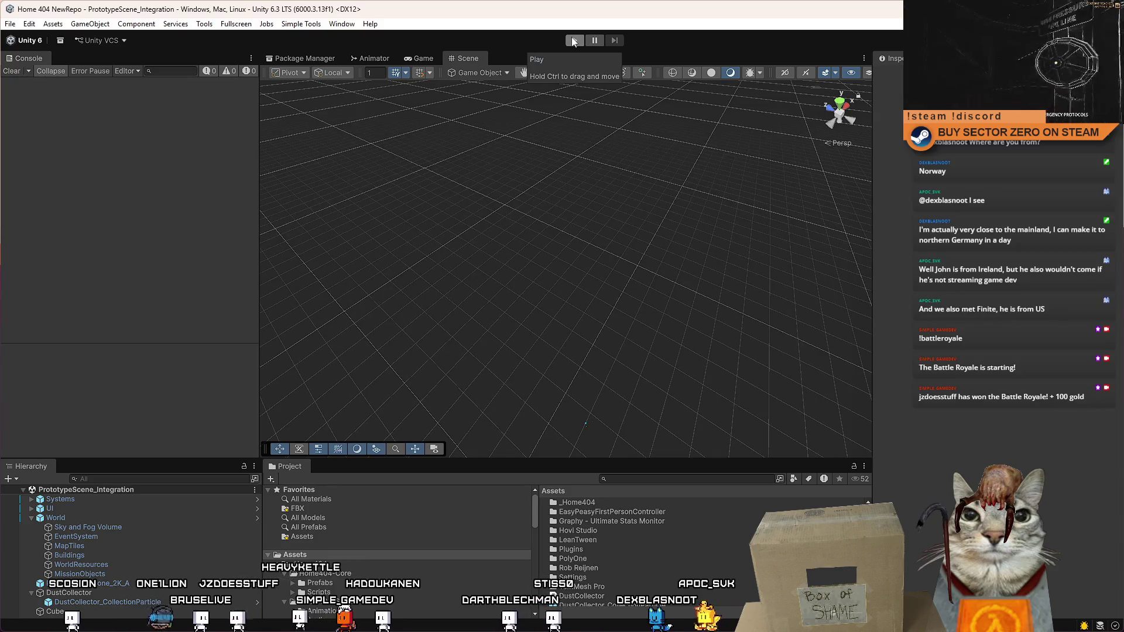
Step: Enter Play mode, start the game from its menu, and walk to the rover in the hangar
{"action": "left_click", "coordinate": [574, 41]}
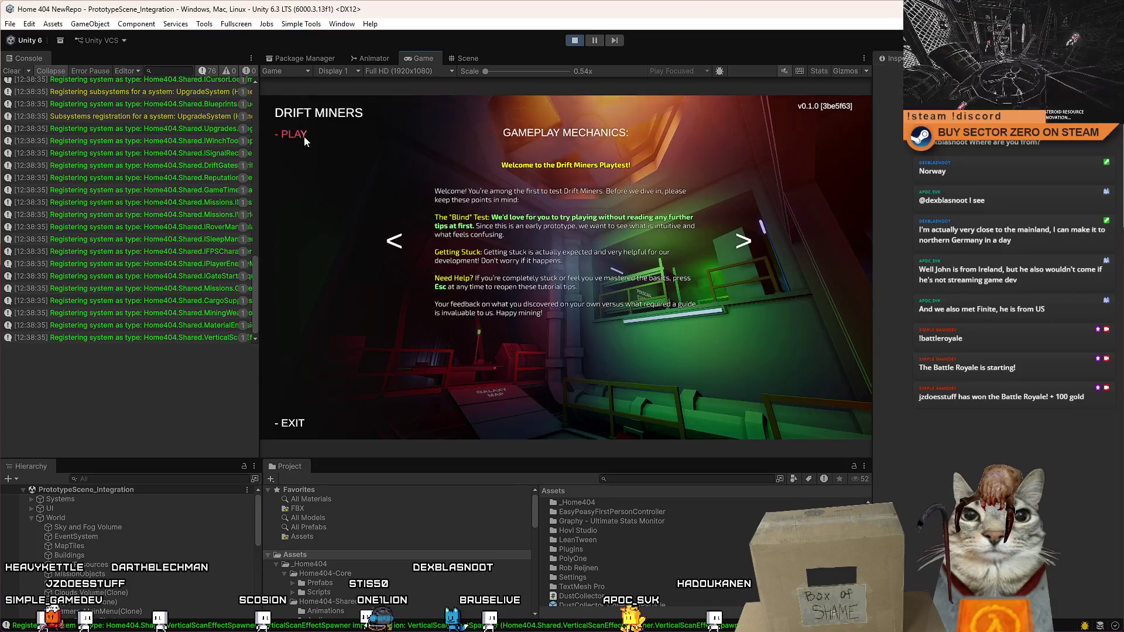
{"action": "left_click", "coordinate": [304, 135]}
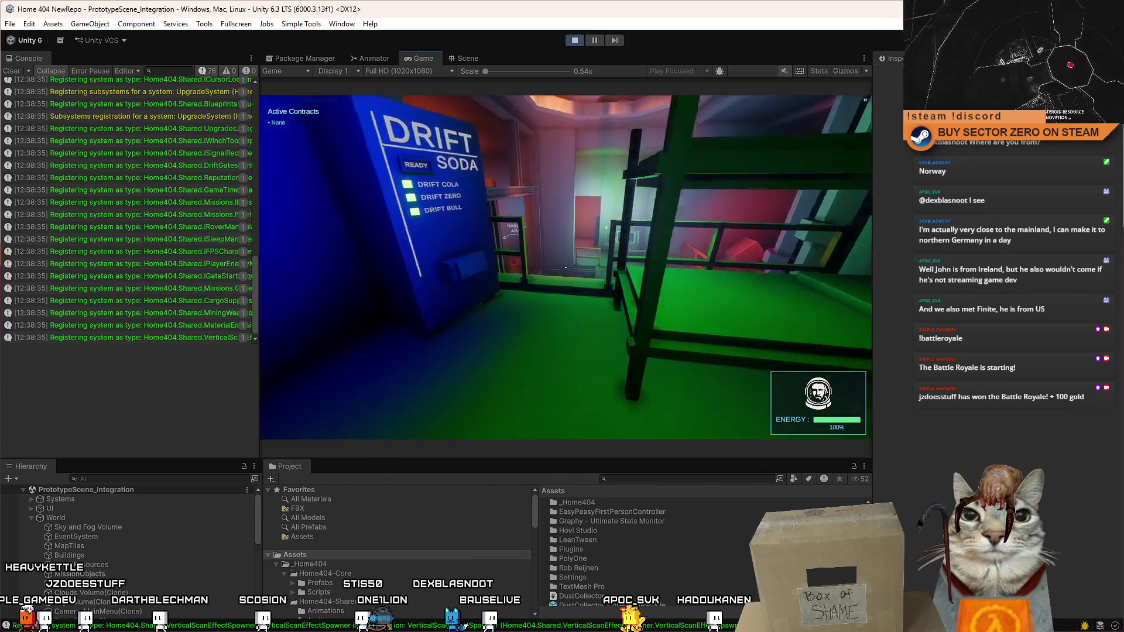
{"action": "key", "text": "w"}
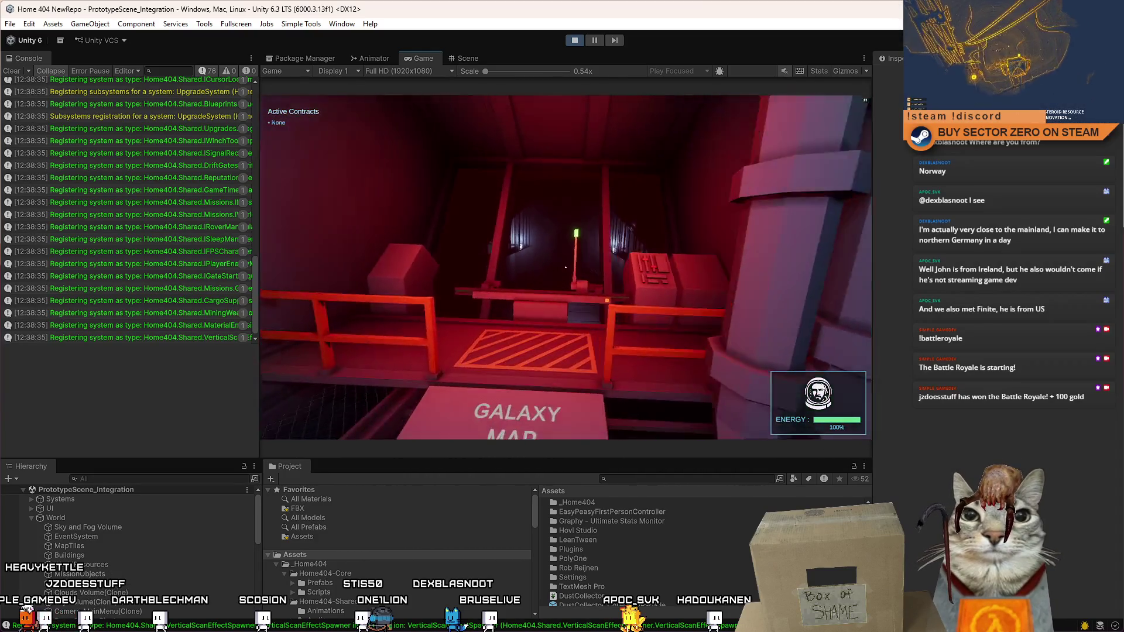
{"action": "key", "text": "w"}
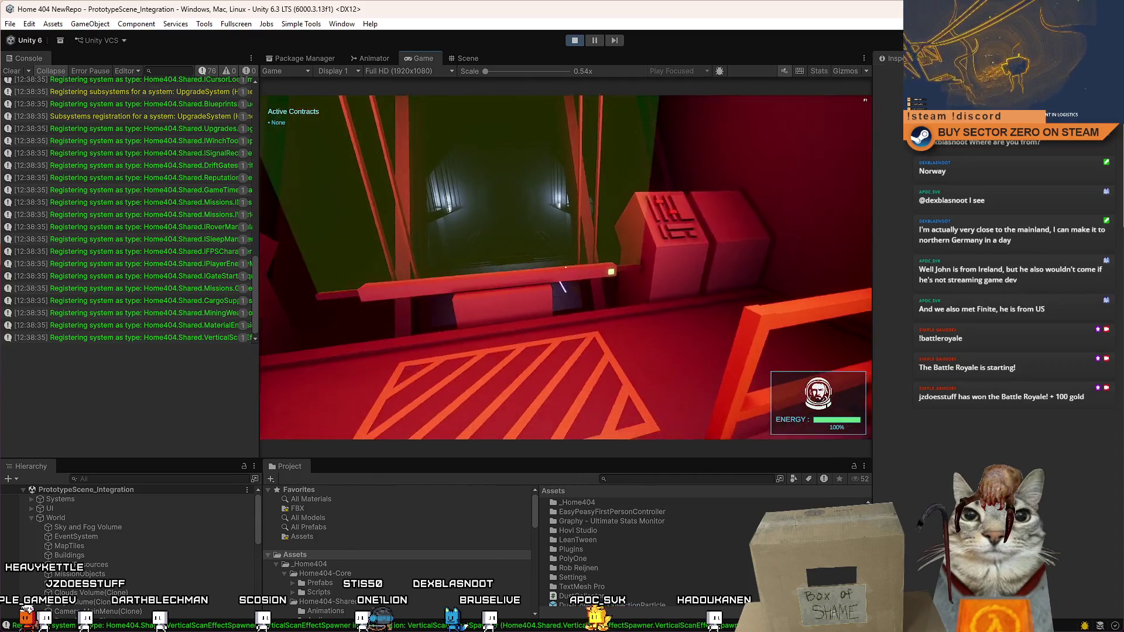
{"action": "key", "text": "w"}
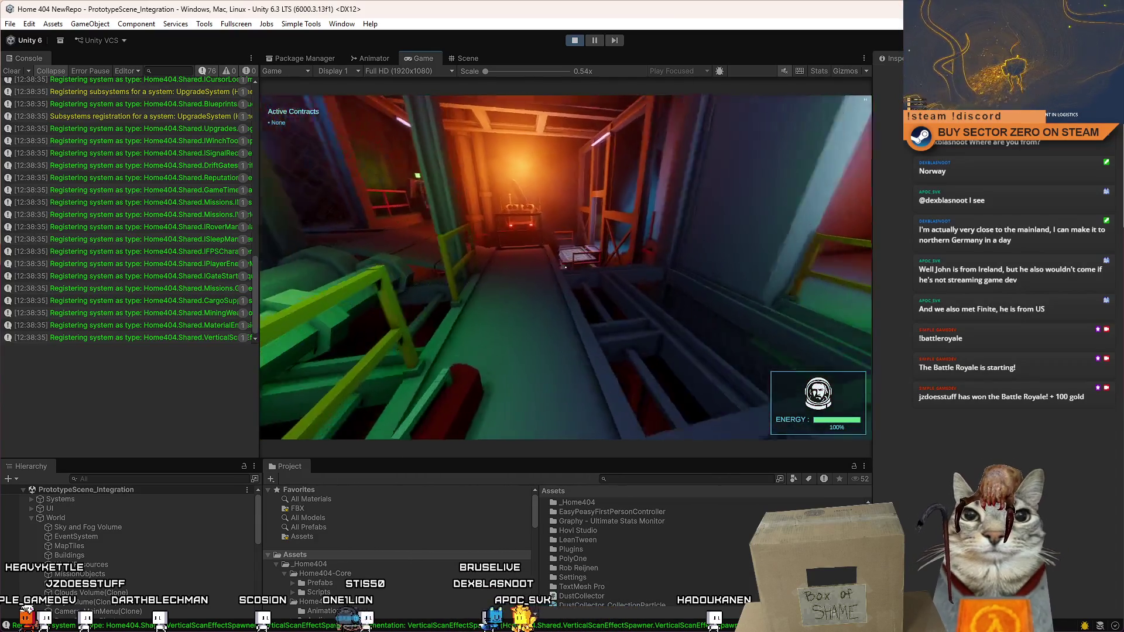
{"action": "key", "text": "w"}
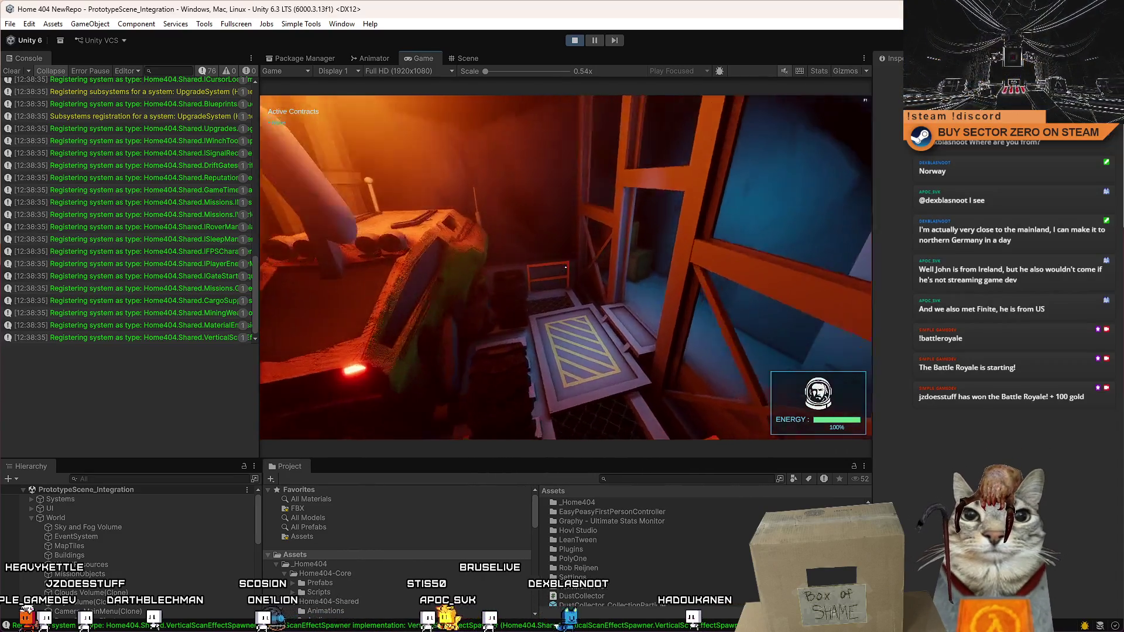
{"action": "key", "text": "w"}
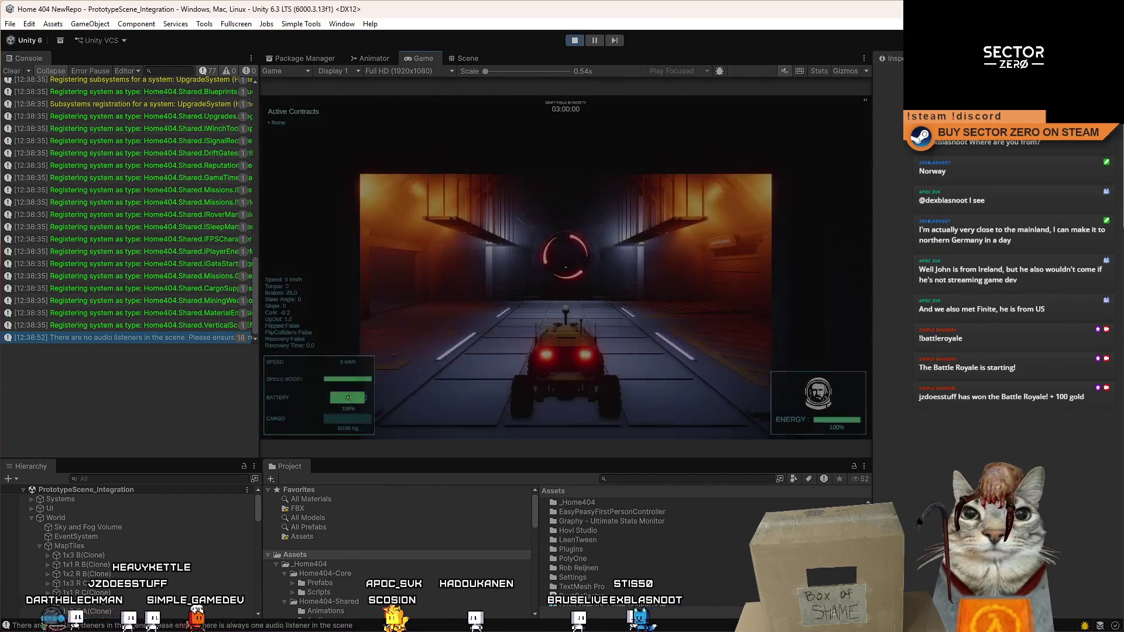
Step: Drive the rover up the ramp past the portal and stop beside the glowing green dust patch
{"action": "key", "text": "w"}
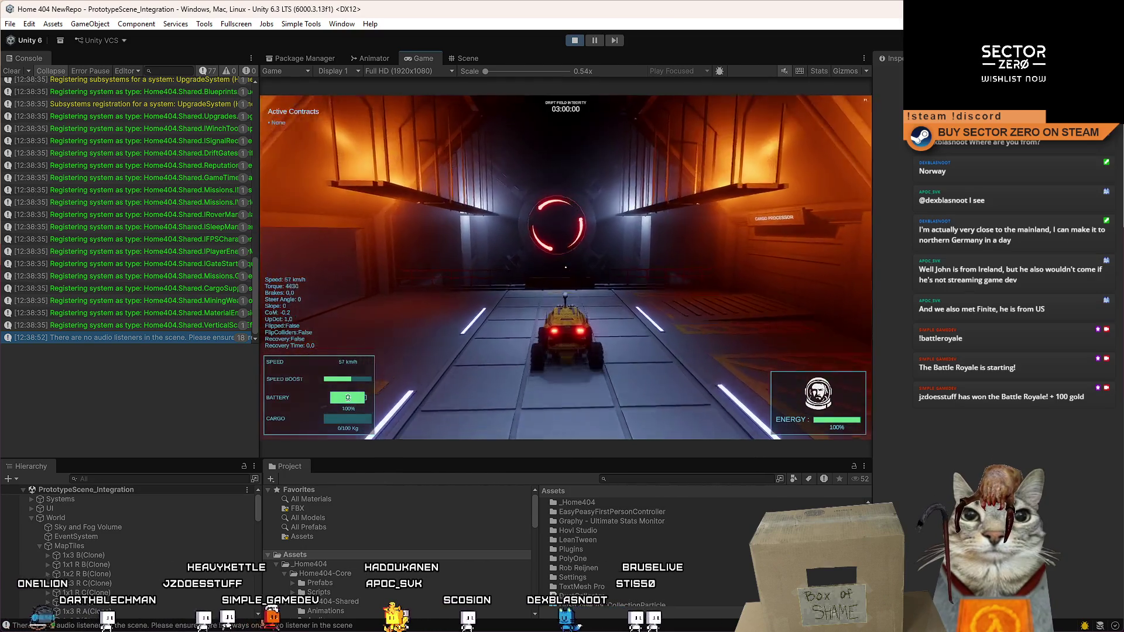
{"action": "key", "text": "s"}
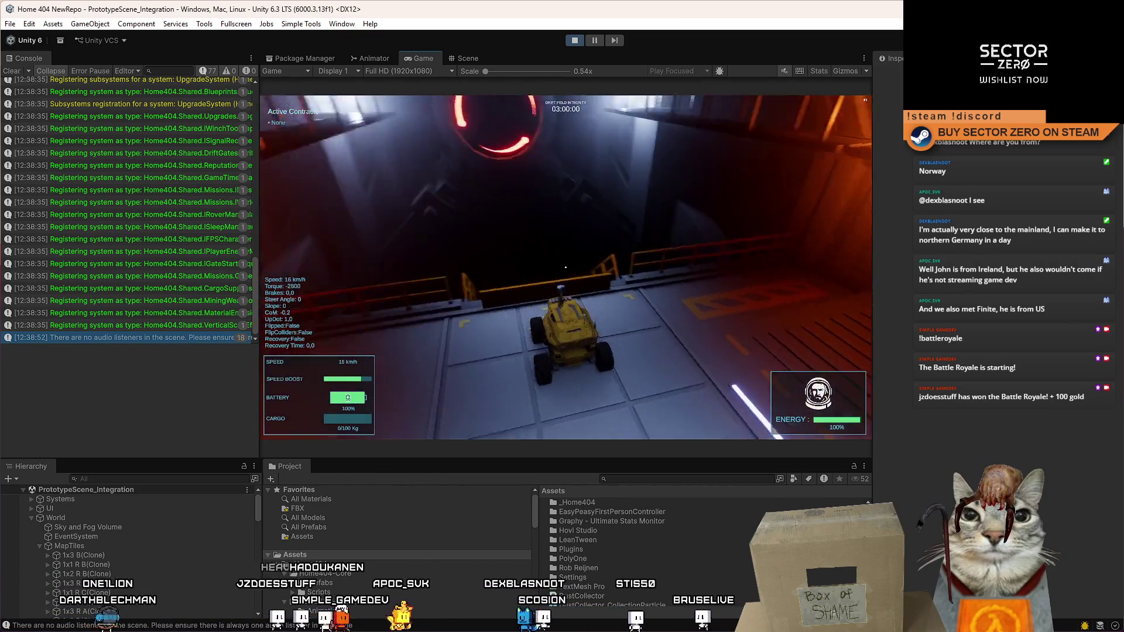
{"action": "key", "text": "w"}
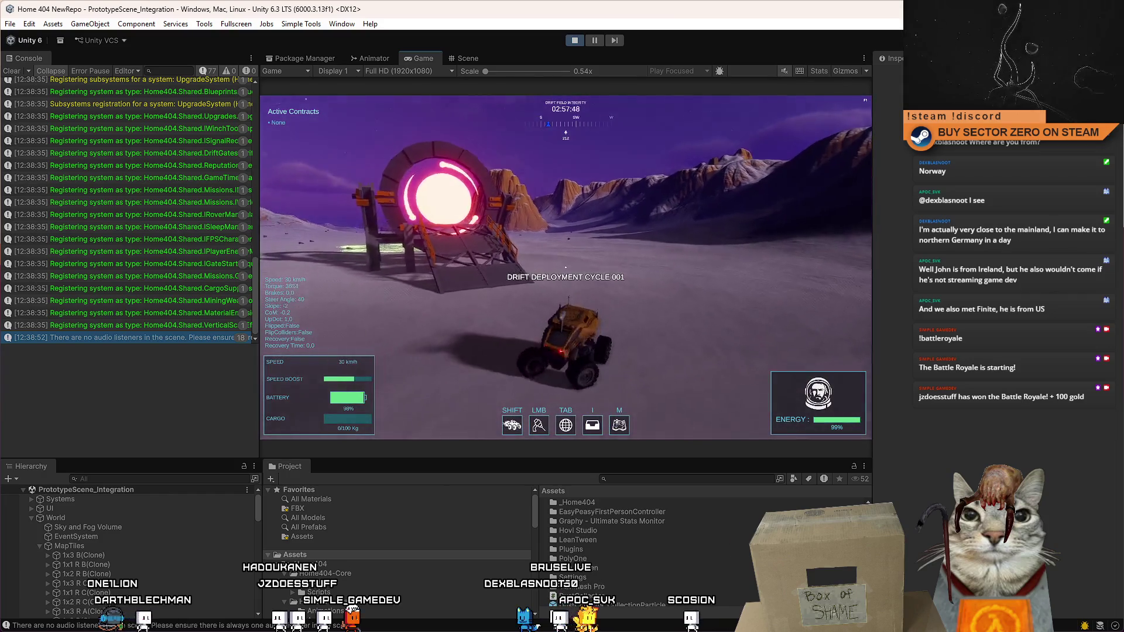
{"action": "key", "text": "w"}
{"action": "key", "text": "a"}
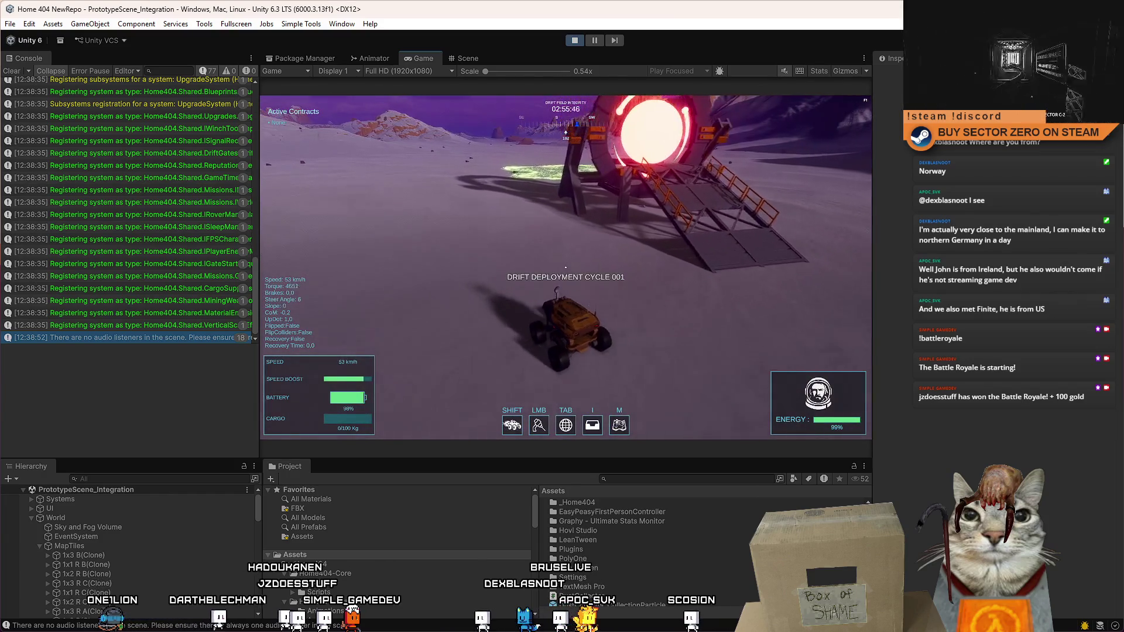
{"action": "key", "text": "s"}
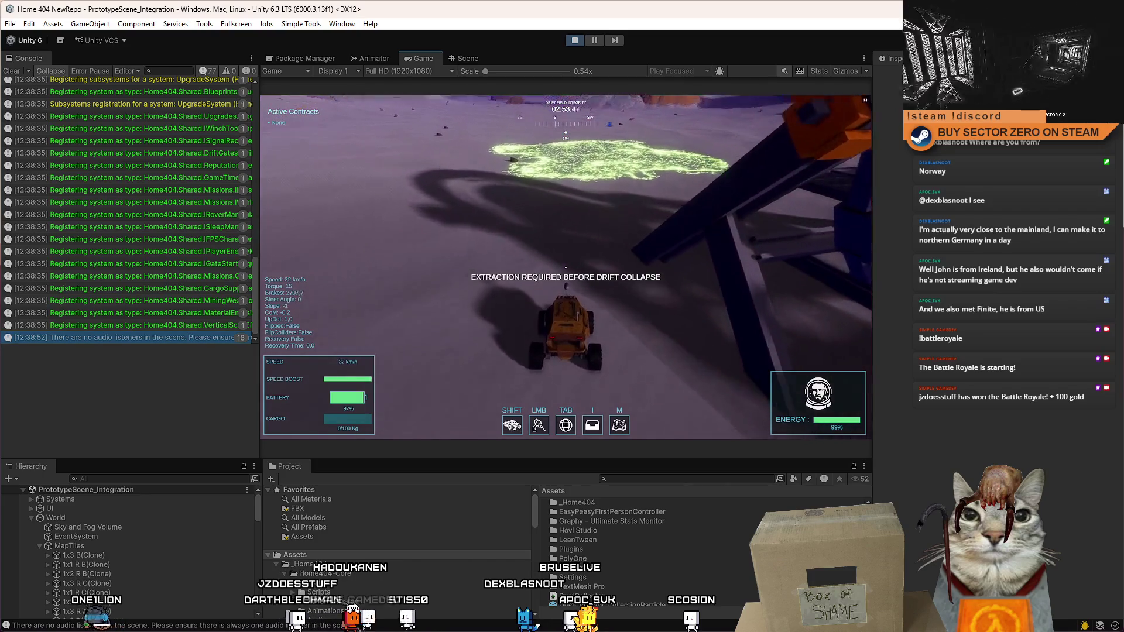
{"action": "left_click", "coordinate": [478, 58]}
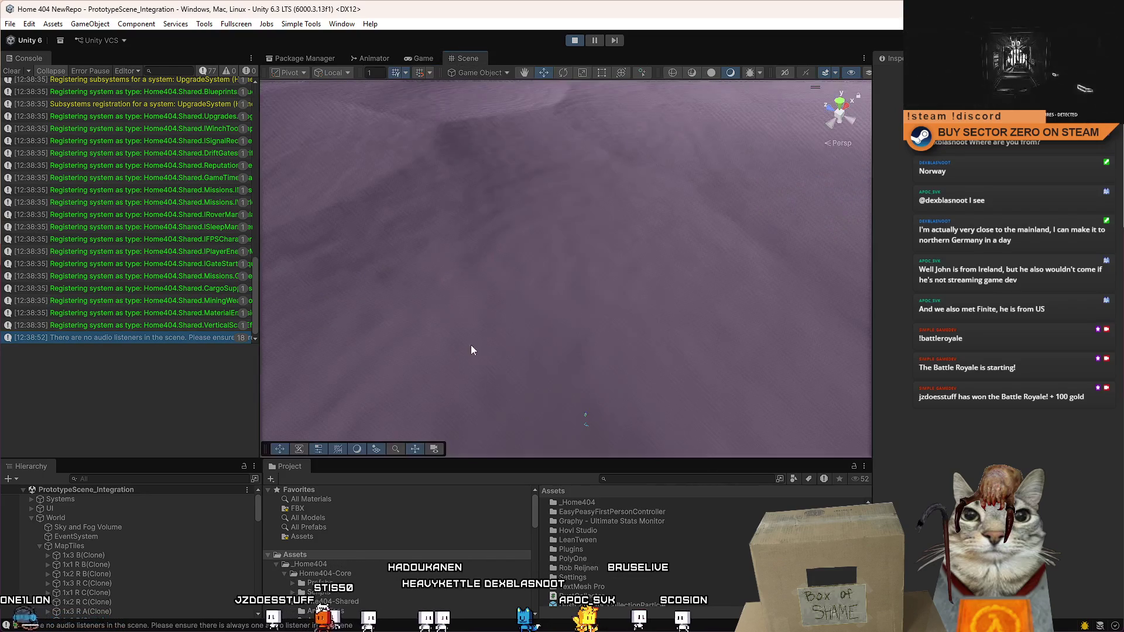
Step: In the Scene view, frame the rover and dust patch, then select and frame the DustCollector
{"action": "key", "text": "f"}
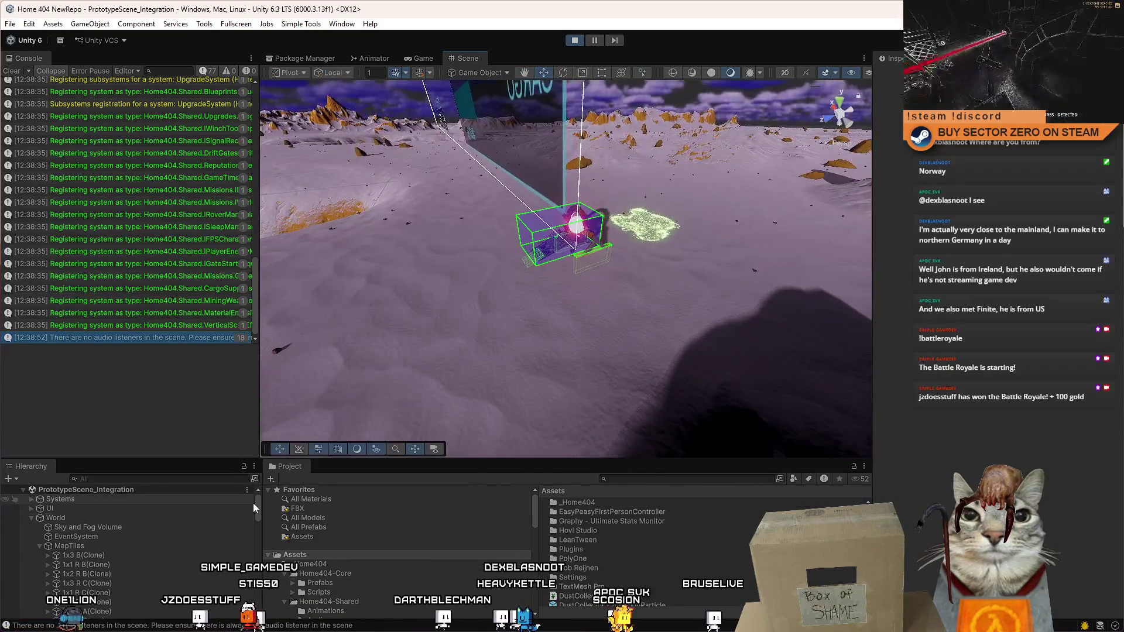
{"action": "left_click_drag", "start_coordinate": [257, 503], "coordinate": [257, 598]}
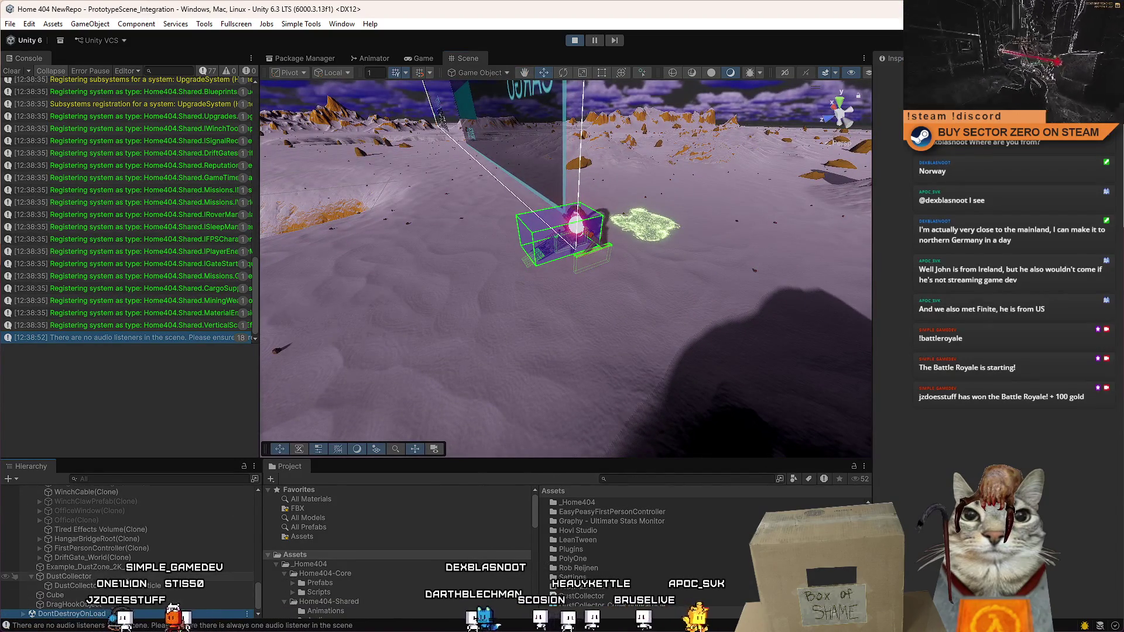
{"action": "left_click", "coordinate": [108, 585]}
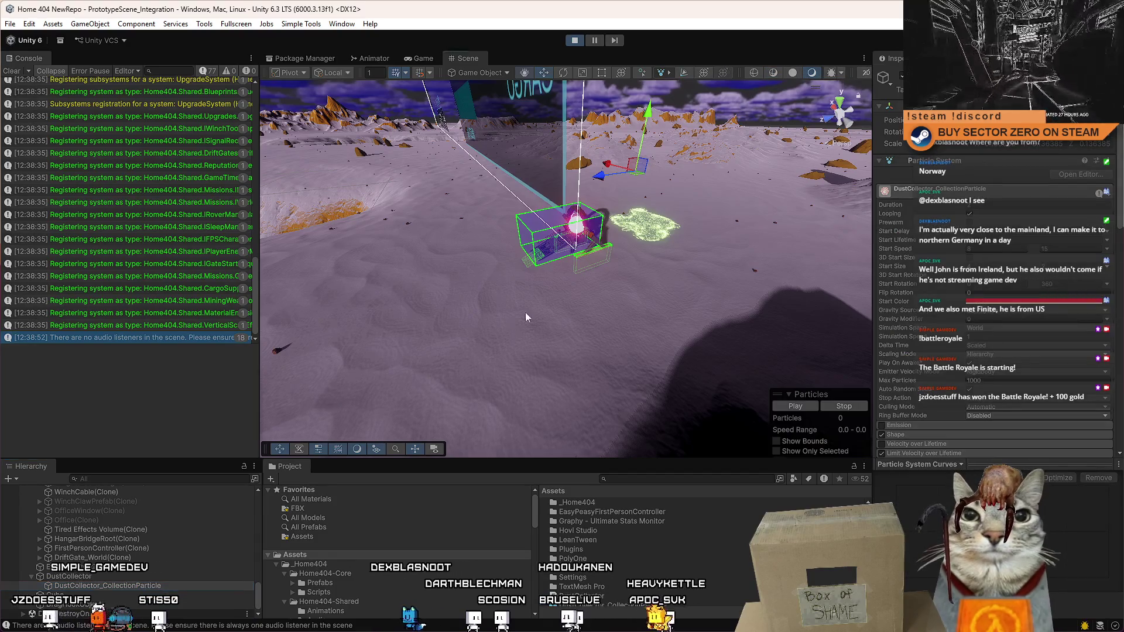
{"action": "left_click_drag", "start_coordinate": [525, 317], "coordinate": [534, 218]}
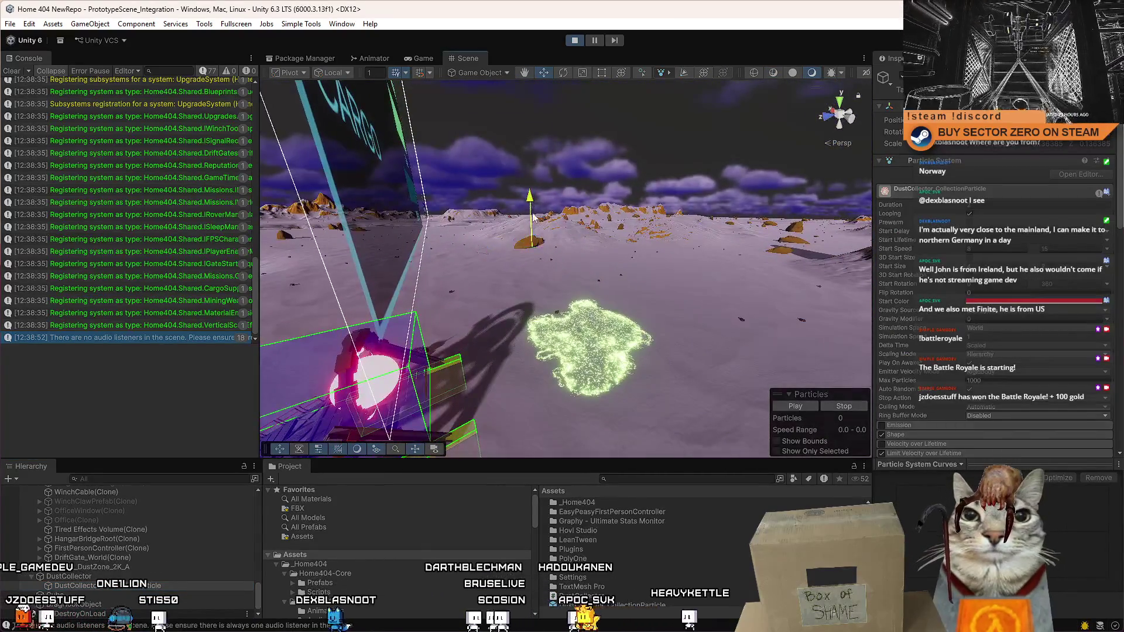
{"action": "key", "text": "f"}
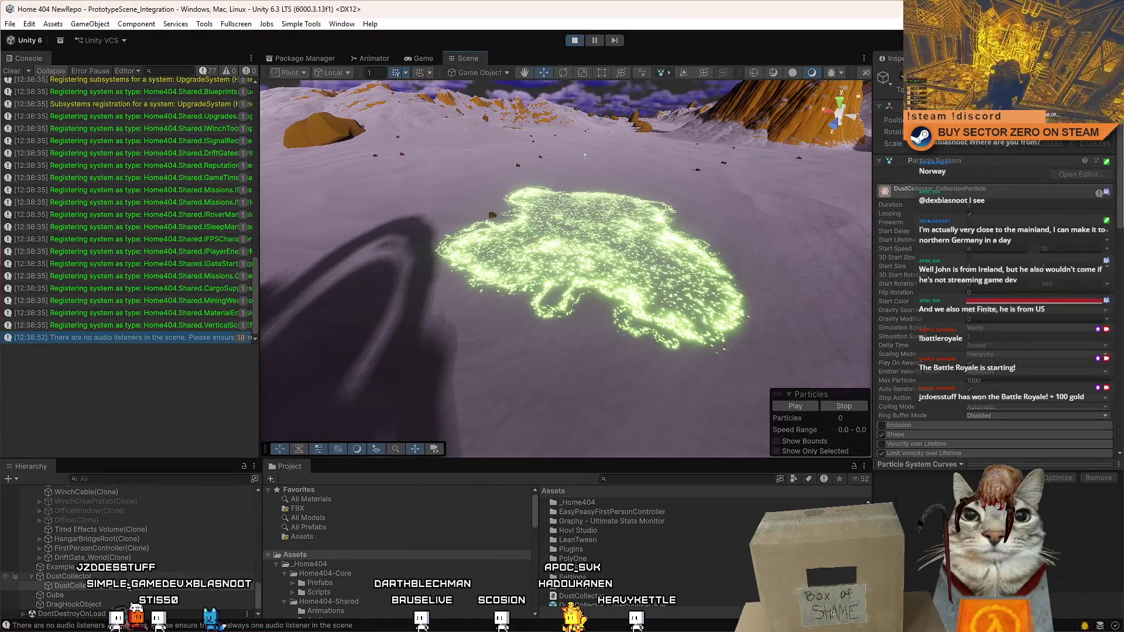
{"action": "left_click", "coordinate": [604, 297]}
{"action": "key", "text": "f"}
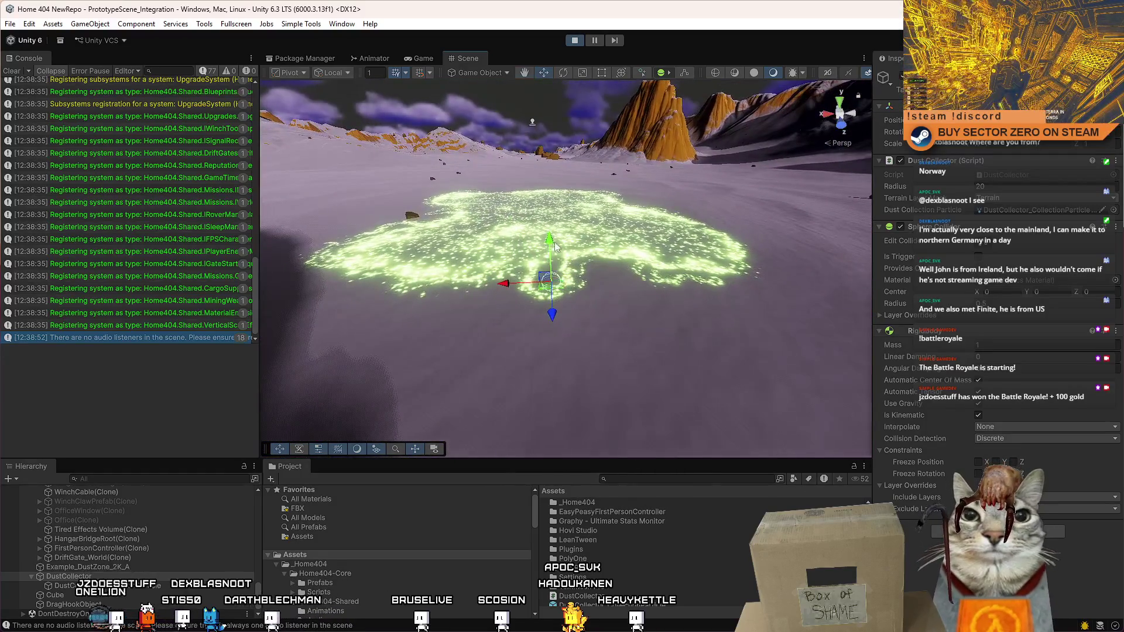
Step: From a top-down view, drag the DustCollector in a loop across the dust field
{"action": "mouse_move", "coordinate": [550, 254]}
{"action": "left_mouse_down"}
{"action": "mouse_move", "coordinate": [652, 318]}
{"action": "mouse_move", "coordinate": [631, 291]}
{"action": "left_mouse_up"}
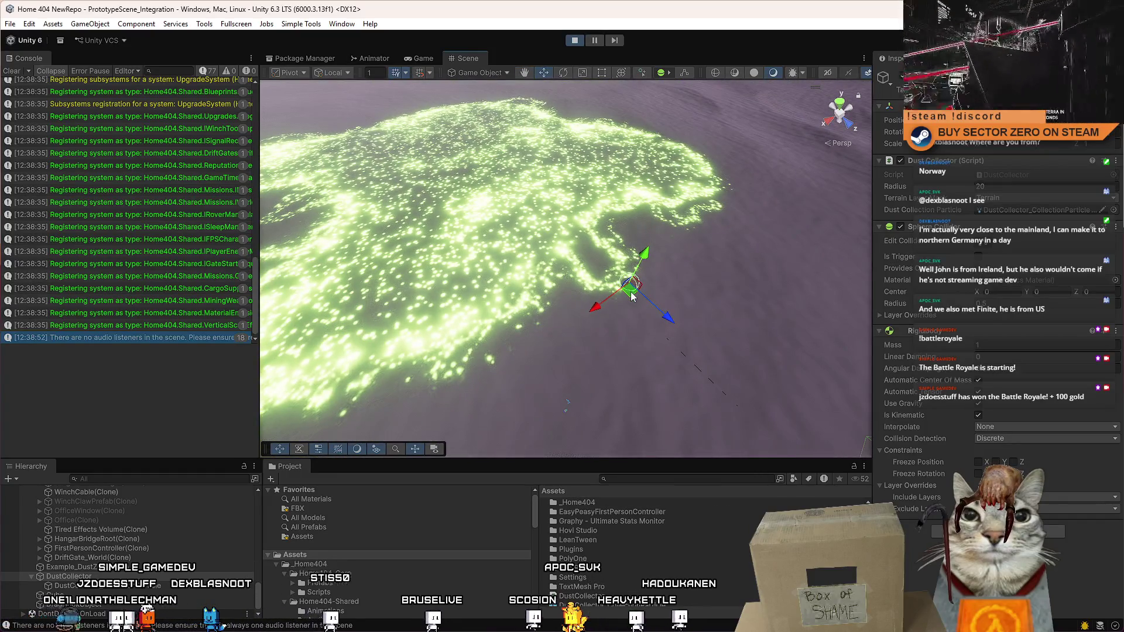
{"action": "mouse_move", "coordinate": [454, 290]}
{"action": "left_mouse_down"}
{"action": "mouse_move", "coordinate": [409, 328]}
{"action": "mouse_move", "coordinate": [468, 363]}
{"action": "mouse_move", "coordinate": [486, 328]}
{"action": "mouse_move", "coordinate": [462, 271]}
{"action": "mouse_move", "coordinate": [580, 261]}
{"action": "mouse_move", "coordinate": [684, 275]}
{"action": "left_mouse_up"}
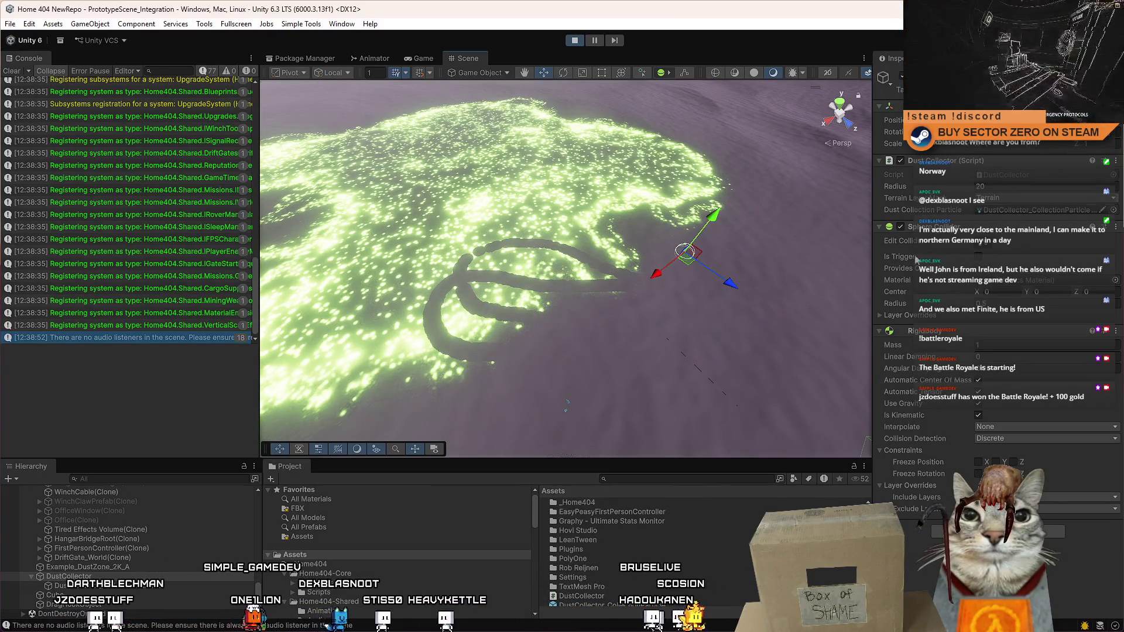
{"action": "left_click", "coordinate": [58, 586]}
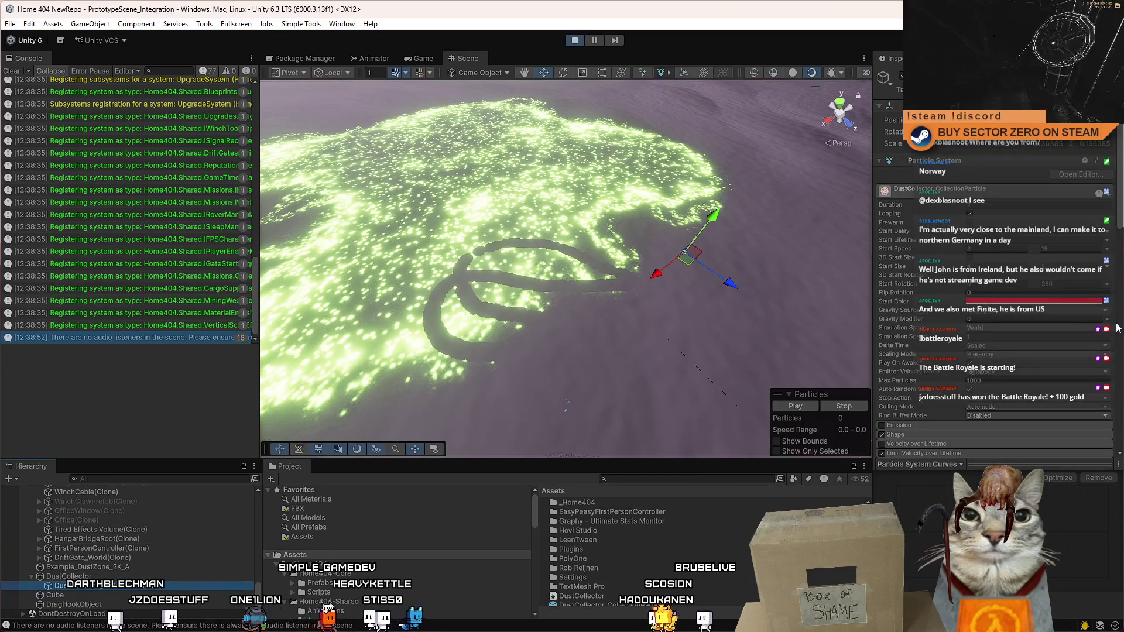